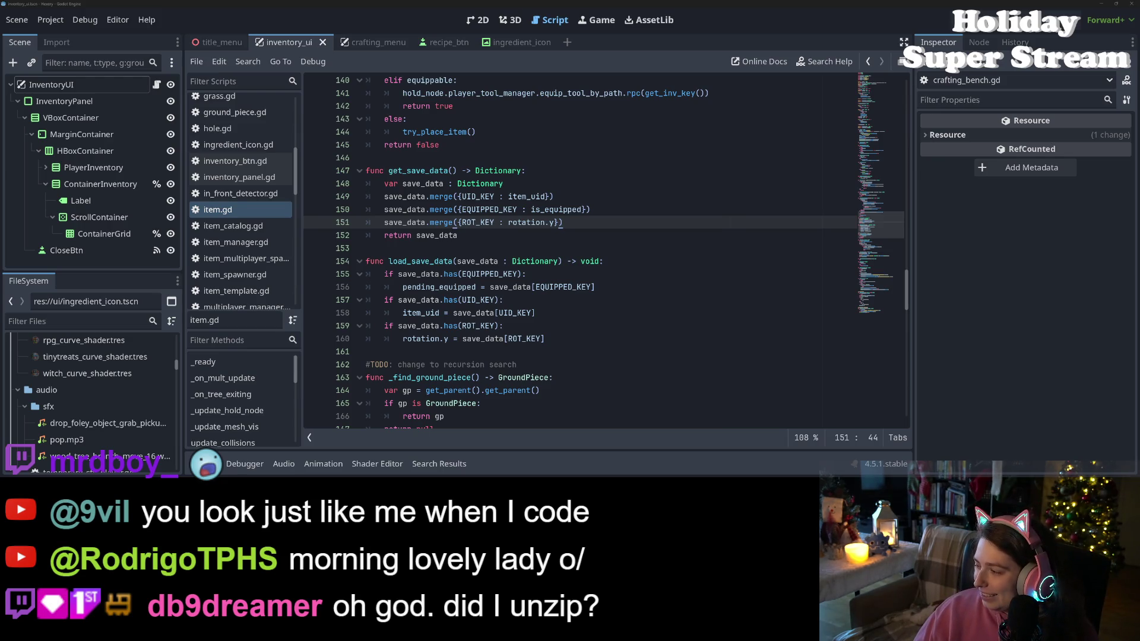
- Review lines 151–160 of the current script around the ROT_KEY merge
left_click(724, 339)
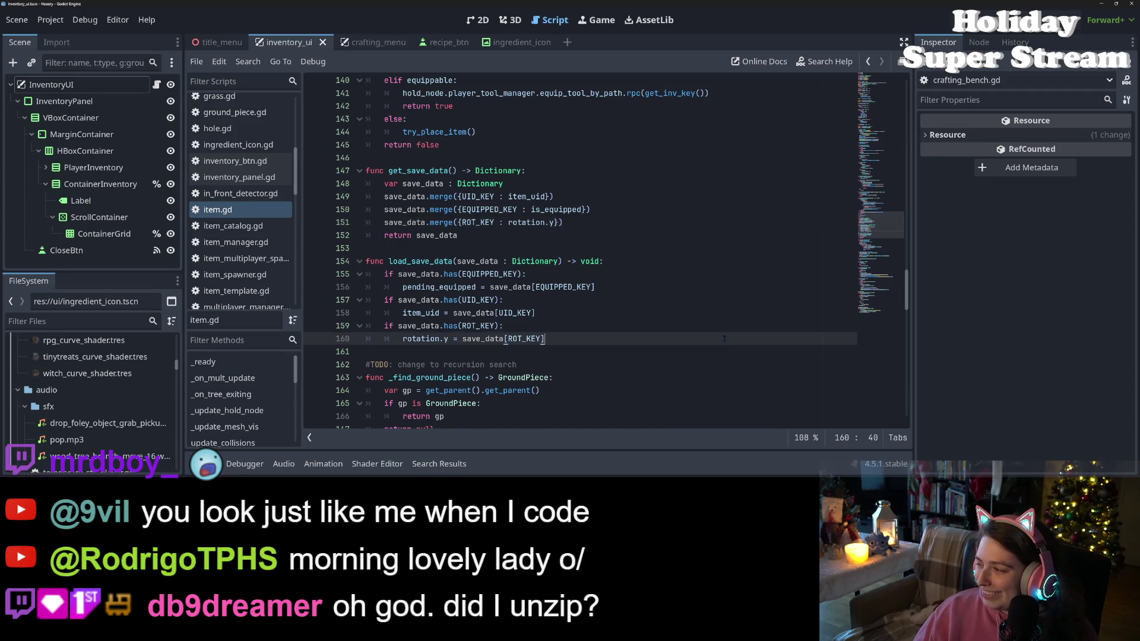
left_click(564, 319)
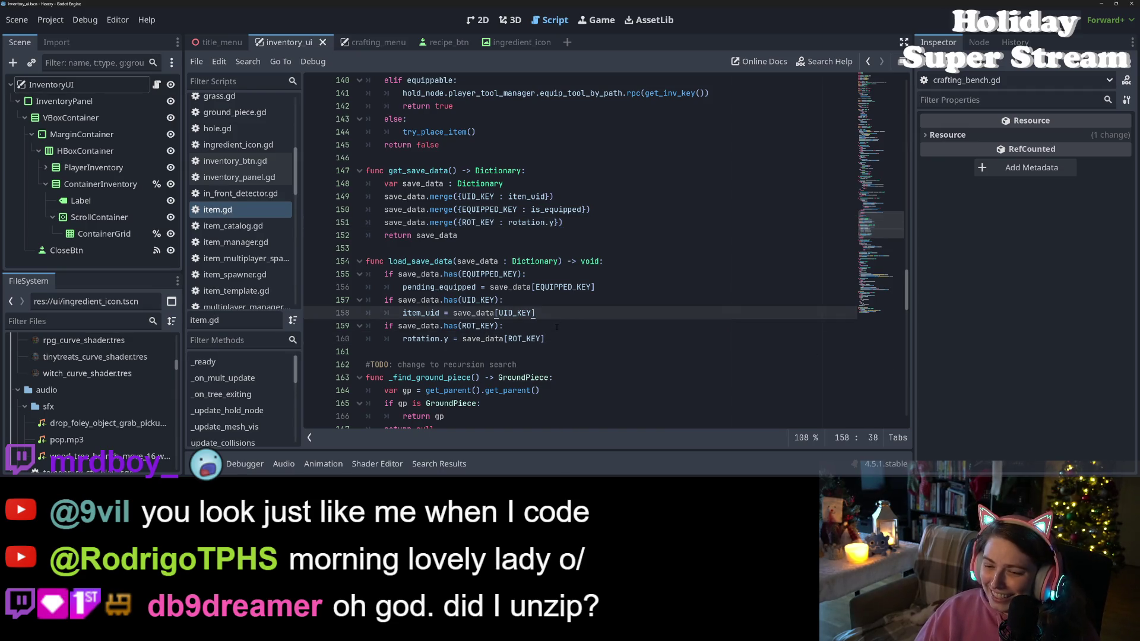
left_click(557, 327)
scroll(556, 327, "up", 1)
scroll(556, 327, "down", 1)
scroll(556, 327, "up", 1)
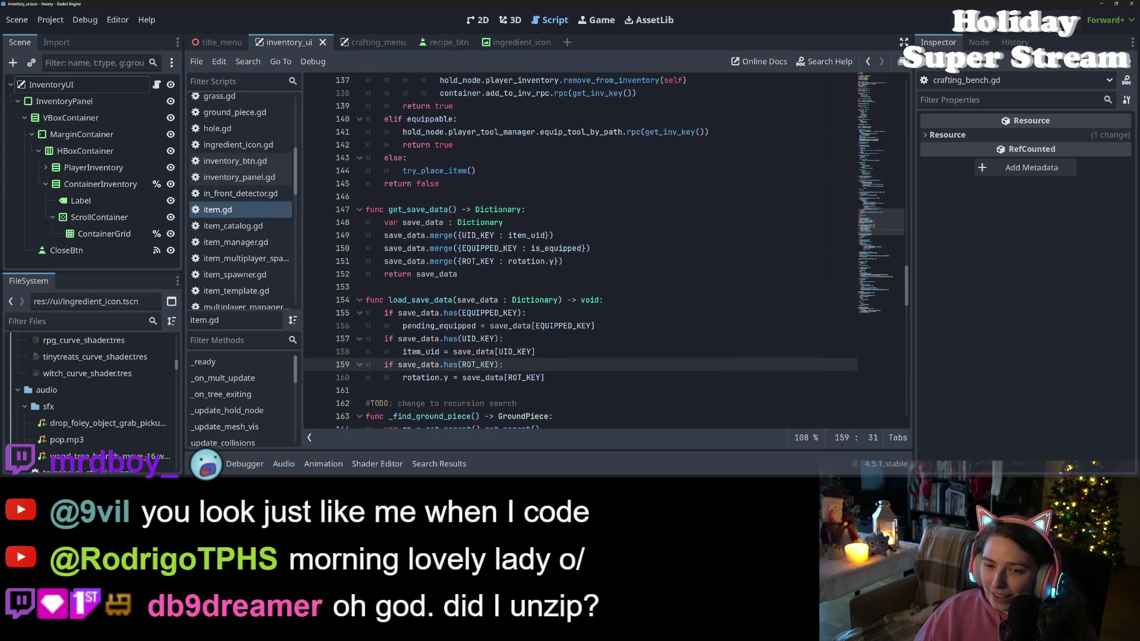
left_click(453, 275)
left_click(609, 260)
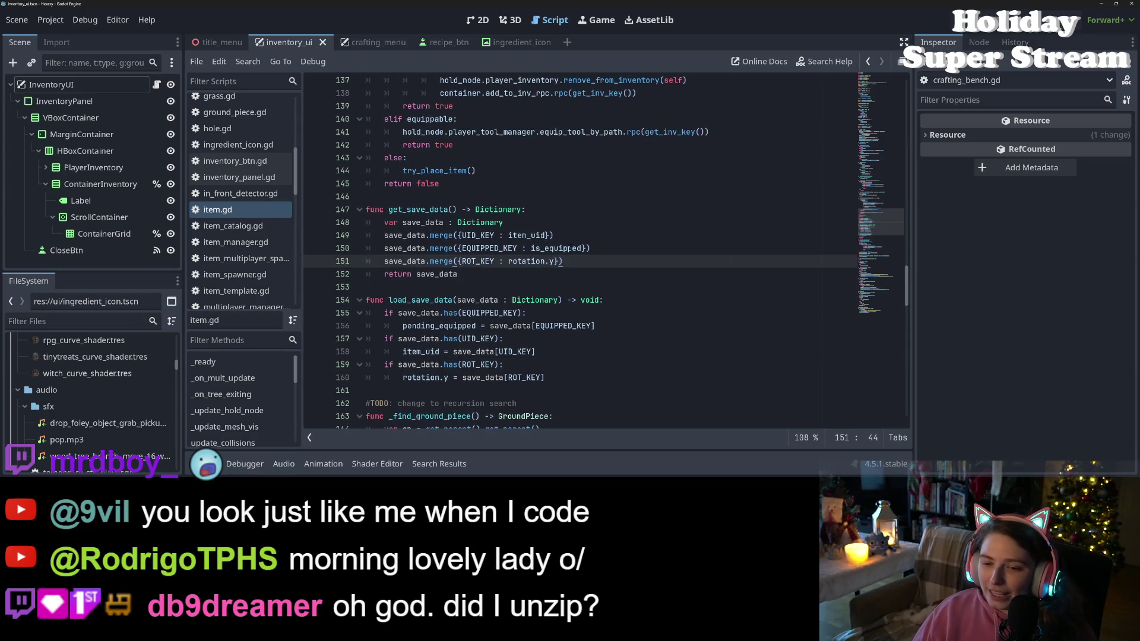
mouse_move(568, 248)
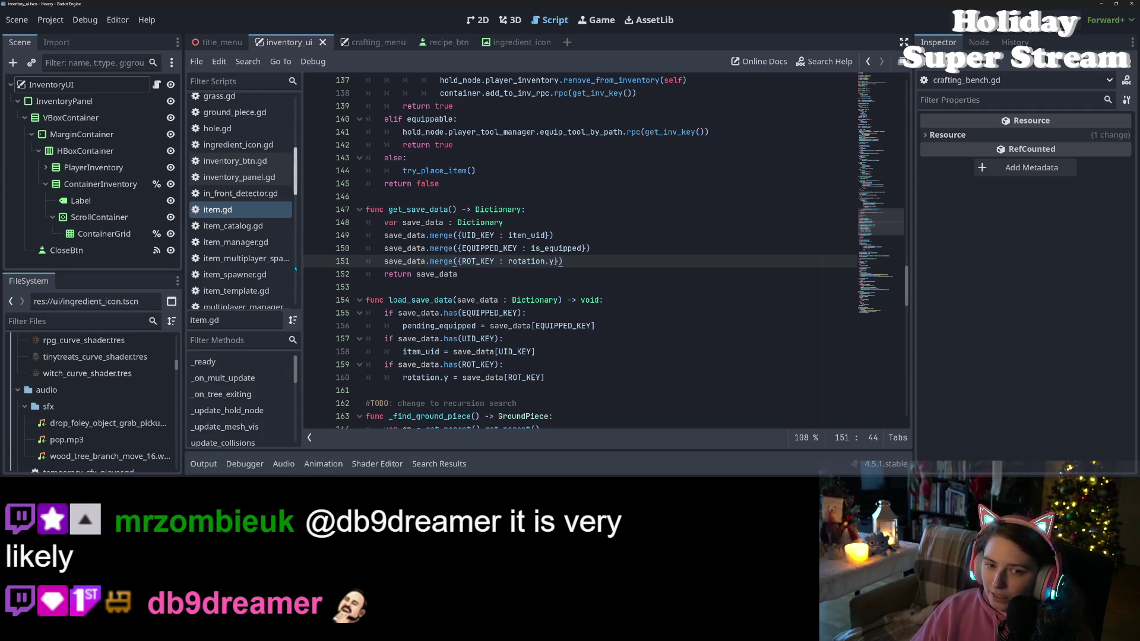
key("Down")
key("Down")
- Open terrain.gd and select the load_save_data function name on line 49
scroll(215, 237, "up", 3)
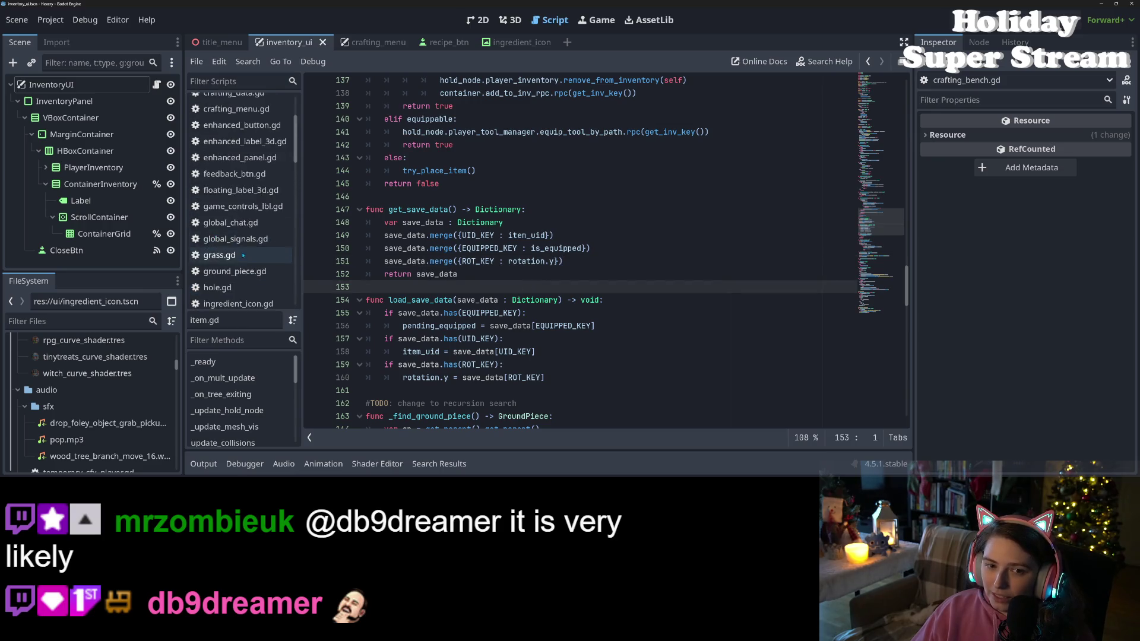
scroll(229, 262, "down", 10)
scroll(237, 276, "down", 5)
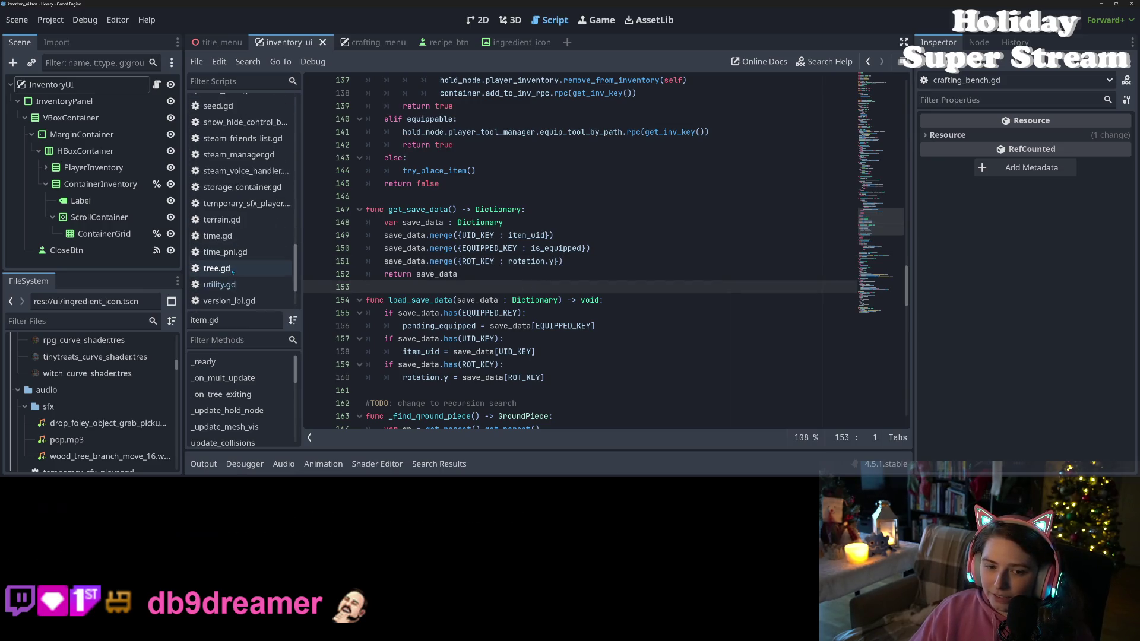
left_click(238, 225)
left_click(547, 340)
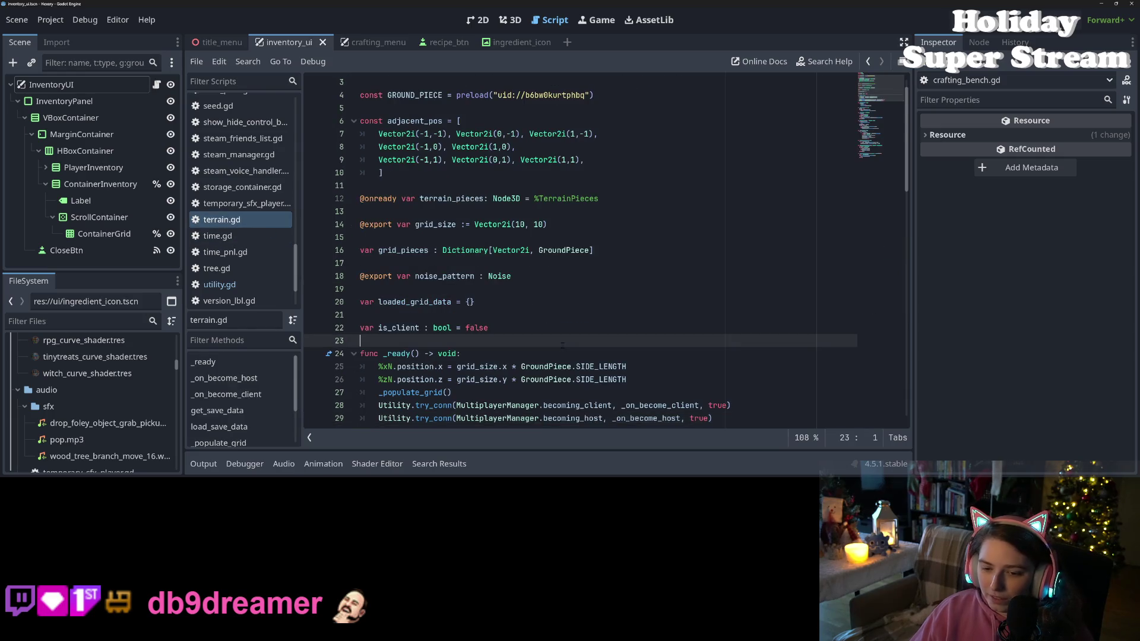
scroll(555, 343, "down", 9)
scroll(562, 345, "down", 3)
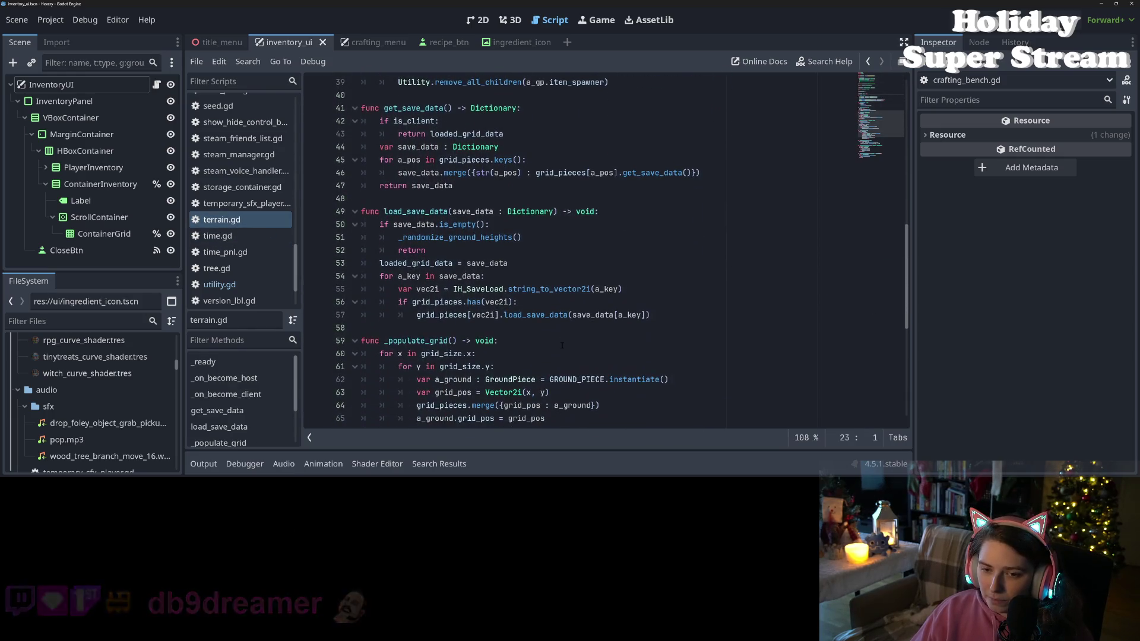
left_click(439, 250)
left_click(439, 238)
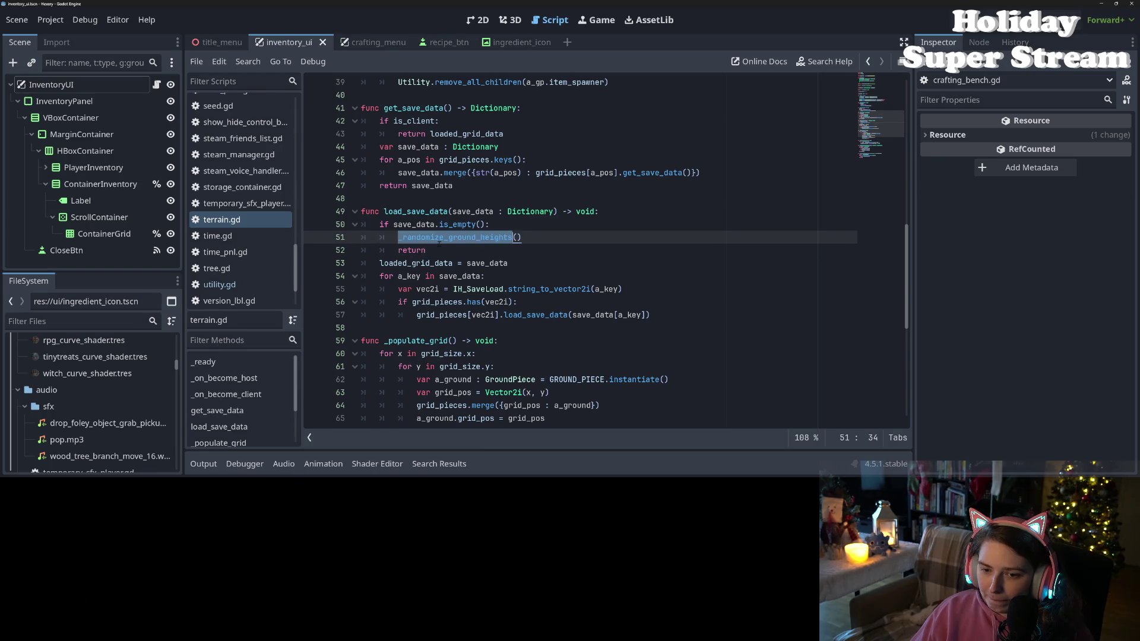
double_click(413, 211)
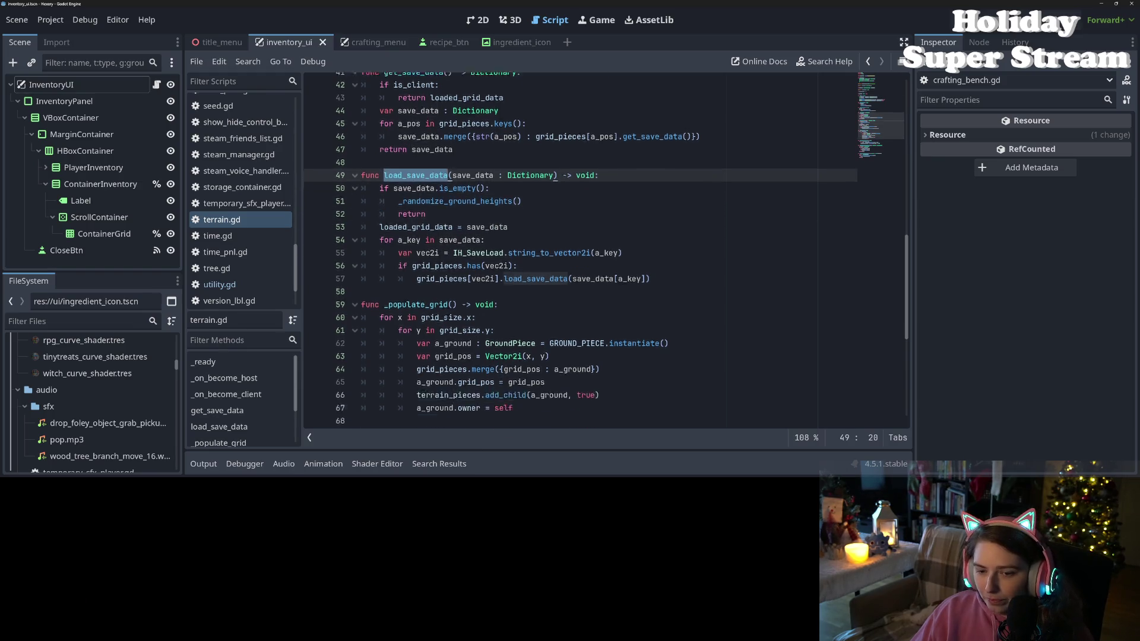
scroll(416, 237, "down", 5)
scroll(421, 255, "up", 6)
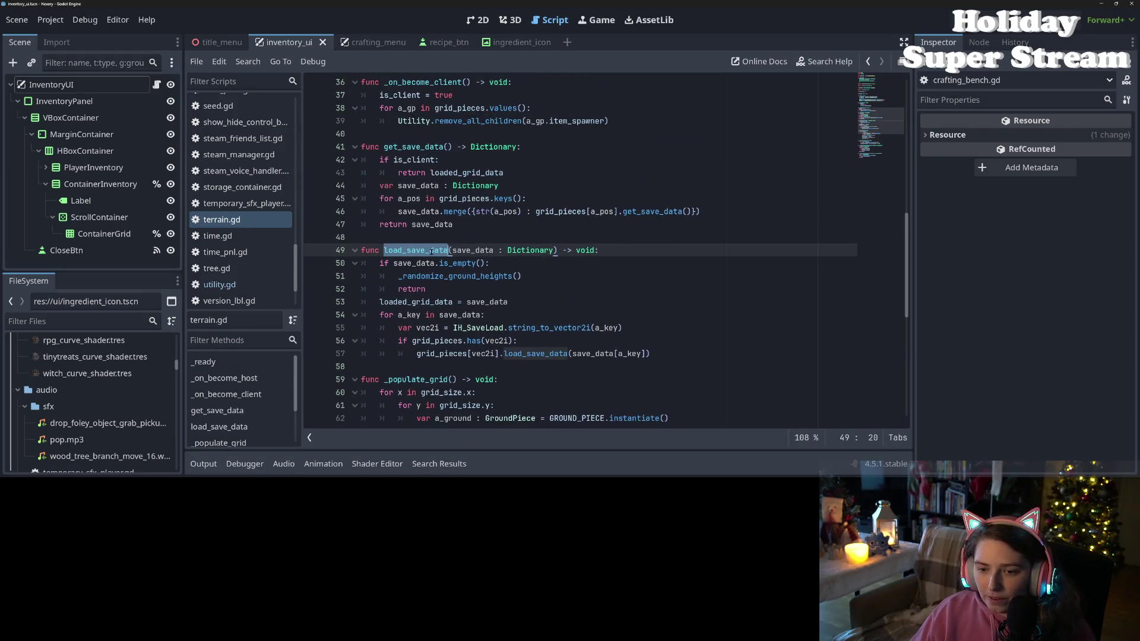
- Run a project-wide Find in Files search for load_save_data and scroll the results
key("ctrl+shift+f")
key("Return")
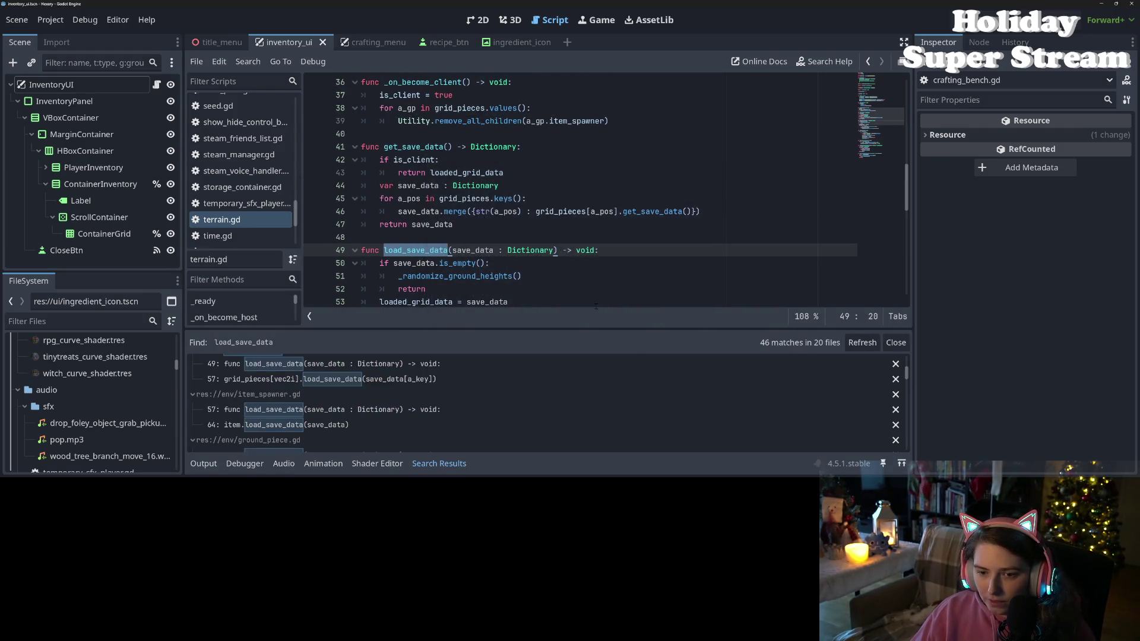
scroll(441, 393, "up", 5)
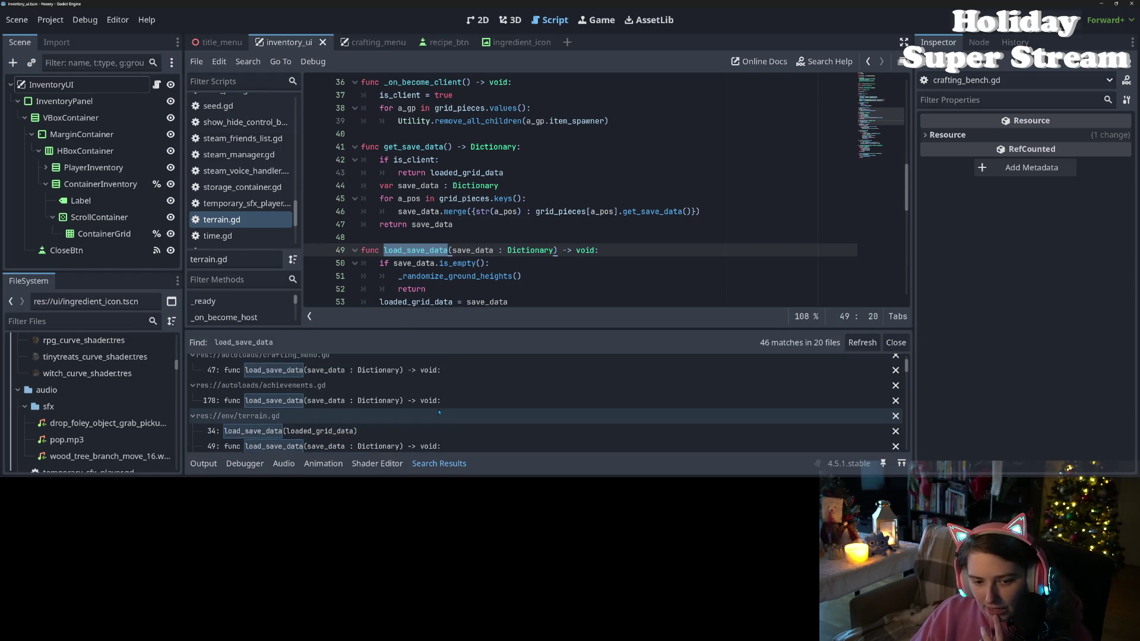
scroll(440, 411, "down", 3)
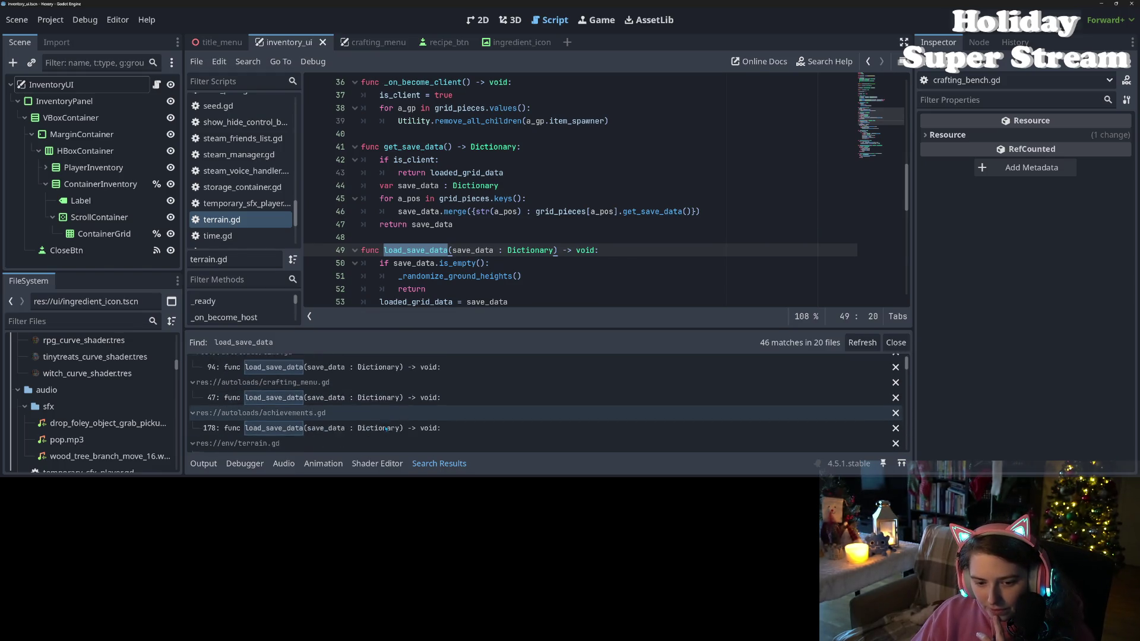
scroll(386, 429, "down", 2)
scroll(385, 429, "down", 8)
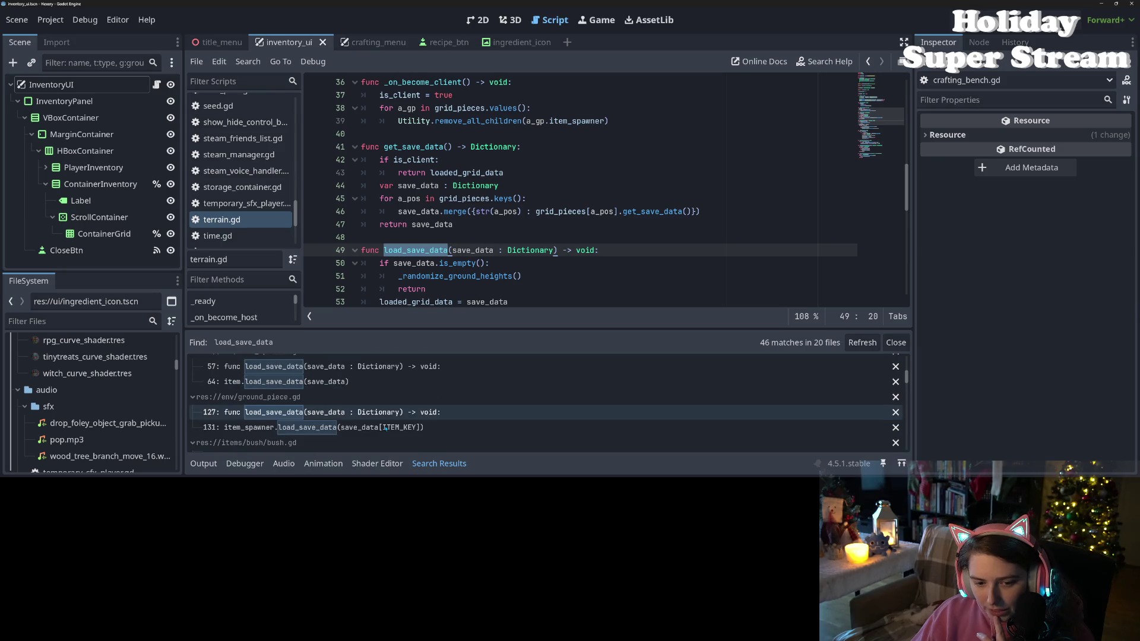
scroll(385, 429, "down", 8)
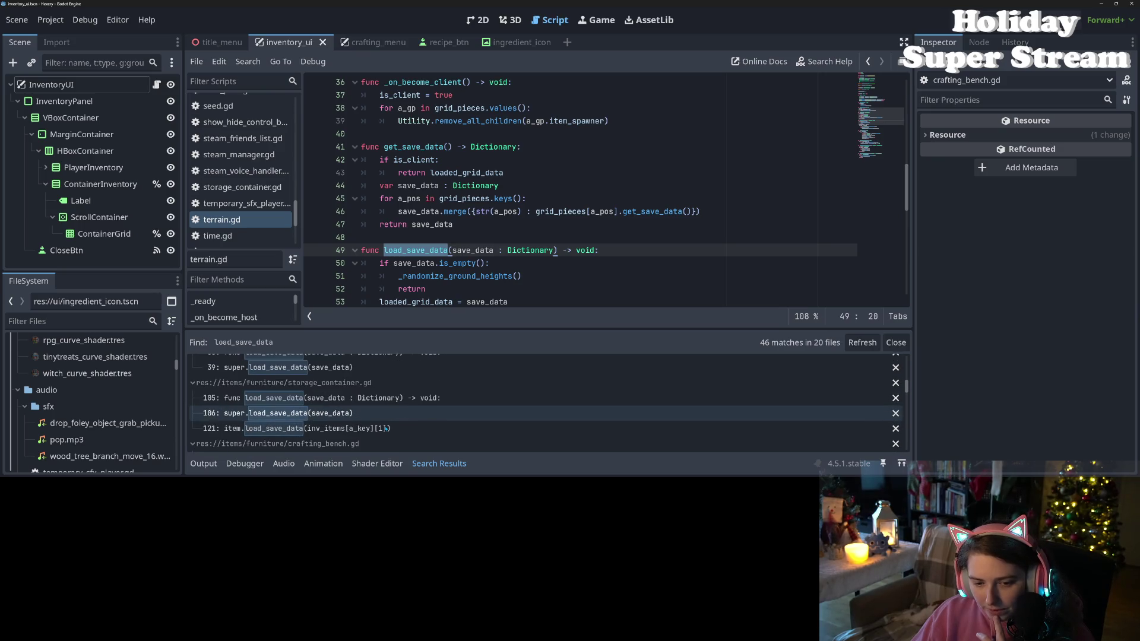
scroll(386, 428, "down", 8)
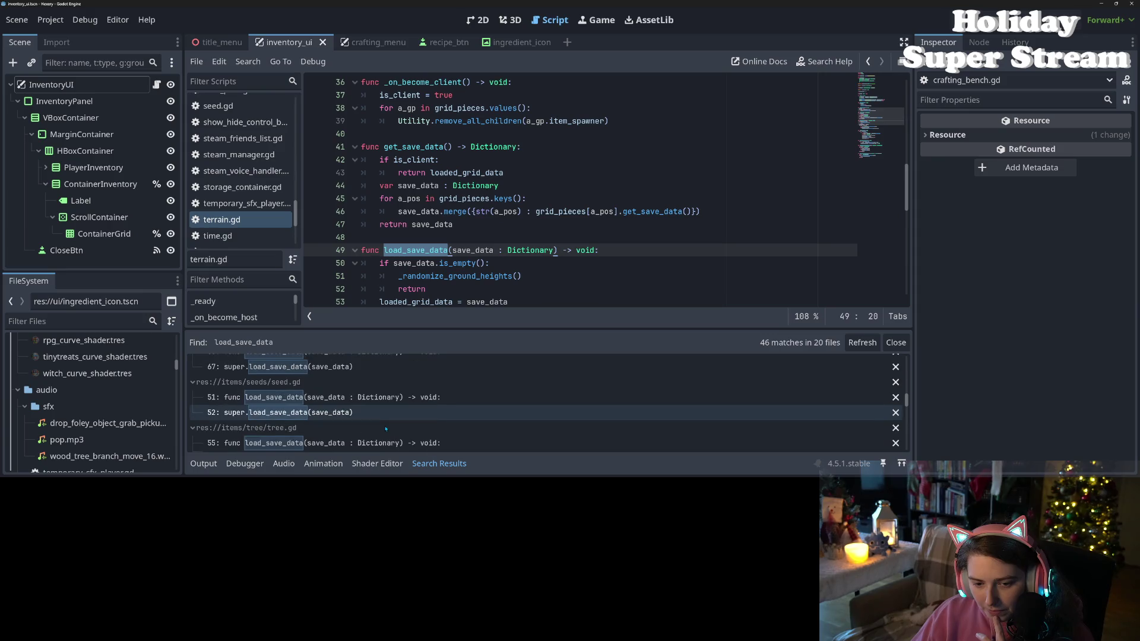
scroll(386, 429, "down", 5)
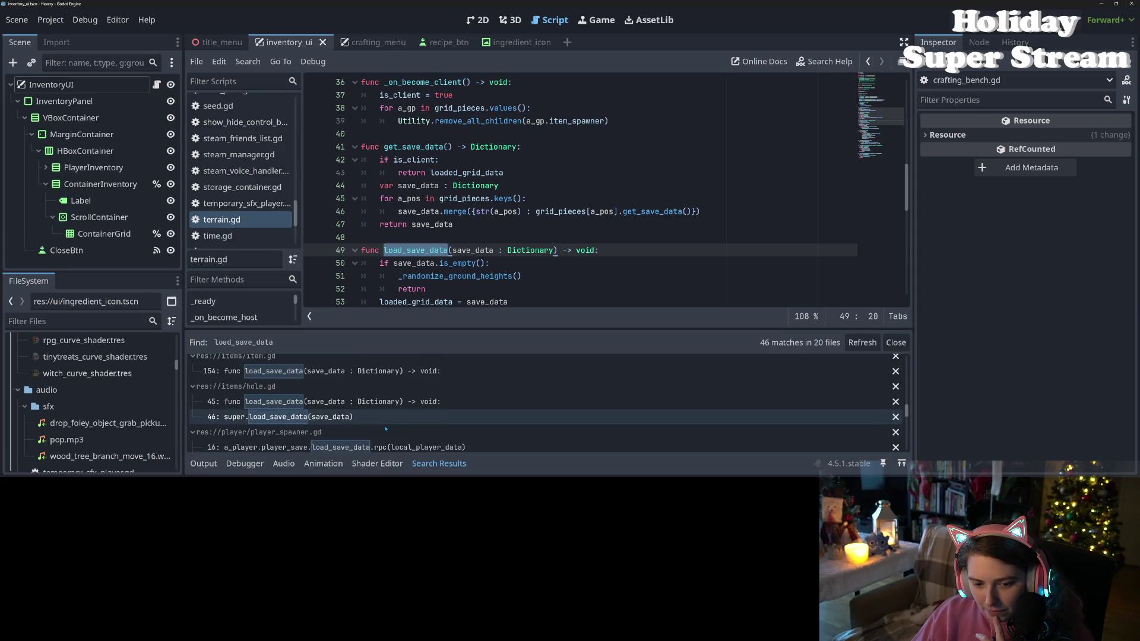
scroll(386, 429, "down", 4)
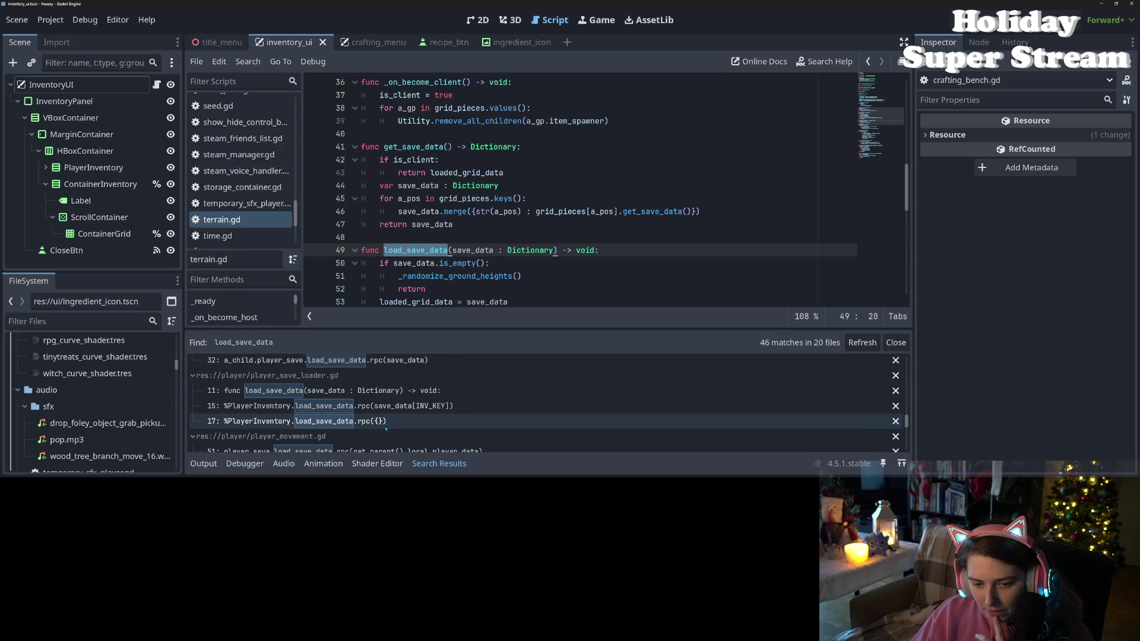
- Browse the 46 matches and jump to the Terrain call on world.gd line 81
scroll(386, 429, "up", 2)
scroll(386, 429, "down", 3)
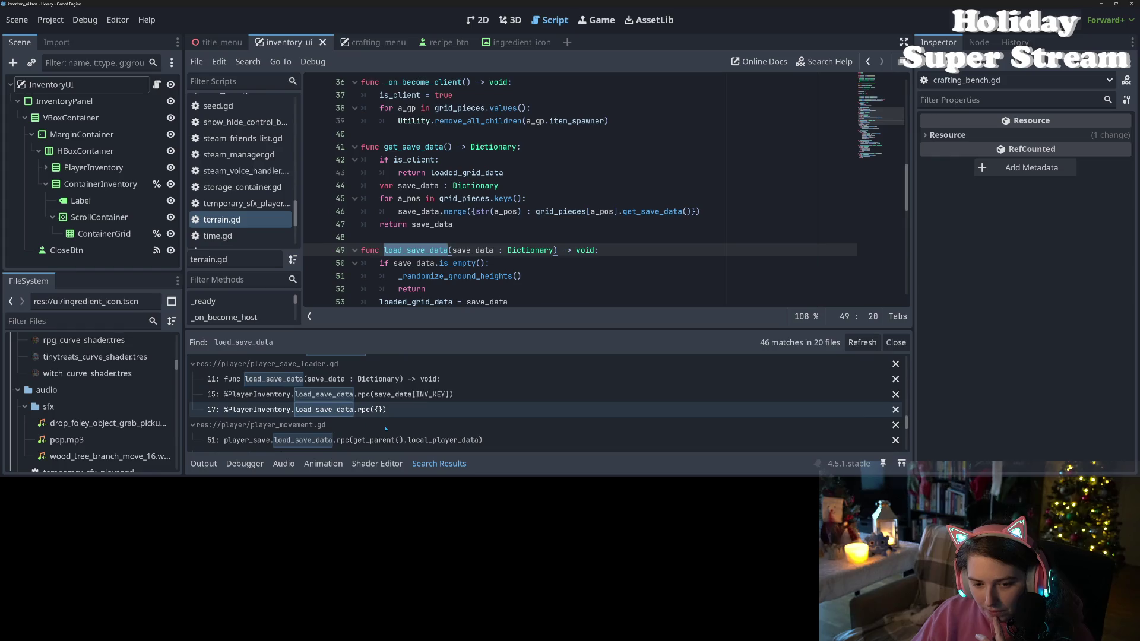
scroll(385, 428, "down", 10)
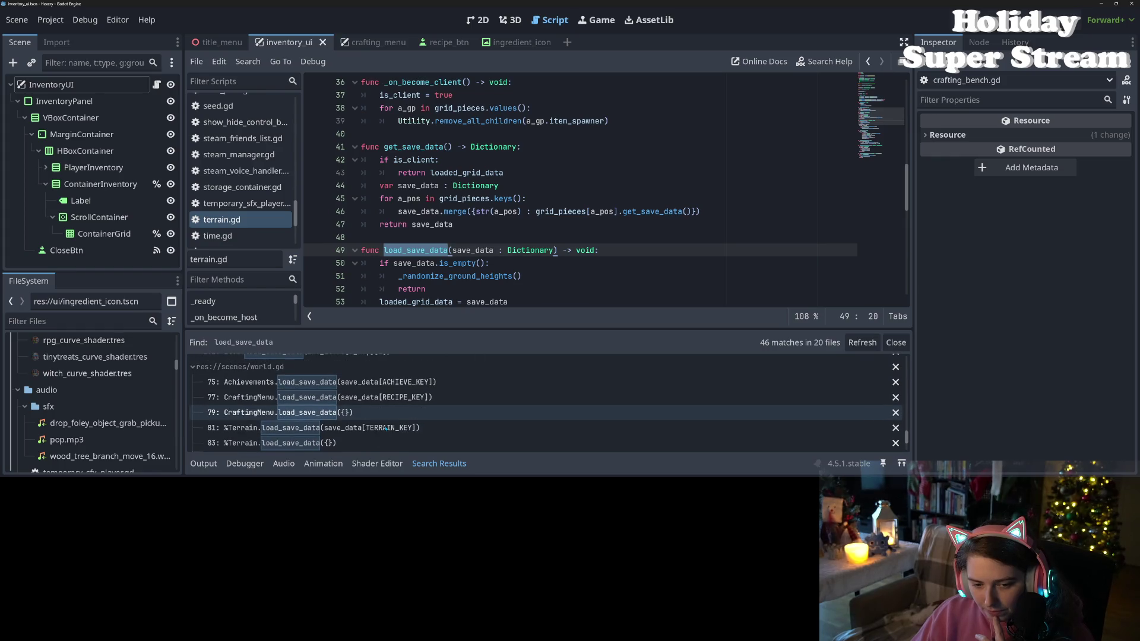
scroll(386, 427, "down", 3)
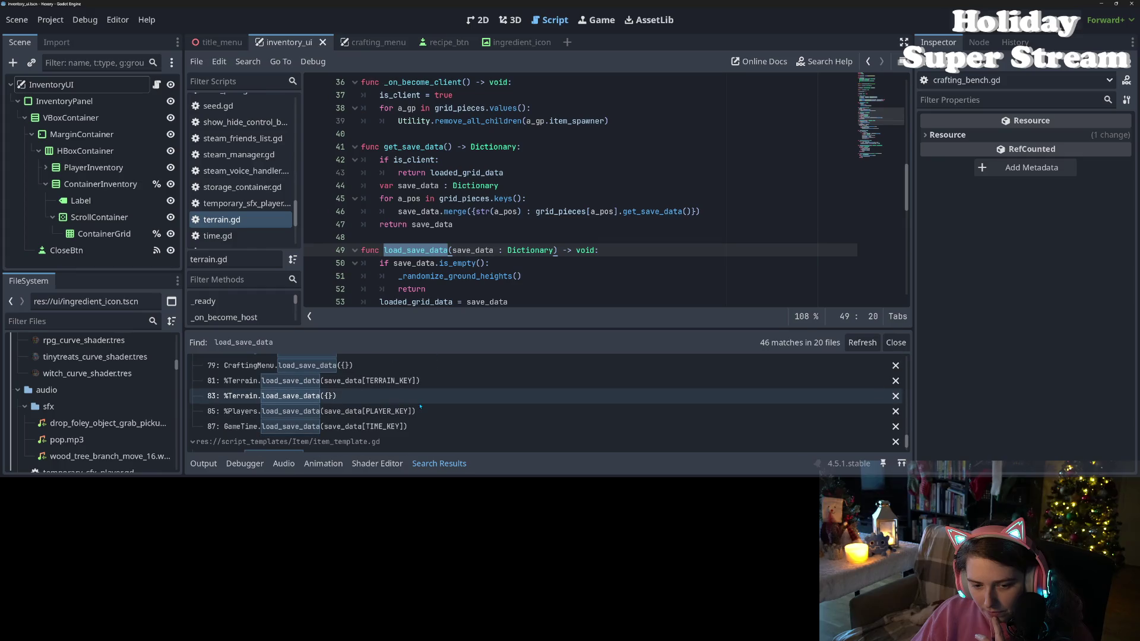
scroll(386, 419, "up", 4)
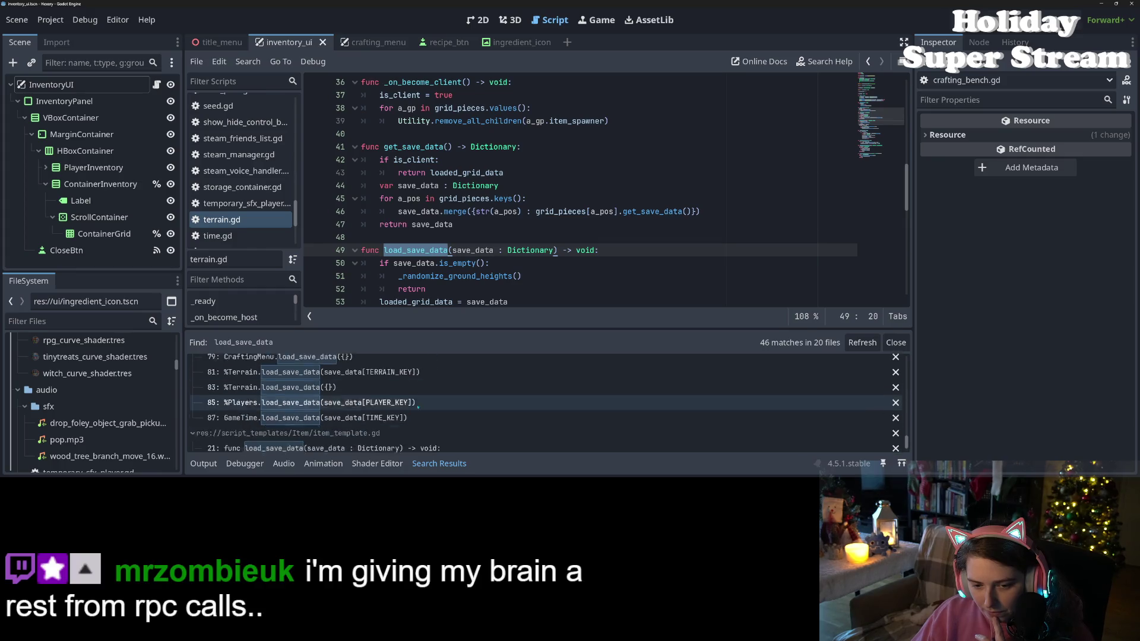
scroll(386, 419, "up", 6)
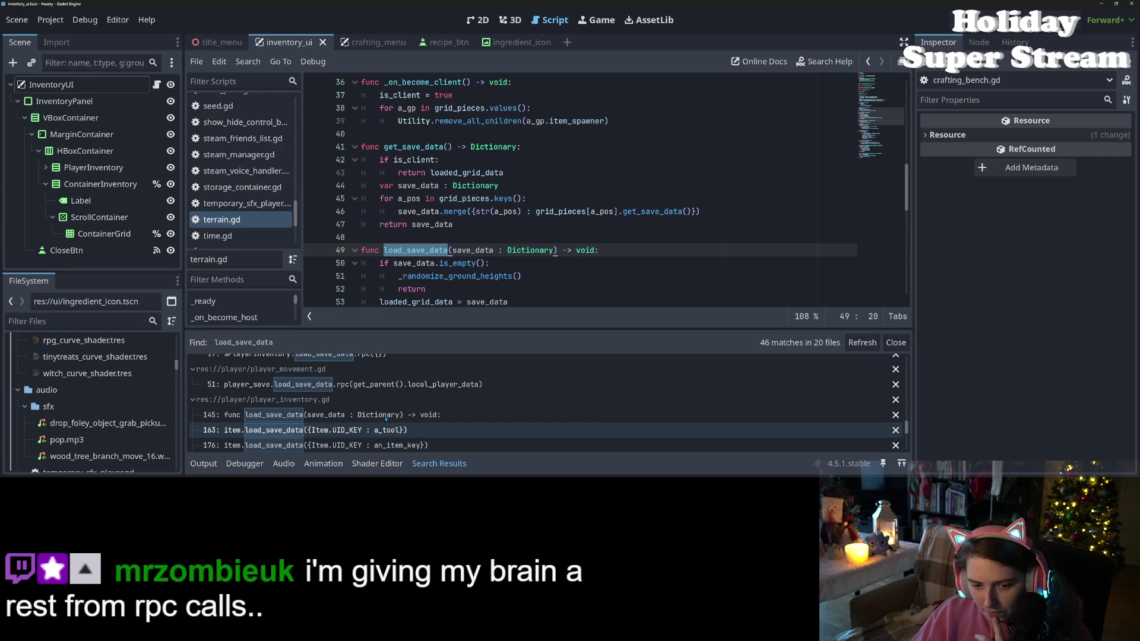
scroll(386, 419, "down", 6)
scroll(386, 419, "down", 2)
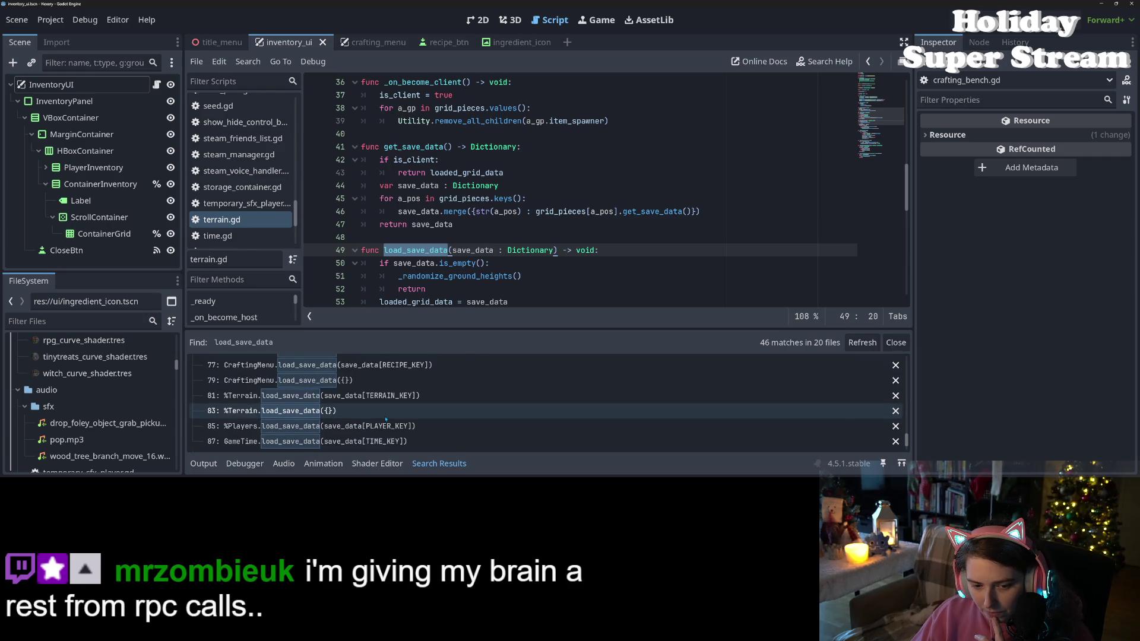
left_click(386, 395)
scroll(553, 224, "up", 4)
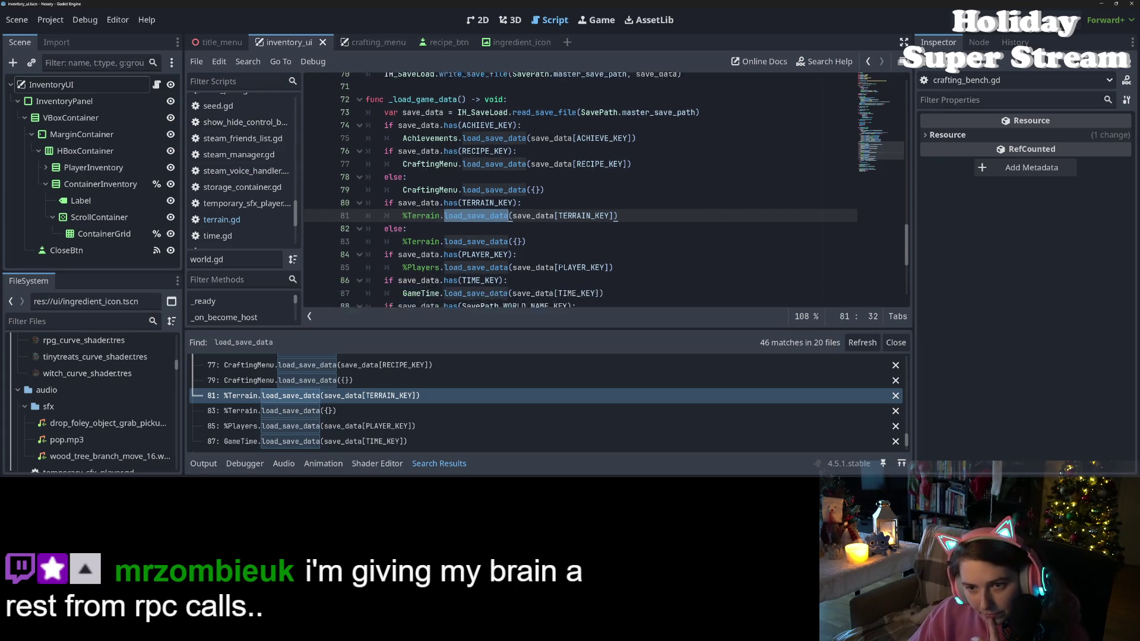
scroll(553, 224, "down", 5)
scroll(559, 265, "up", 4)
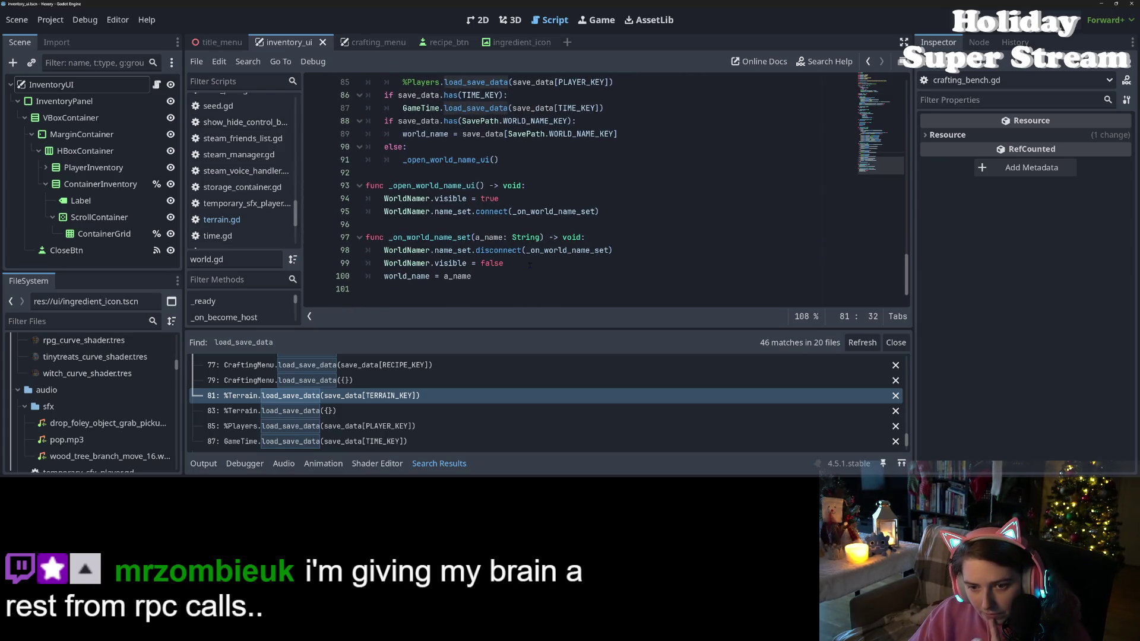
scroll(529, 263, "up", 1)
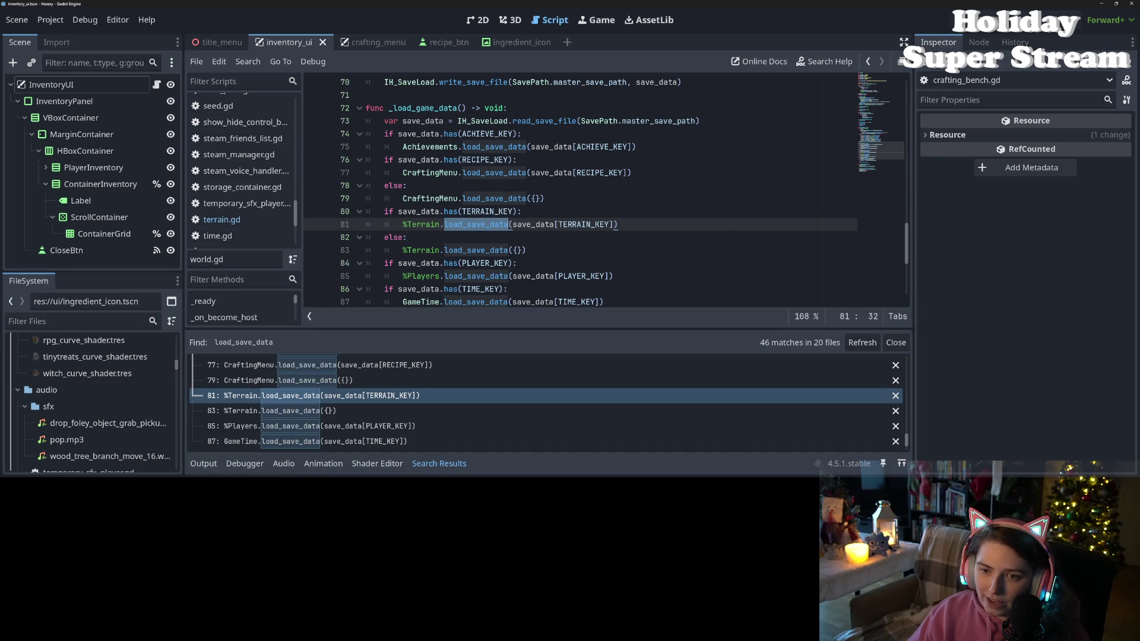
mouse_move(479, 170)
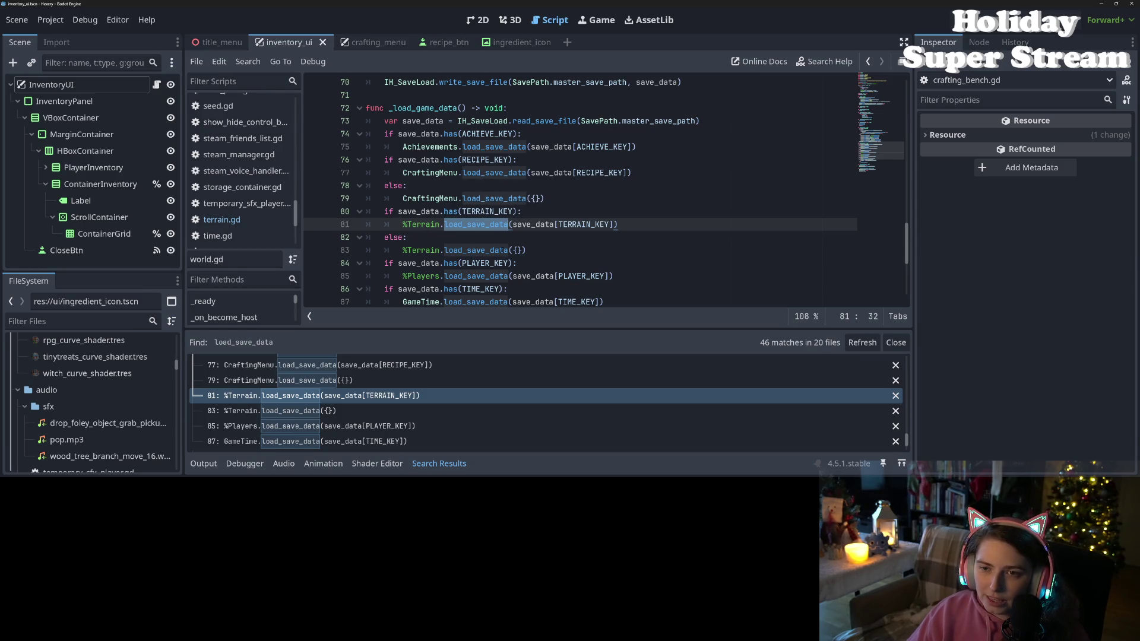
scroll(509, 238, "up", 6)
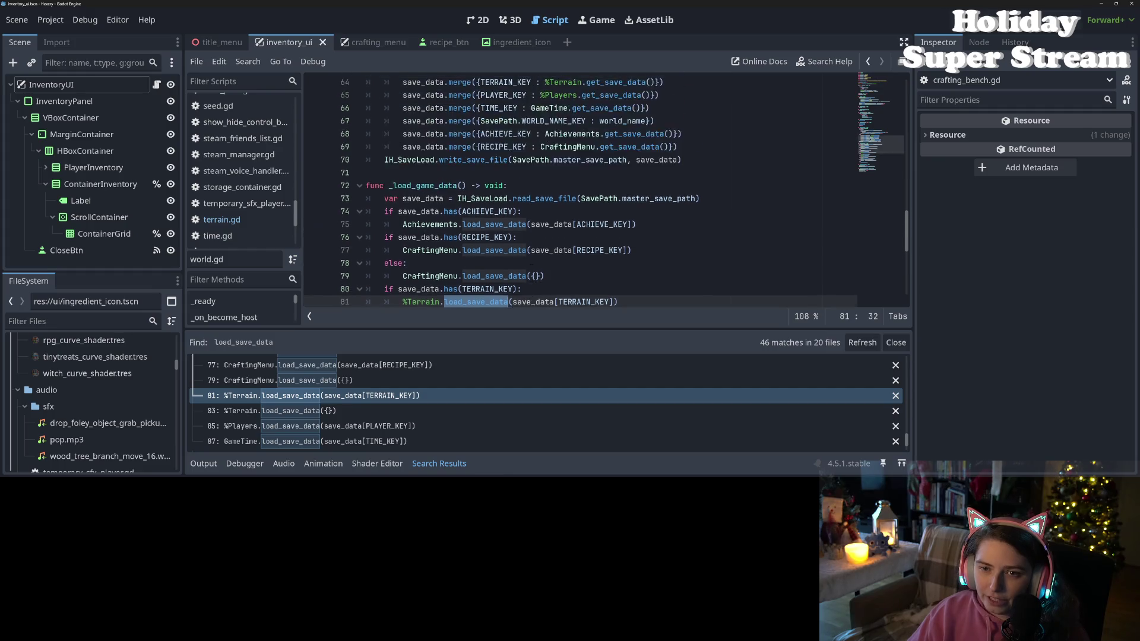
scroll(531, 266, "up", 9)
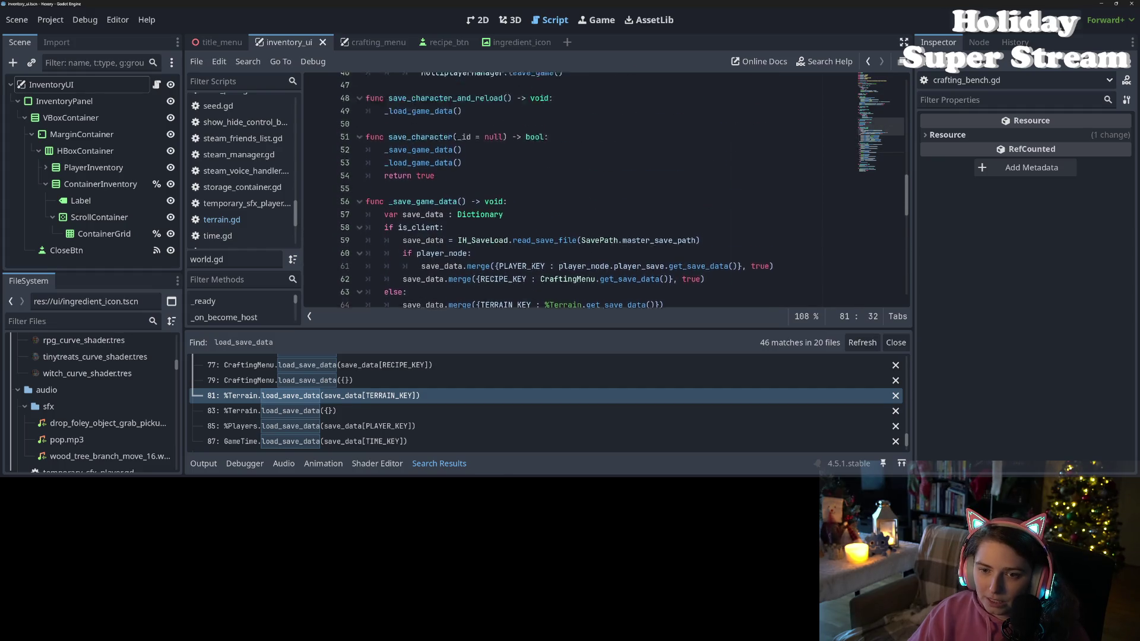
scroll(531, 266, "up", 1)
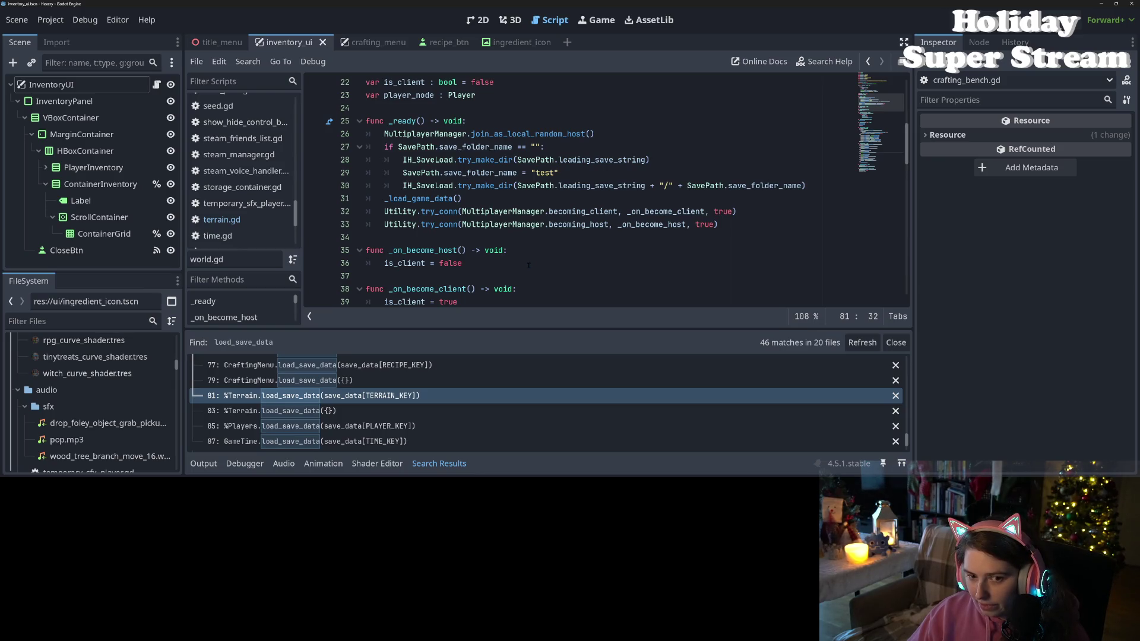
- Filter files by 'ground', open ground_piece.tscn, and inspect its ItemSpawner and MultiplayerSpawner nodes
left_click(80, 320)
type("ground")
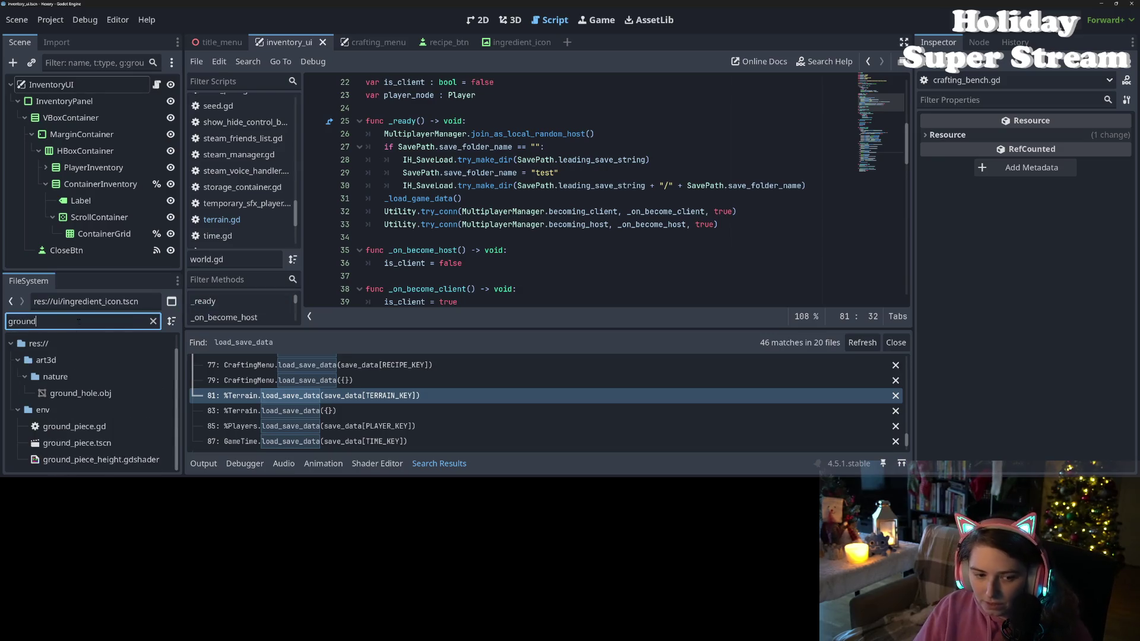
double_click(77, 443)
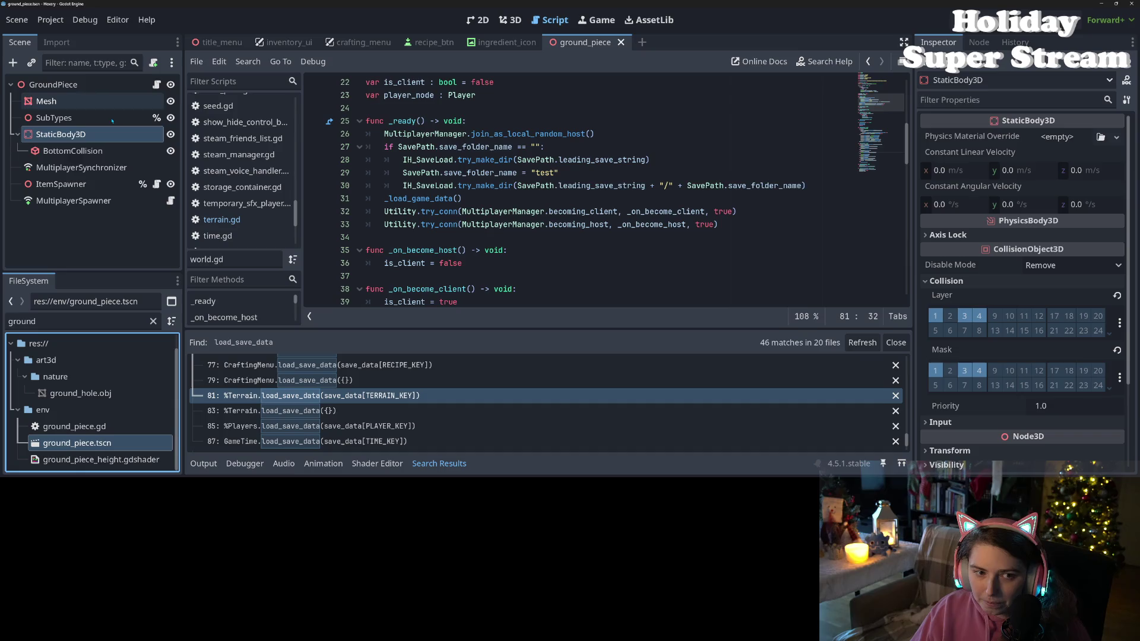
left_click(66, 184)
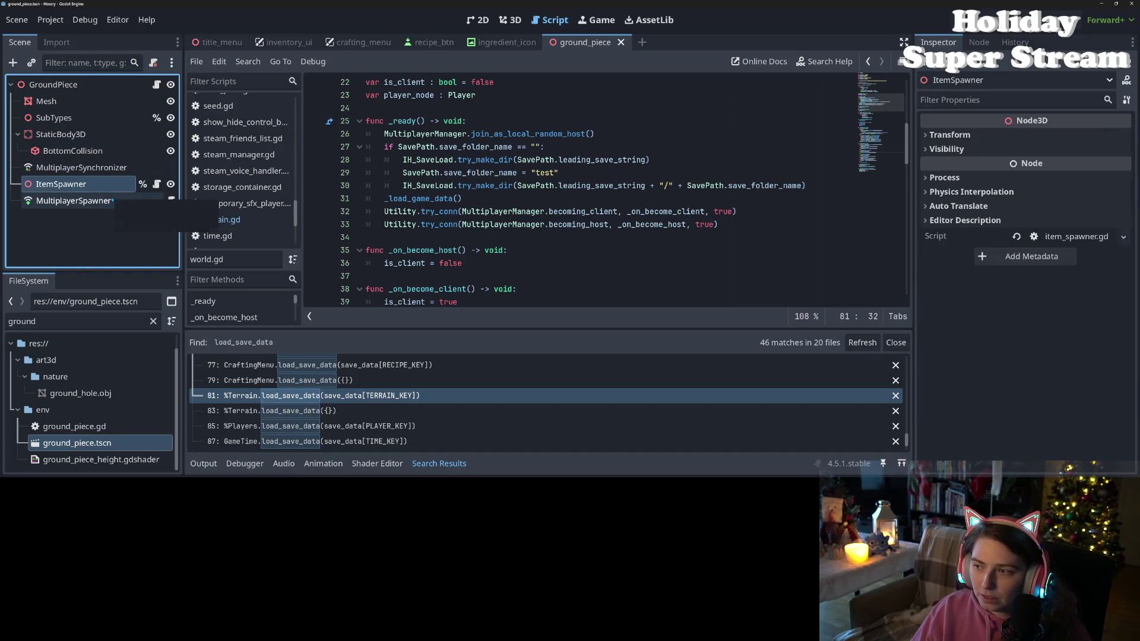
left_click(89, 201)
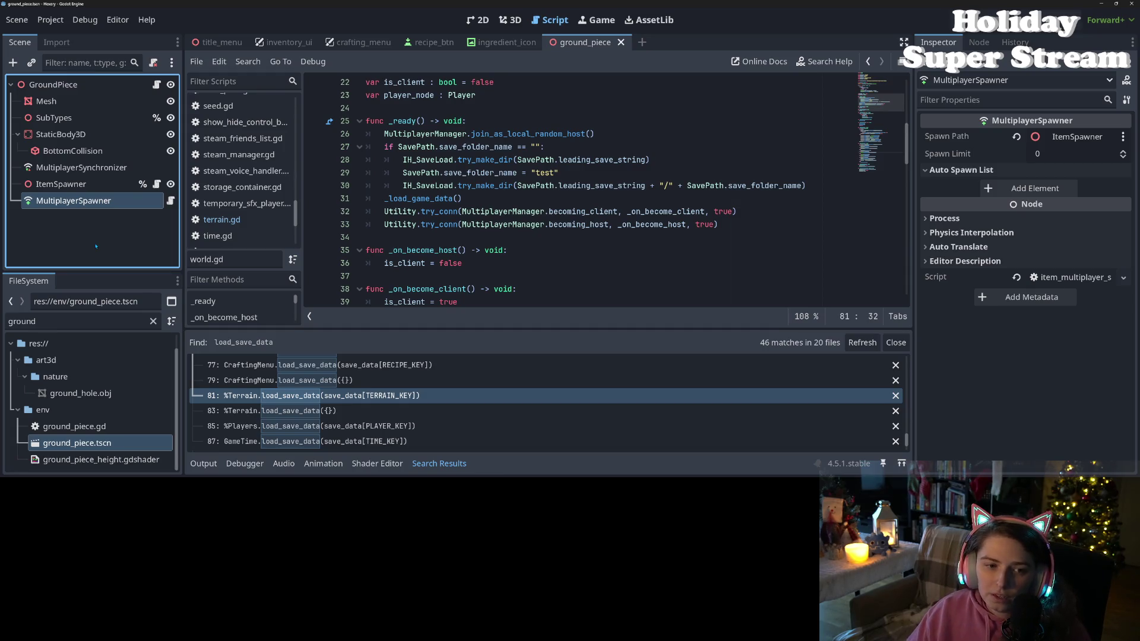
left_click(106, 183)
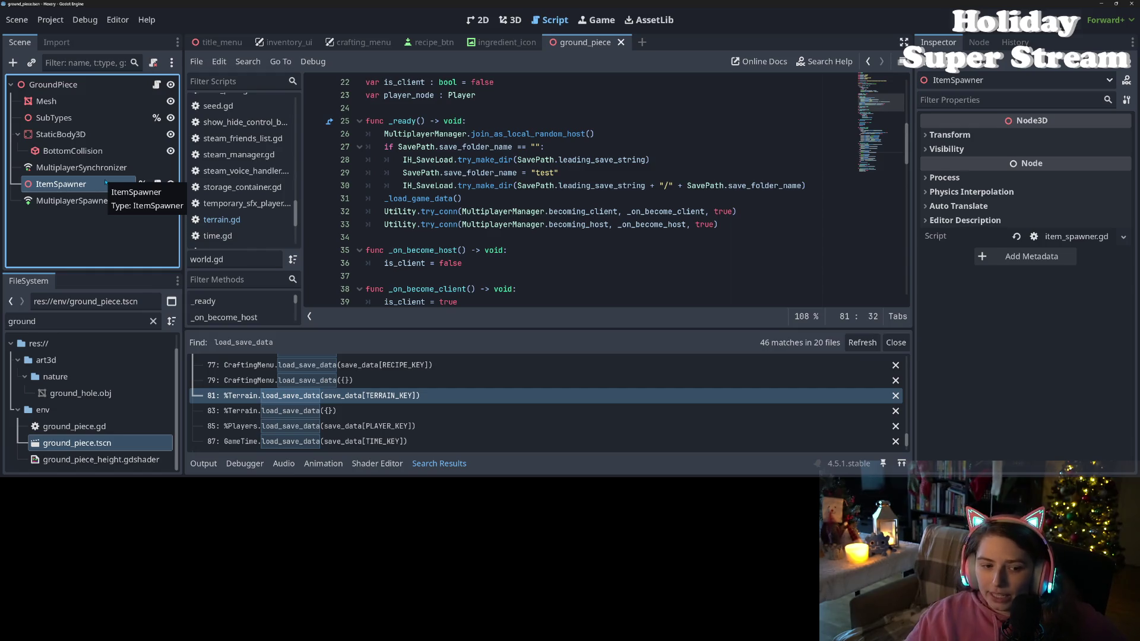
- Clear the file filter, open generic_item.tscn, and select its GenericItem root node
left_click(153, 321)
scroll(107, 418, "down", 5)
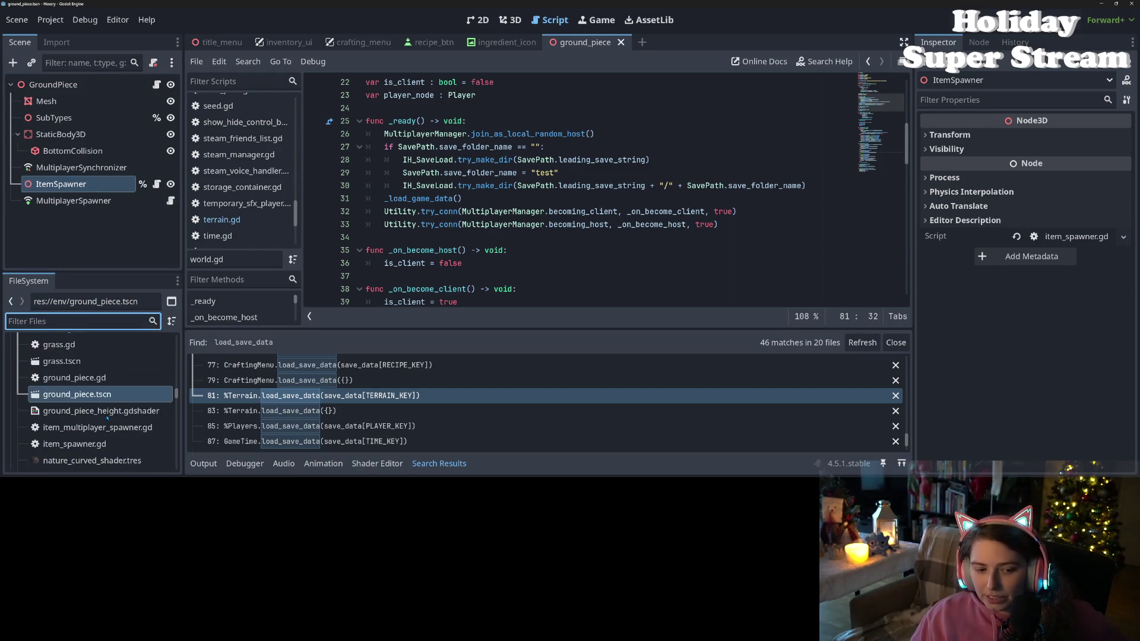
scroll(101, 415, "down", 5)
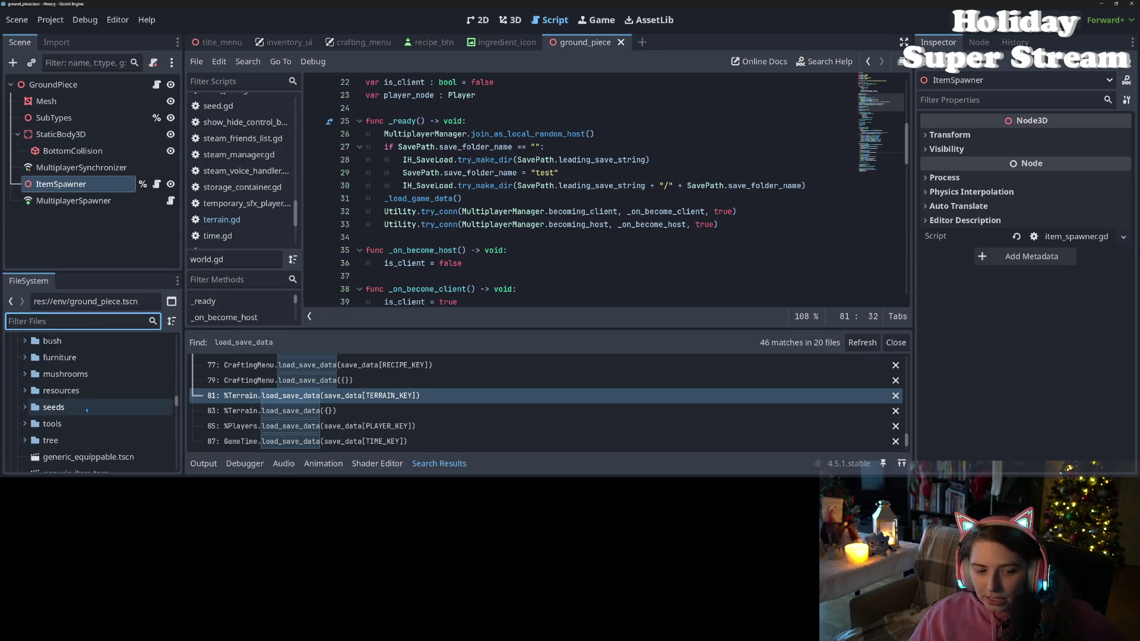
scroll(87, 398, "down", 1)
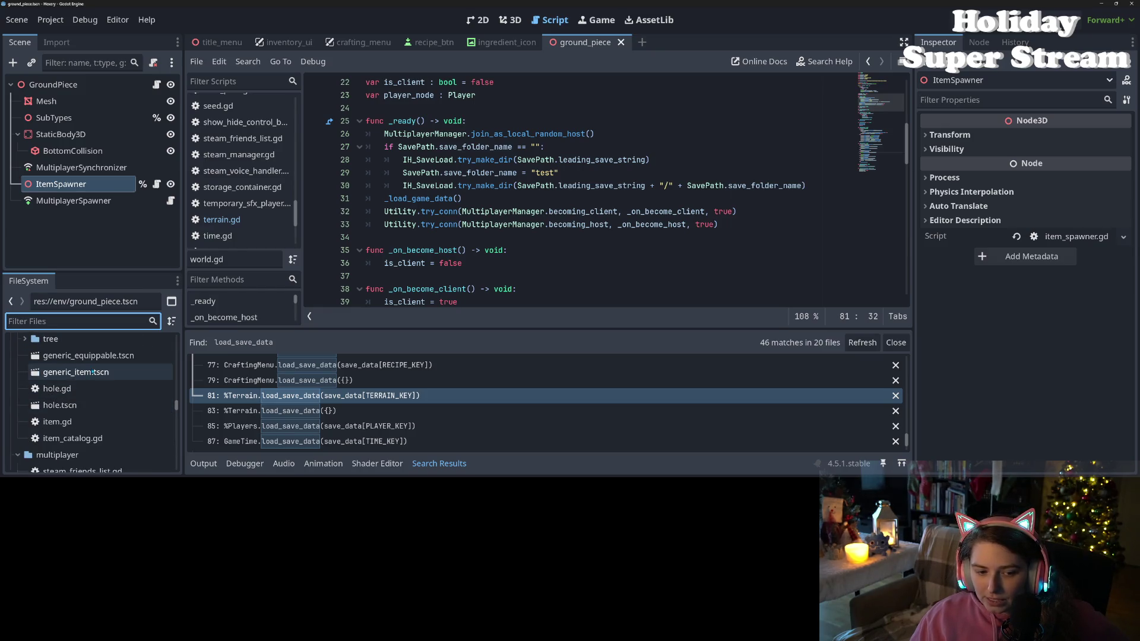
double_click(92, 372)
left_click(105, 216)
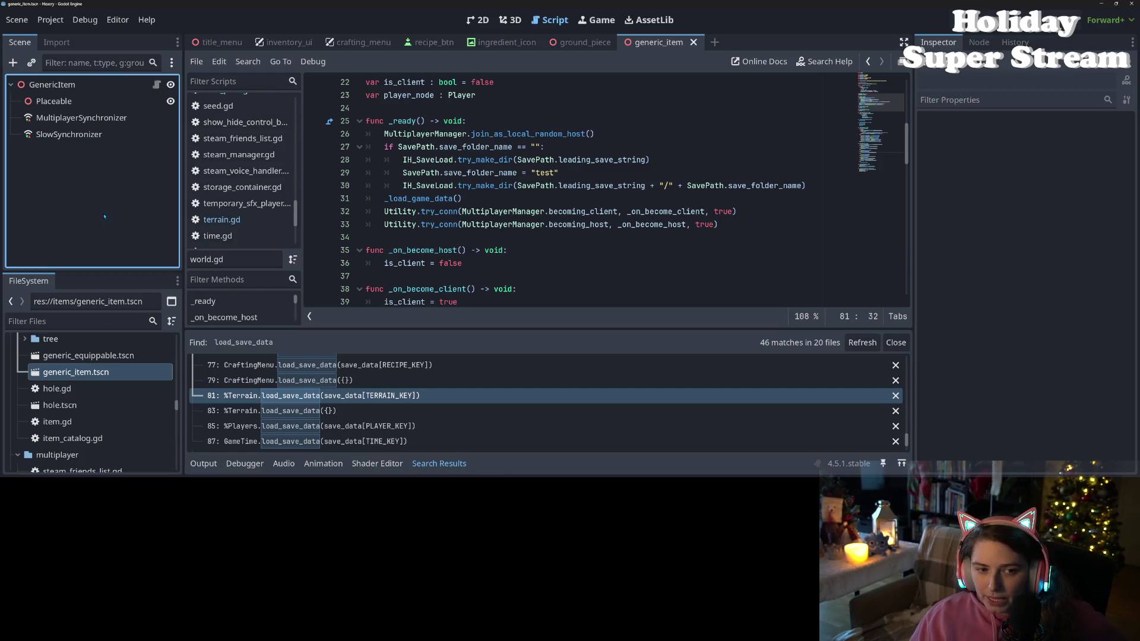
left_click(53, 85)
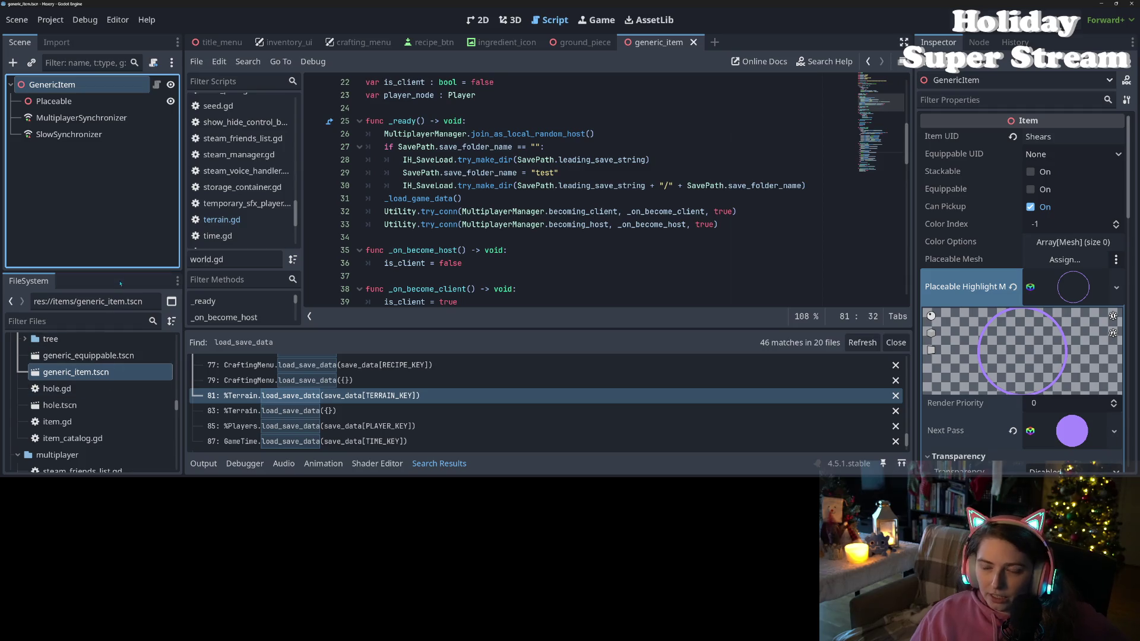
- Deselect the GenericItem node in the Scene dock
left_click(128, 220)
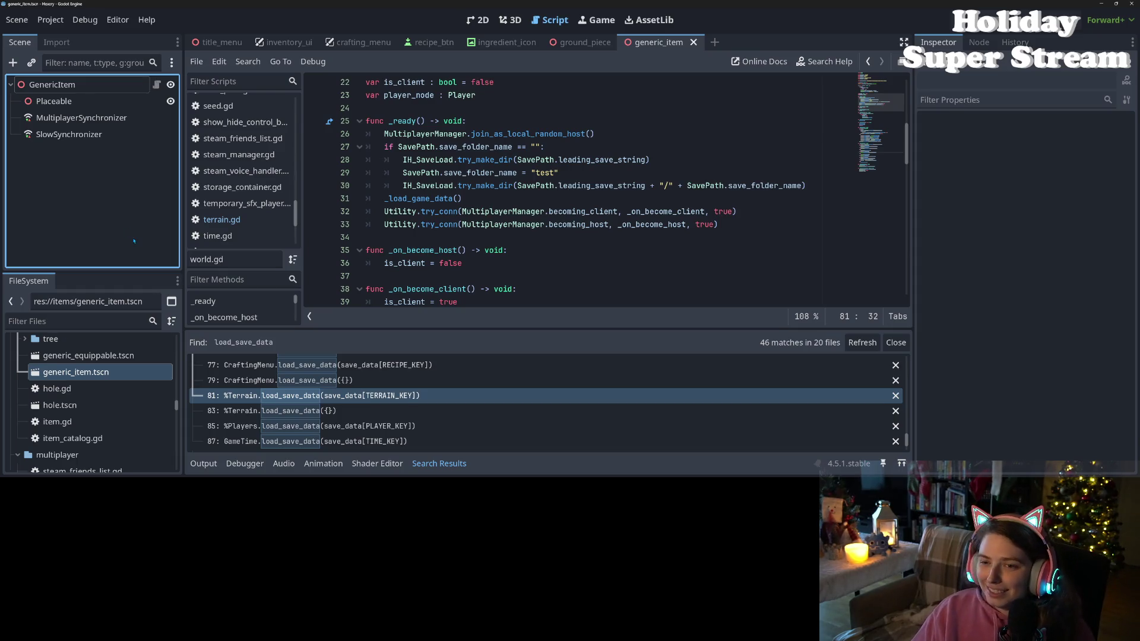
- Close the search results and review world.gd's _notification, leave_game and save_character_and_reload lines
left_click(439, 464)
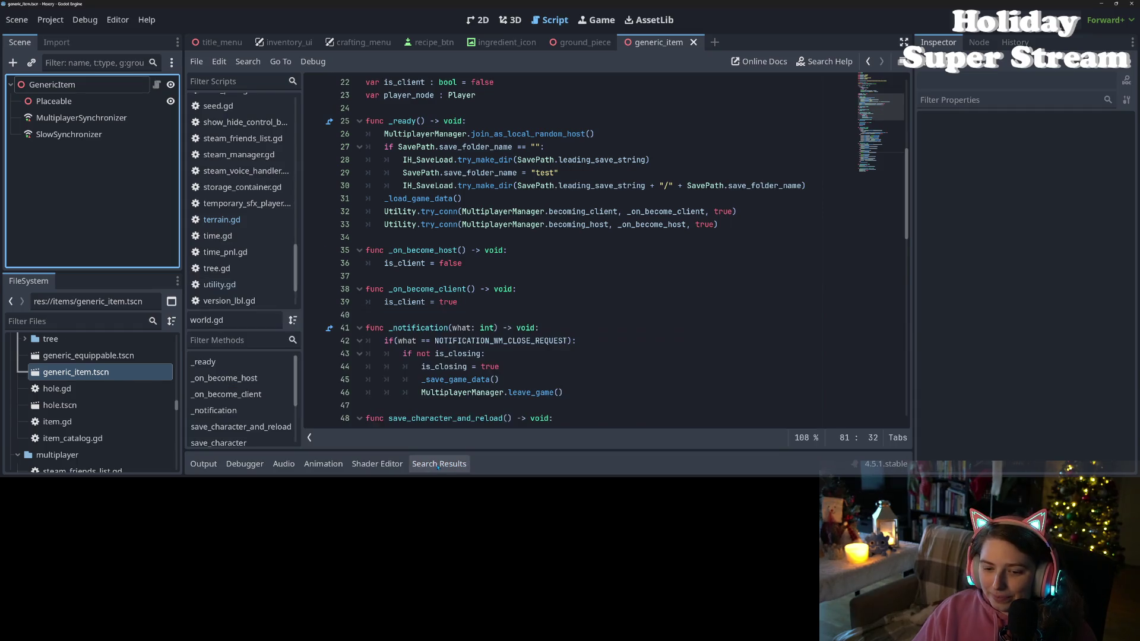
left_click(509, 328)
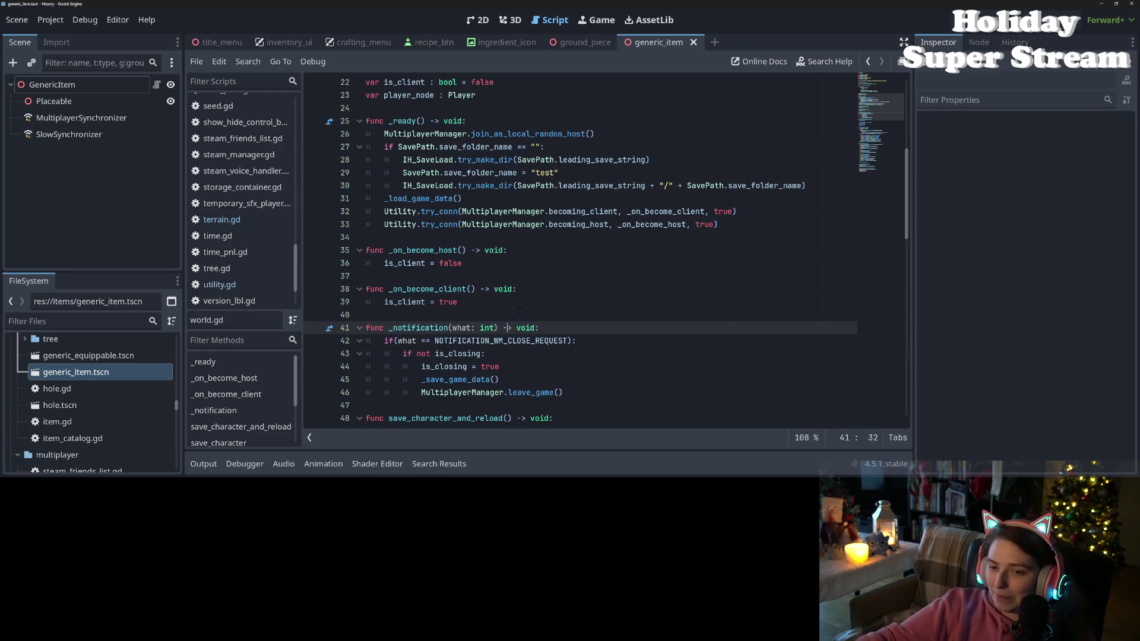
left_click(667, 398)
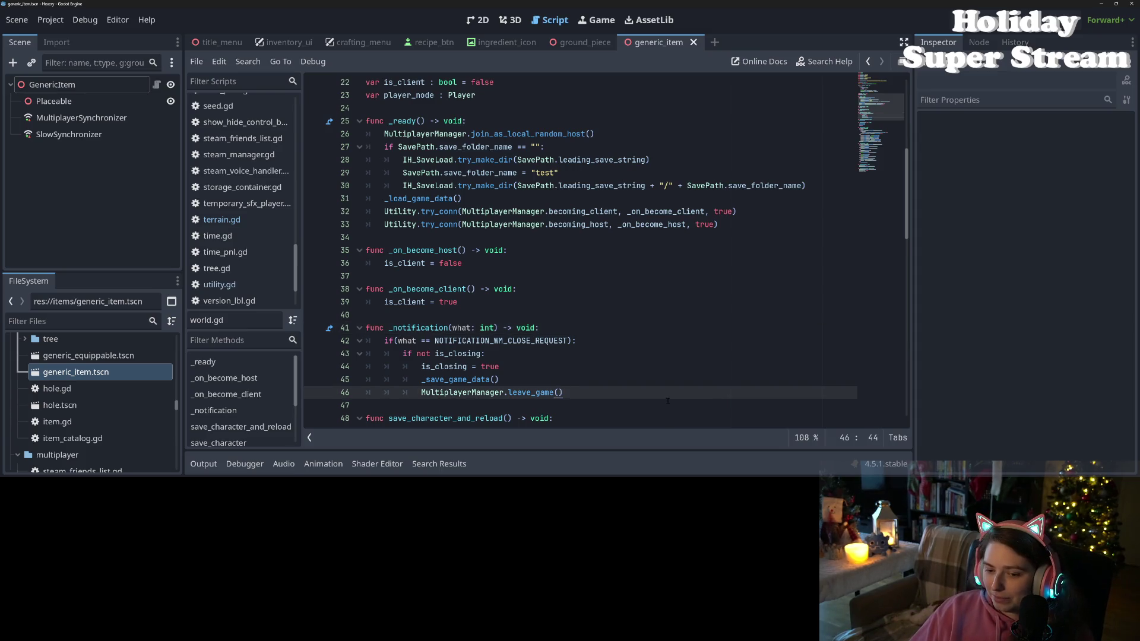
scroll(667, 401, "down", 3)
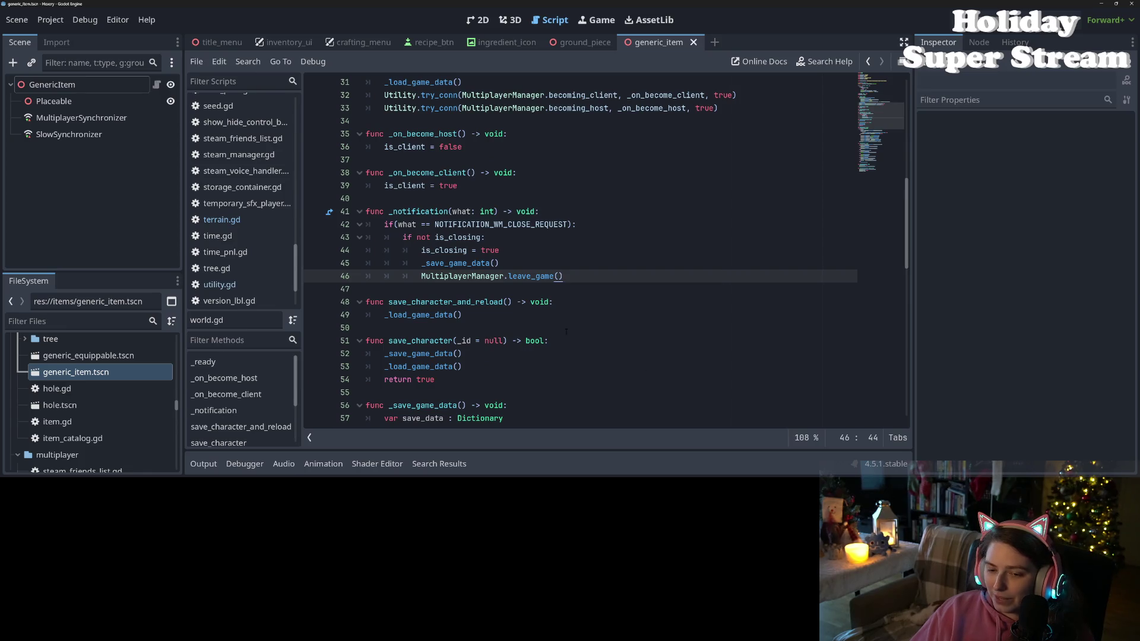
left_click(629, 328)
left_click(594, 289)
left_click(591, 303)
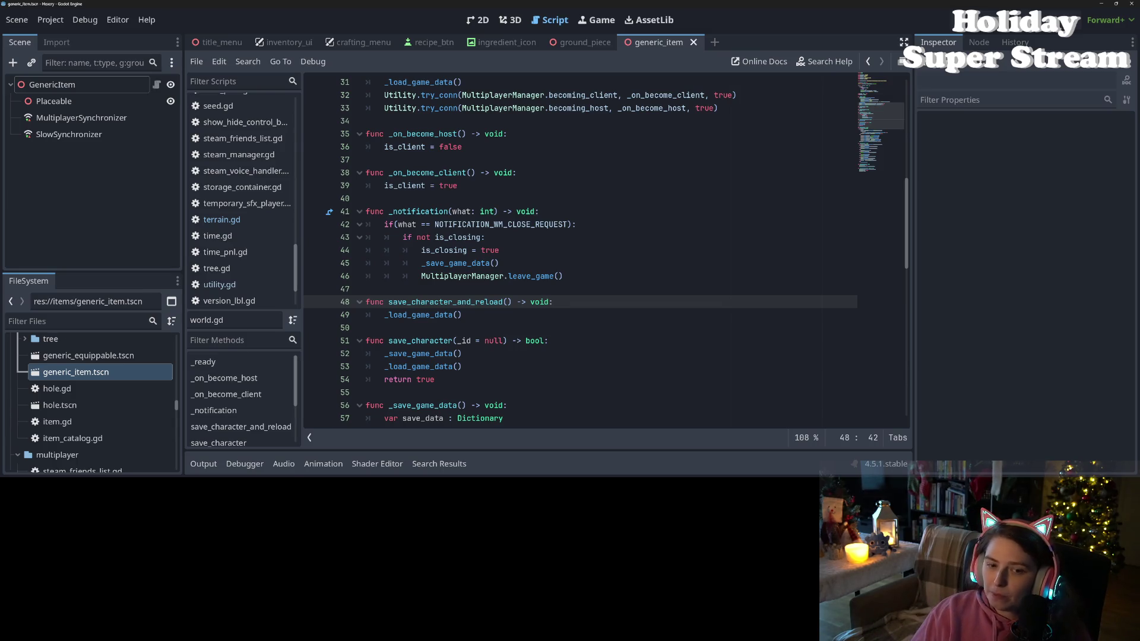
scroll(246, 270, "up", 5)
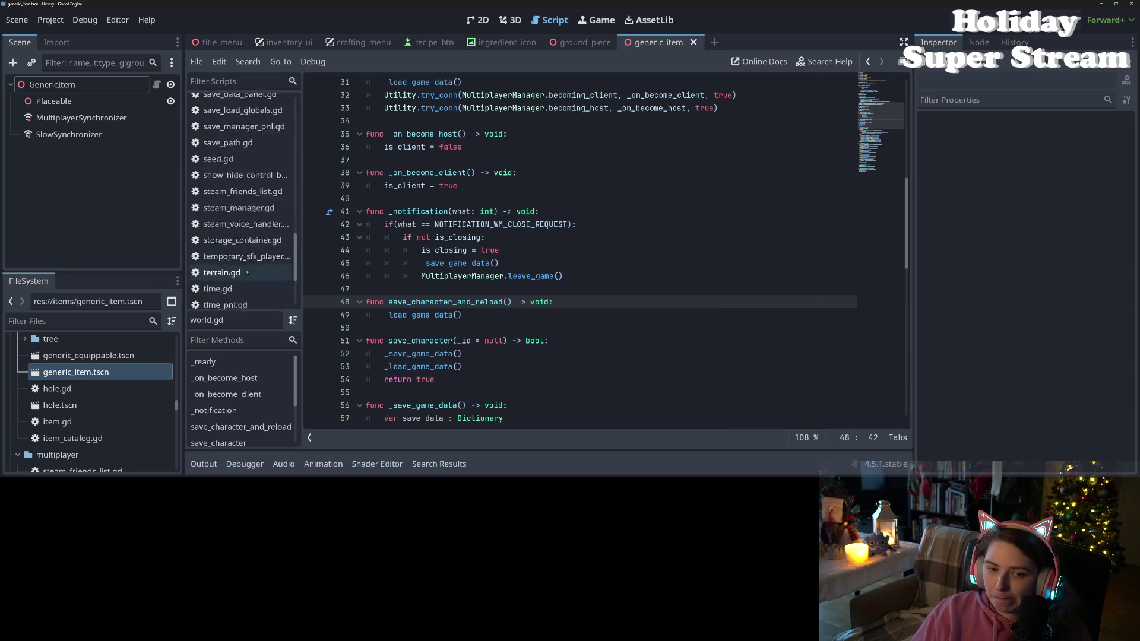
scroll(240, 271, "up", 8)
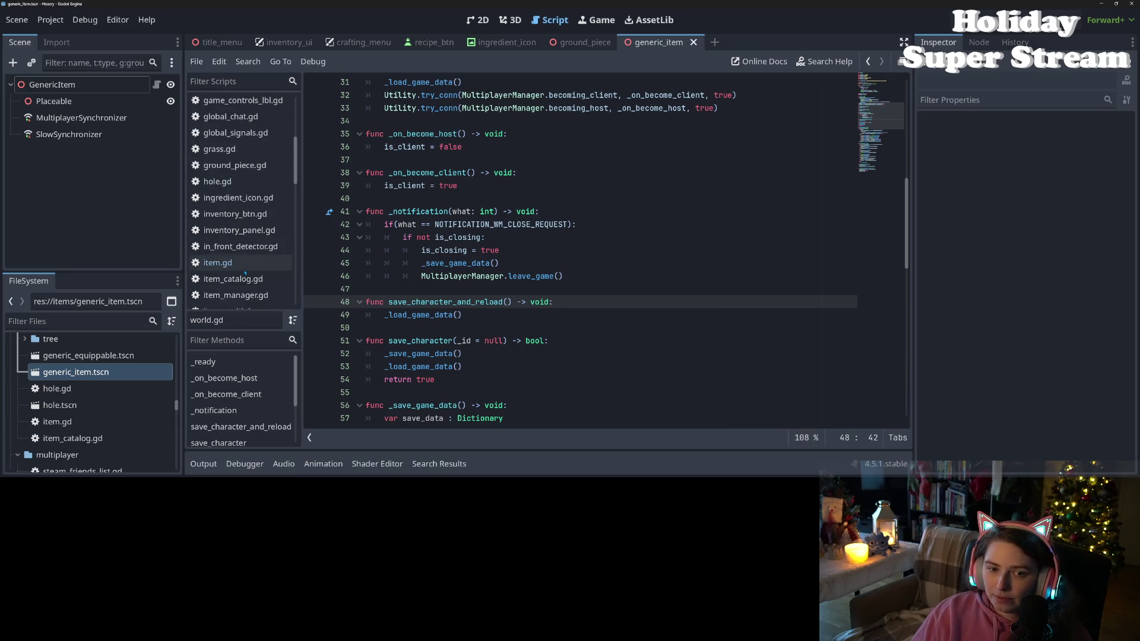
- Open item.gd and place the caret after the Surface check on line 64
left_click(234, 264)
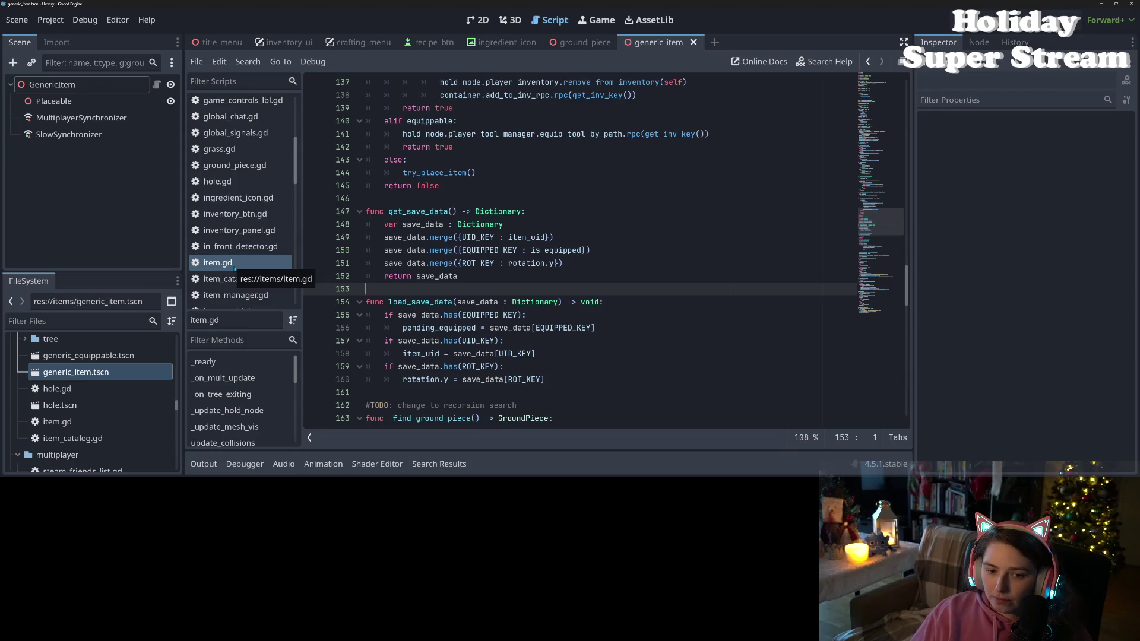
scroll(542, 329, "up", 13)
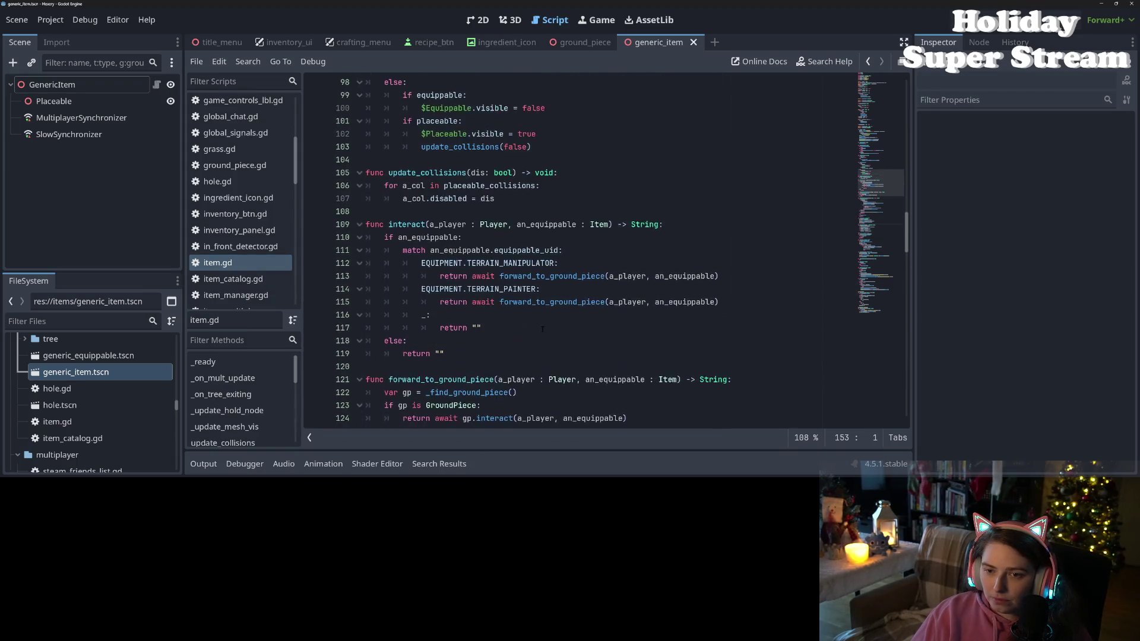
scroll(542, 329, "up", 9)
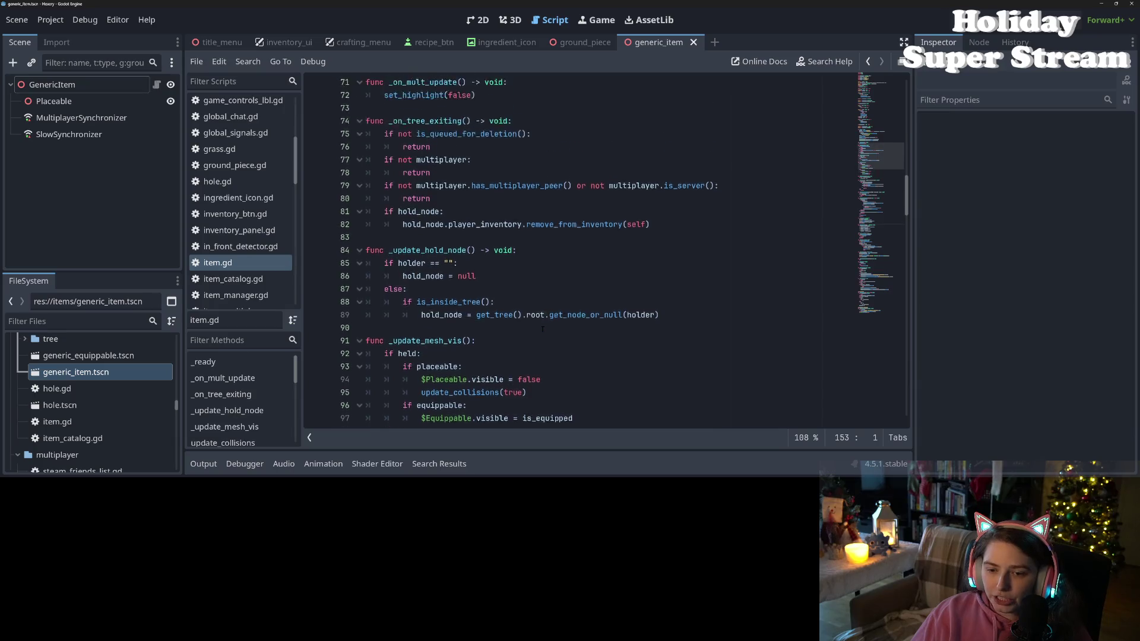
scroll(542, 329, "up", 5)
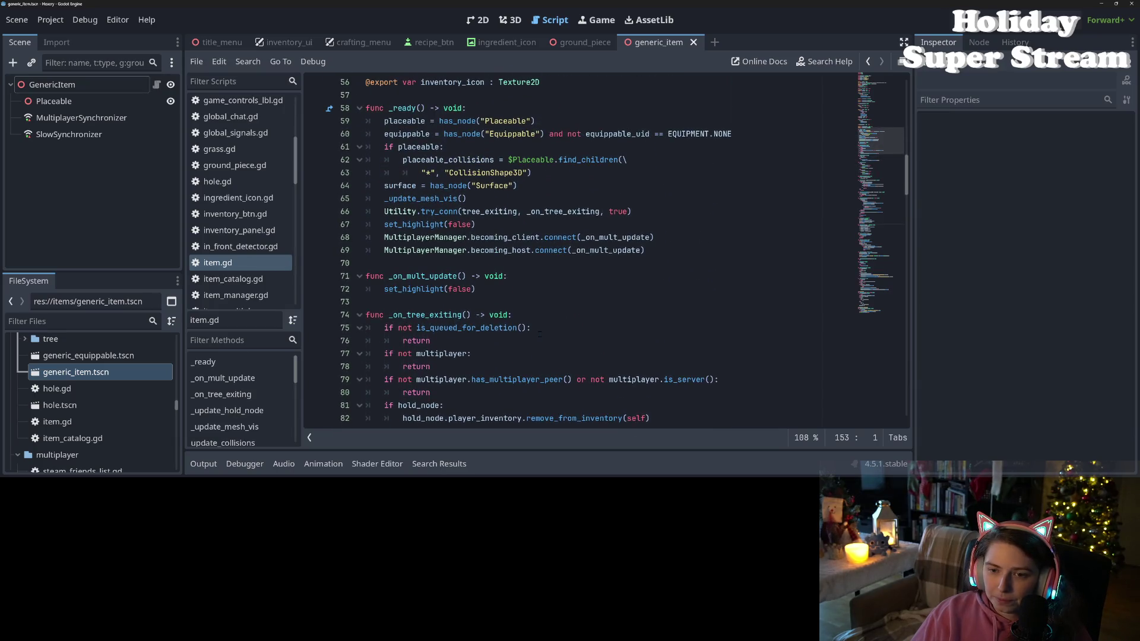
scroll(539, 334, "up", 2)
left_click(537, 268)
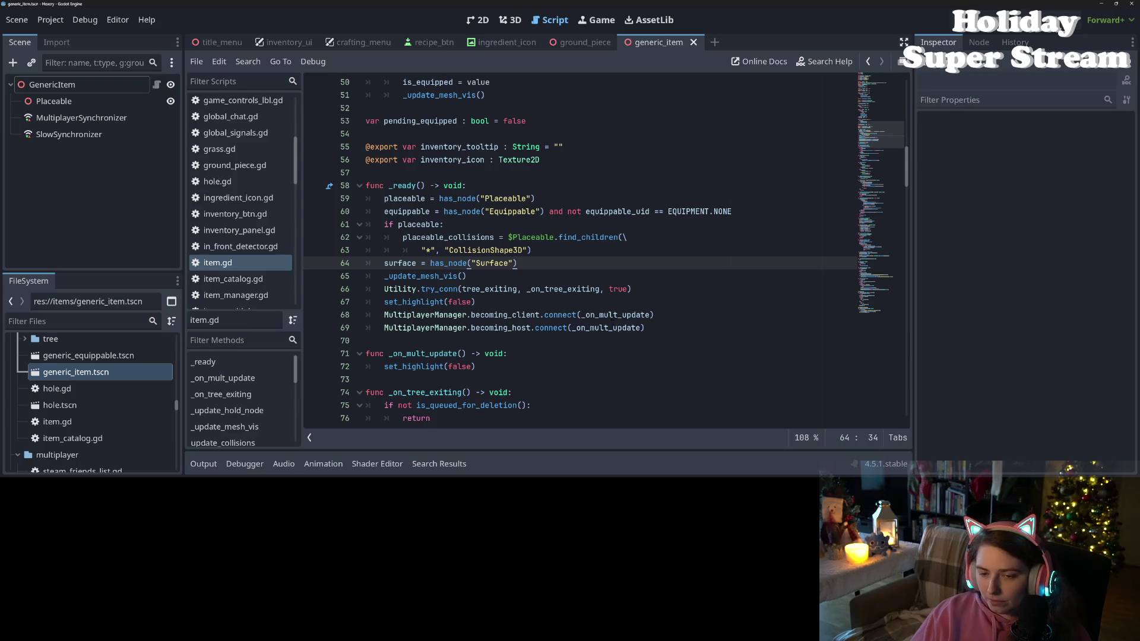
- Add an 'if surface:' block with an assert on $Surface/MultiplayerSpawner
mouse_move(614, 328)
key("Return")
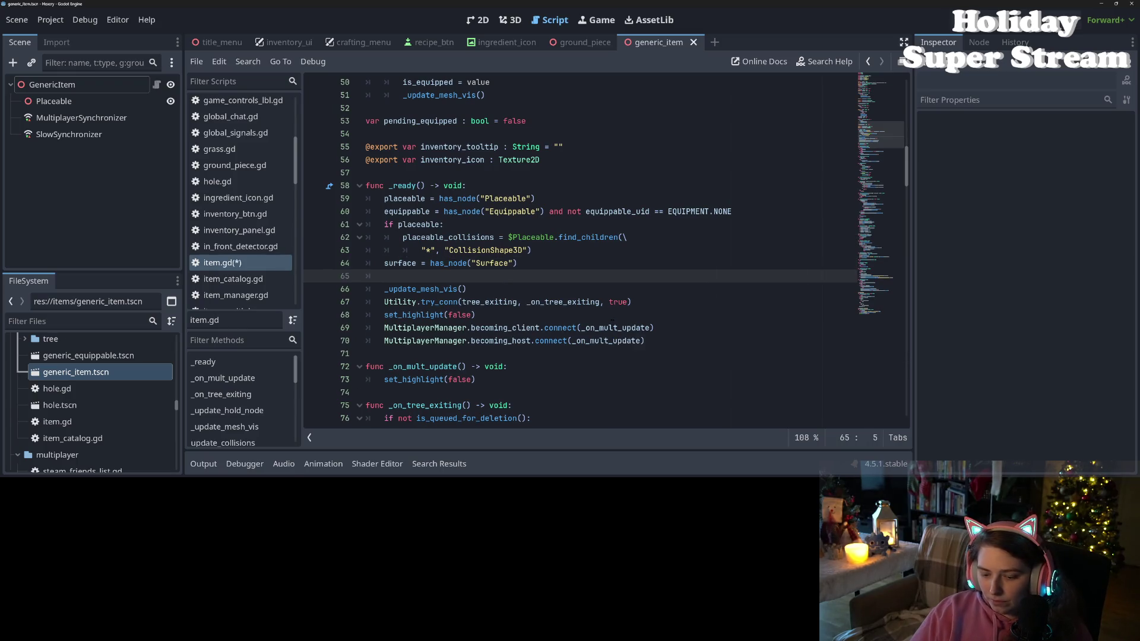
type("if su")
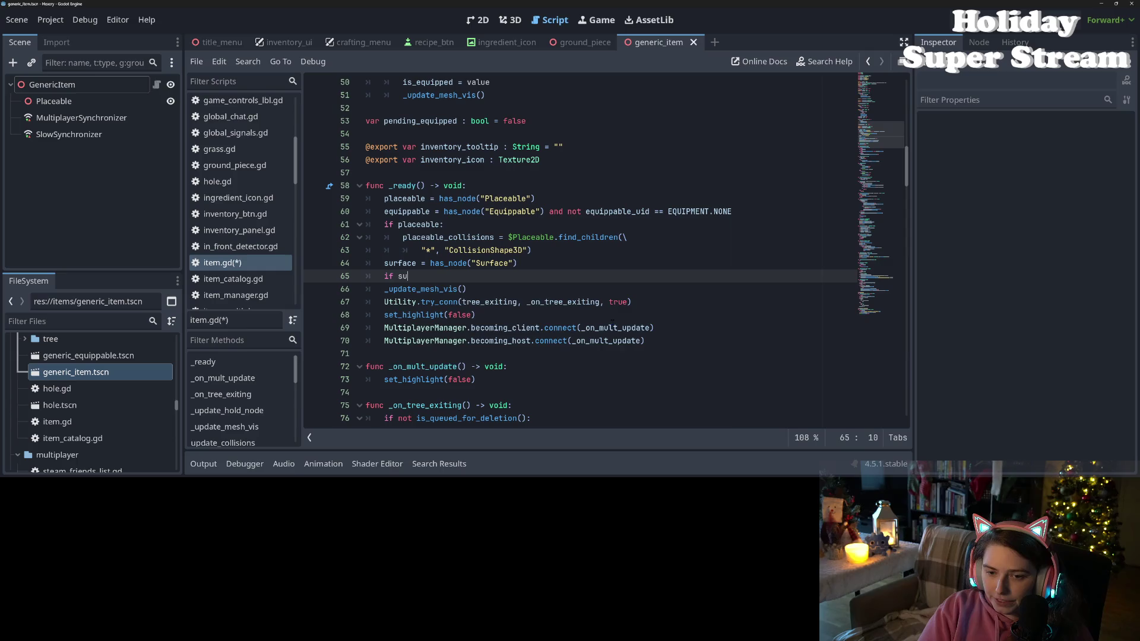
type("rface:")
key("Return")
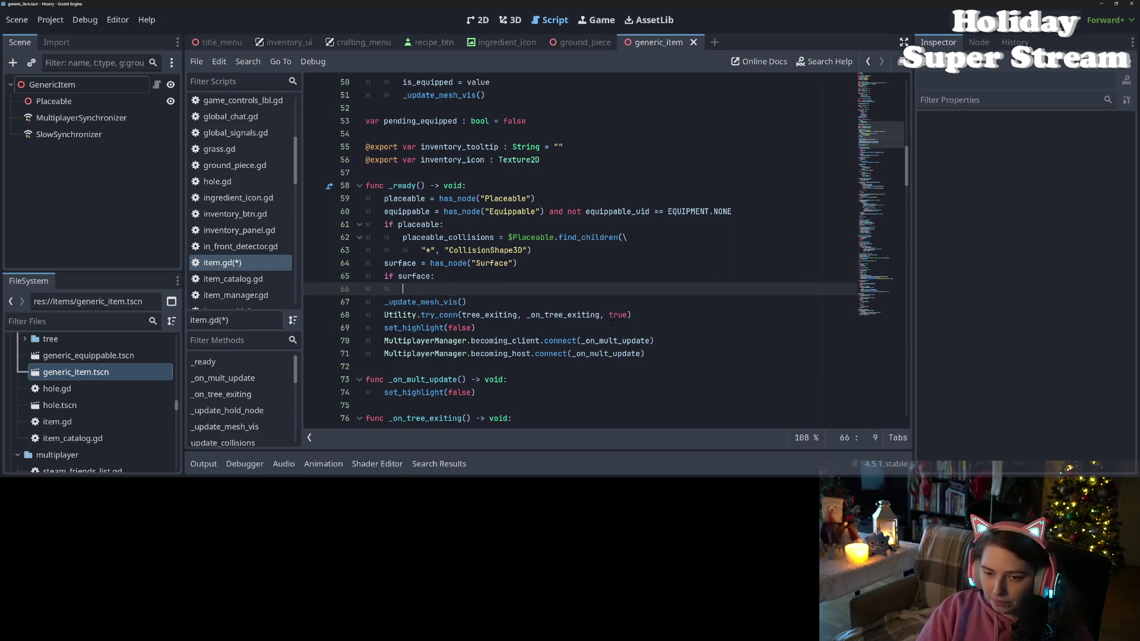
type("asset")
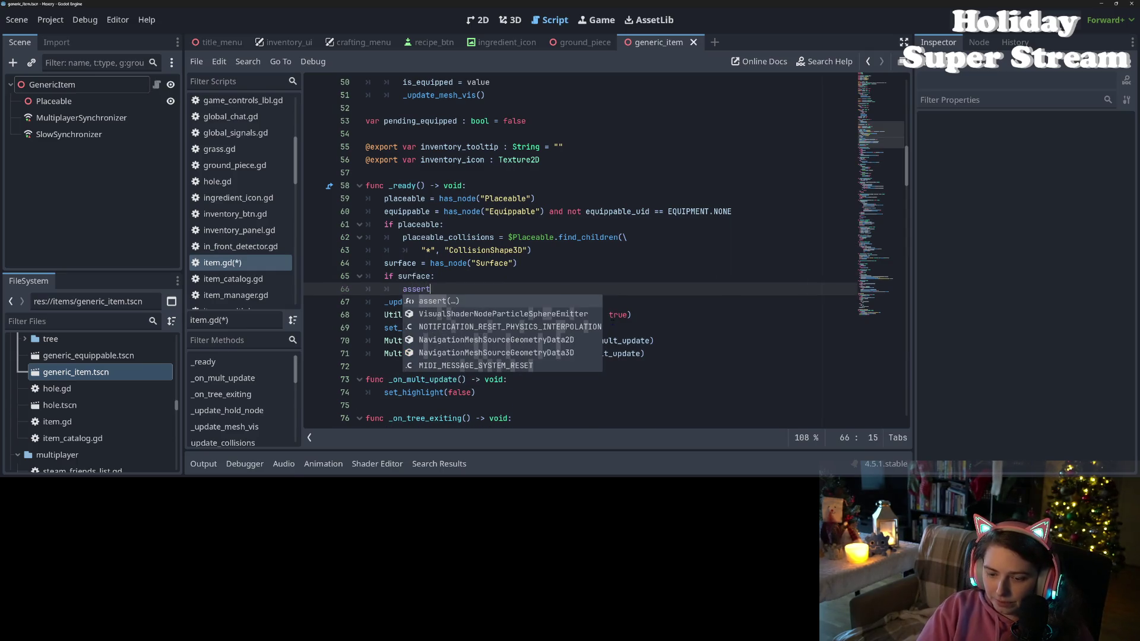
key("Return")
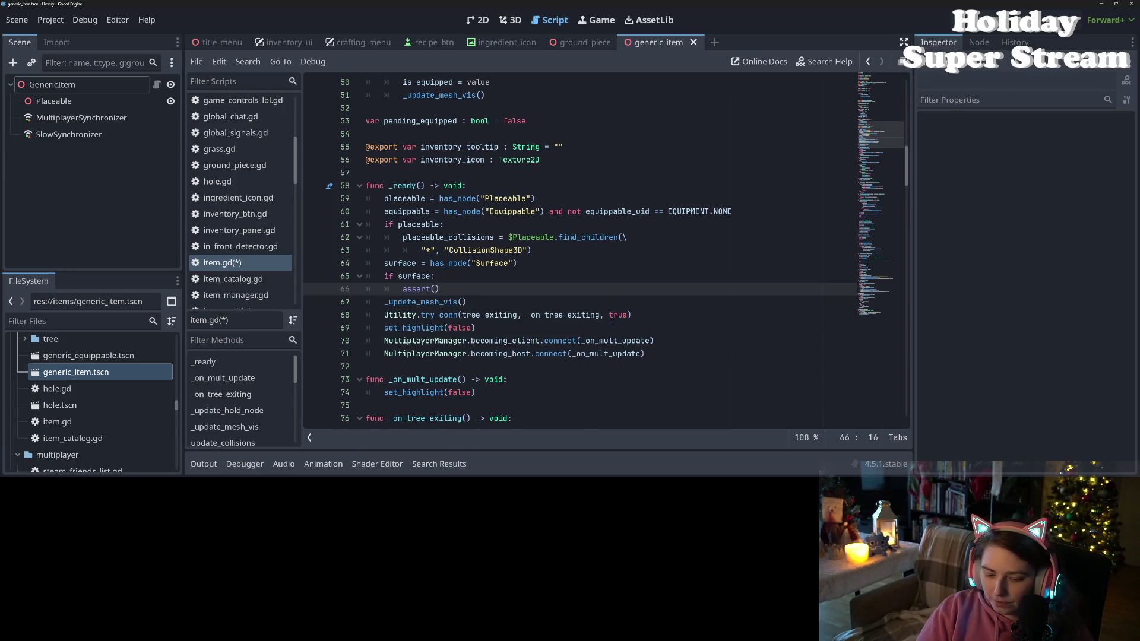
type("$Surfac")
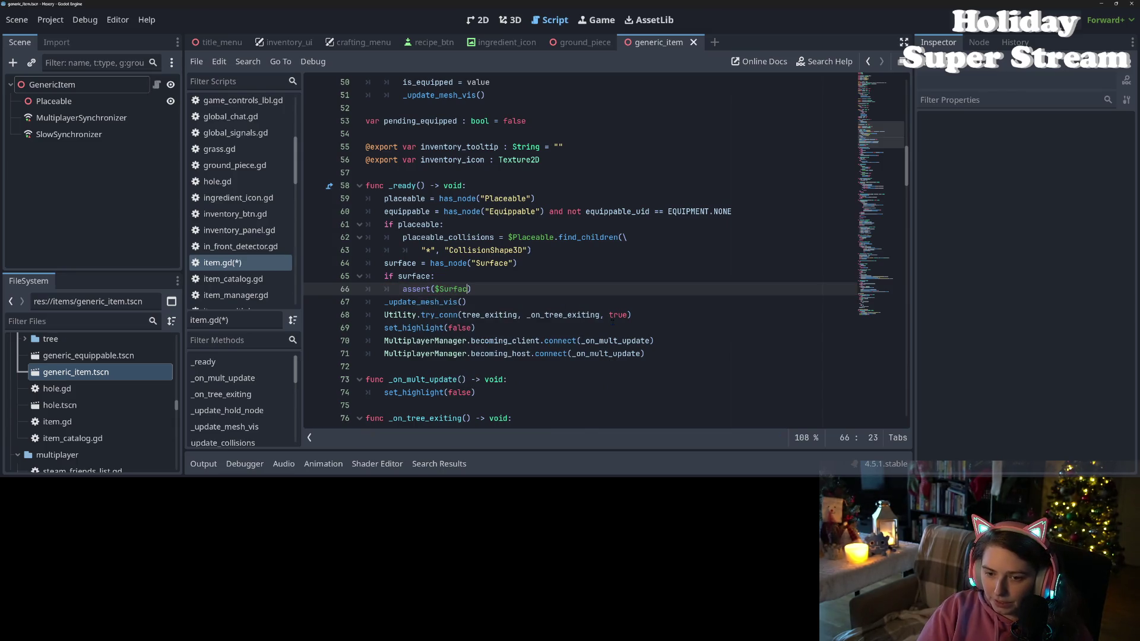
type("e")
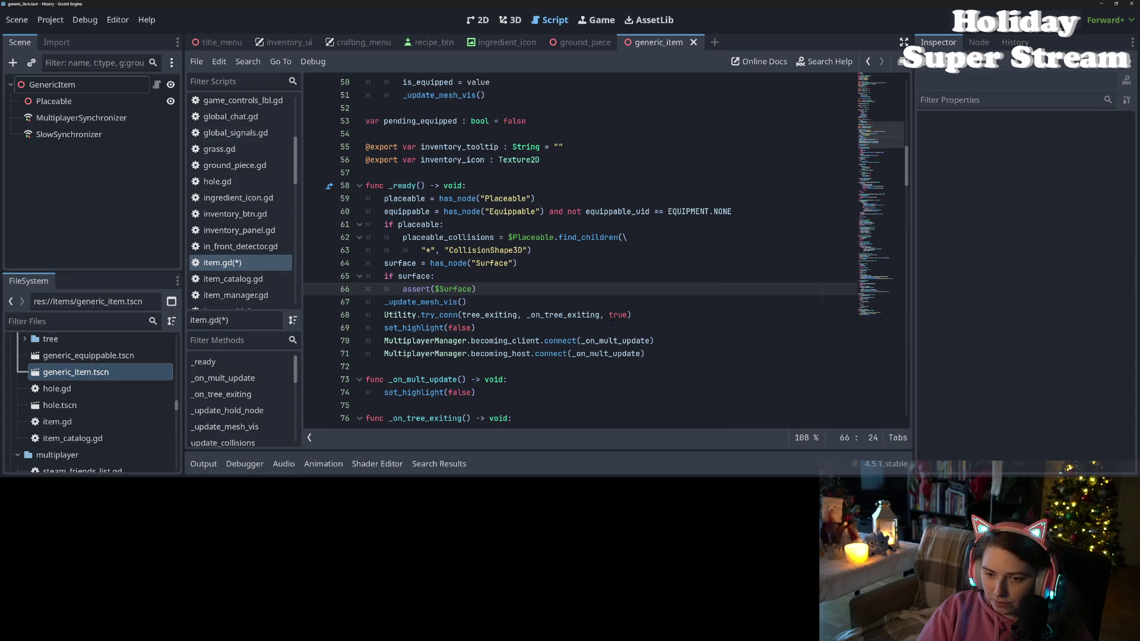
type("/")
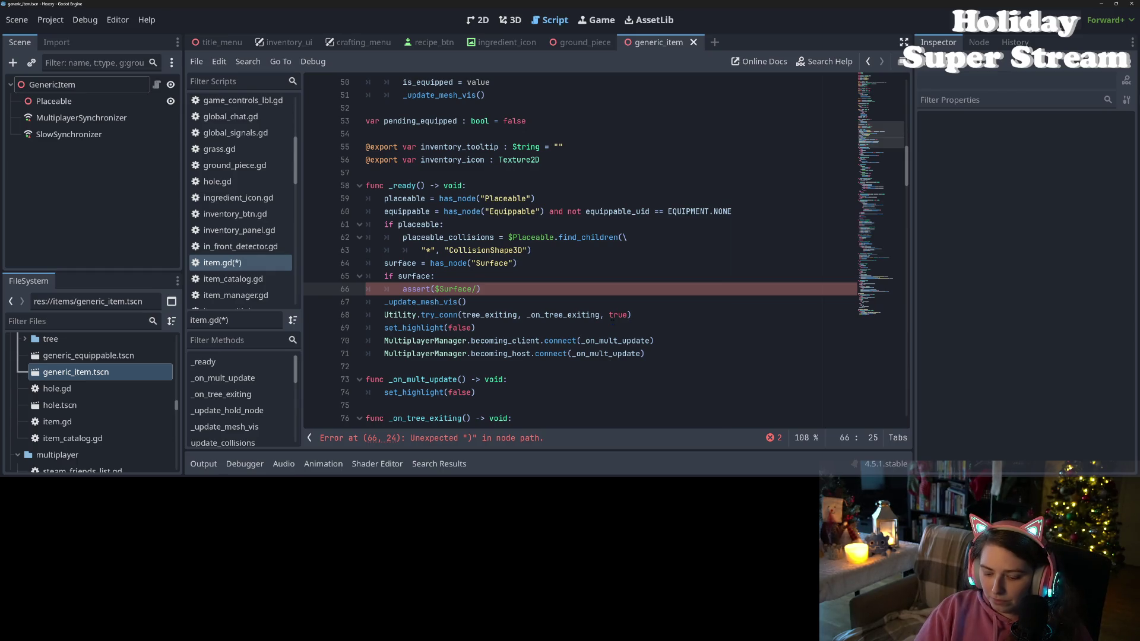
type("MultiplayerS")
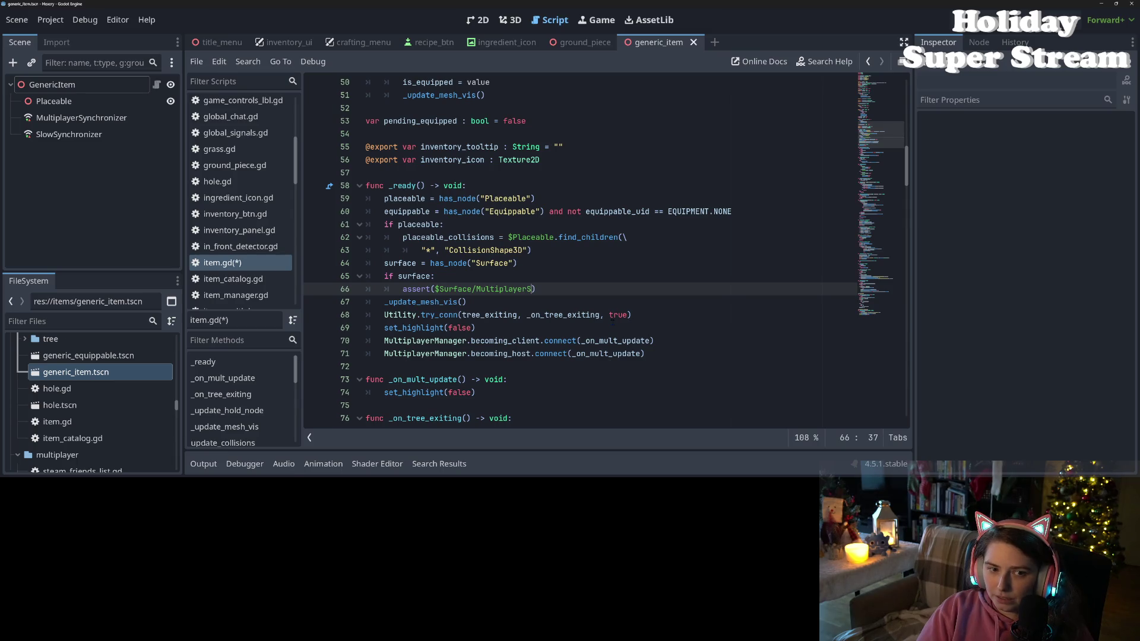
type("pawner")
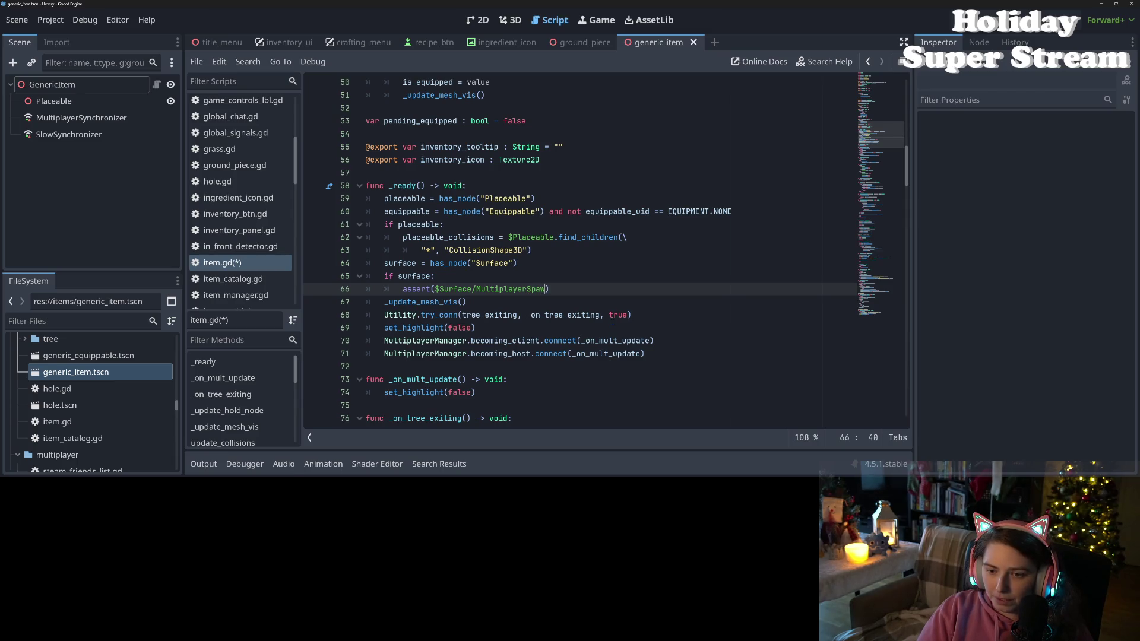
- Add a temporary Node3D named Surface with a MultiplayerSpawner child under GenericItem
right_click(118, 88)
left_click(154, 120)
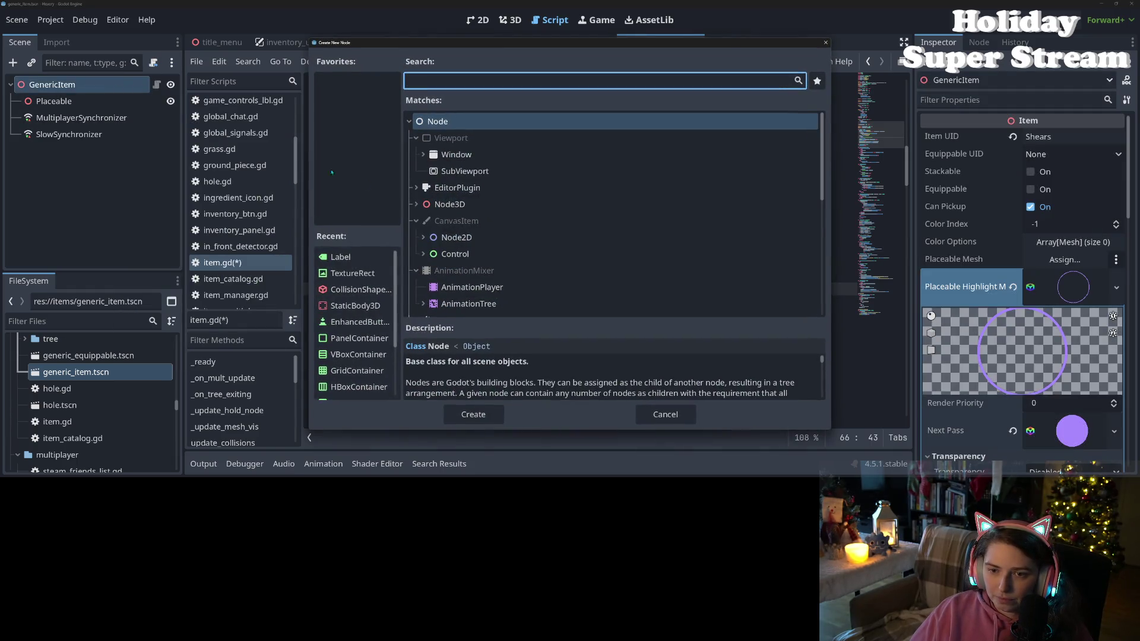
left_click(449, 204)
left_click(474, 414)
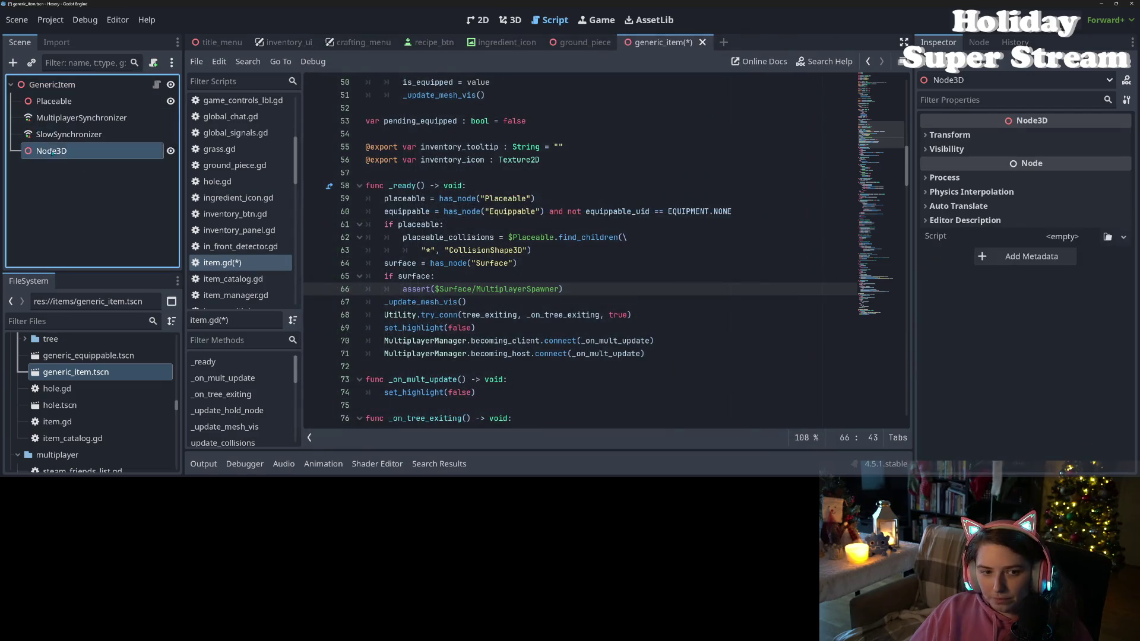
right_click(52, 152)
left_click(110, 243)
type("S")
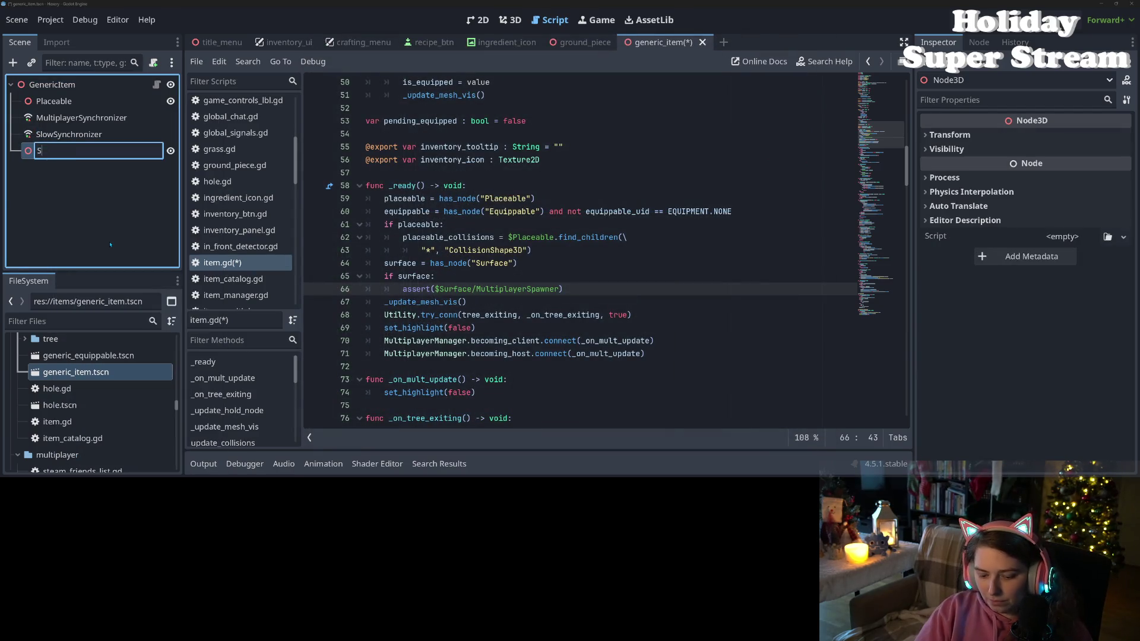
type("urface")
key("Return")
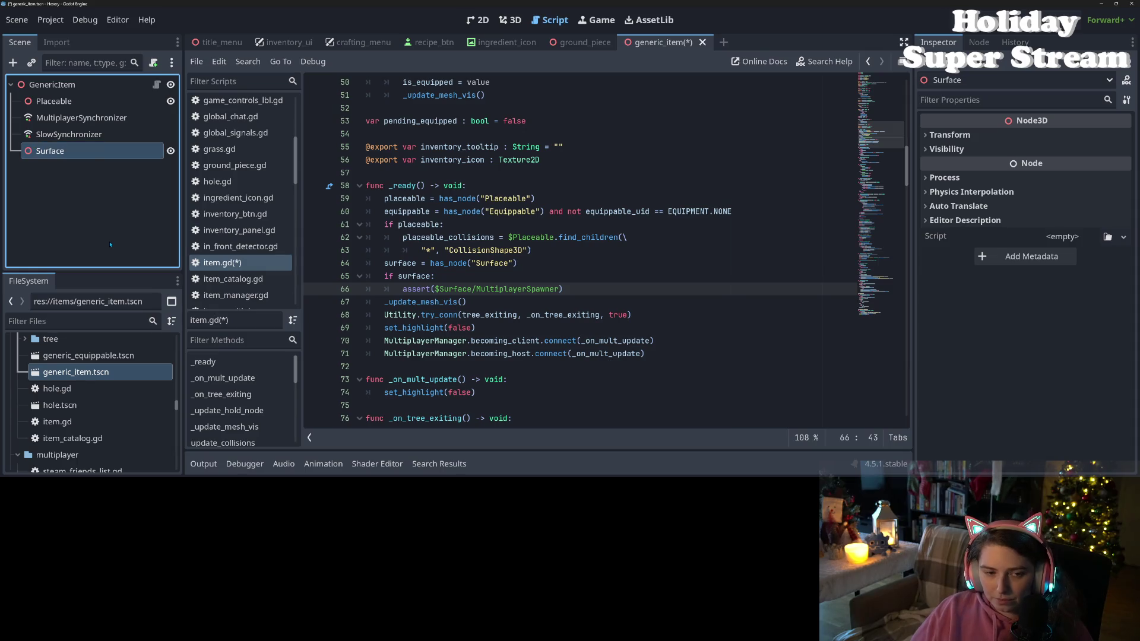
right_click(91, 151)
left_click(148, 126)
type("M")
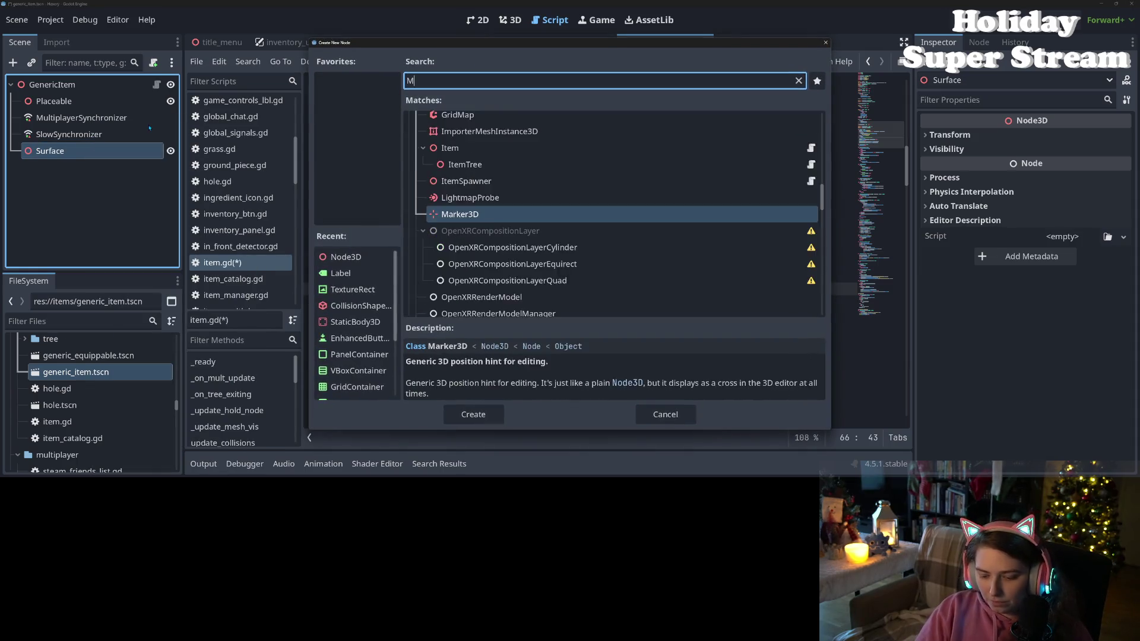
type("utl")
key("Return")
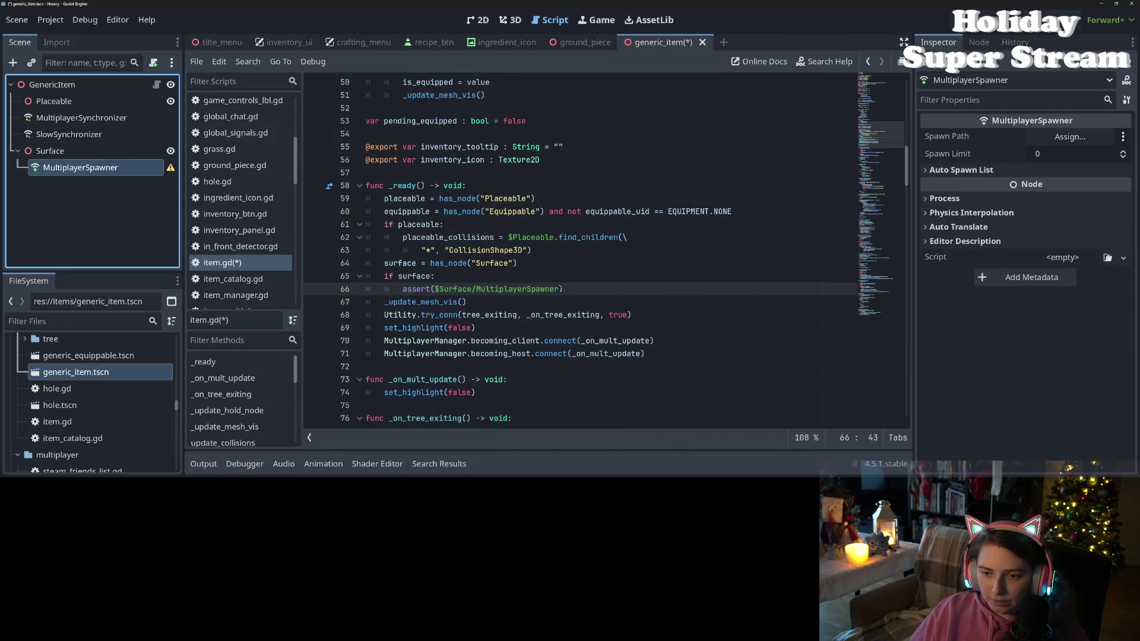
- Replace the typed path in the assert with the dragged spawner node path, then delete Surface
key("ctrl+shift+Left")
key("ctrl+shift+Left")
key("ctrl+shift+Left")
key("BackSpace")
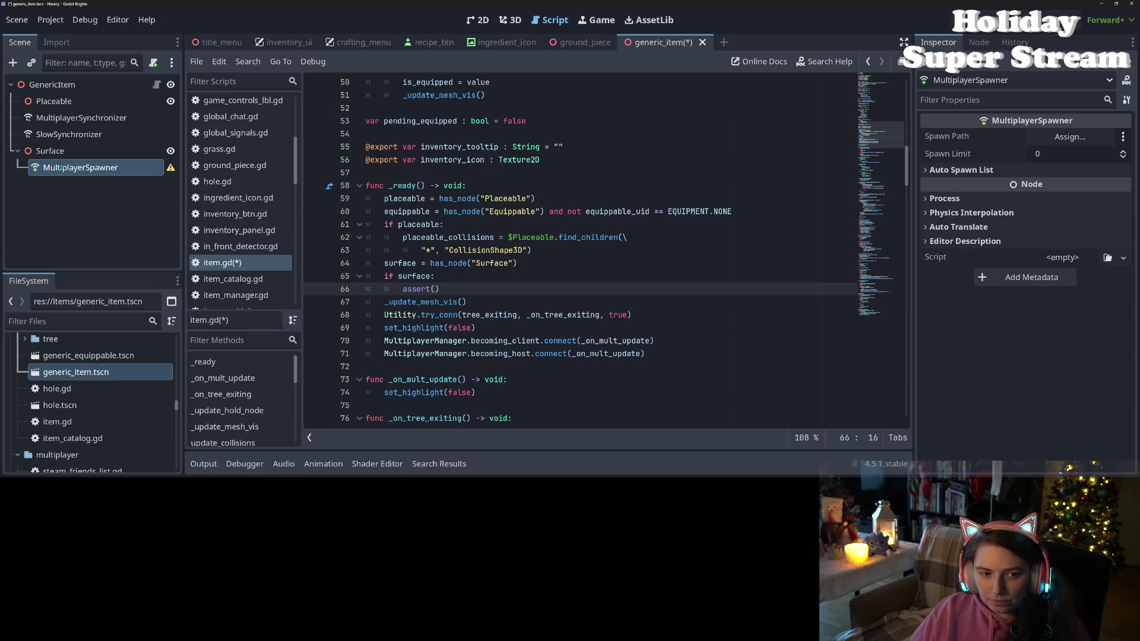
mouse_move(61, 168)
left_mouse_down()
mouse_move(324, 254)
mouse_move(392, 290)
mouse_move(438, 295)
left_mouse_up()
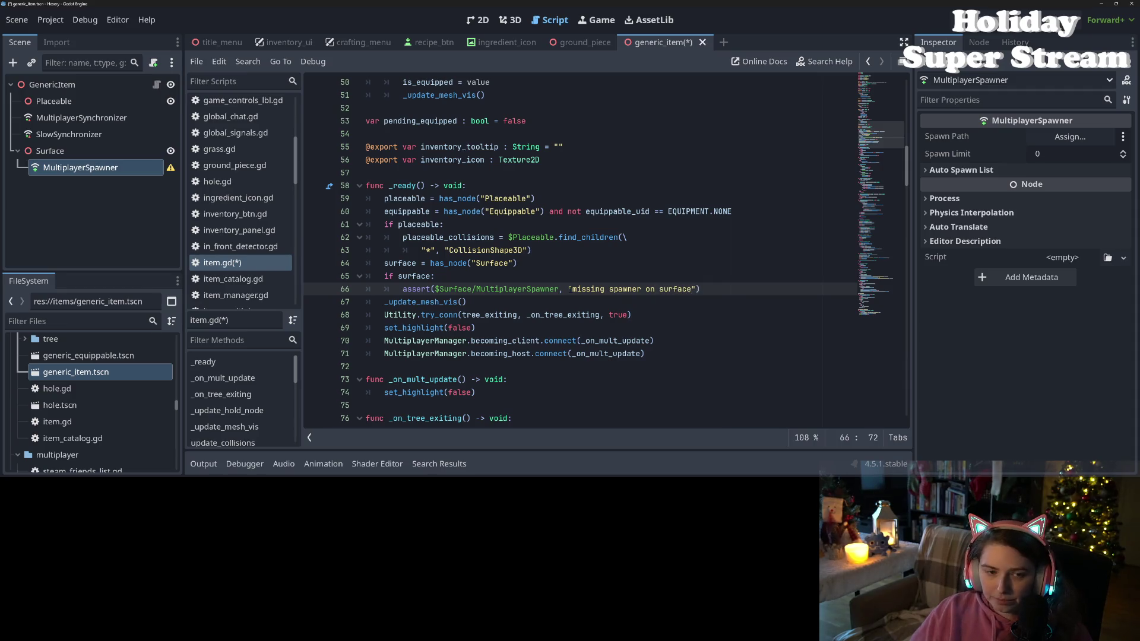
left_click(50, 151)
key("Delete")
- Confirm removing Surface, save the scene and script, and review lines 66–71
key("Return")
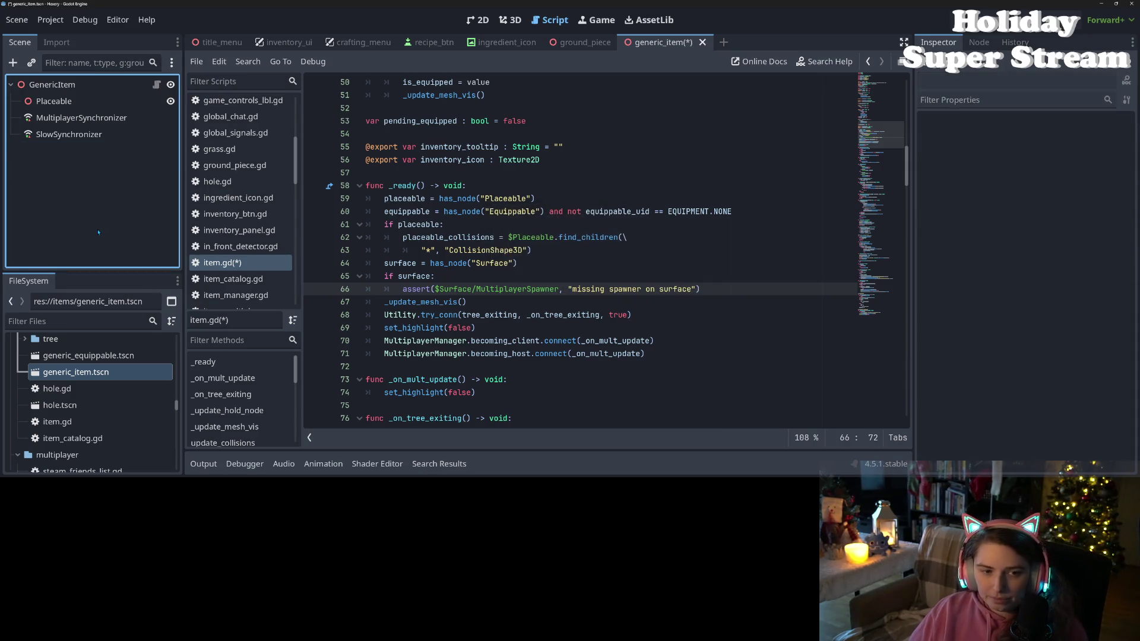
key("ctrl+s")
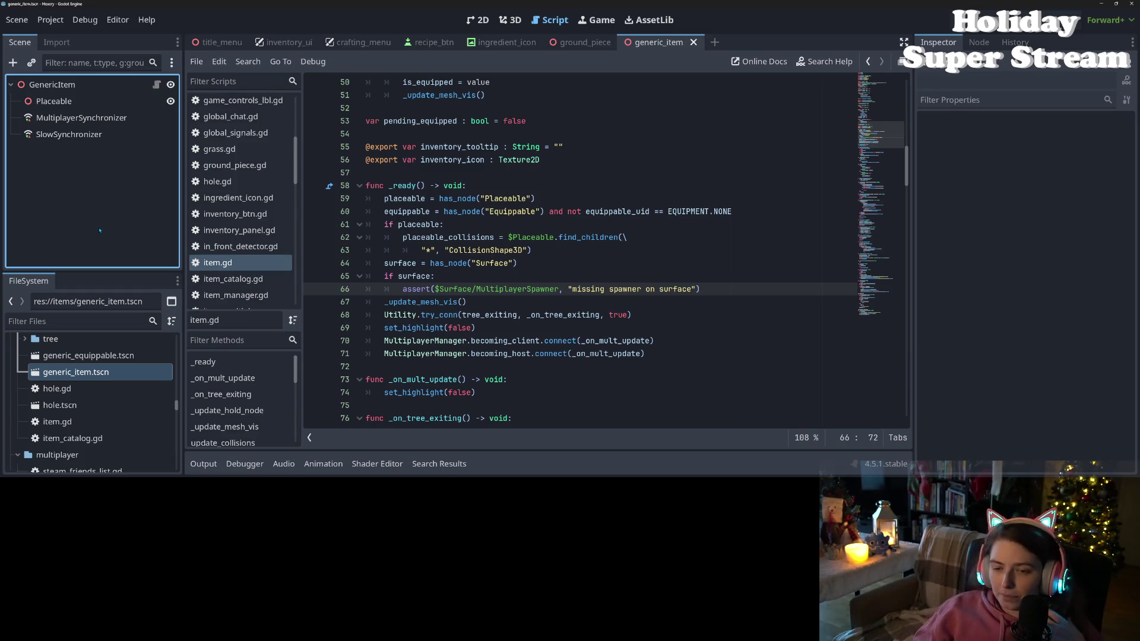
left_click(498, 330)
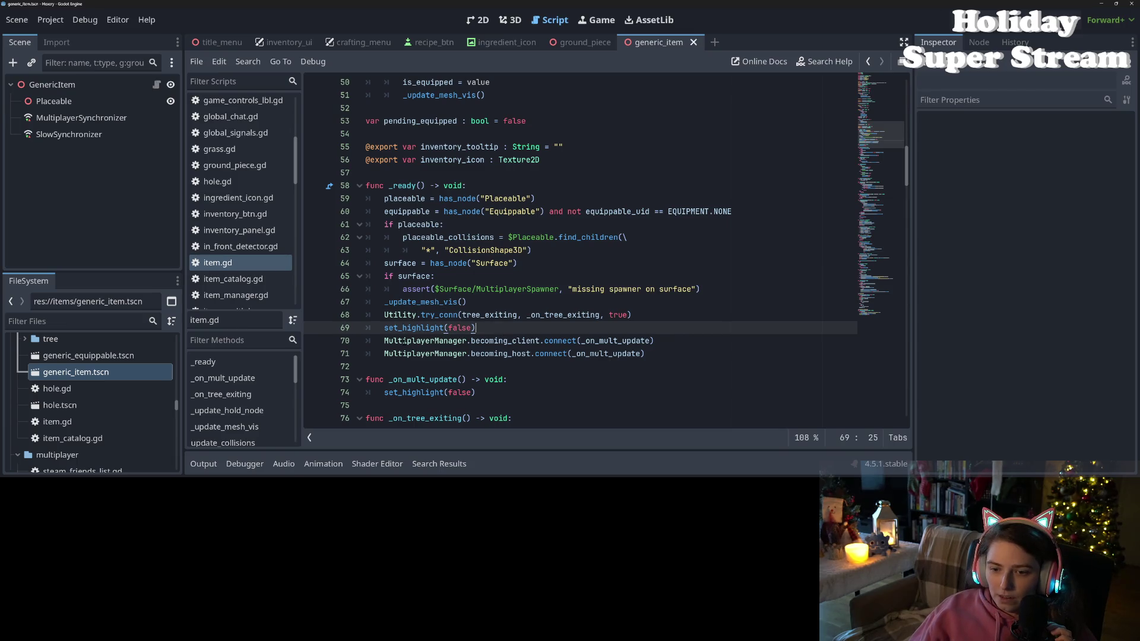
mouse_move(404, 342)
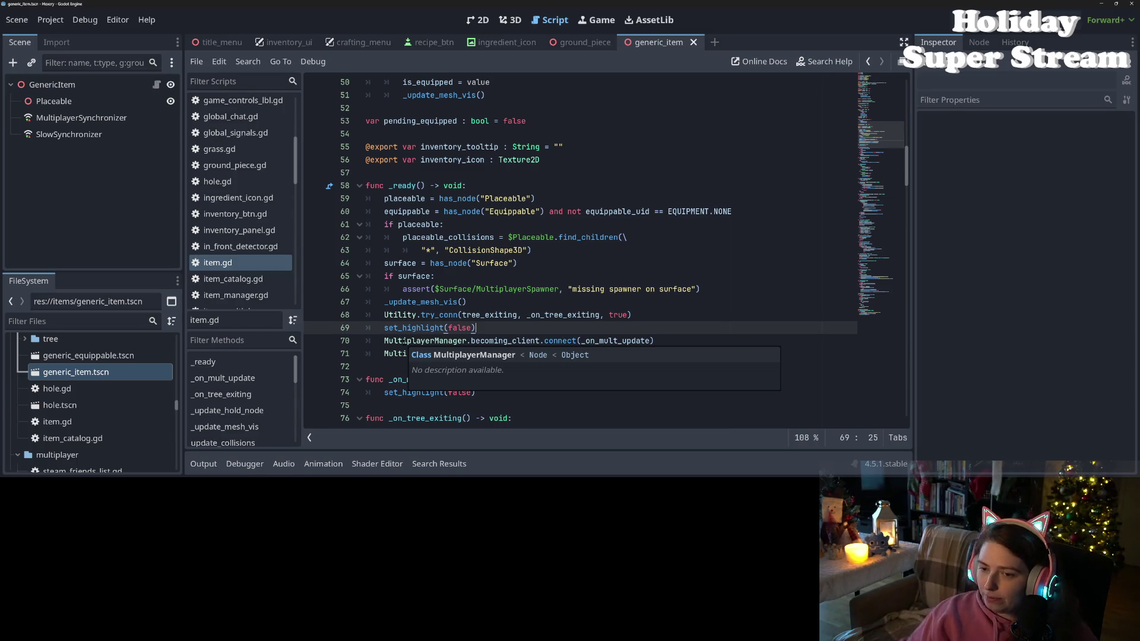
left_click(580, 354)
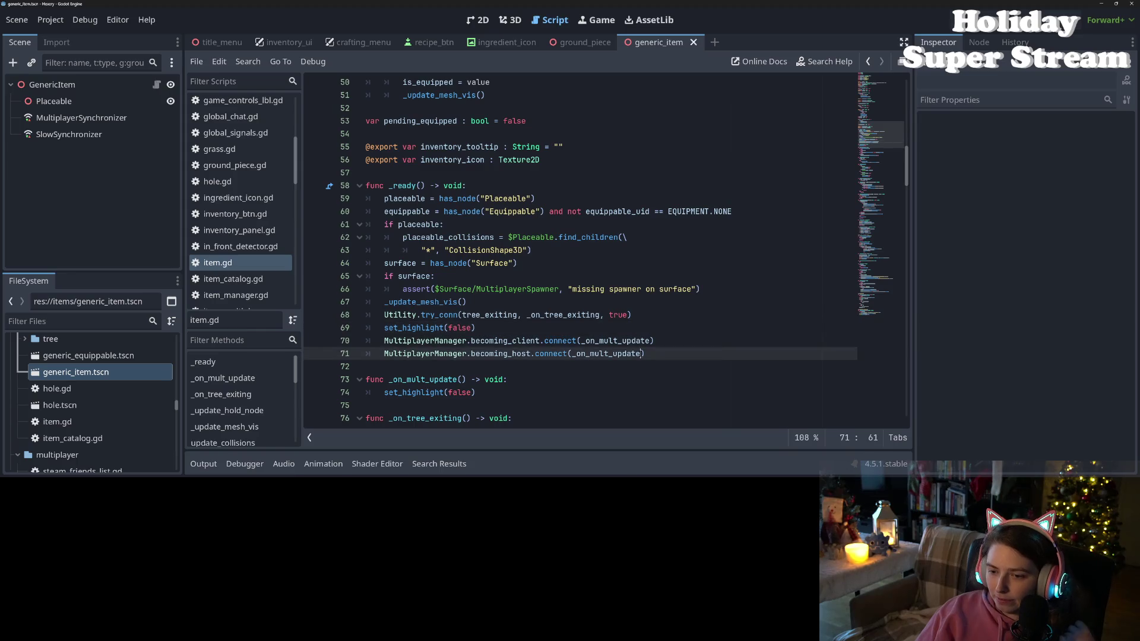
left_click(661, 355)
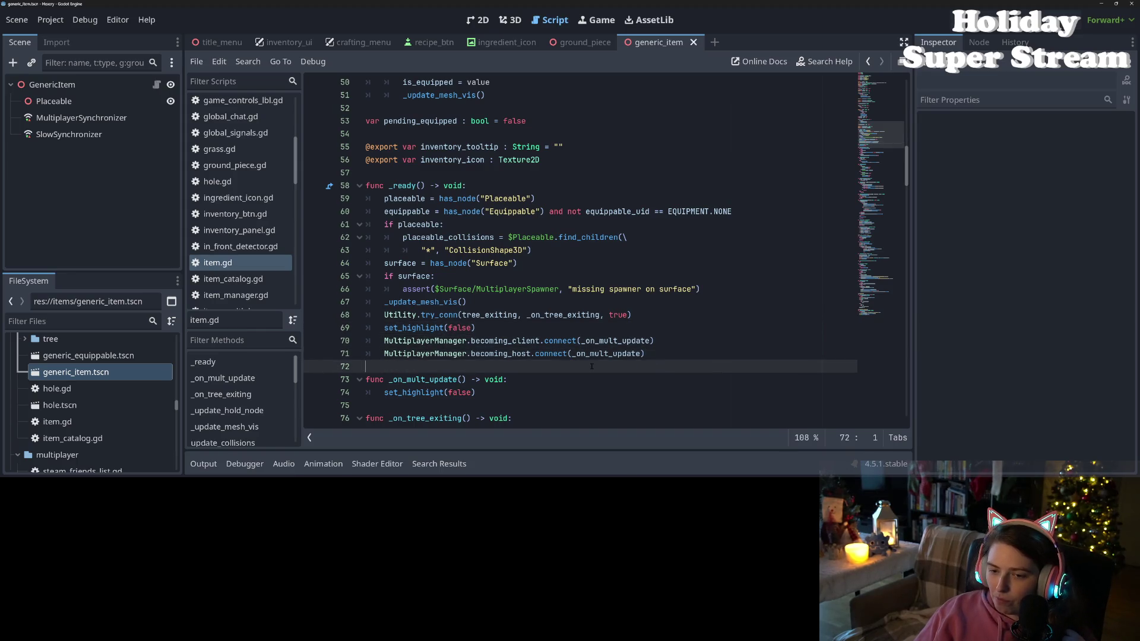
left_click(448, 328)
left_click(459, 289)
- Scroll back to the top and open a new line below the ROT_KEY constant
scroll(460, 291, "up", 3)
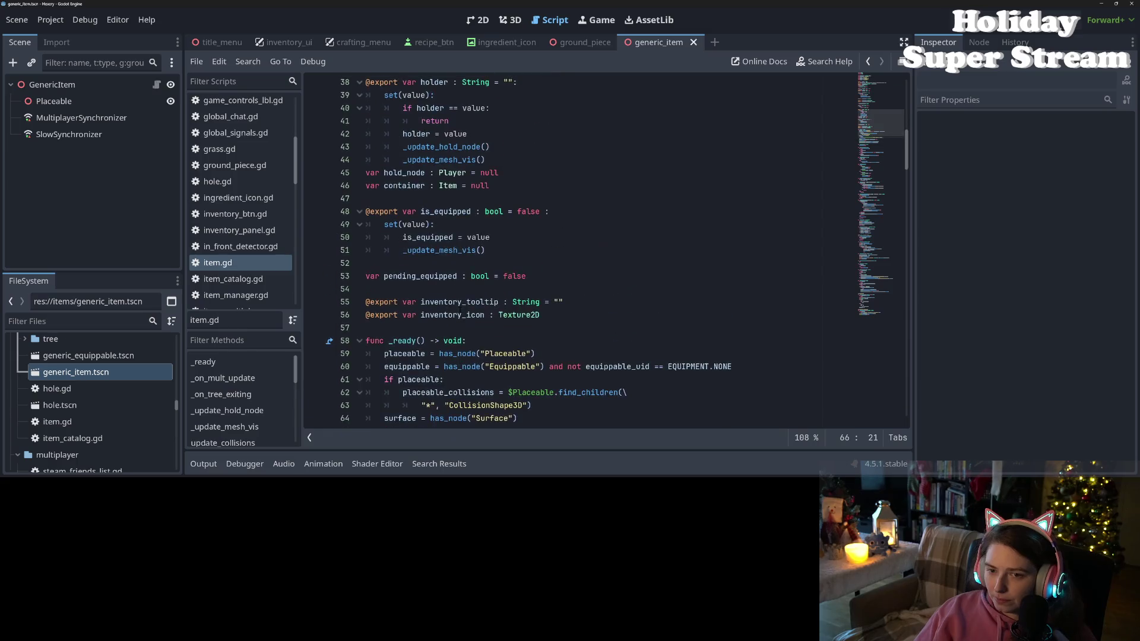
scroll(460, 300, "down", 5)
scroll(606, 250, "down", 7)
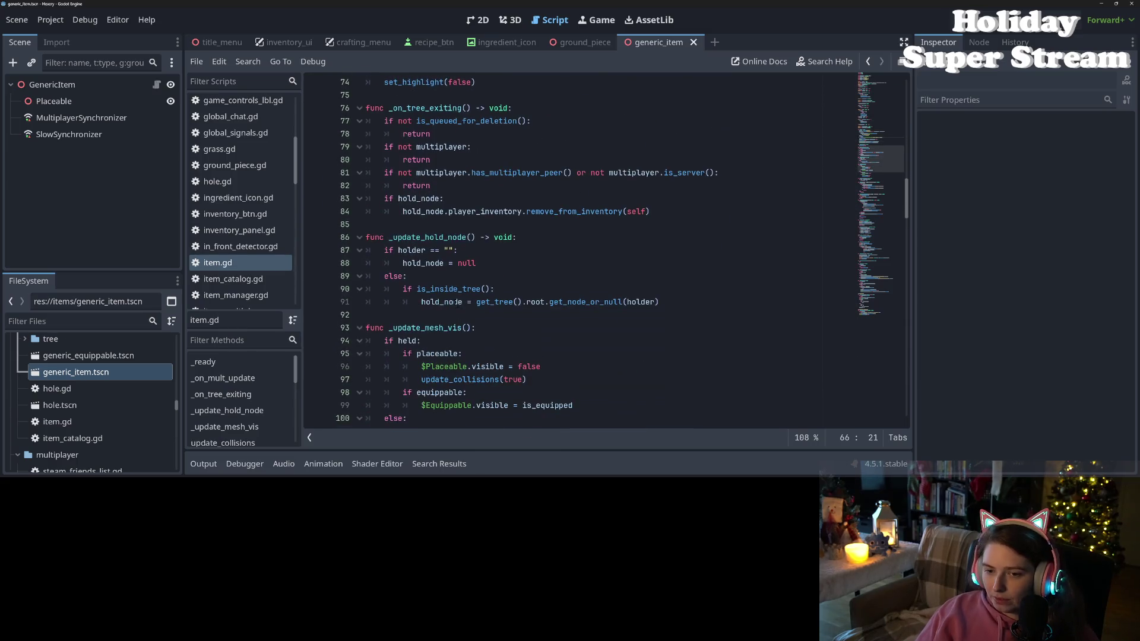
scroll(606, 249, "up", 3)
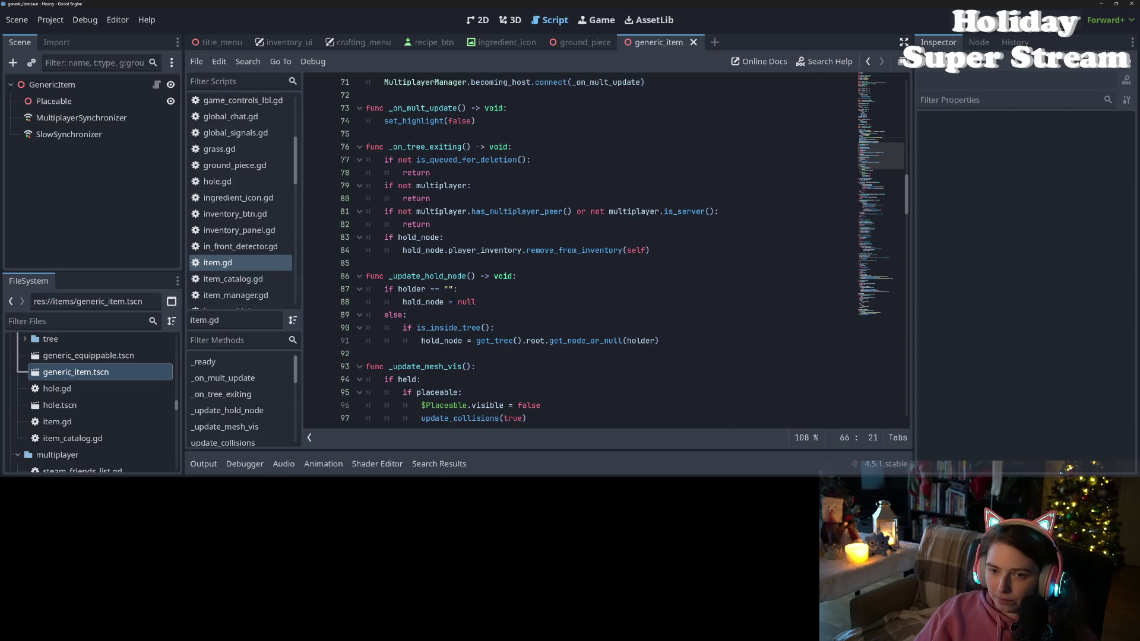
scroll(605, 250, "down", 5)
scroll(456, 313, "up", 20)
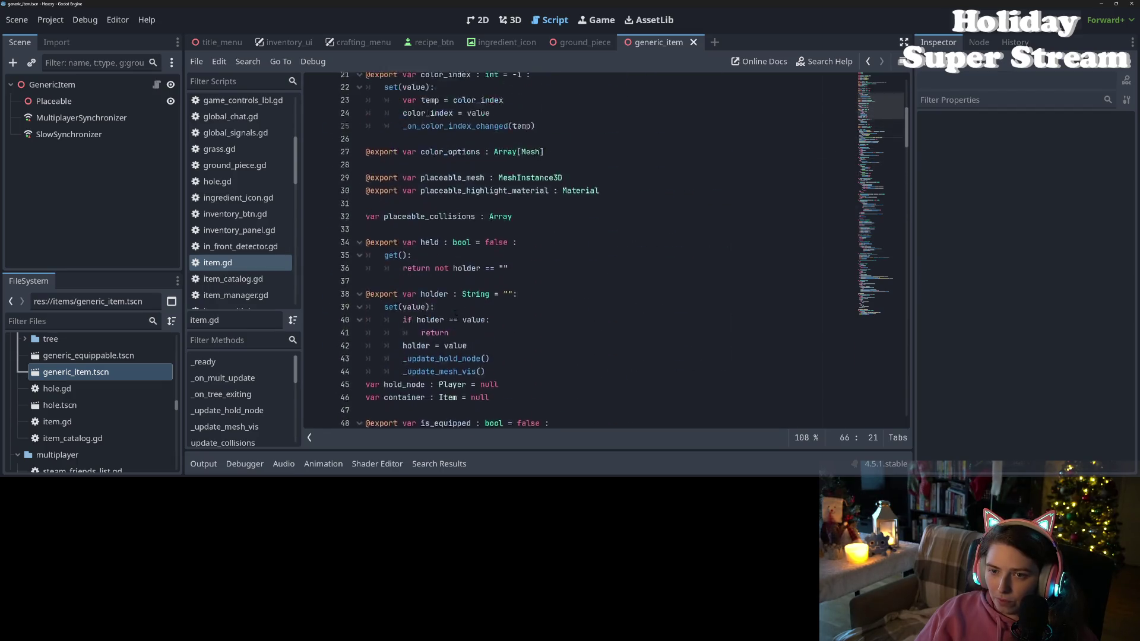
left_click(553, 173)
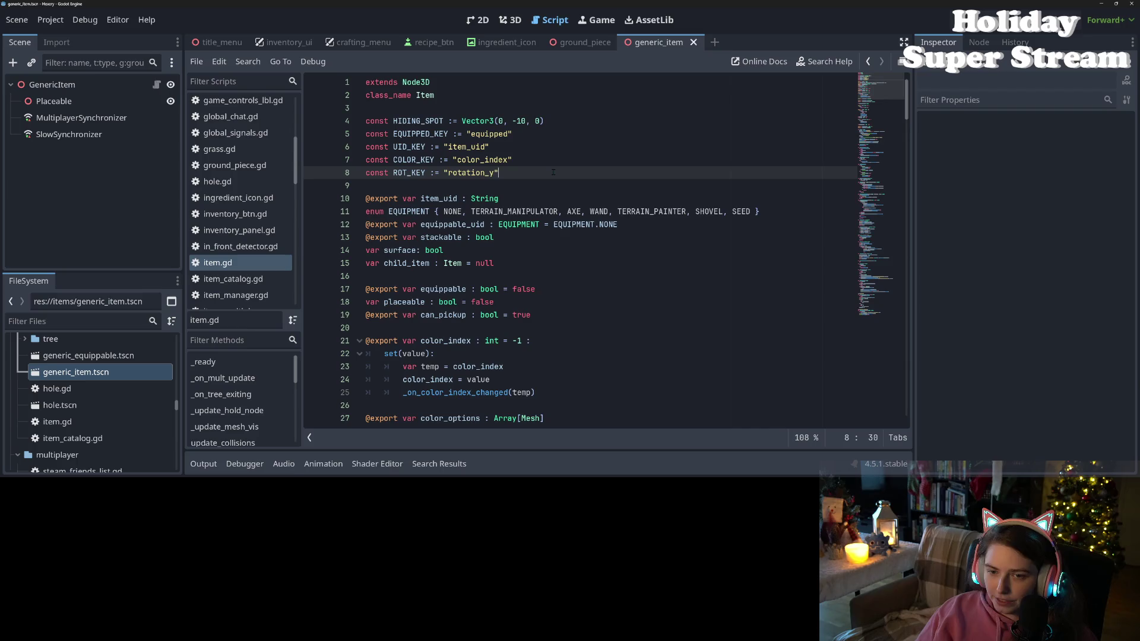
key("Return")
type("const CHIL")
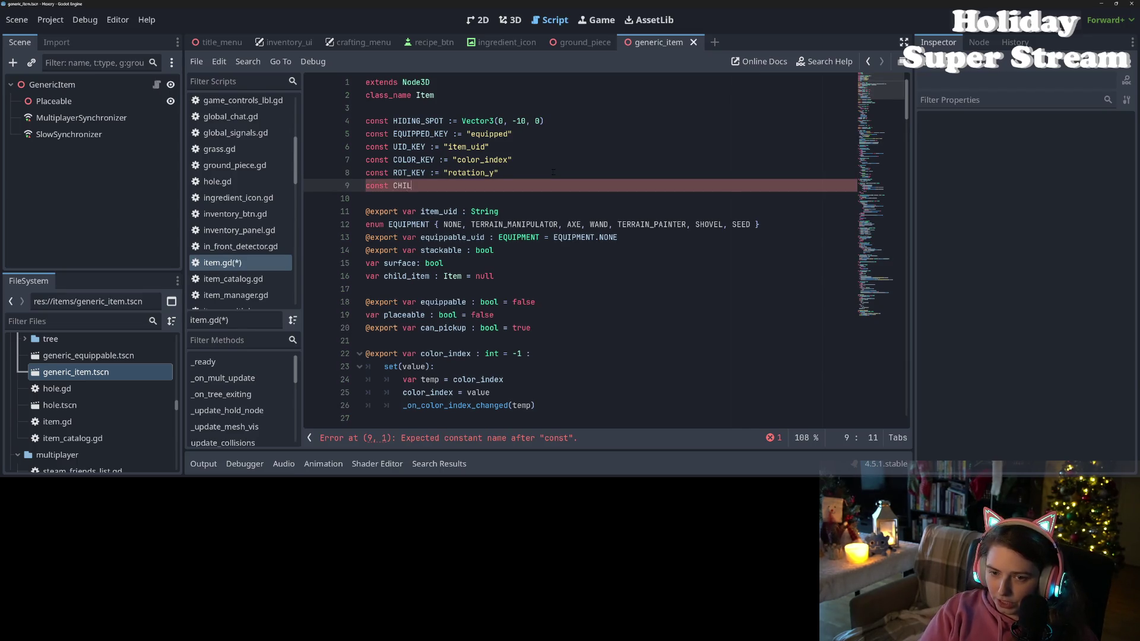
- Declare const CHILD_ITEM_KEY := "child_item", save, and scroll down through the script
type("D_ITEM_KE")
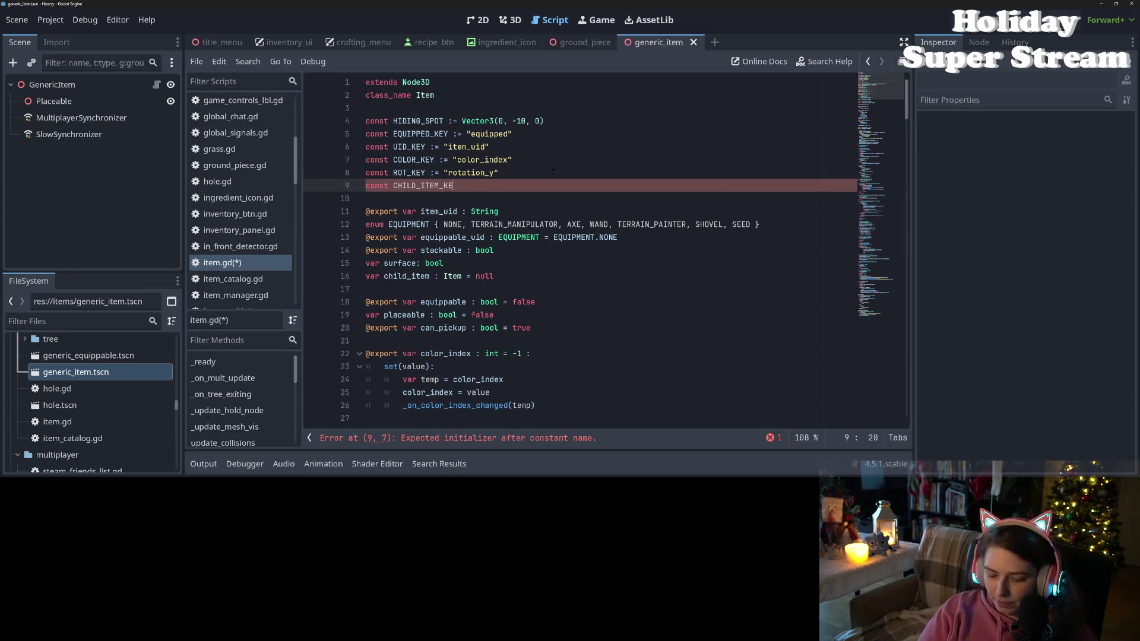
type("Y := ")
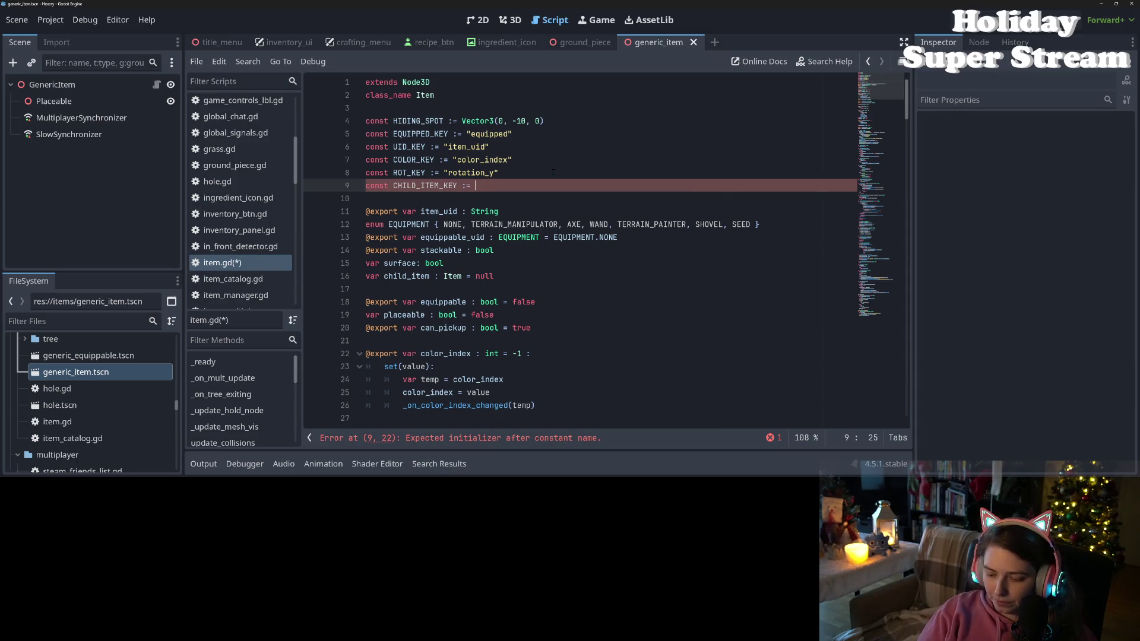
type("\"child_i")
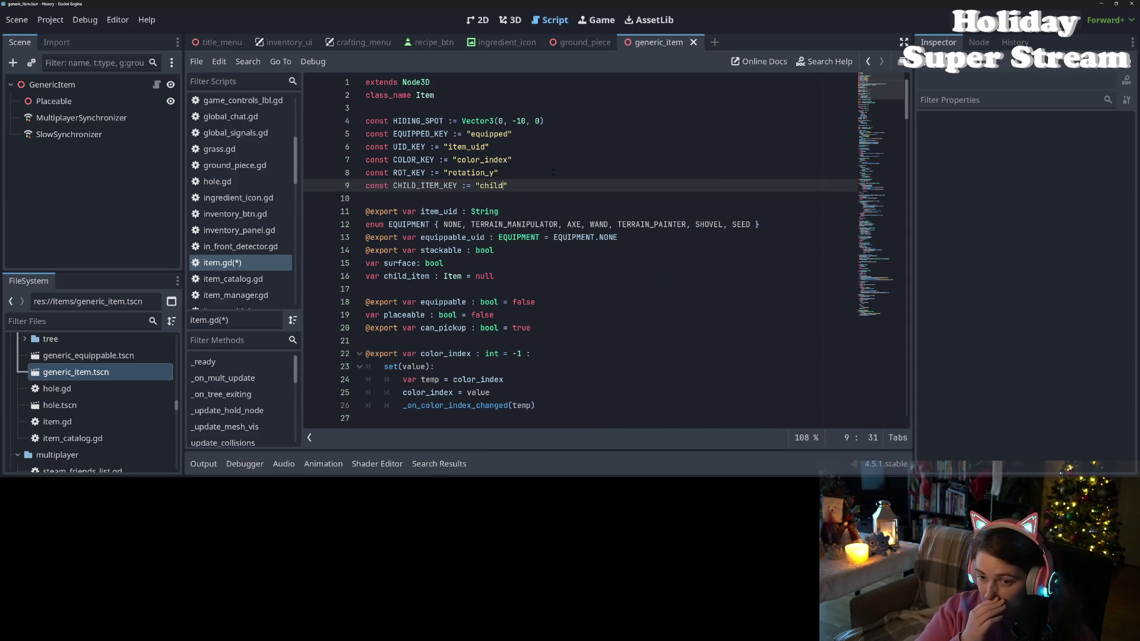
type("tem")
key("ctrl+s")
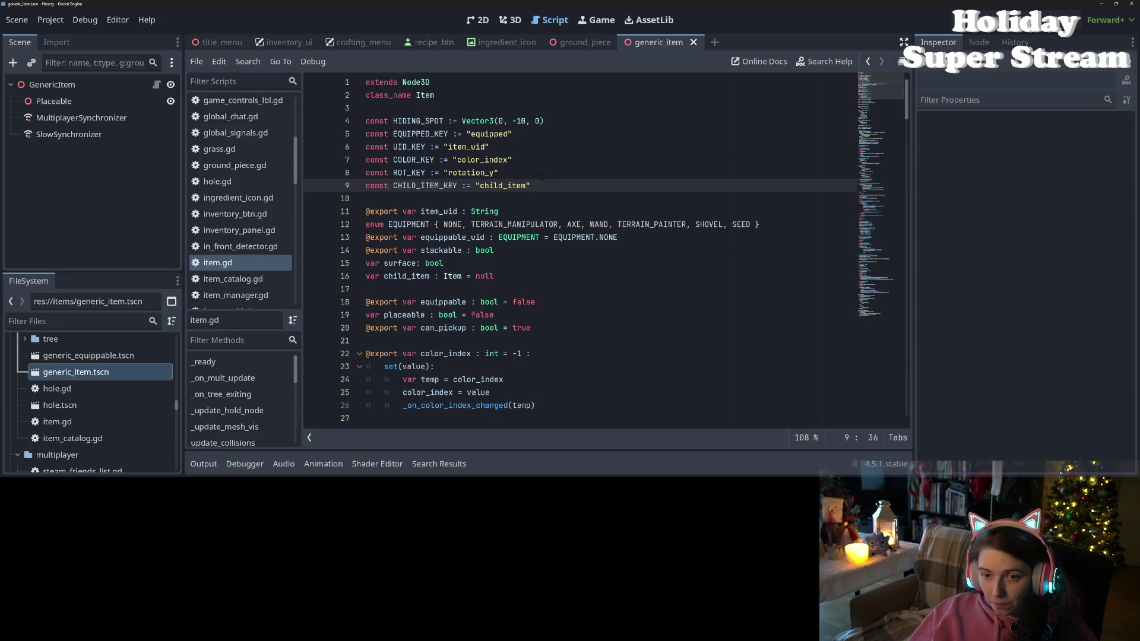
double_click(432, 185)
scroll(432, 185, "down", 15)
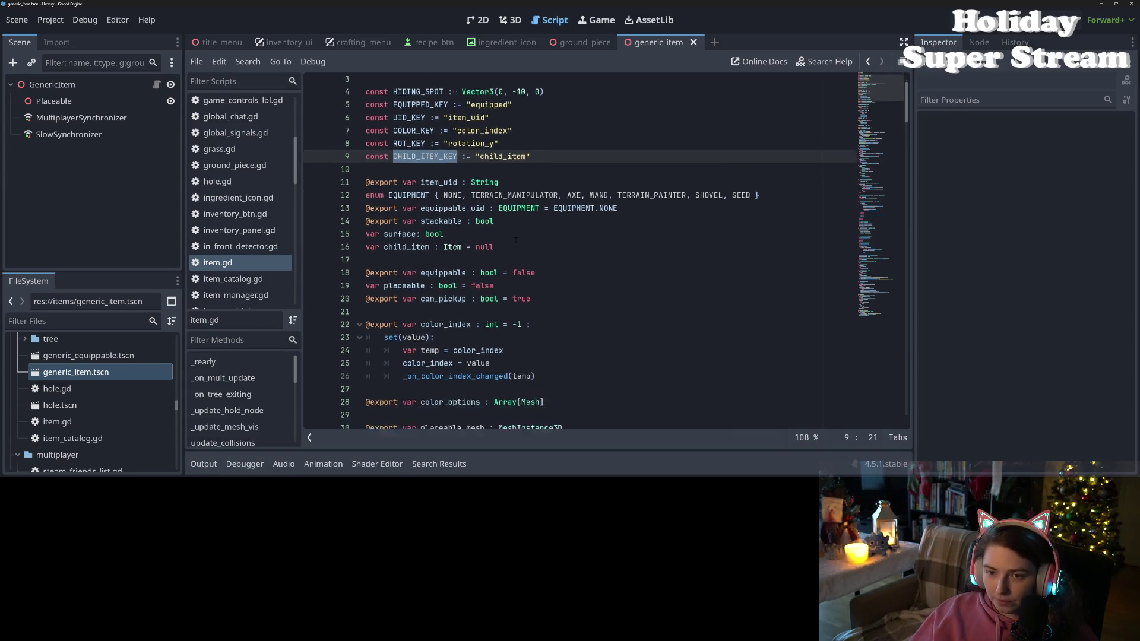
scroll(538, 250, "down", 2)
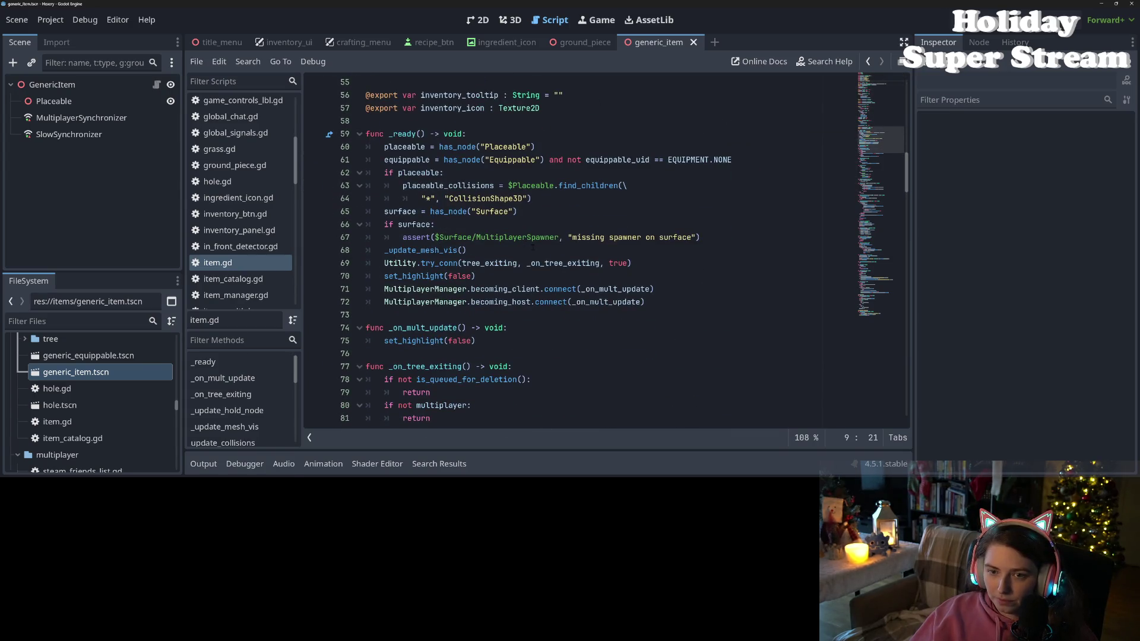
scroll(538, 251, "down", 6)
scroll(538, 251, "down", 9)
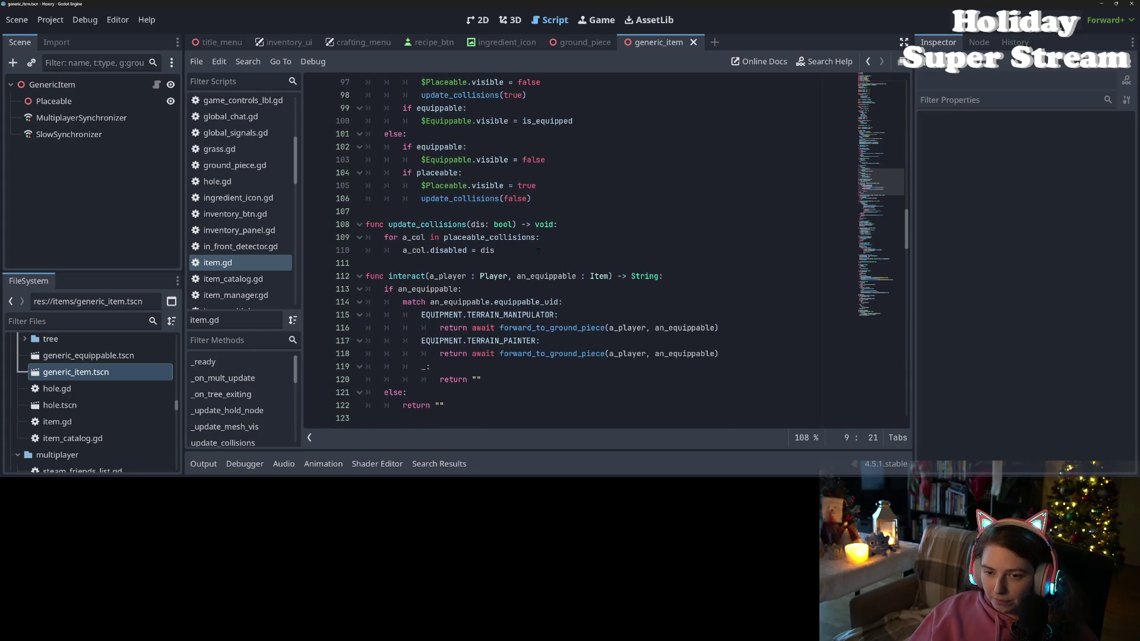
scroll(537, 250, "down", 1)
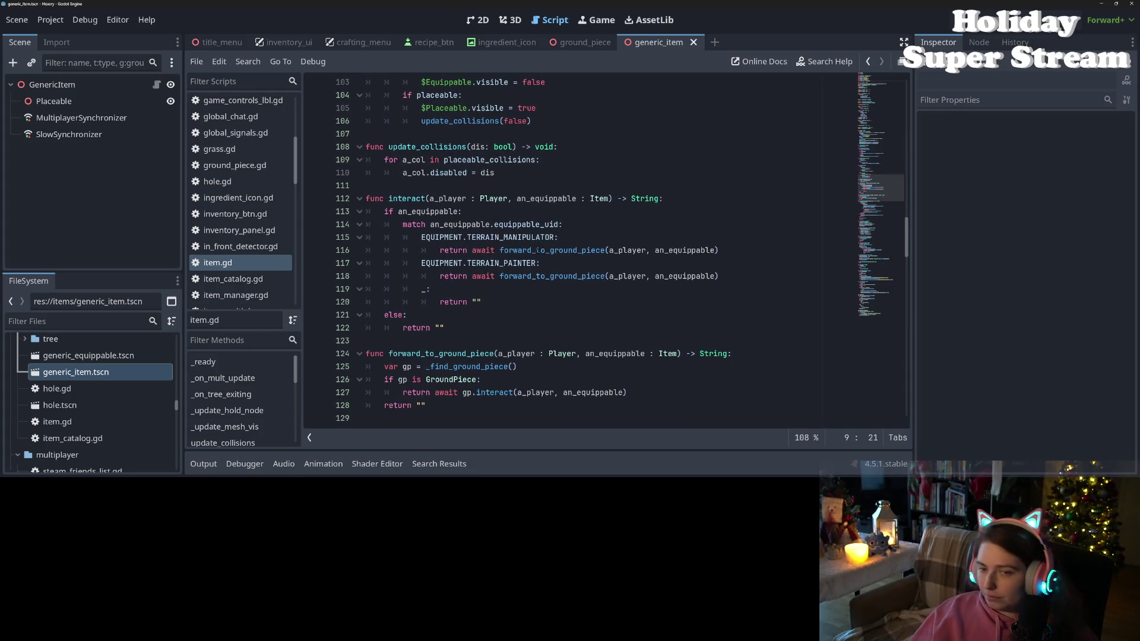
mouse_move(540, 250)
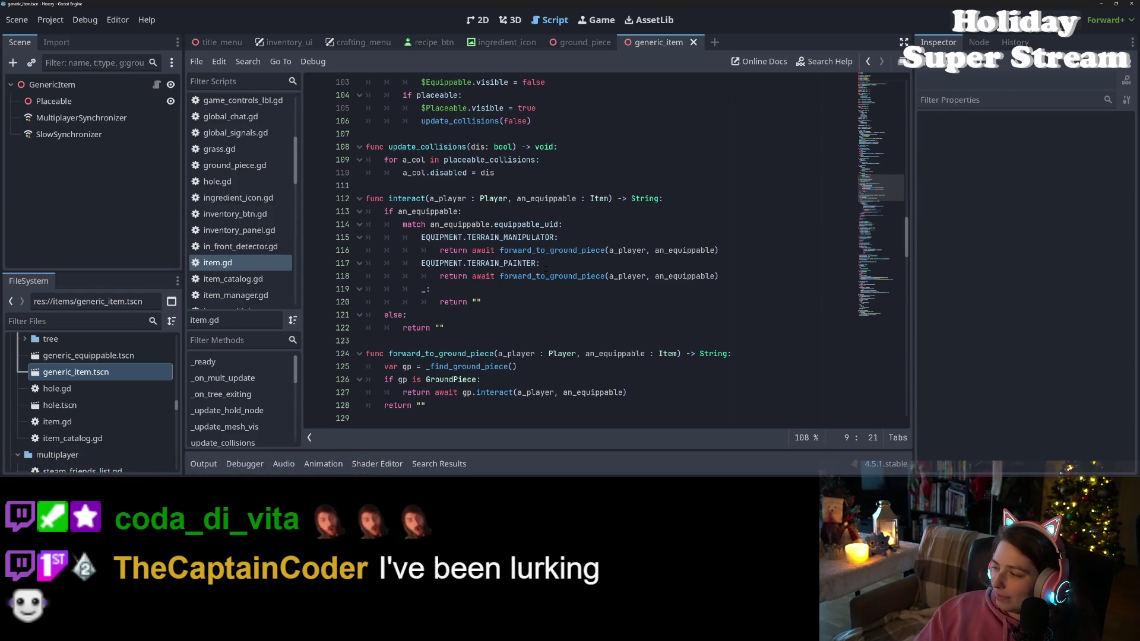
- Start an 'if' line right after the ROT_KEY merge in get_save_data
mouse_move(552, 276)
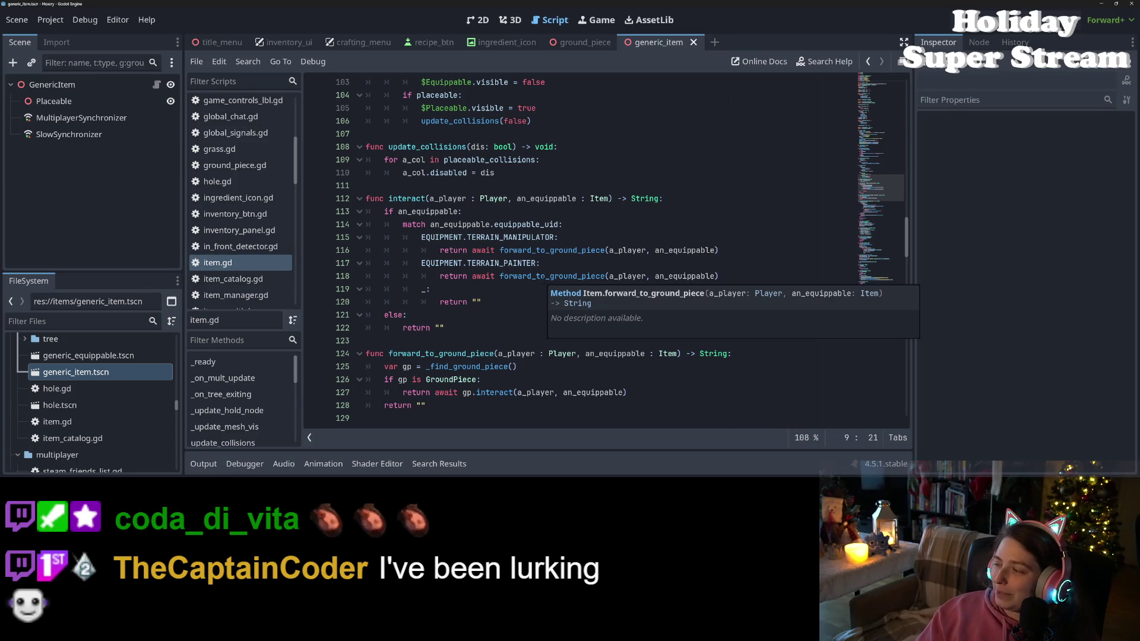
left_click(549, 264)
key("Down")
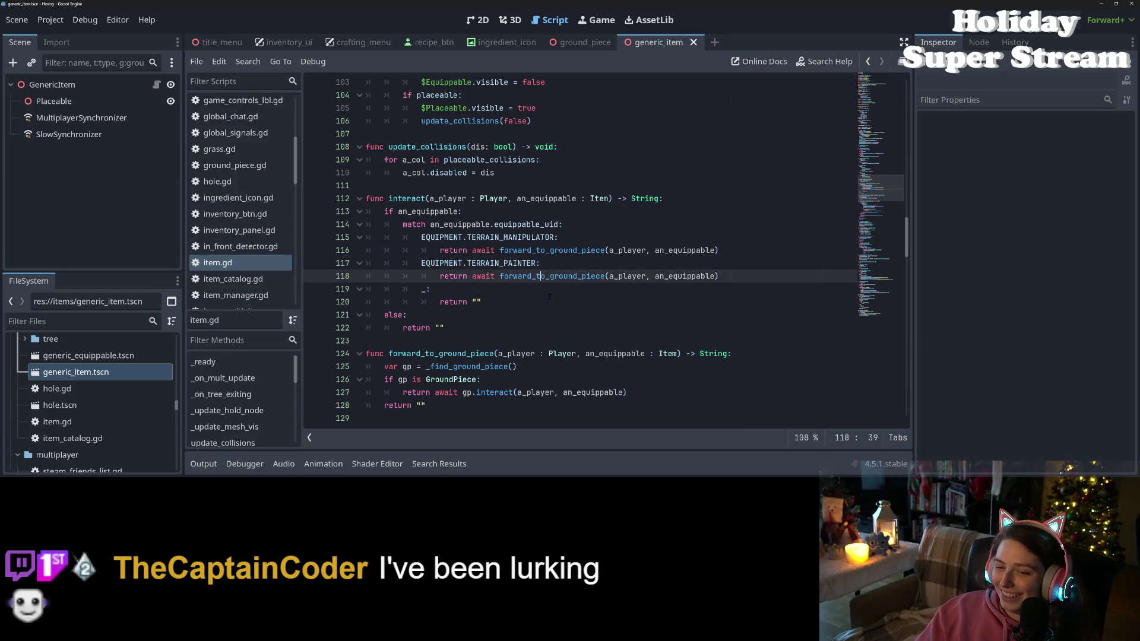
key("Down")
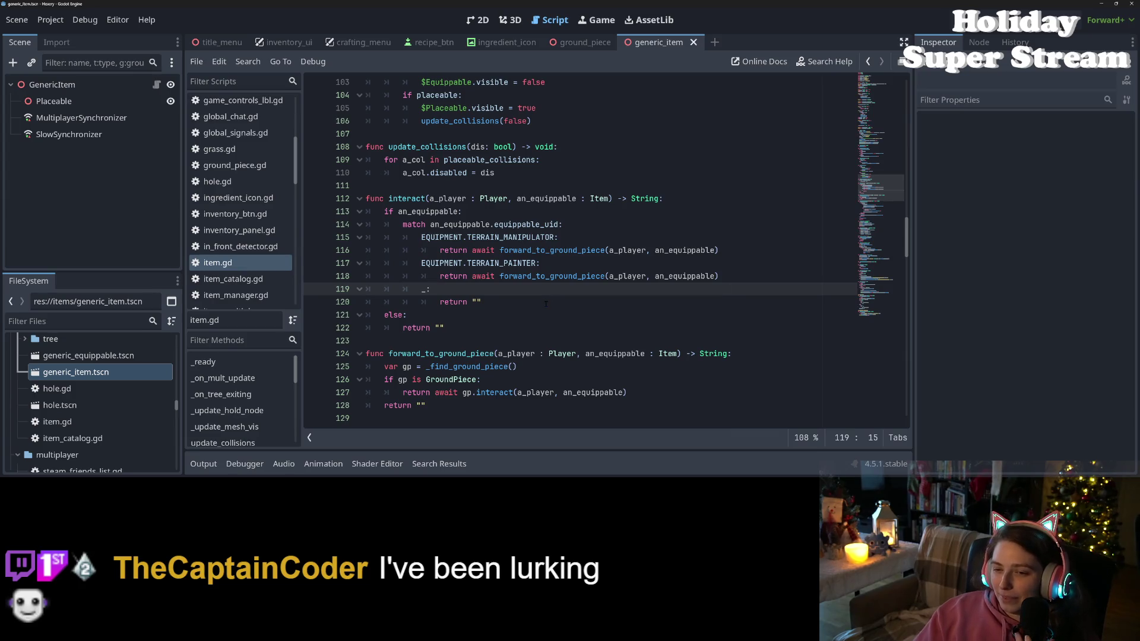
left_click(478, 276)
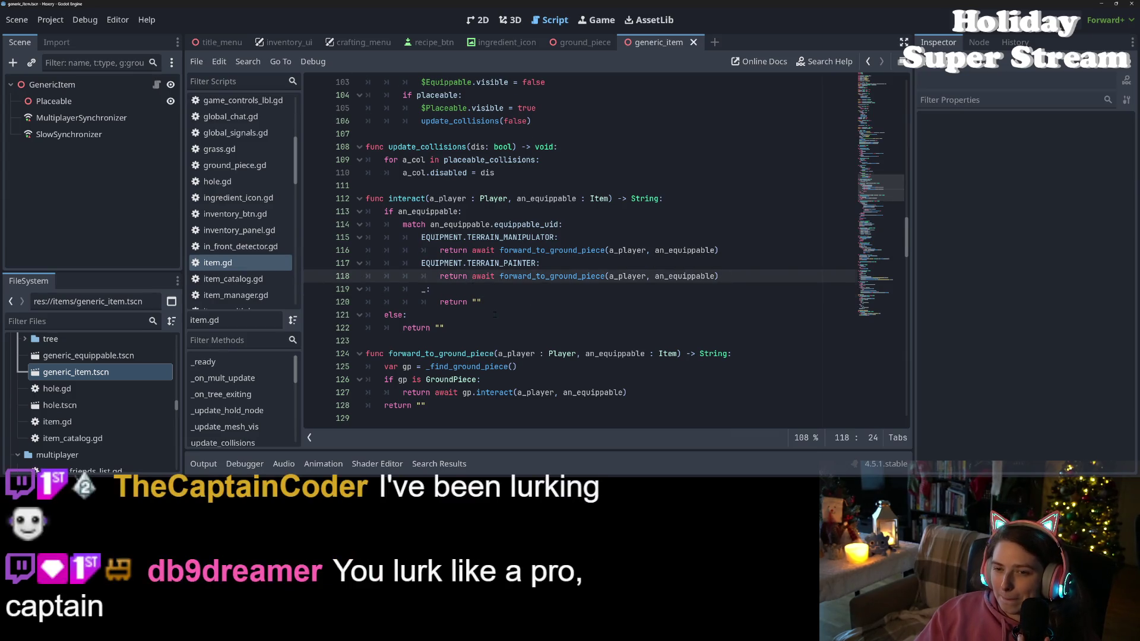
scroll(580, 251, "down", 3)
scroll(580, 251, "down", 9)
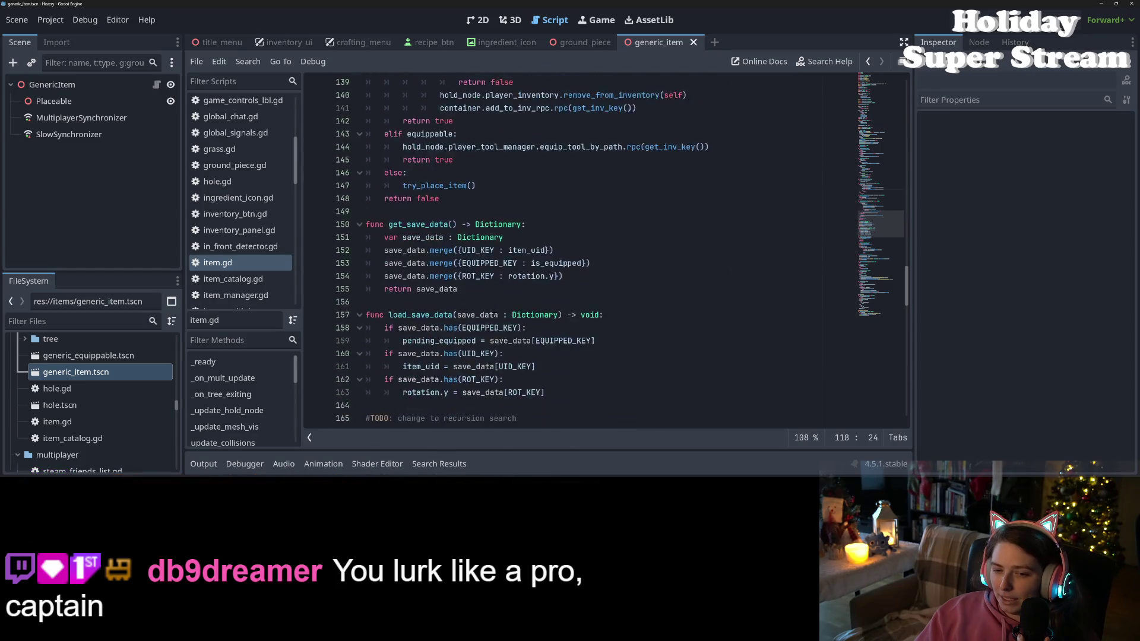
left_click(606, 276)
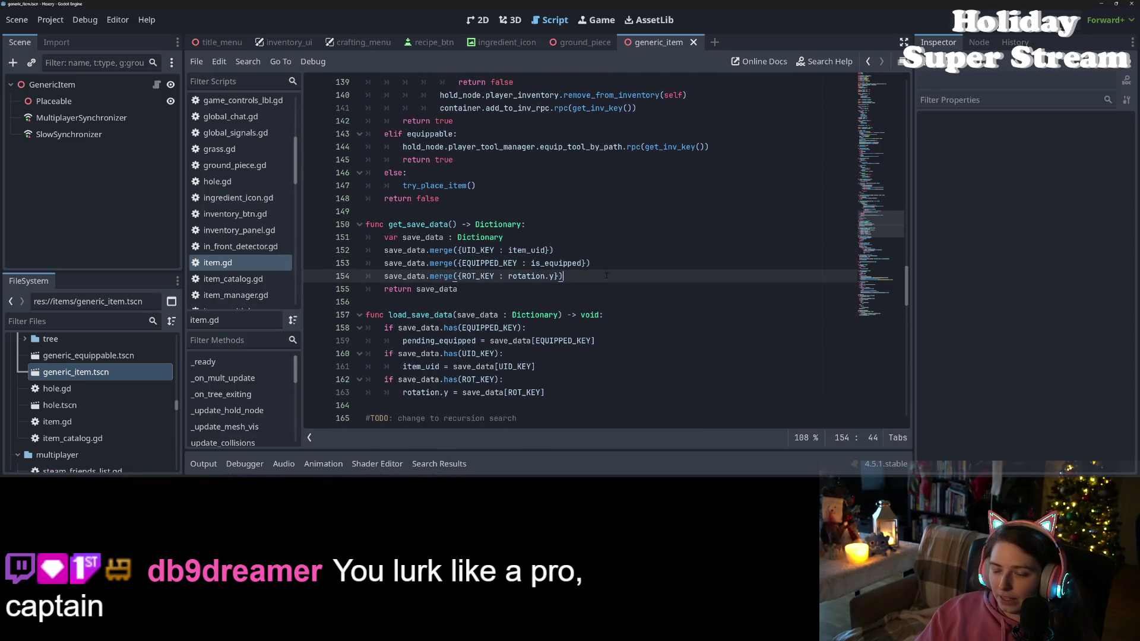
key("Return")
type("if")
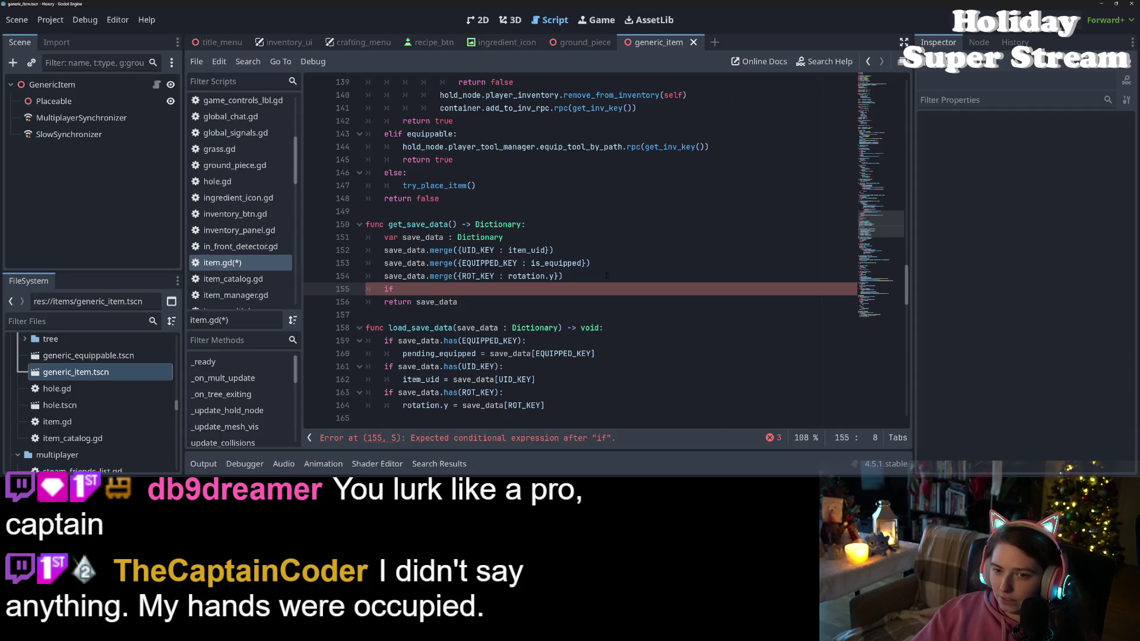
- Check the child_item variable on line 16, then return to the unfinished if on line 155
scroll(606, 276, "up", 10)
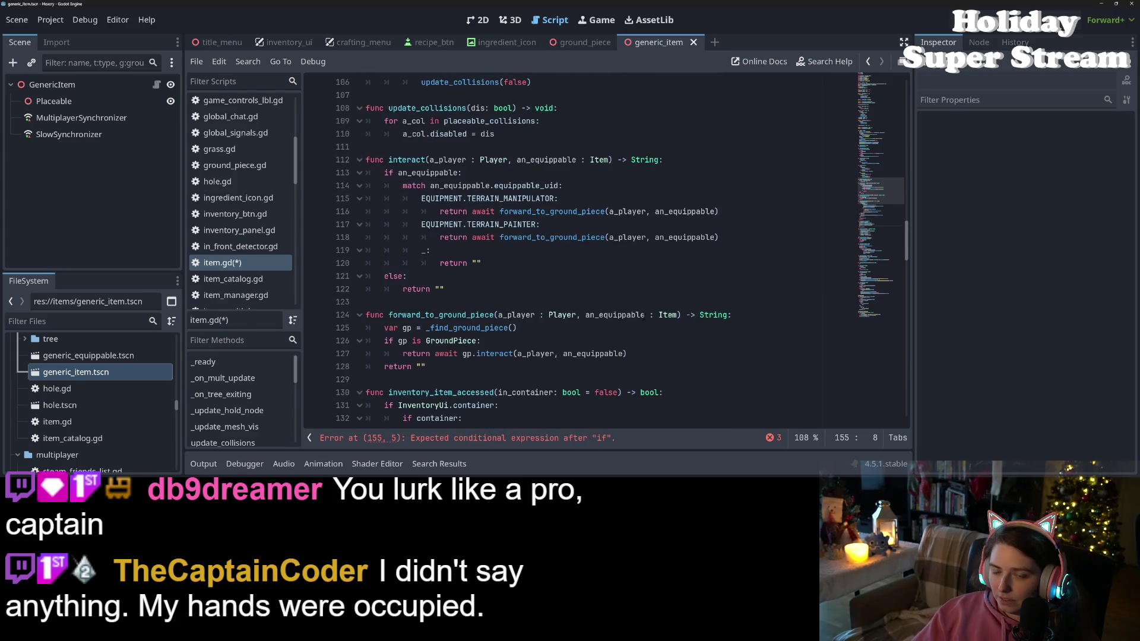
scroll(633, 318, "up", 13)
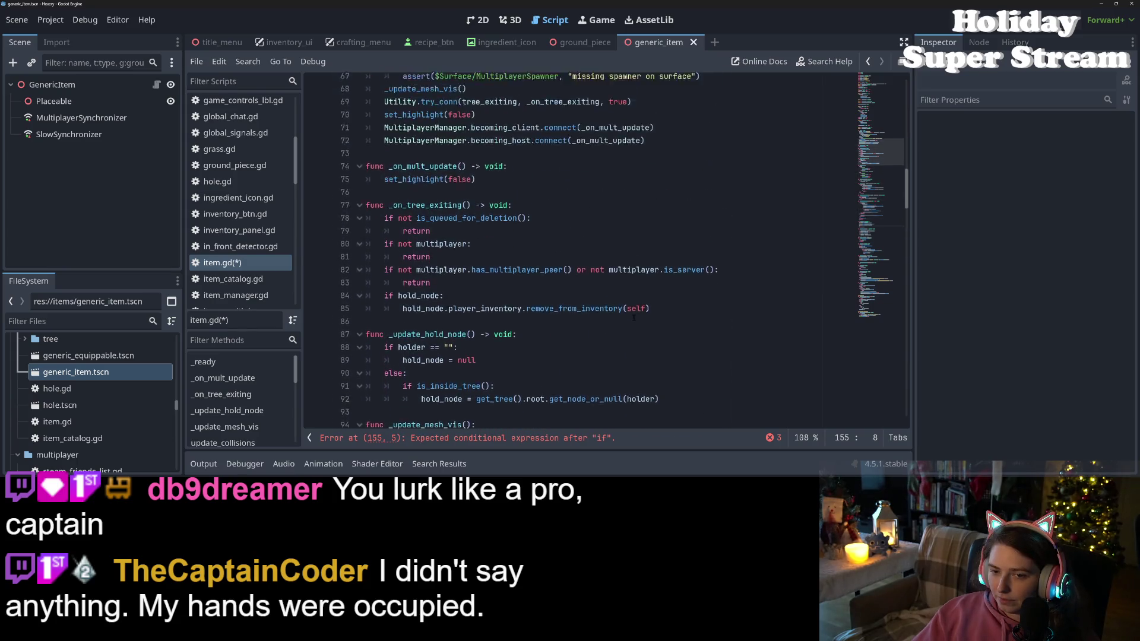
scroll(633, 318, "up", 6)
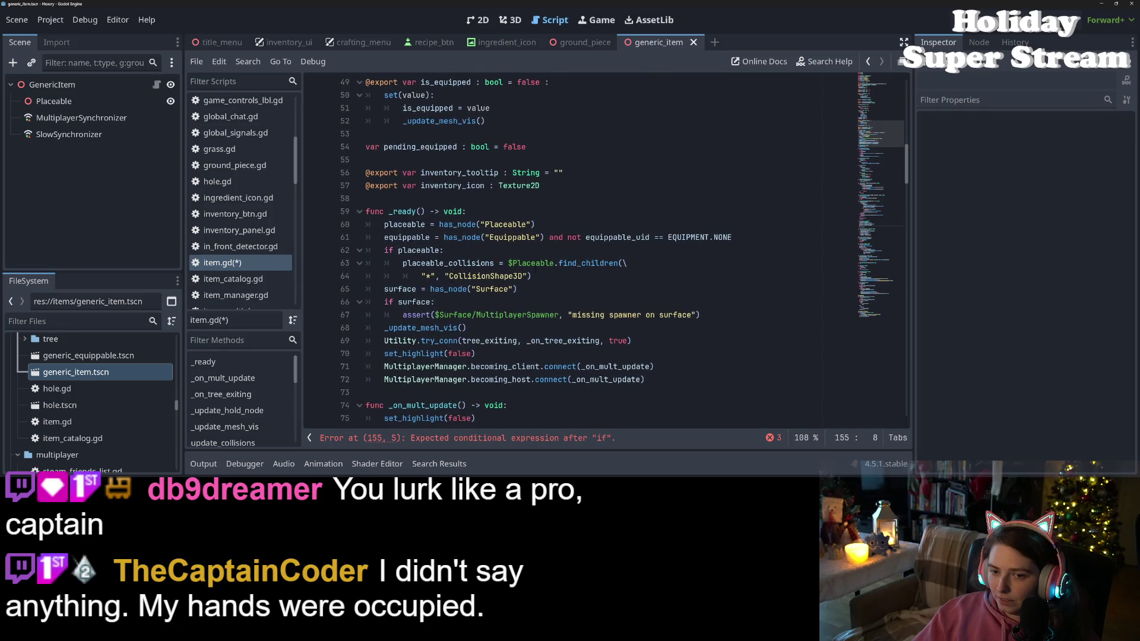
scroll(881, 124, "up", 6)
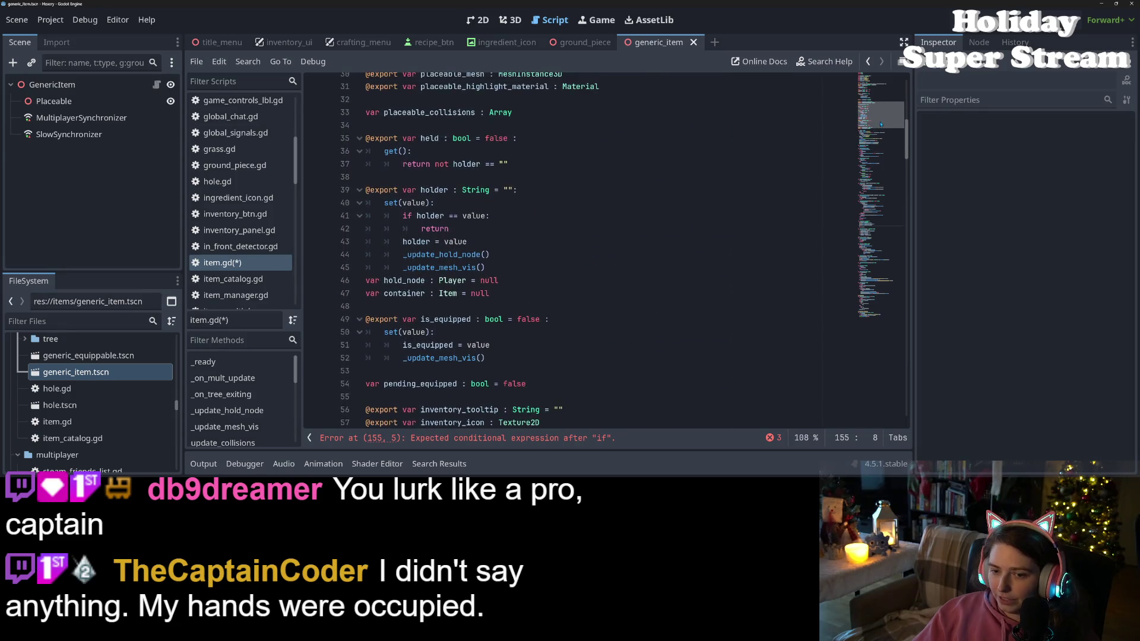
scroll(881, 124, "up", 4)
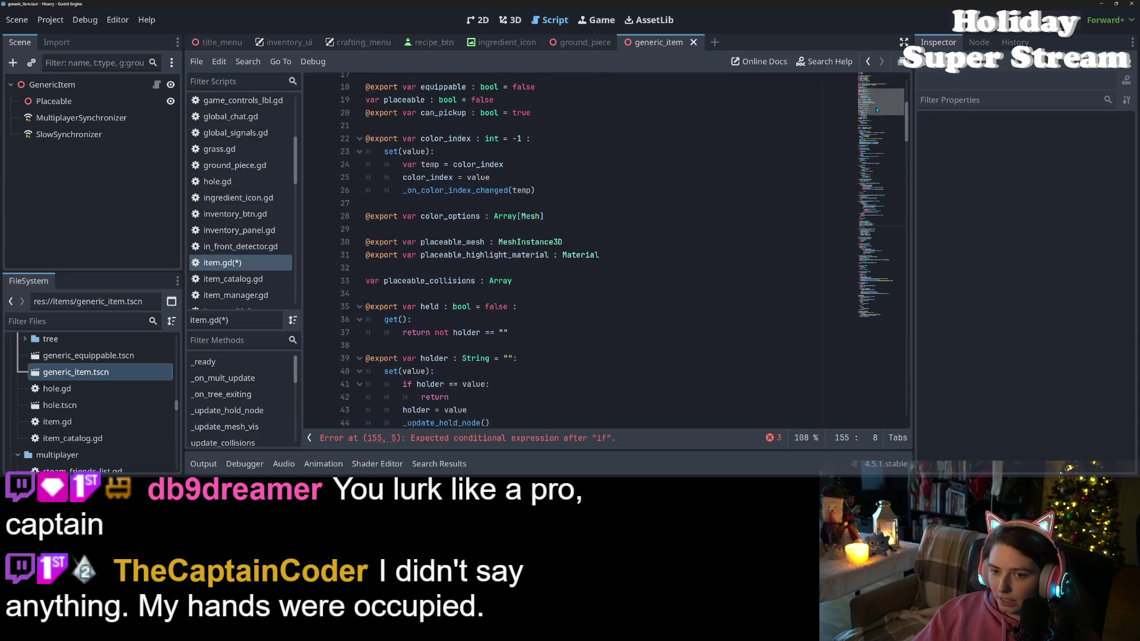
scroll(876, 110, "up", 3)
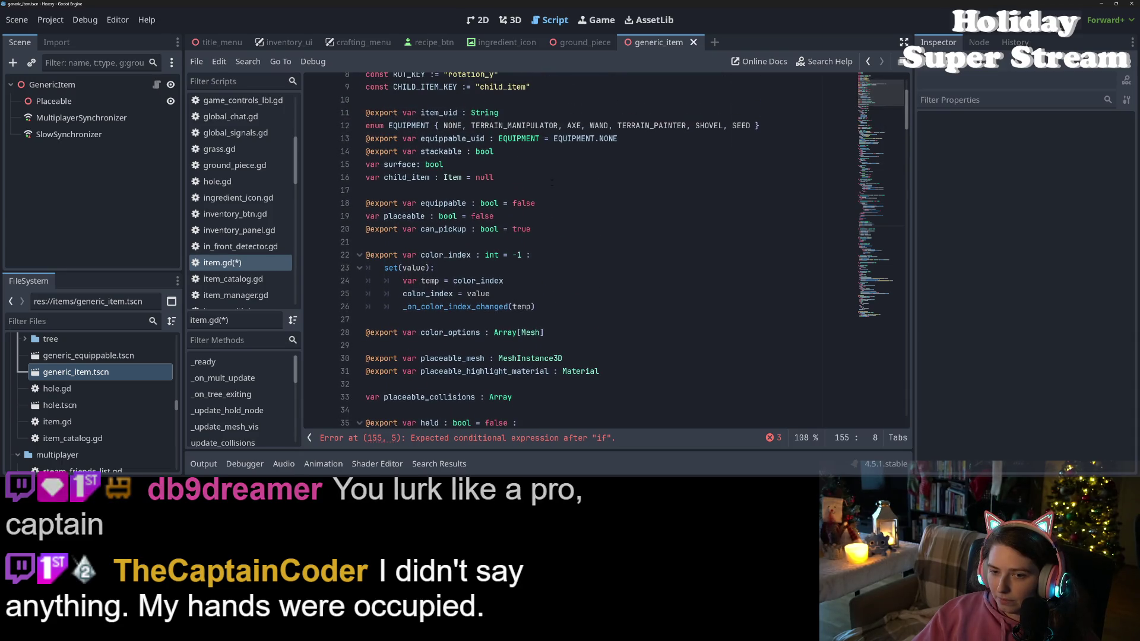
left_click(490, 167)
double_click(398, 178)
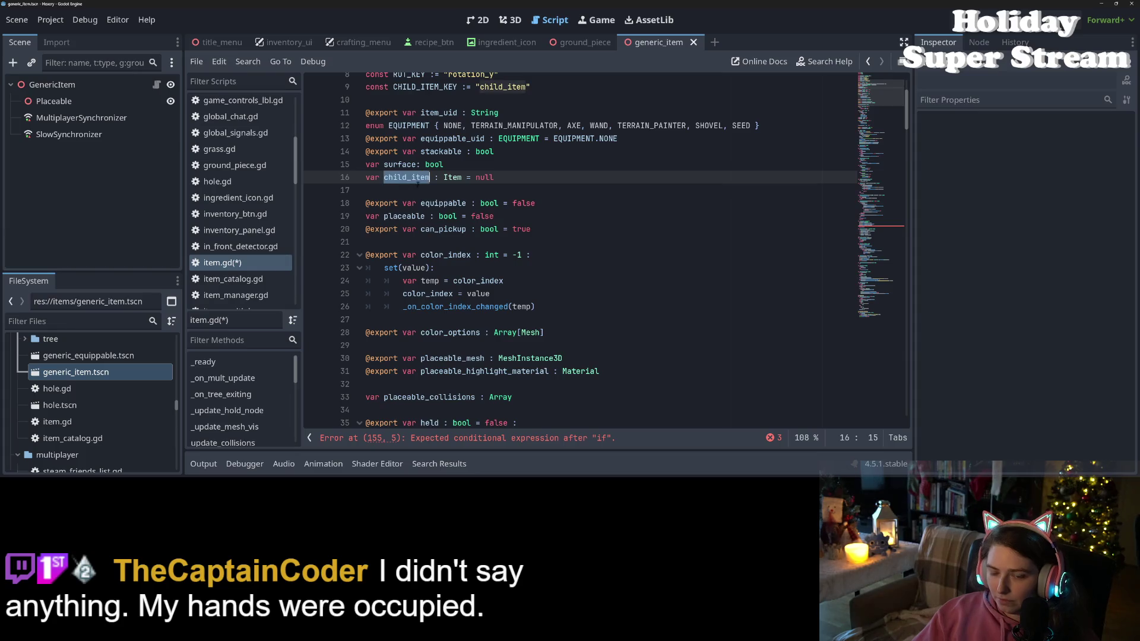
scroll(467, 264, "down", 20)
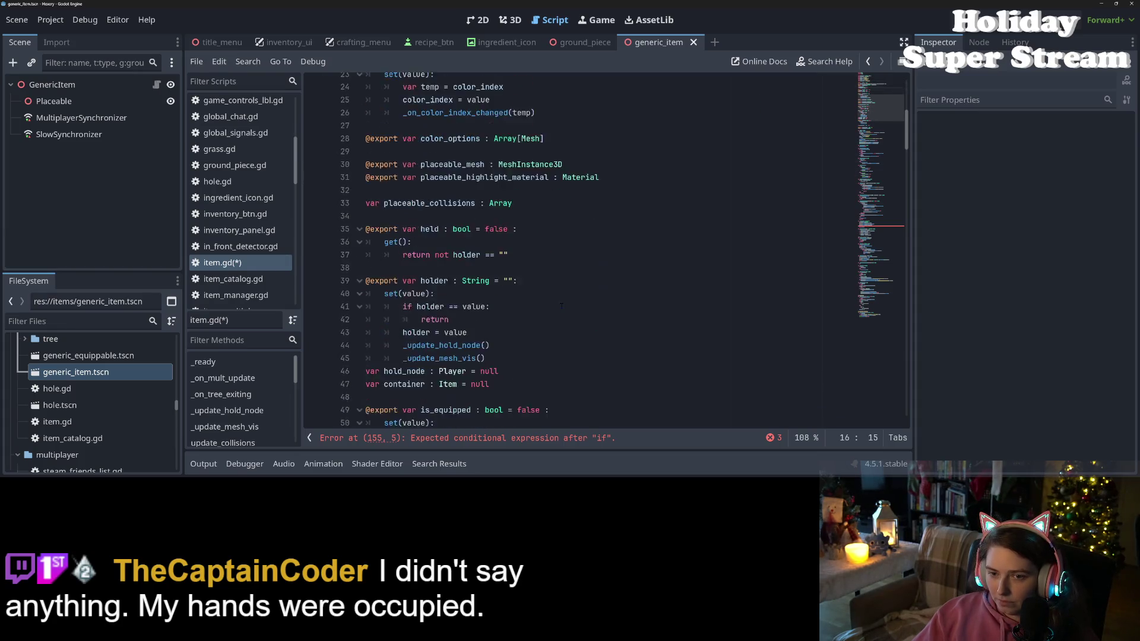
scroll(561, 306, "down", 17)
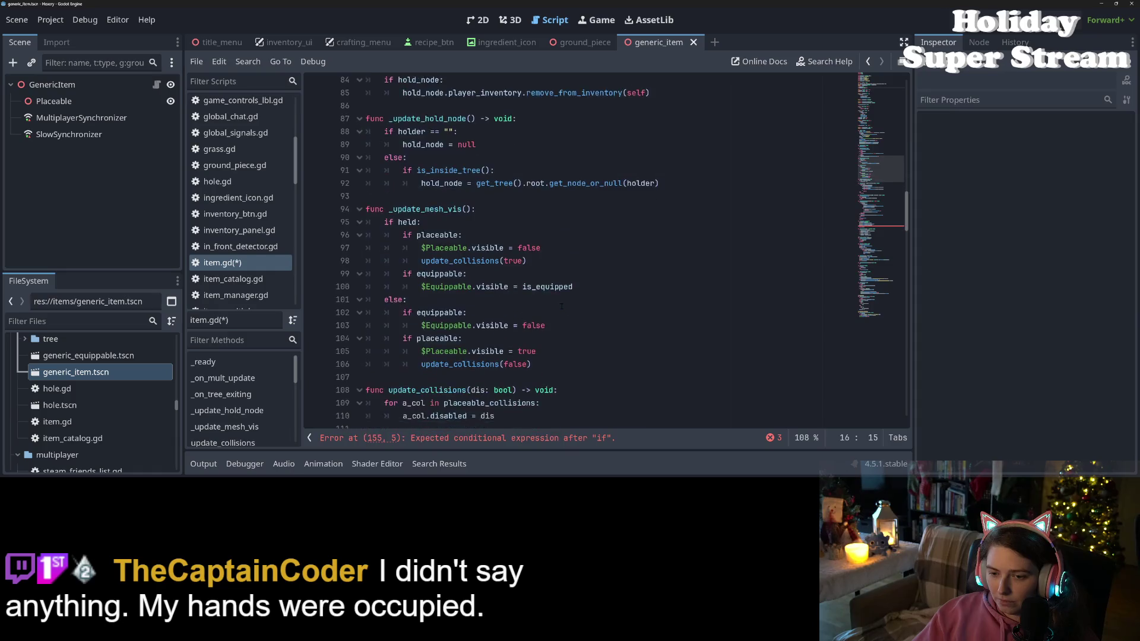
scroll(561, 306, "down", 5)
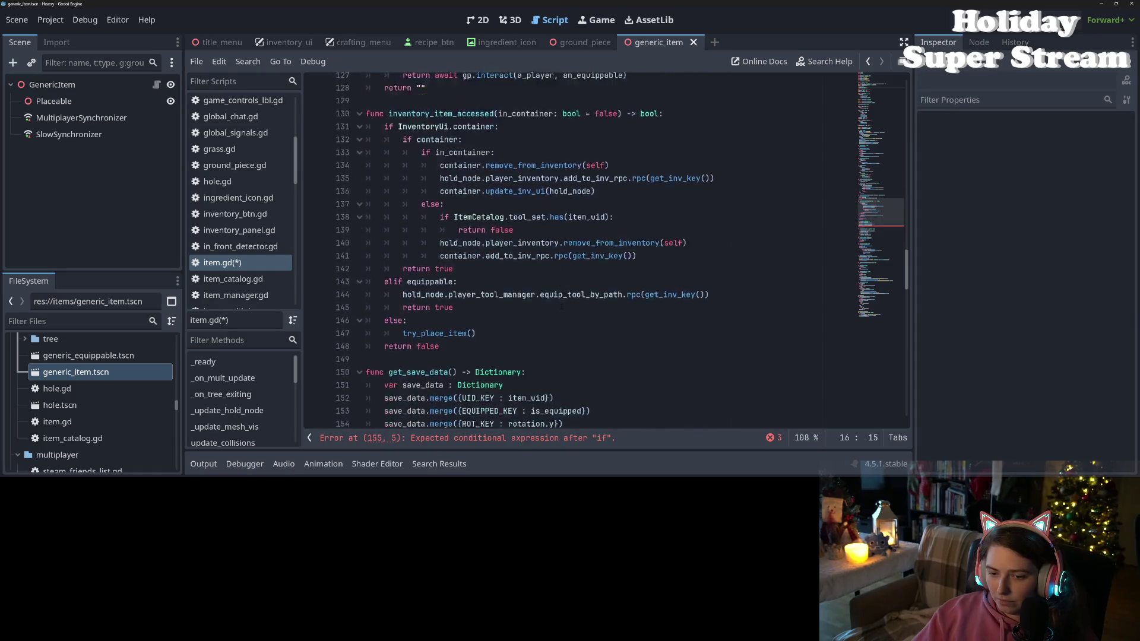
left_click(516, 306)
- Under 'if child_item:' on line 156, start save_data.merge({CHILD_ITEM_KEY with autocomplete
type("child_item:")
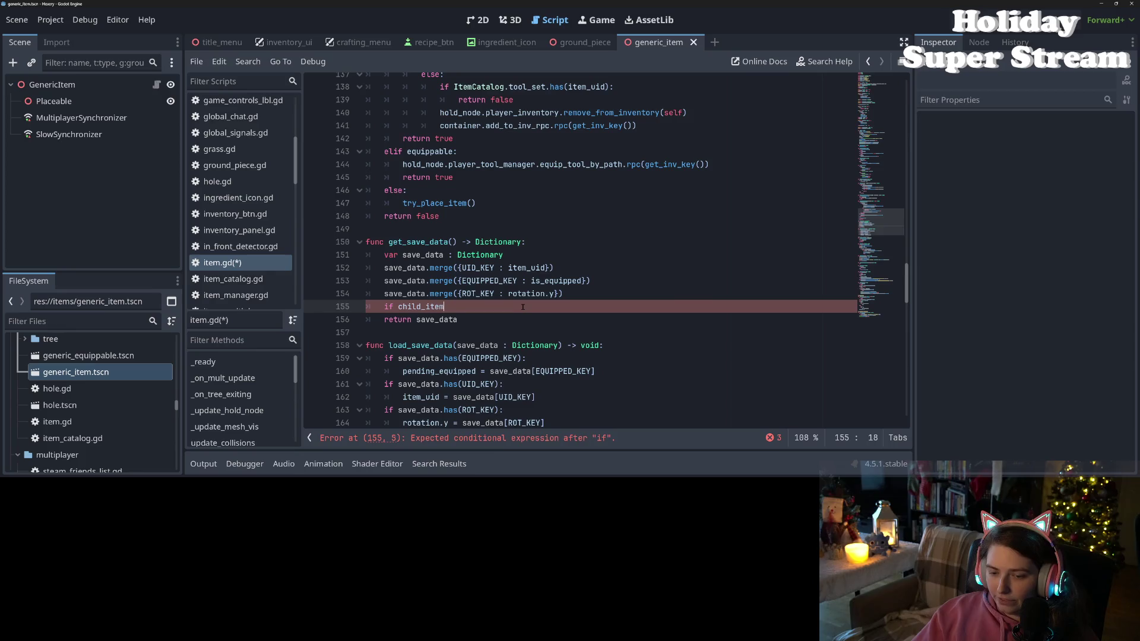
key("Return")
type("save")
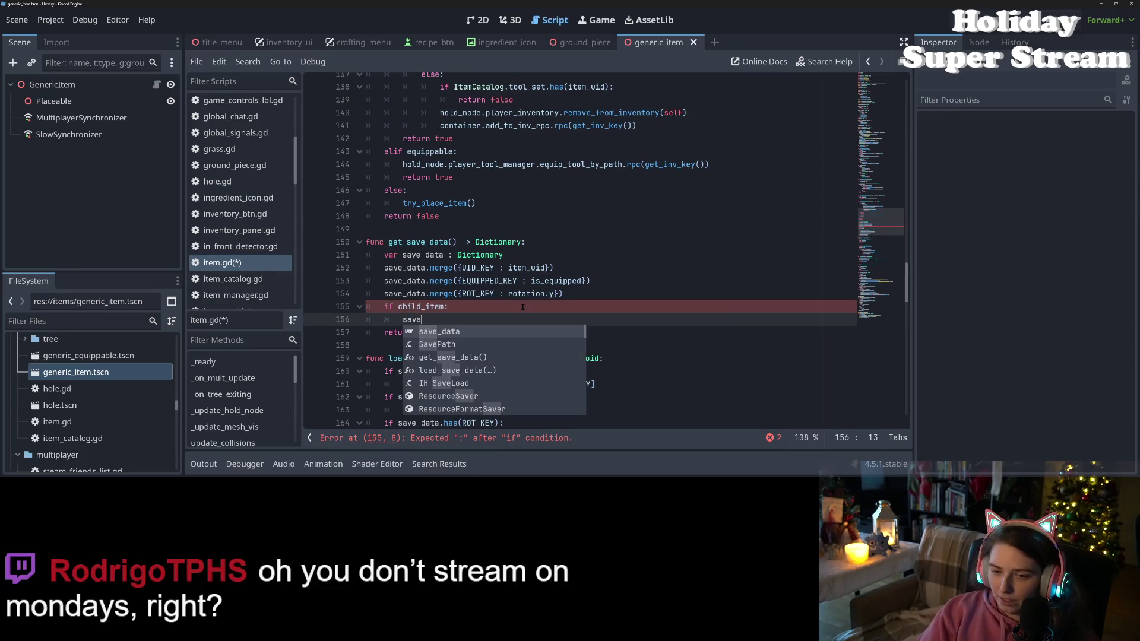
type("_data.me")
key("Return")
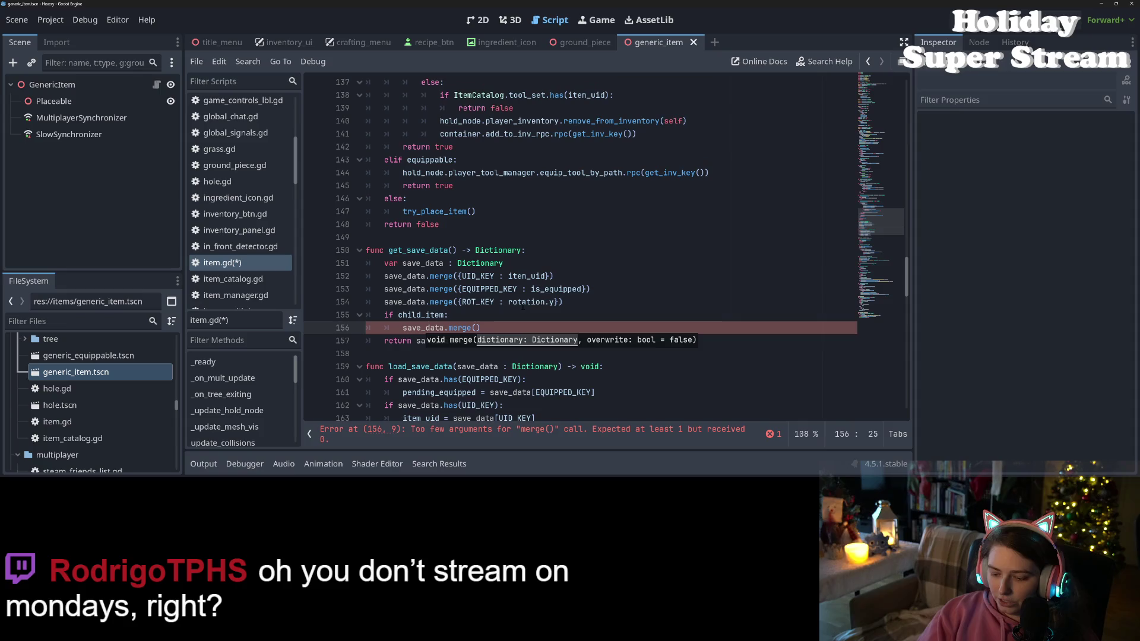
type("{C")
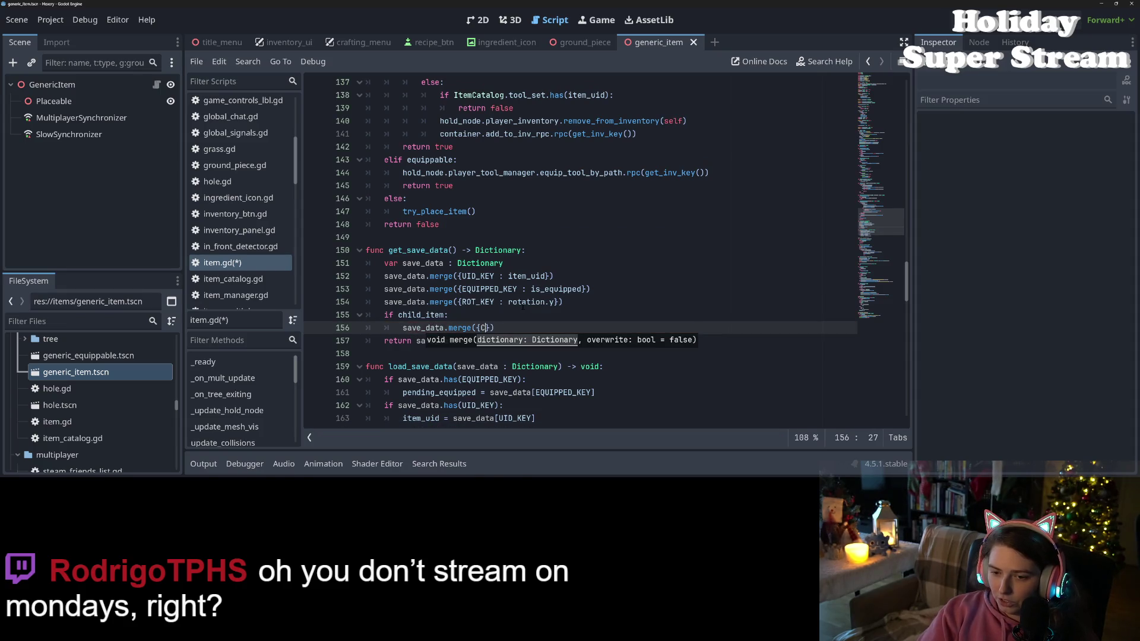
key("Return")
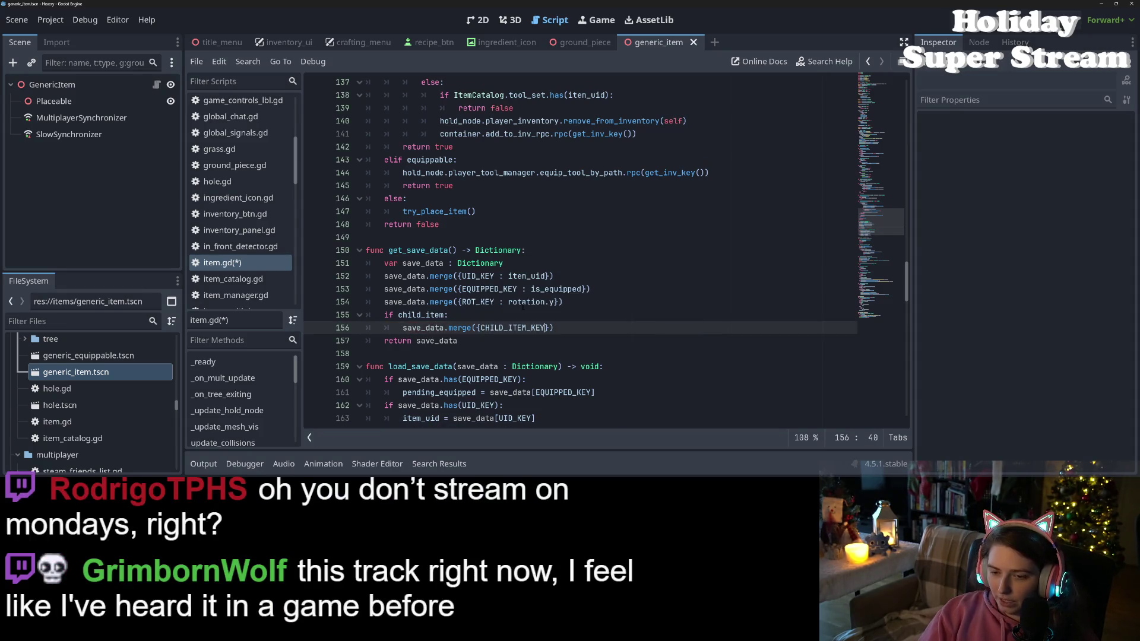
- Complete the entry as CHILD_ITEM_KEY : child_item.get_save_data() and save the script
type(": chi")
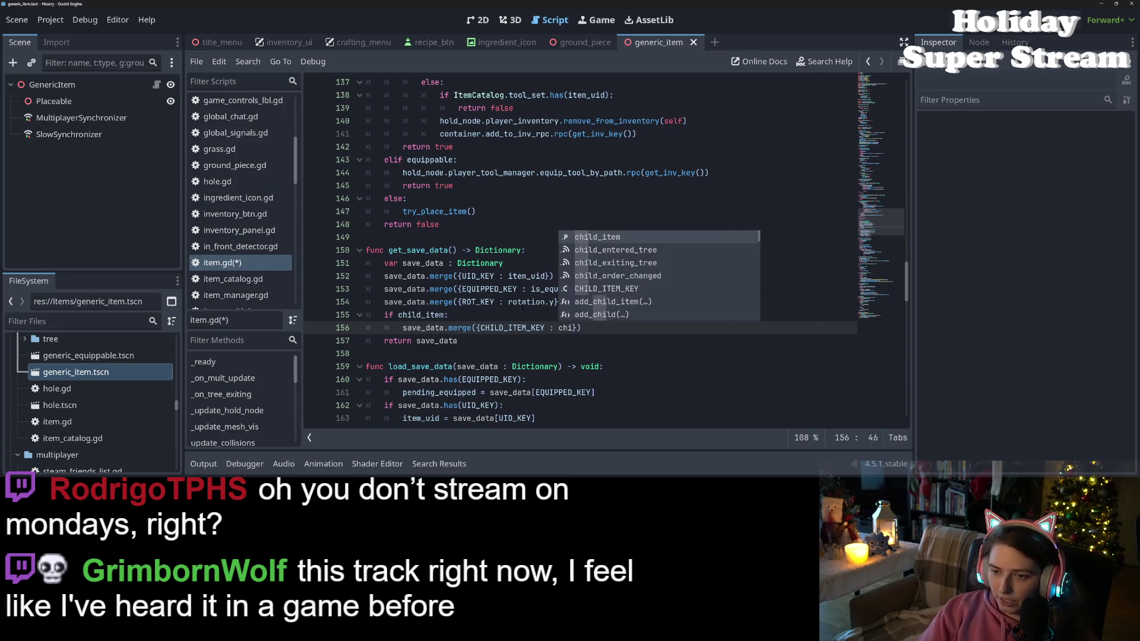
key("Return")
type(".get")
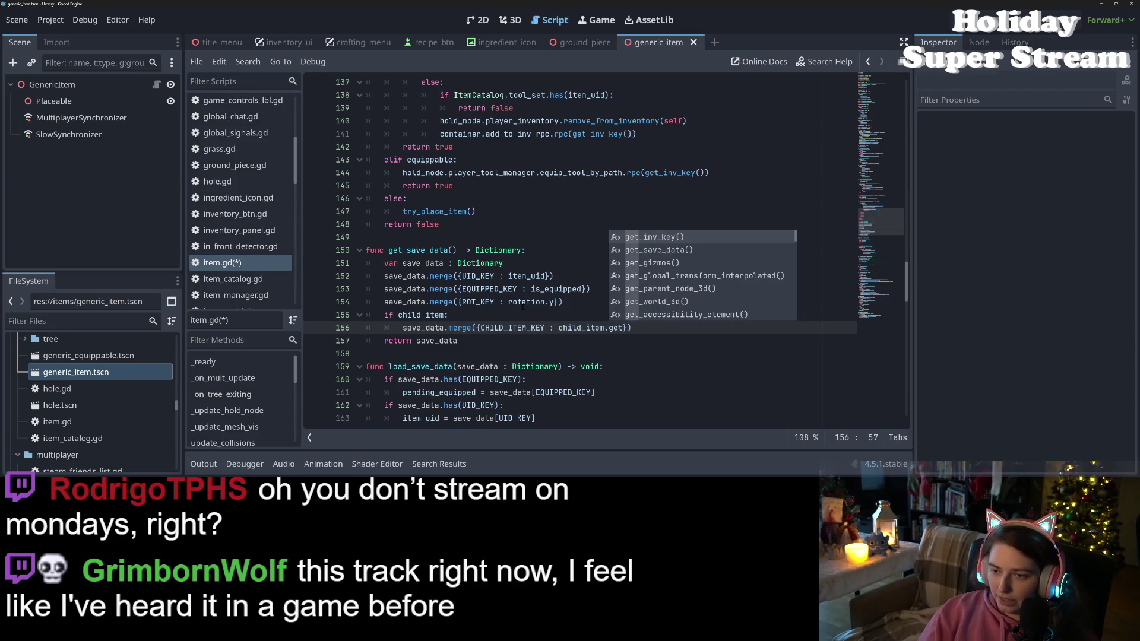
key("Down")
key("Return")
key("ctrl+s")
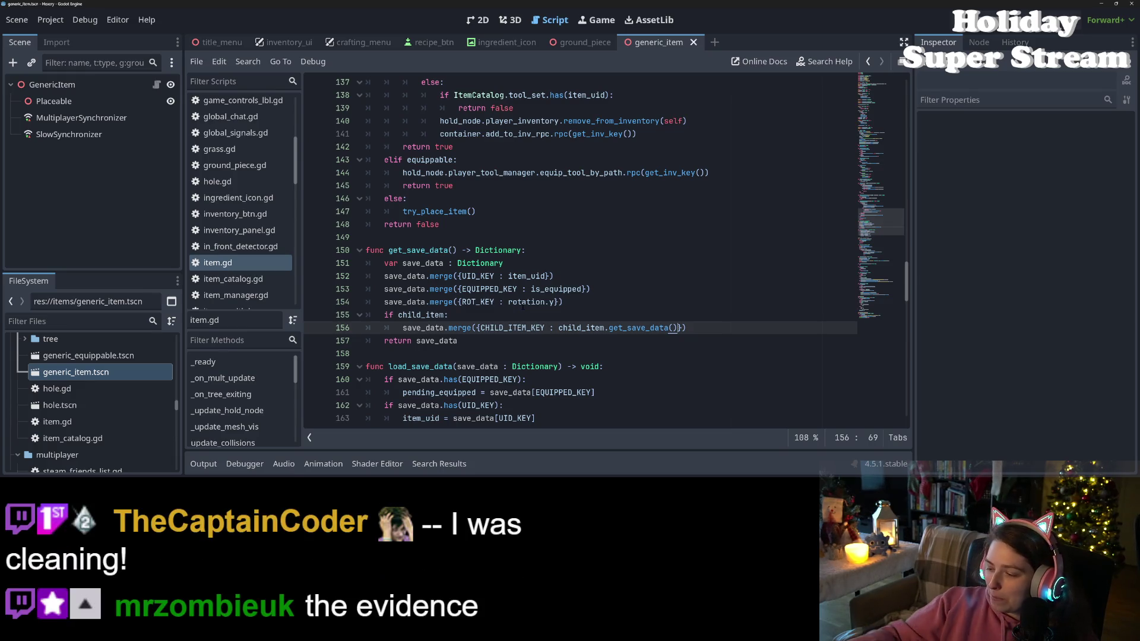
left_click(747, 336)
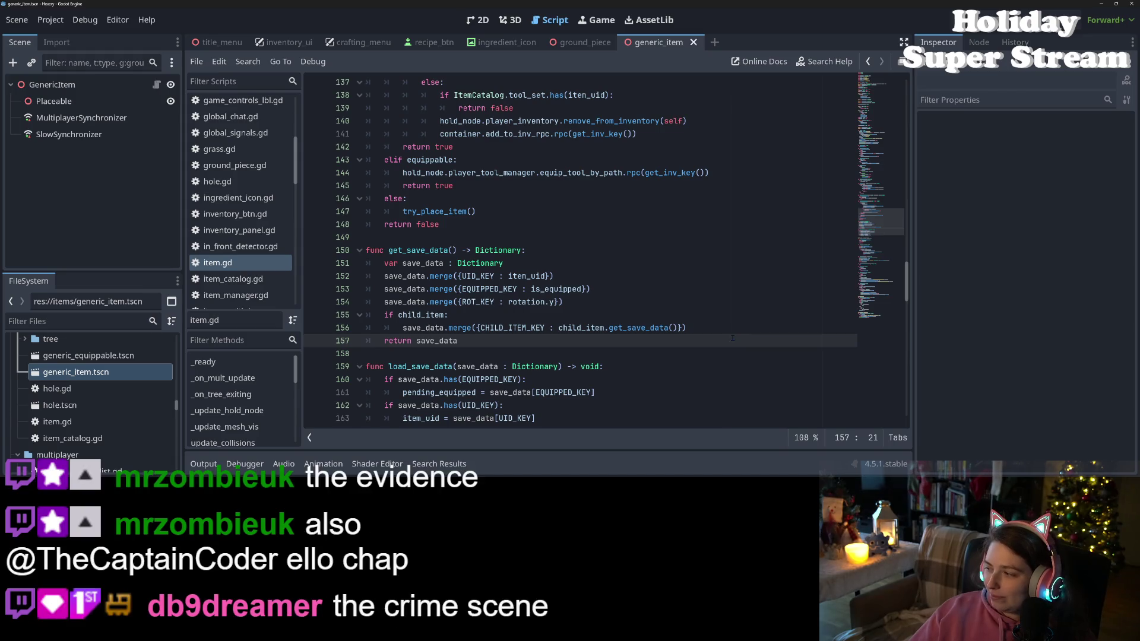
left_click(670, 328)
- Add 'if save_data.has(CHILD_ITEM_KEY):' below the rotation check in load_save_data
left_click(403, 353)
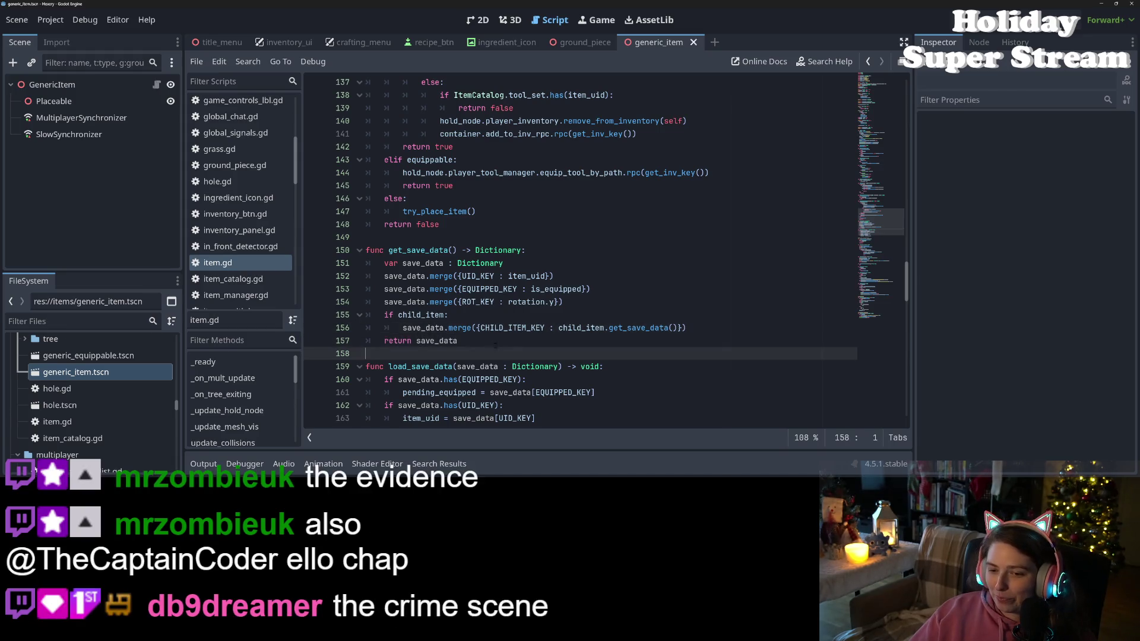
key("Up")
key("Up")
scroll(403, 353, "down", 1)
scroll(424, 335, "down", 2)
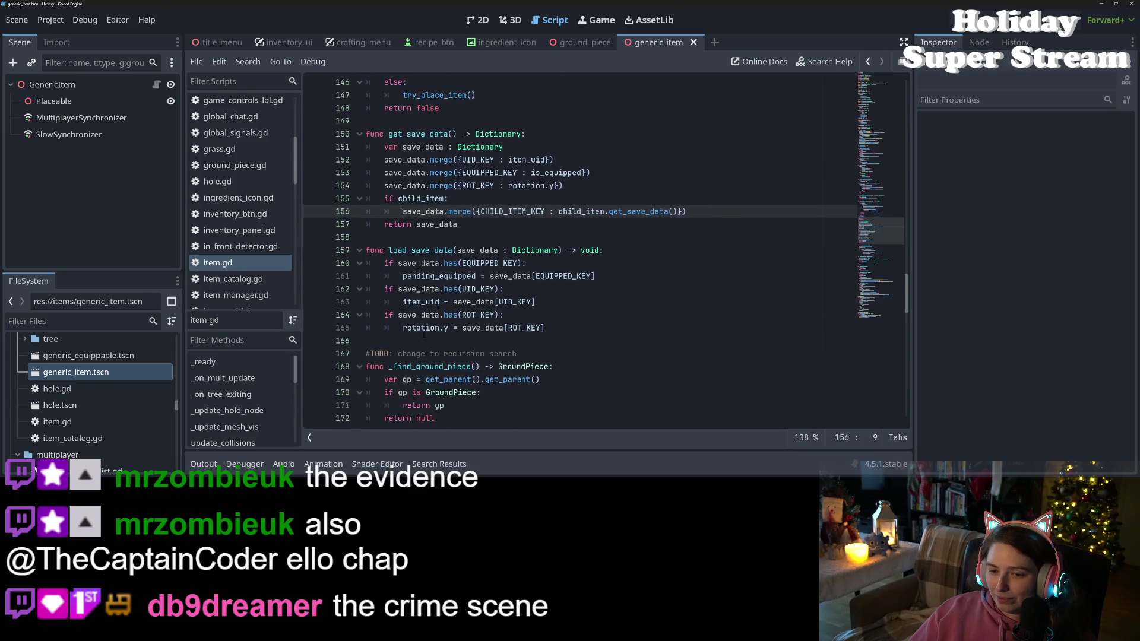
left_click(590, 332)
key("Return")
type("if ")
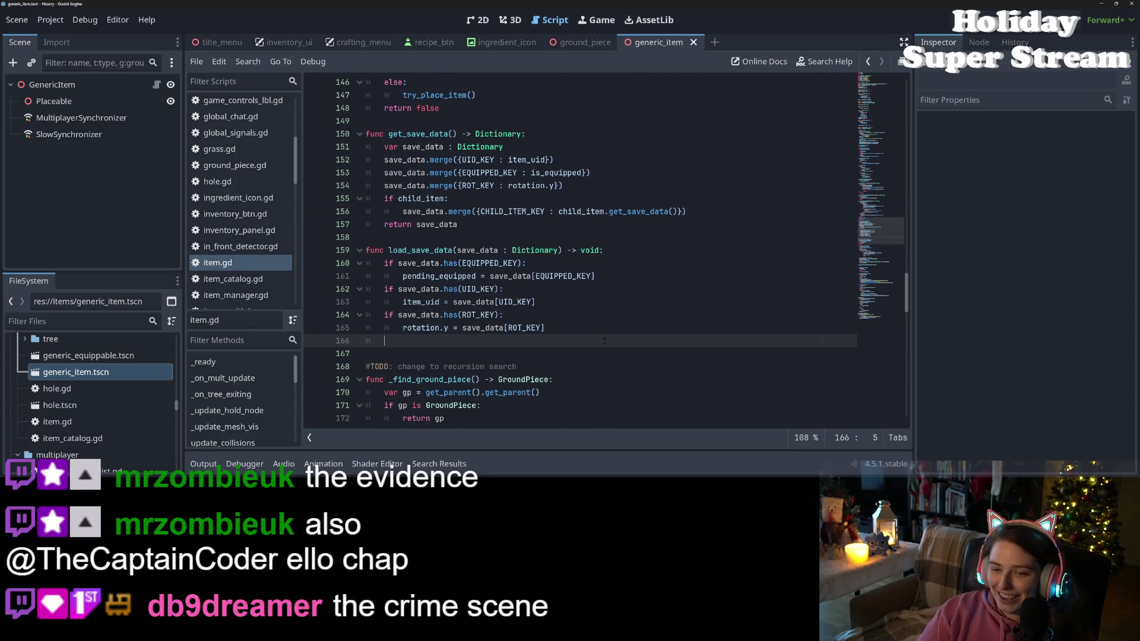
type("sa")
key("Return")
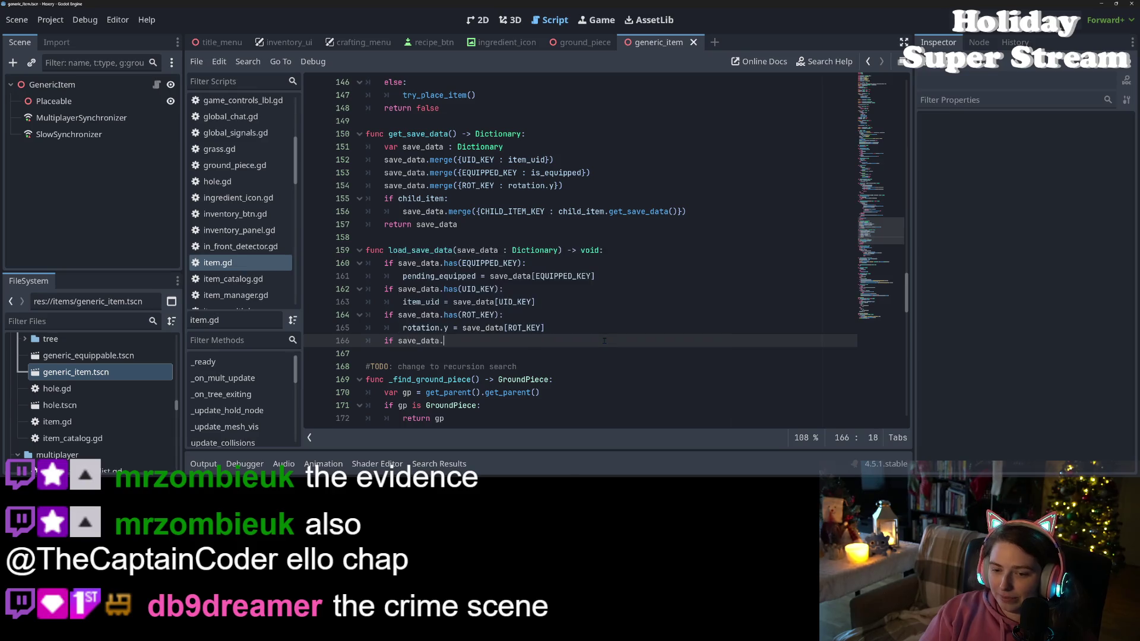
type(".has(")
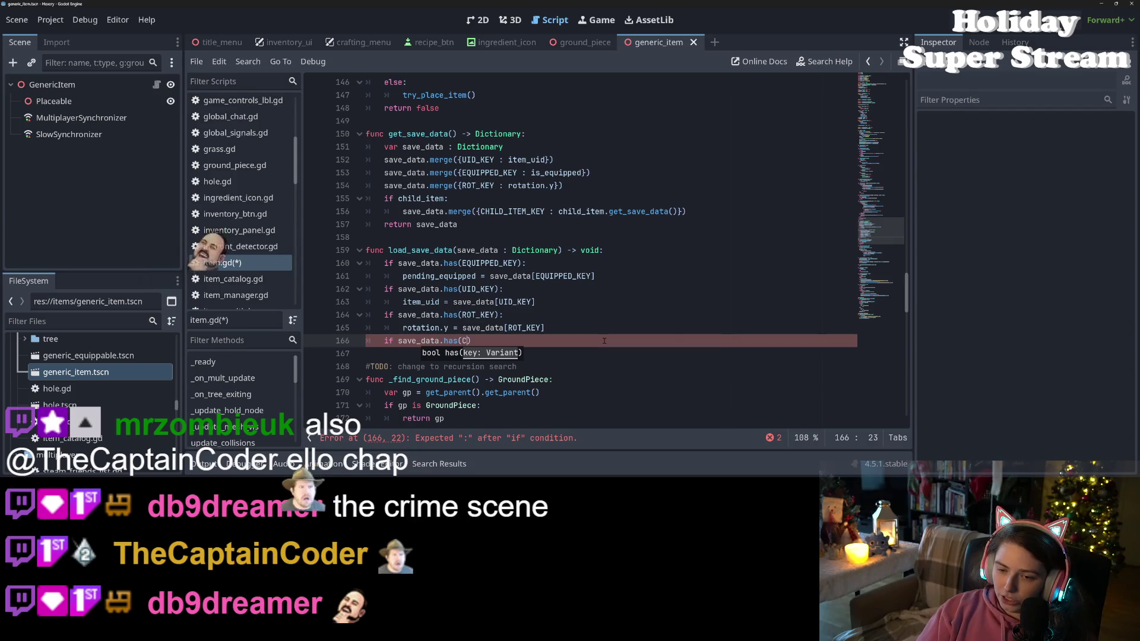
type("C")
key("Return")
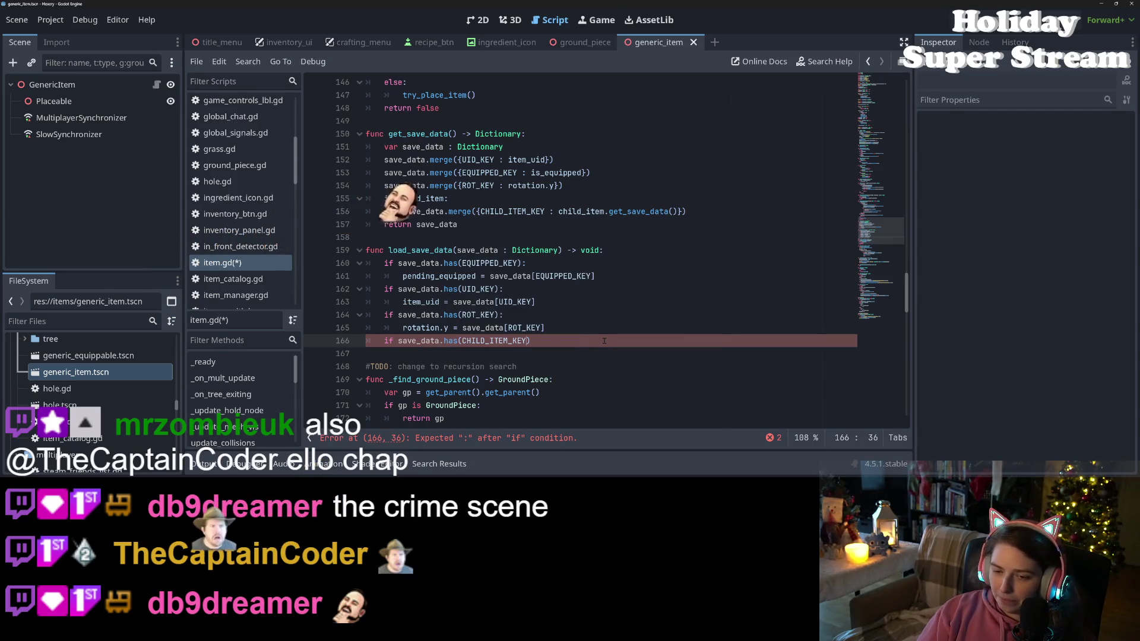
type("):")
key("Return")
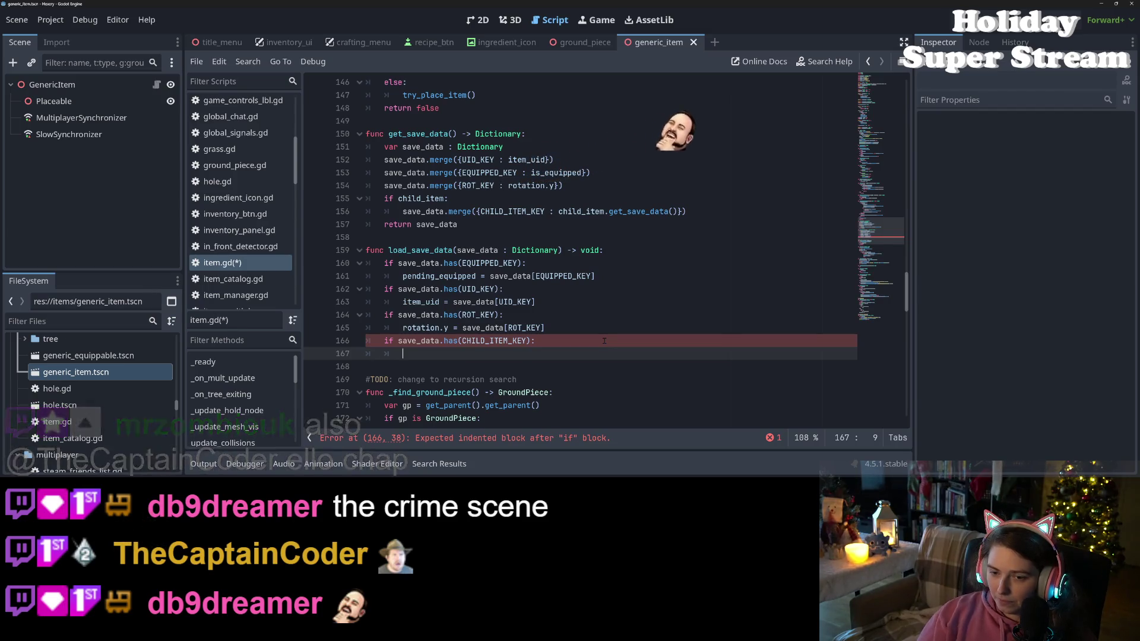
- Inside that check, call add_child_item(save_data[CHILD_ITEM_KEY])
scroll(618, 356, "down", 11)
scroll(631, 373, "down", 10)
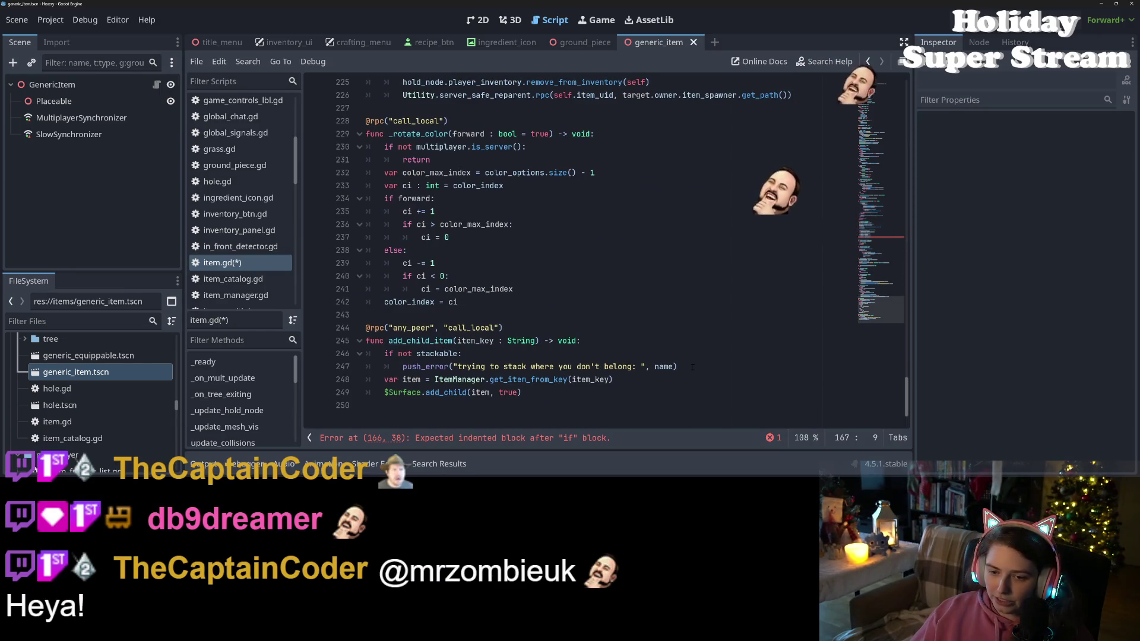
type("add")
key("Return")
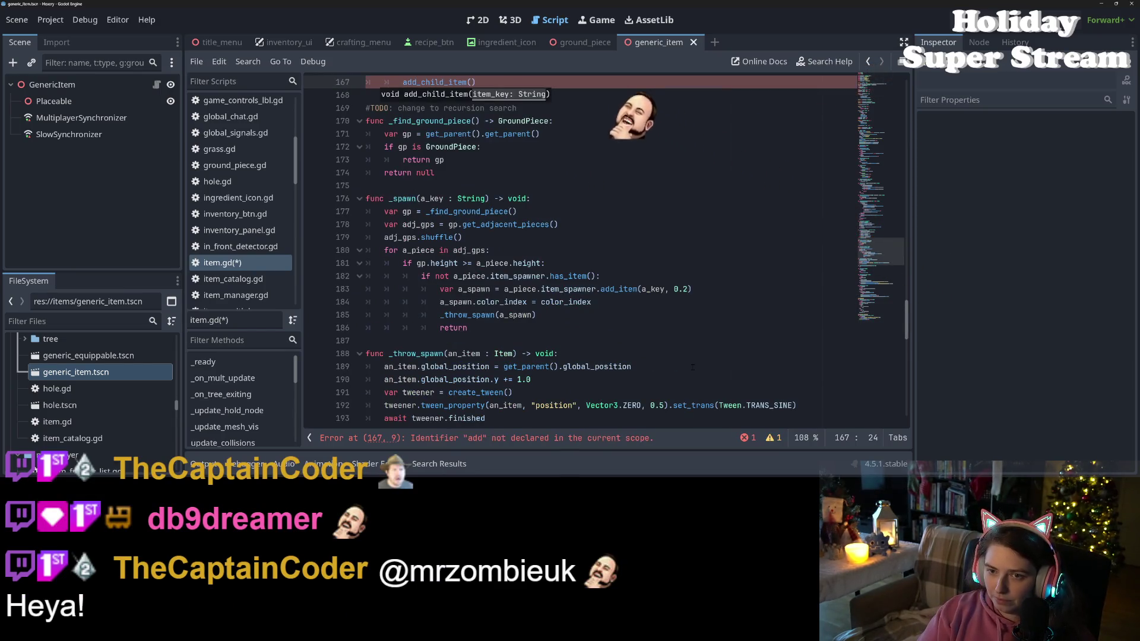
scroll(692, 367, "up", 3)
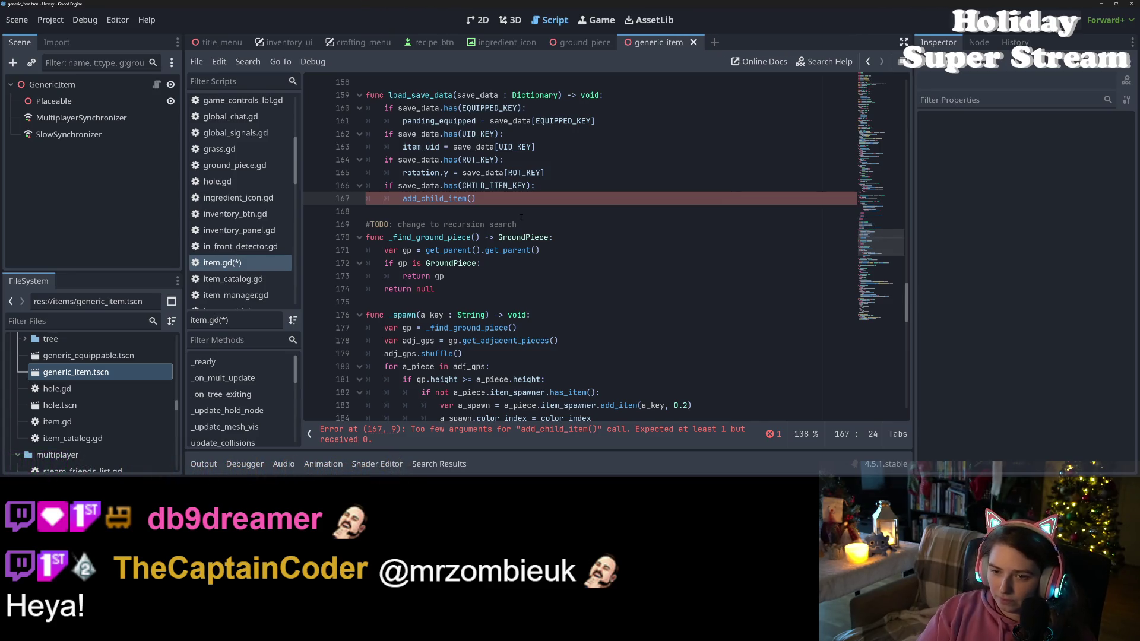
type("save")
key("Return")
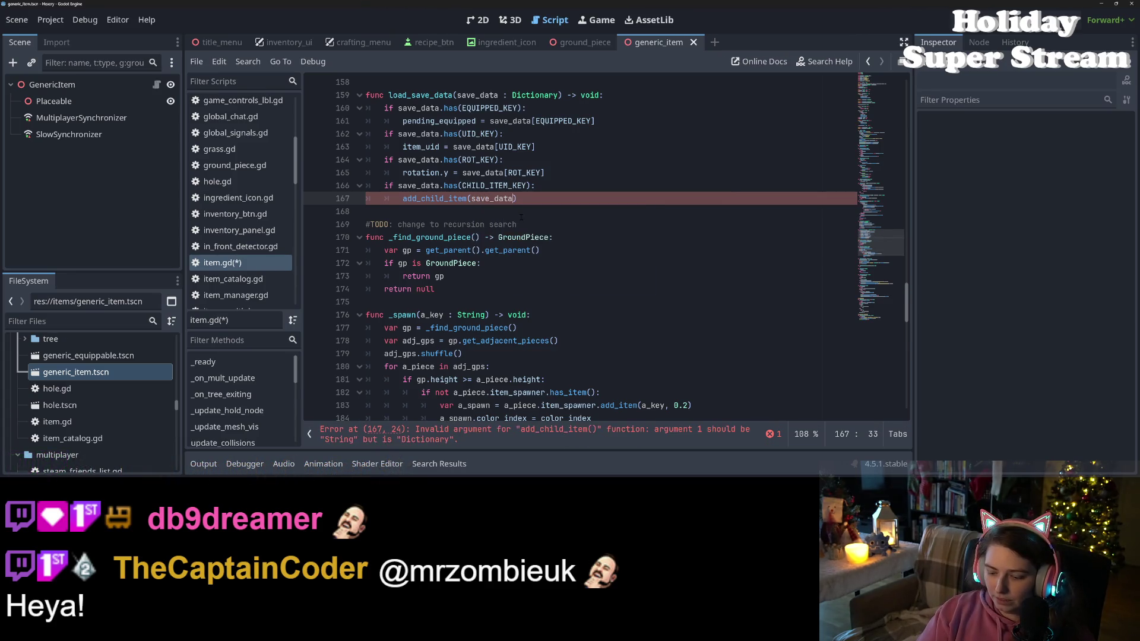
type("[C")
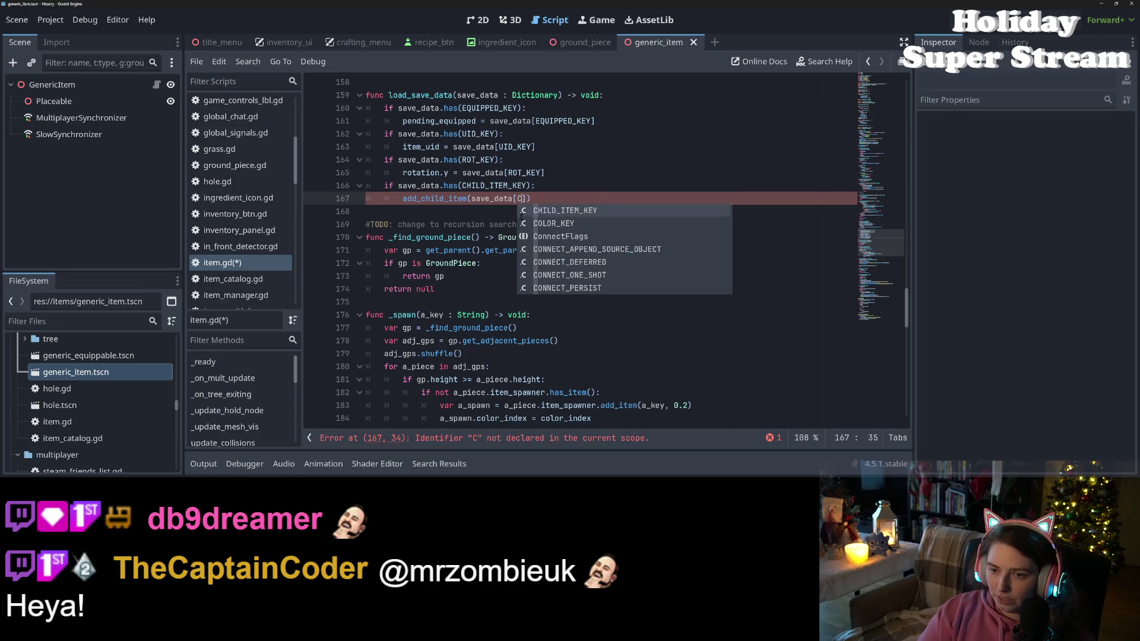
key("Return")
type("]")
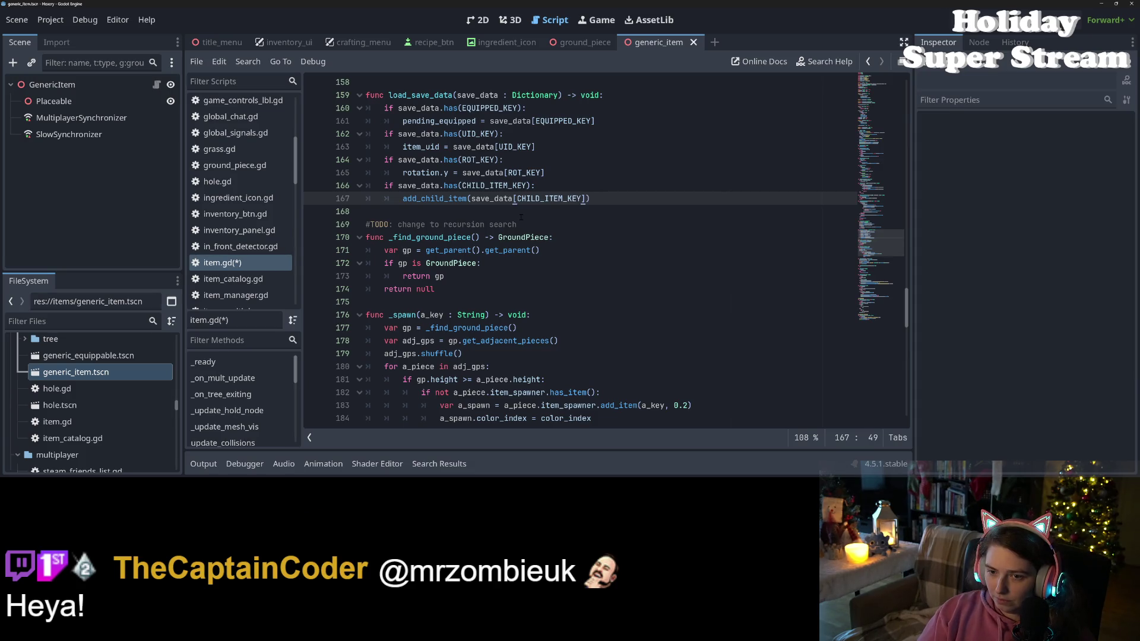
type("[")
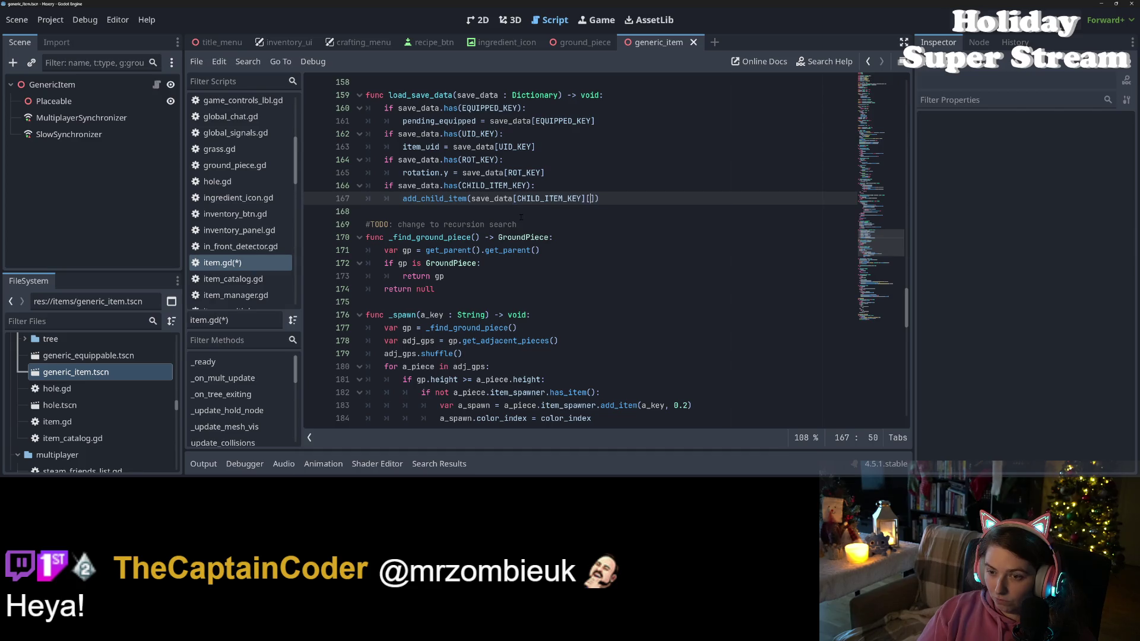
key("BackSpace")
- Rename the called function to add_child_by_dict and scroll to the end of the file
left_click(464, 198)
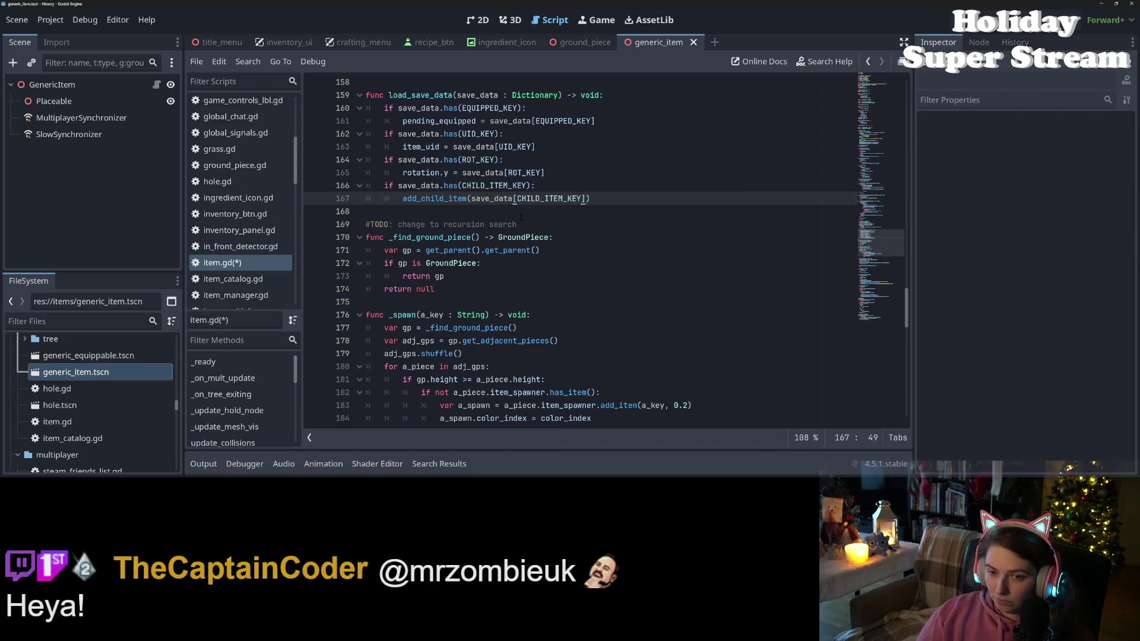
left_click_drag(468, 198, 448, 199)
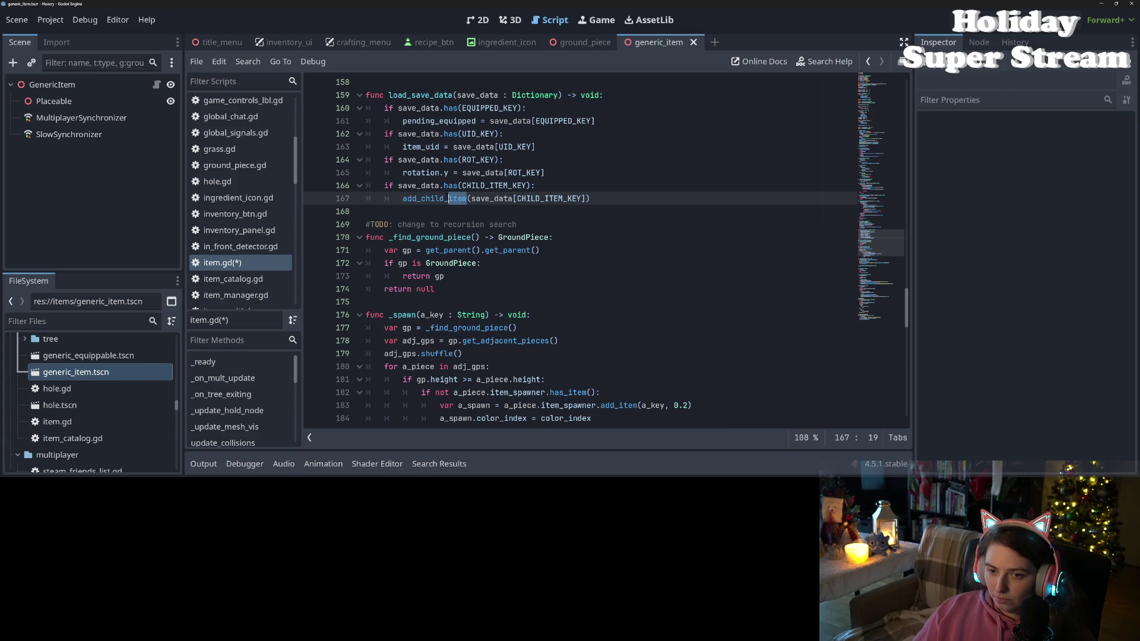
type("by")
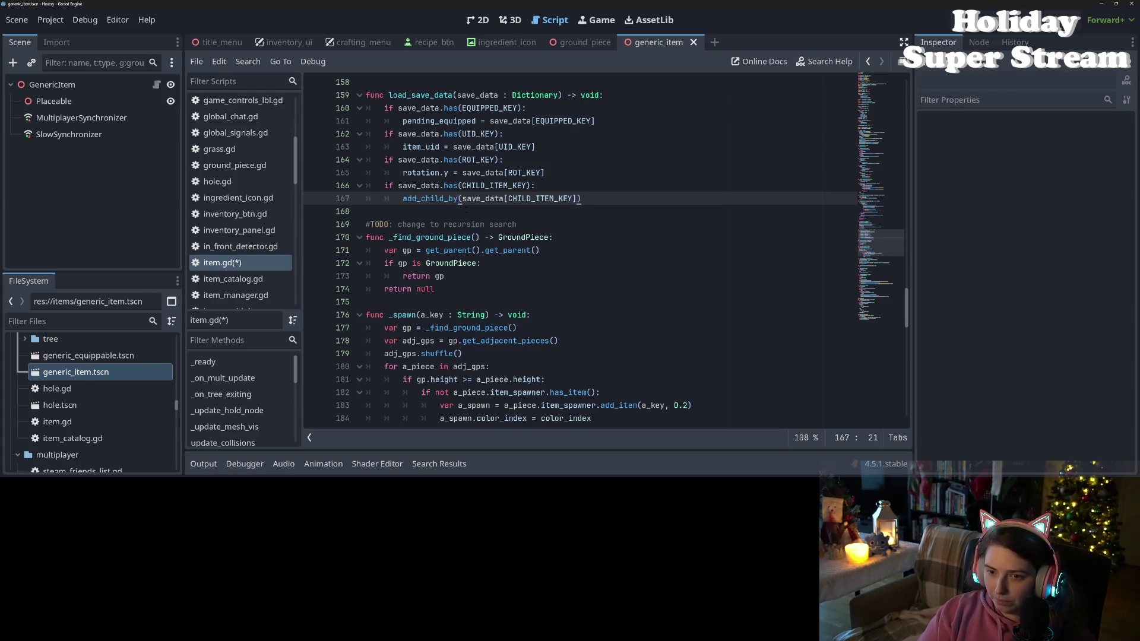
type("_dict")
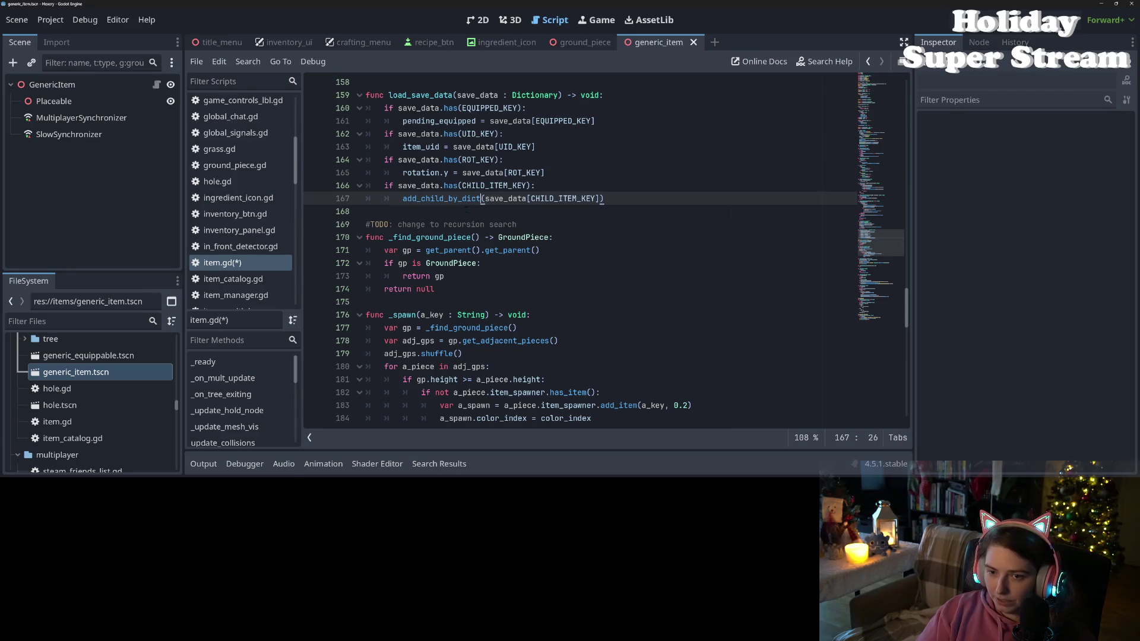
double_click(463, 199)
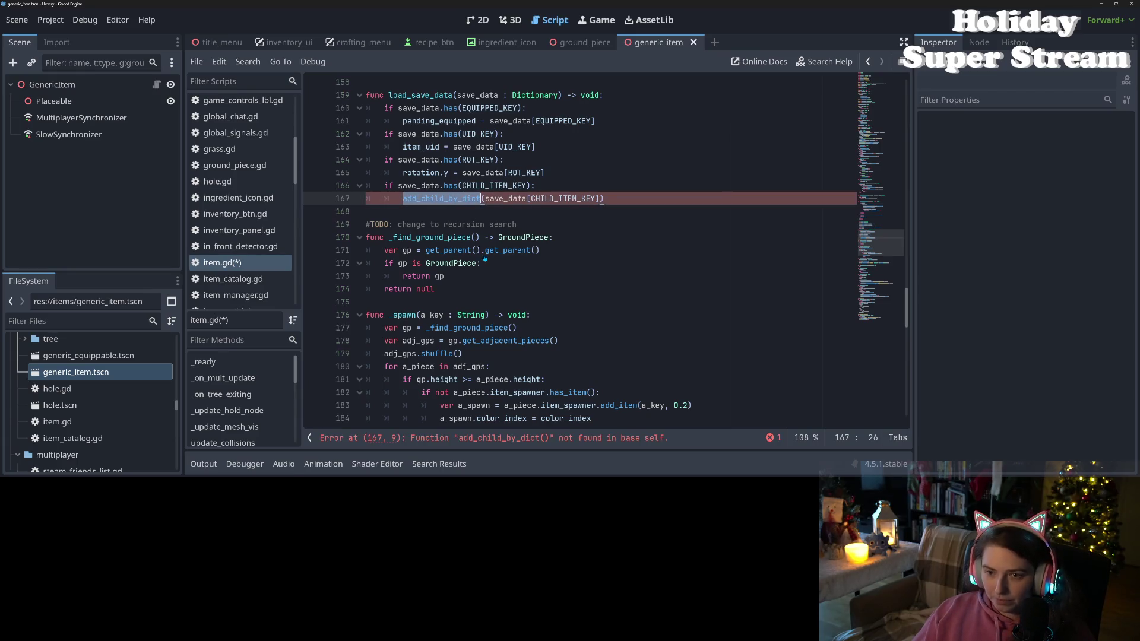
scroll(485, 259, "down", 20)
- Declare a new function add_child_by_dict(save_data) -> void: above add_child_item
left_click(436, 317)
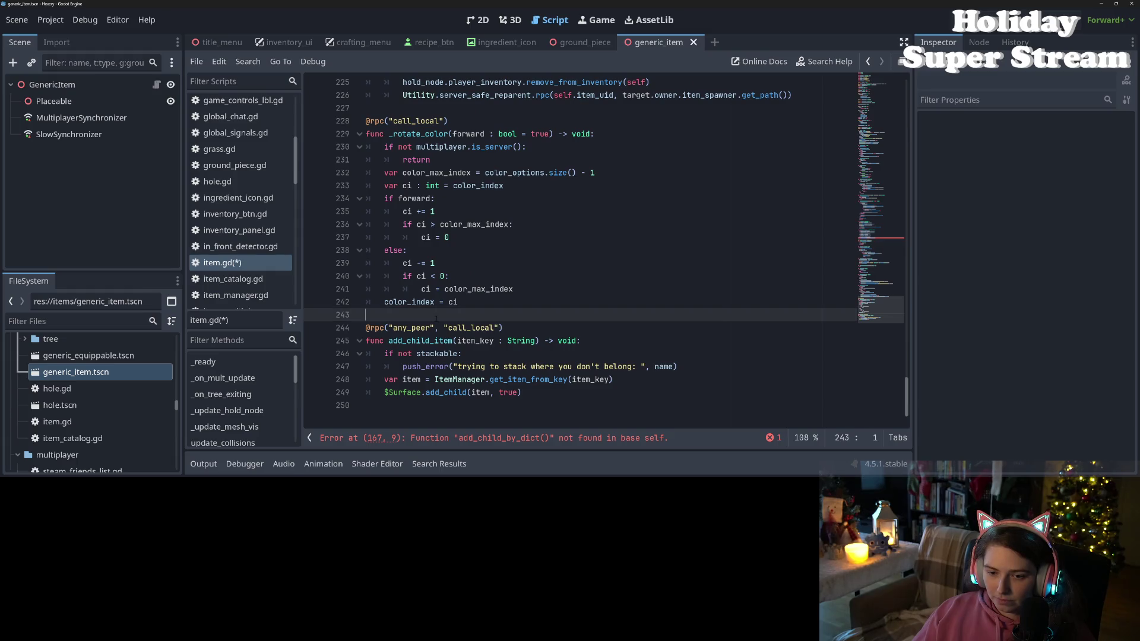
key("Return")
key("Return")
key("Up")
type("fuc")
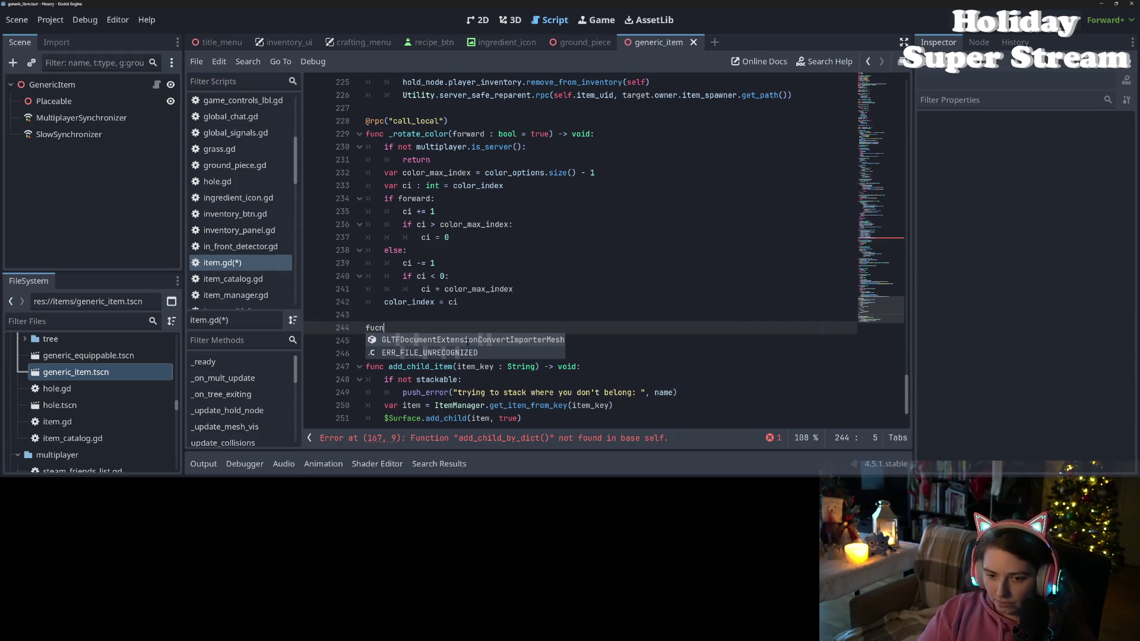
type("n add_child_by_dict")
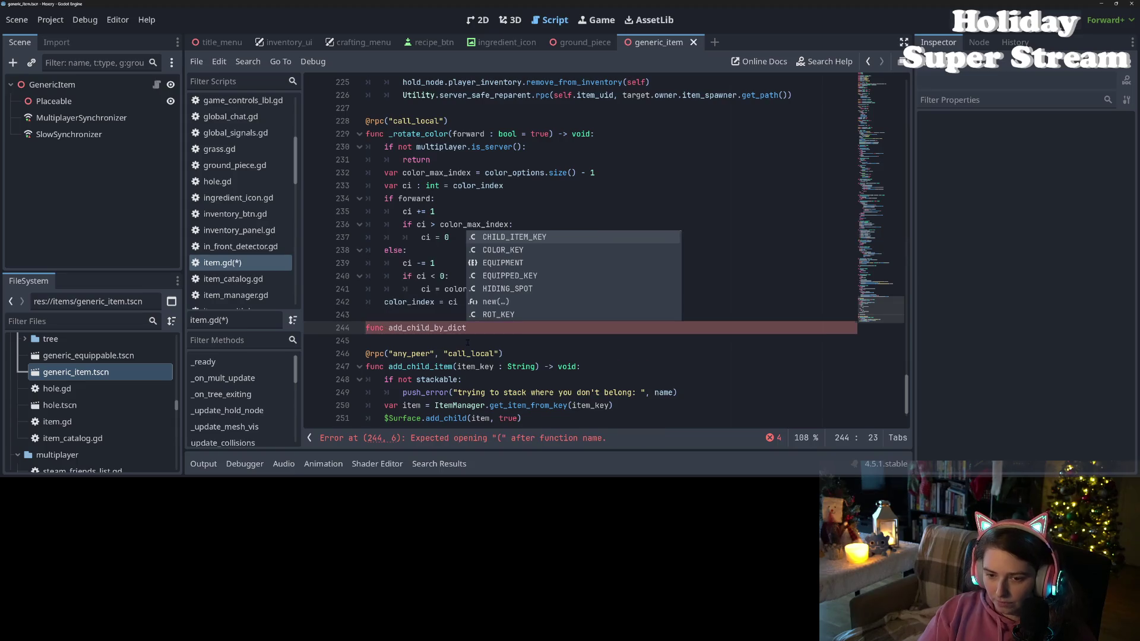
type("(a")
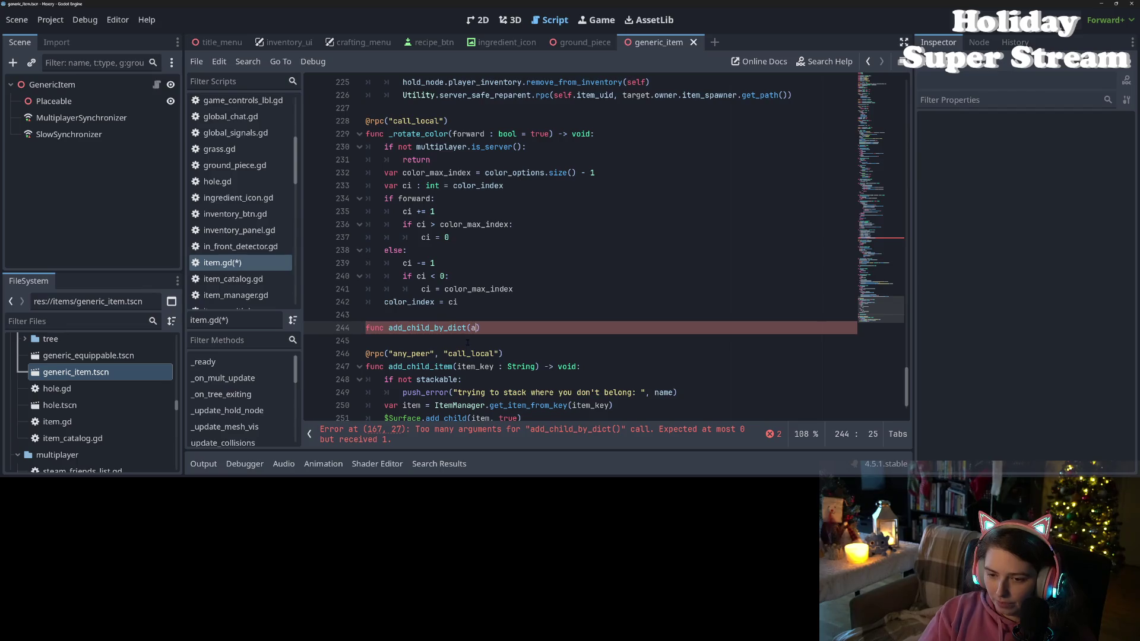
type("_data : Di")
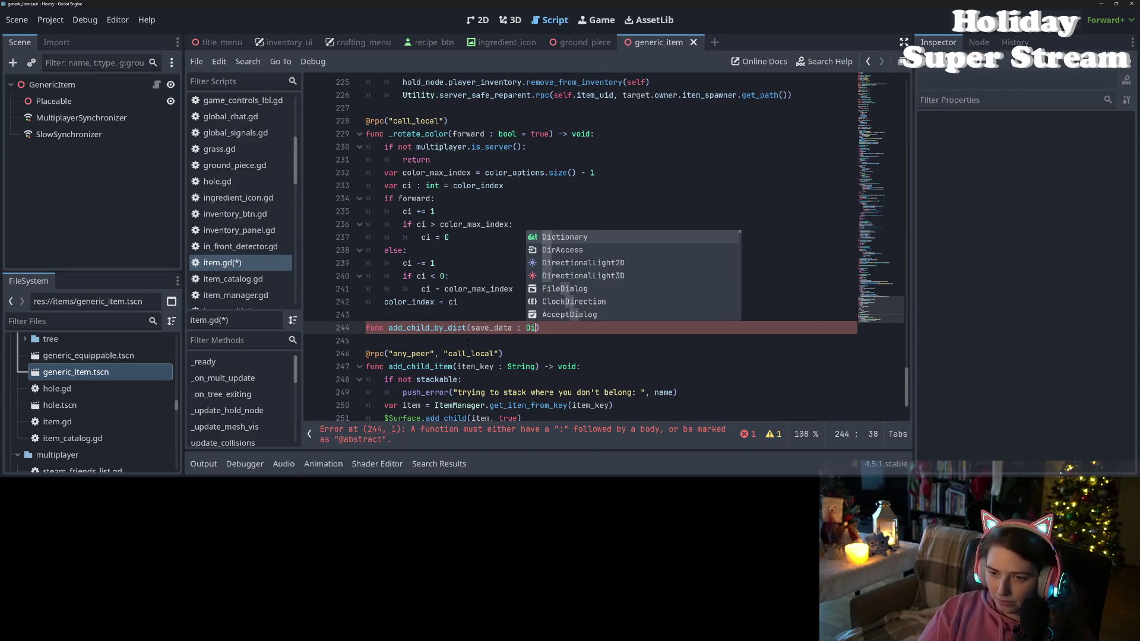
key("Return")
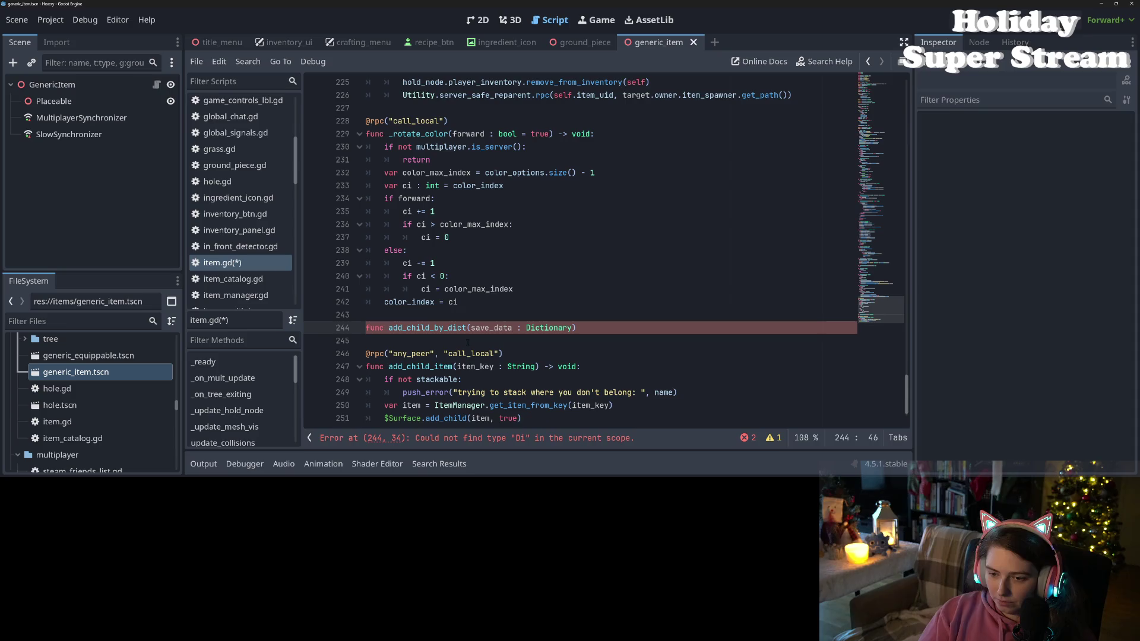
key("End")
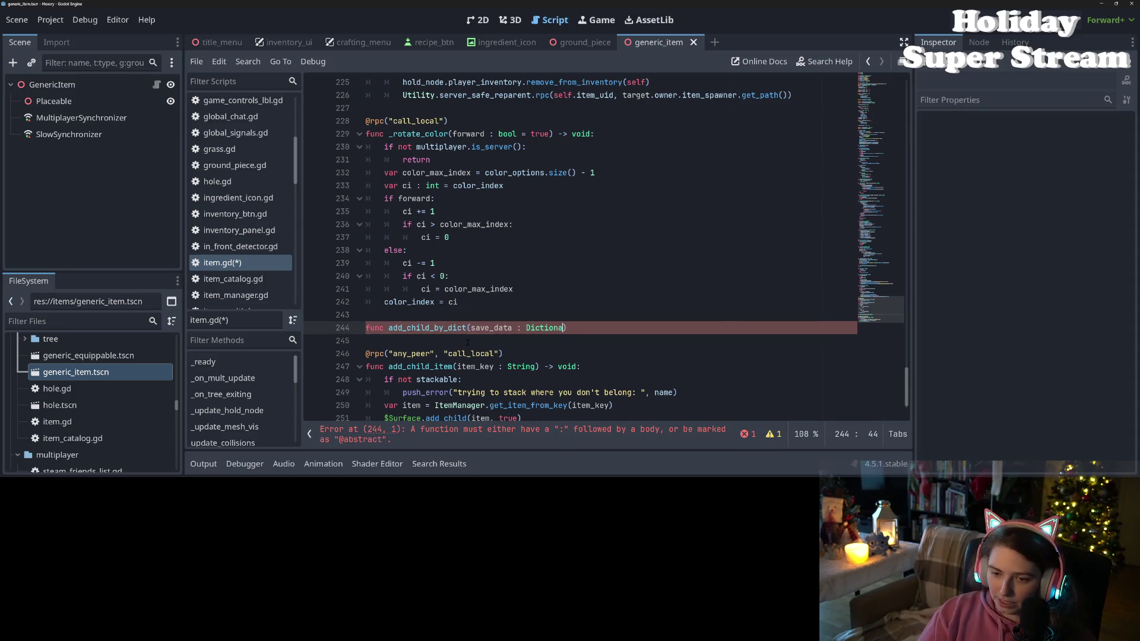
key("BackSpace")
key("BackSpace")
key("BackSpace")
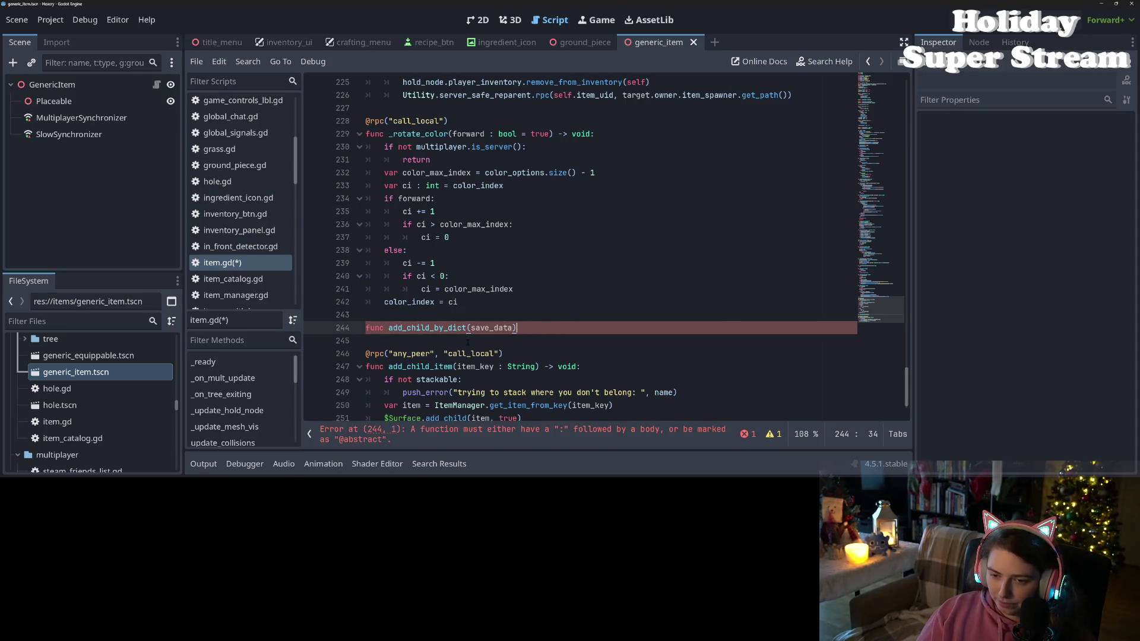
type("-> void:")
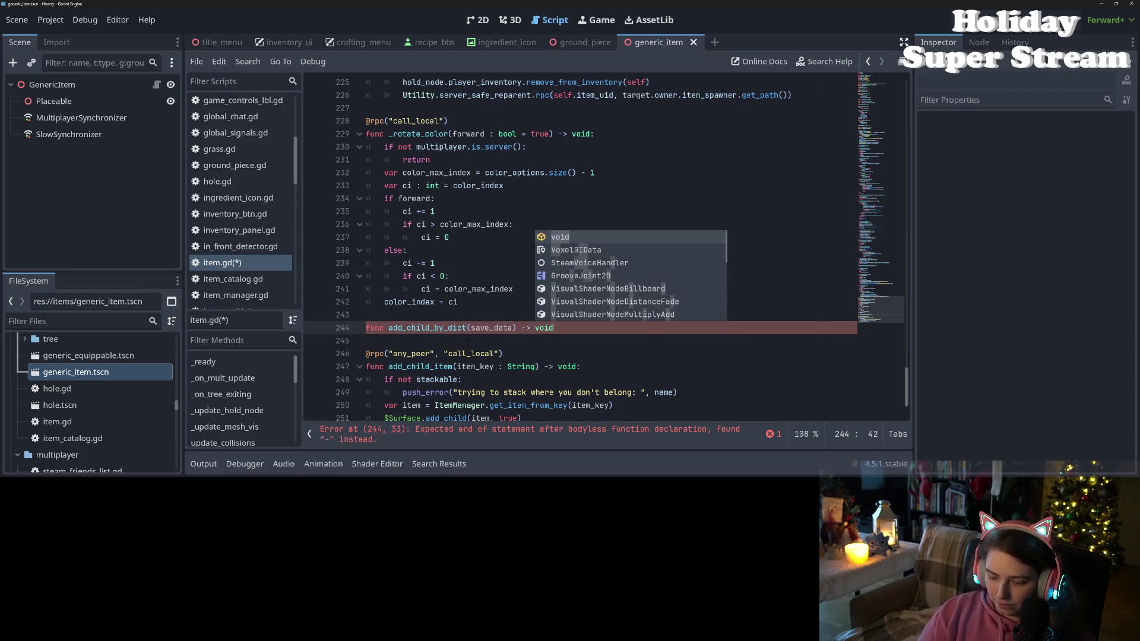
key("Return")
type("pass")
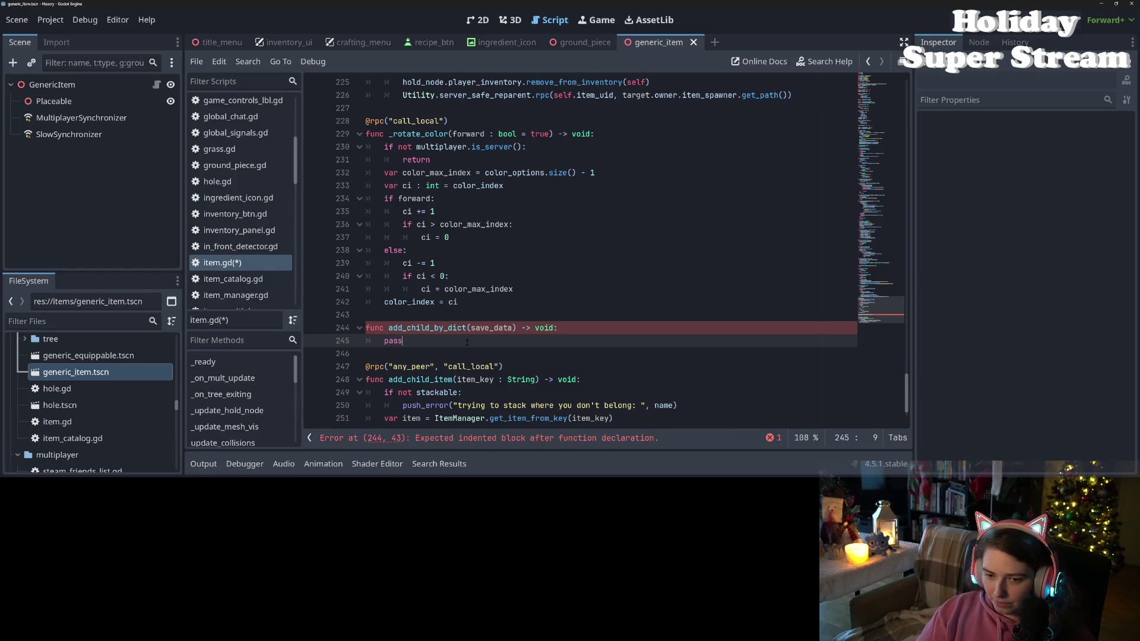
- Add 'if save_data.has(Item.UID_KEY):' as the first line of its body, above pass
left_click(566, 327)
key("Return")
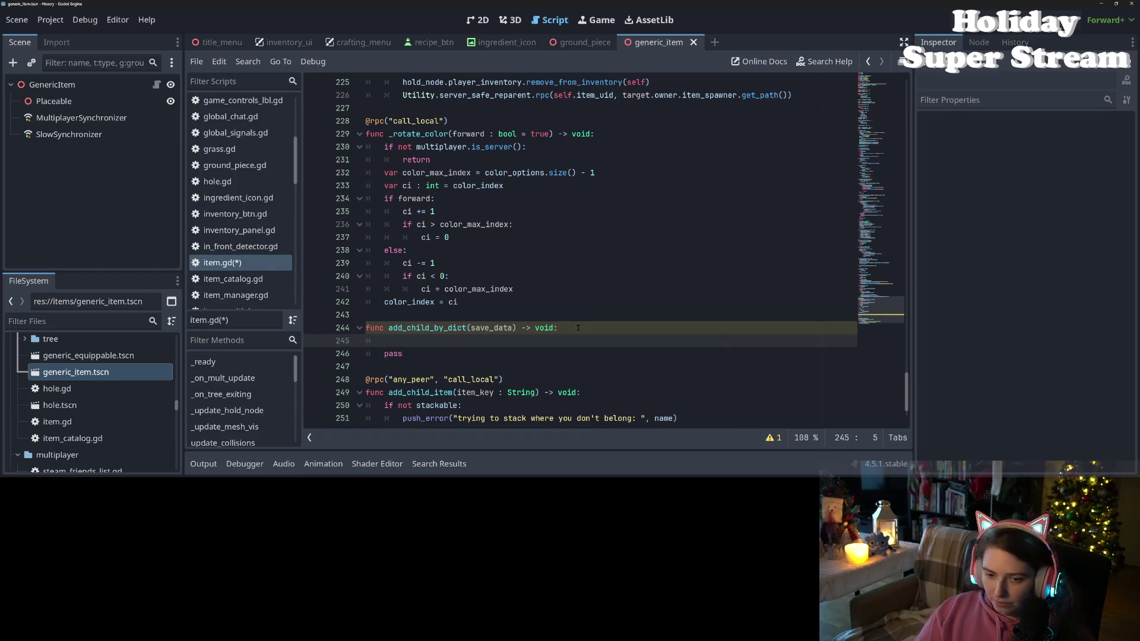
type("if sav")
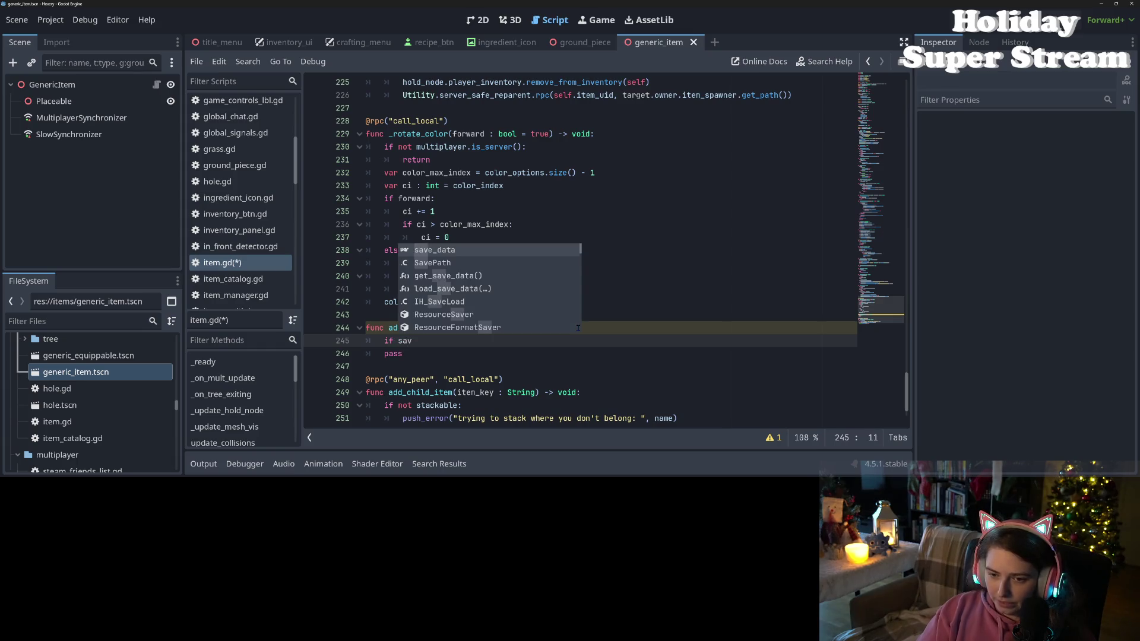
key("Return")
type(".has(Item.")
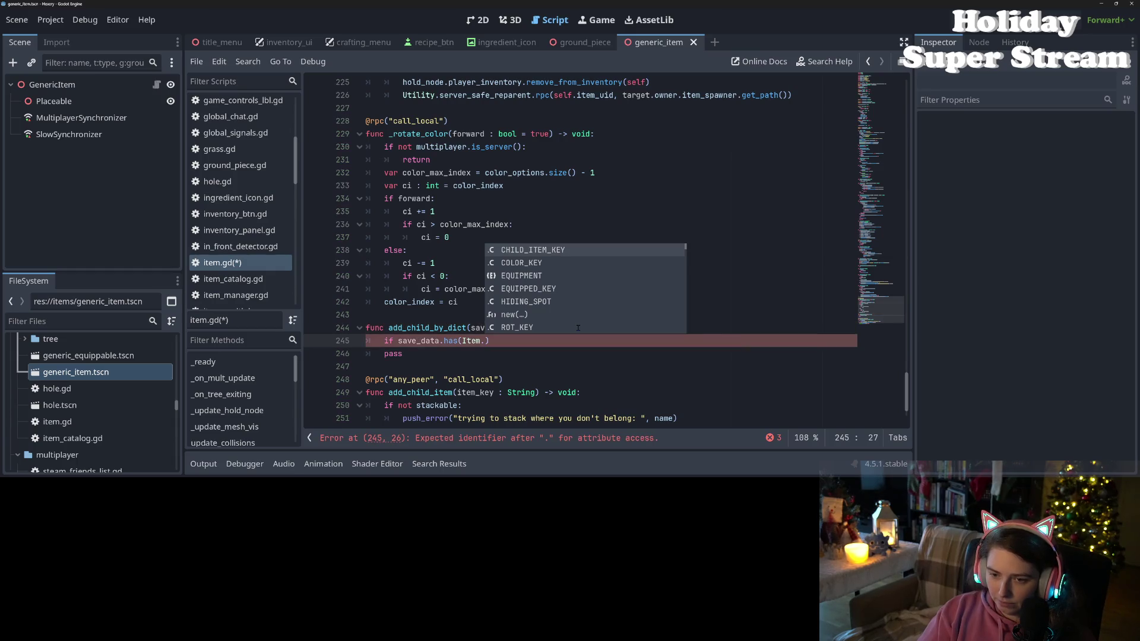
type("UI")
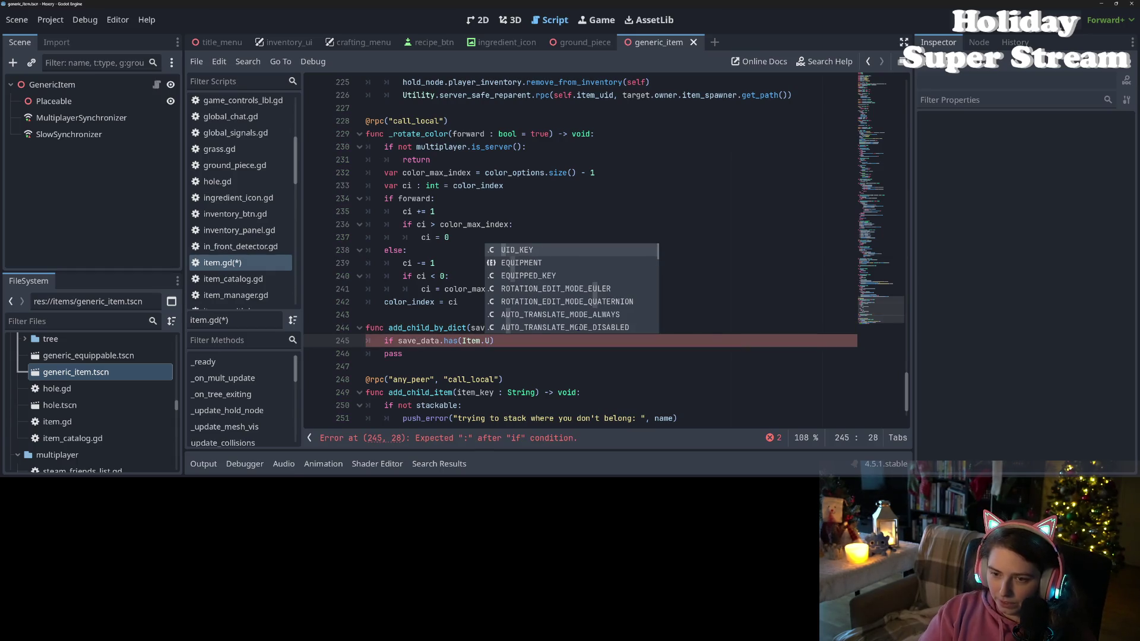
key("Return")
type(":")
key("Return")
type("add_chil")
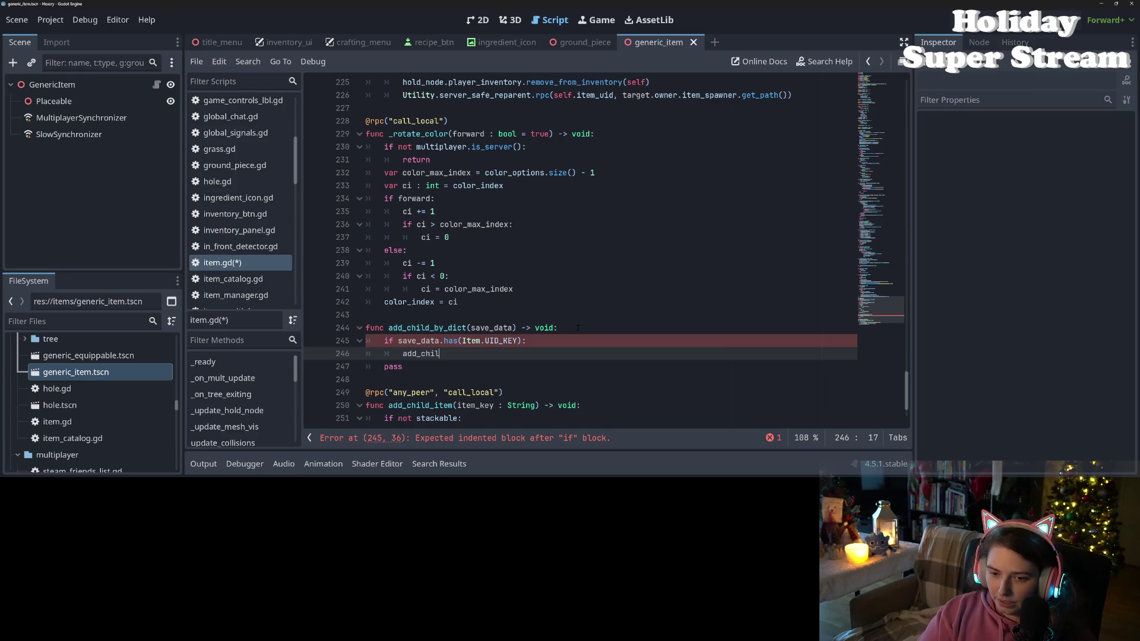
- Call add_child_item(save_data[UID_KEY]) inside the if and drop the Item. prefix from the condition
type("d_item")
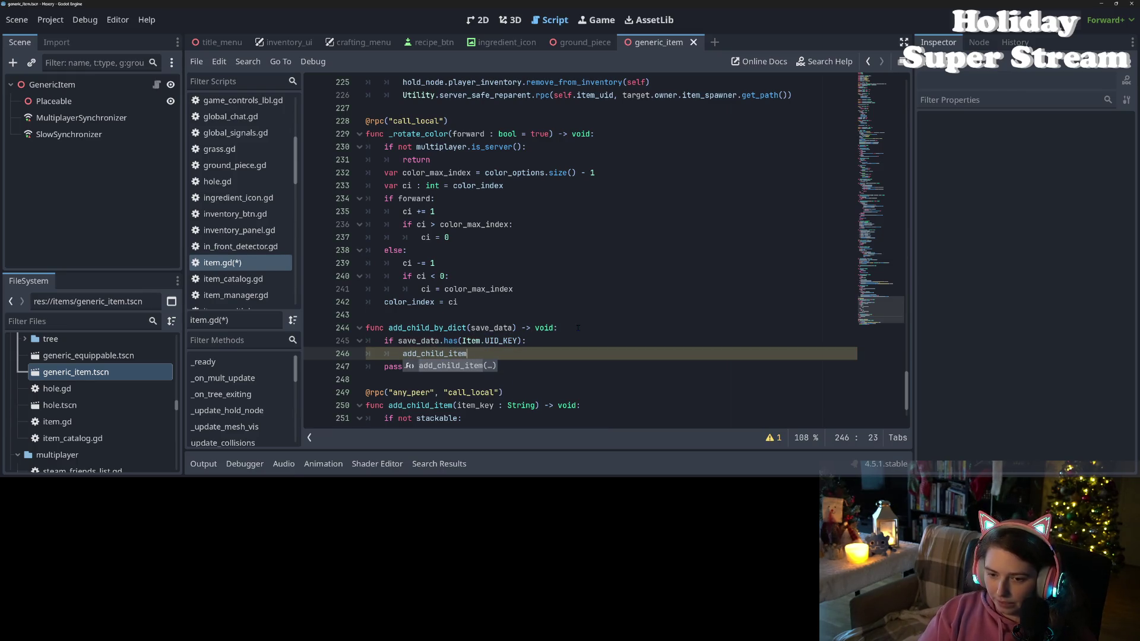
type("(save_data[IT")
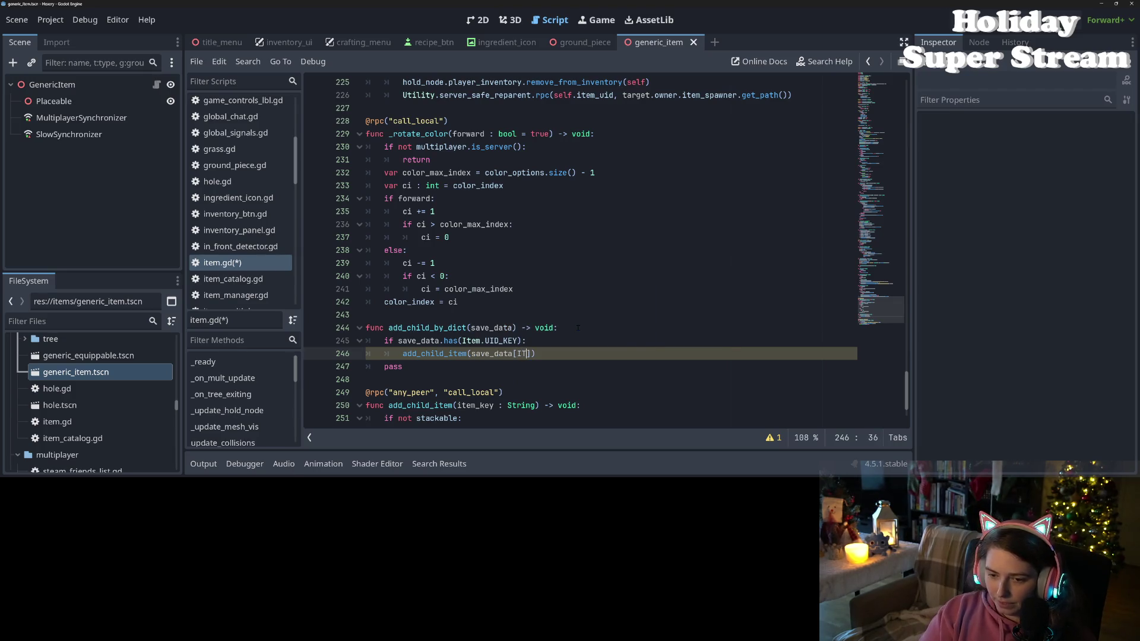
key("BackSpace")
key("BackSpace")
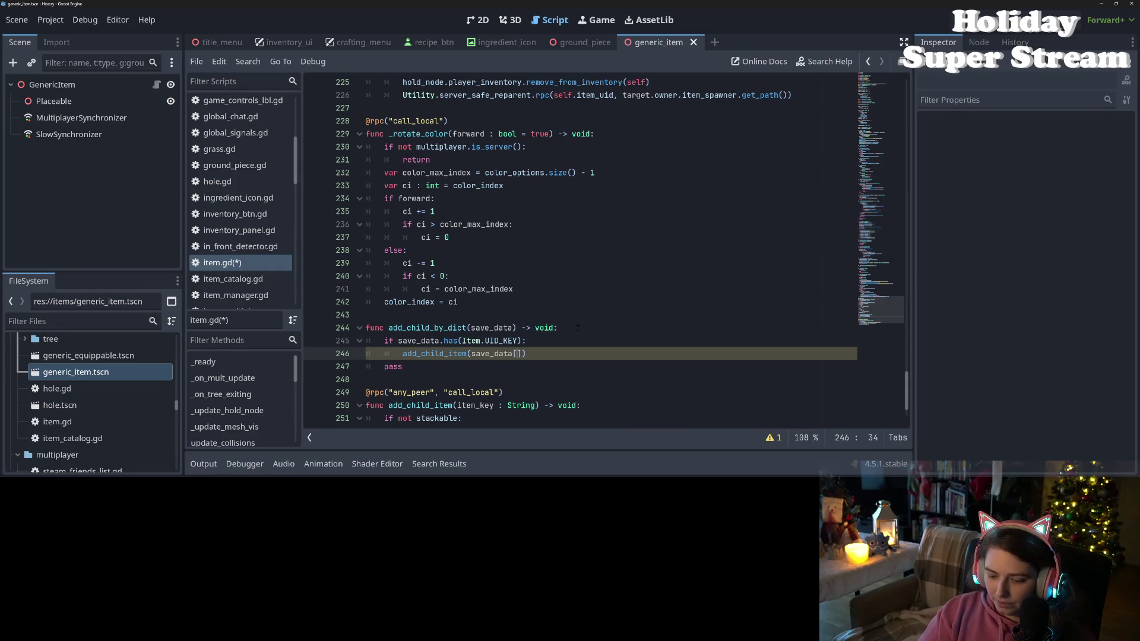
type("U")
key("Return")
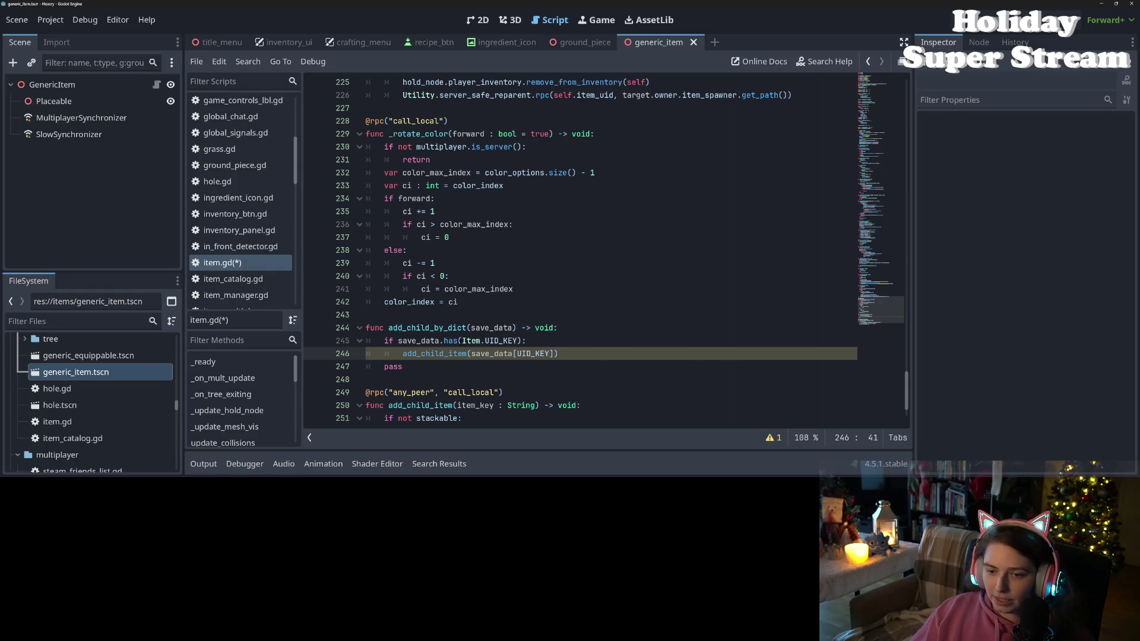
left_click(486, 343)
key("BackSpace")
key("BackSpace")
key("BackSpace")
- Save, then replace 'var item' on line 253 with child_item and save again
key("ctrl+s")
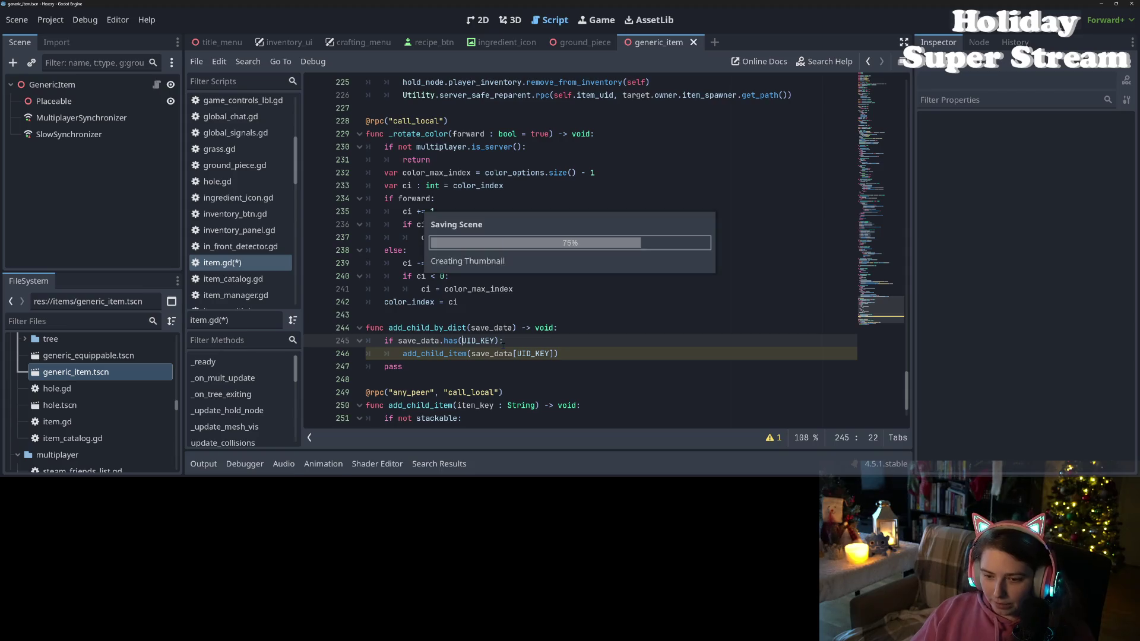
key("Down")
key("End")
scroll(502, 343, "down", 2)
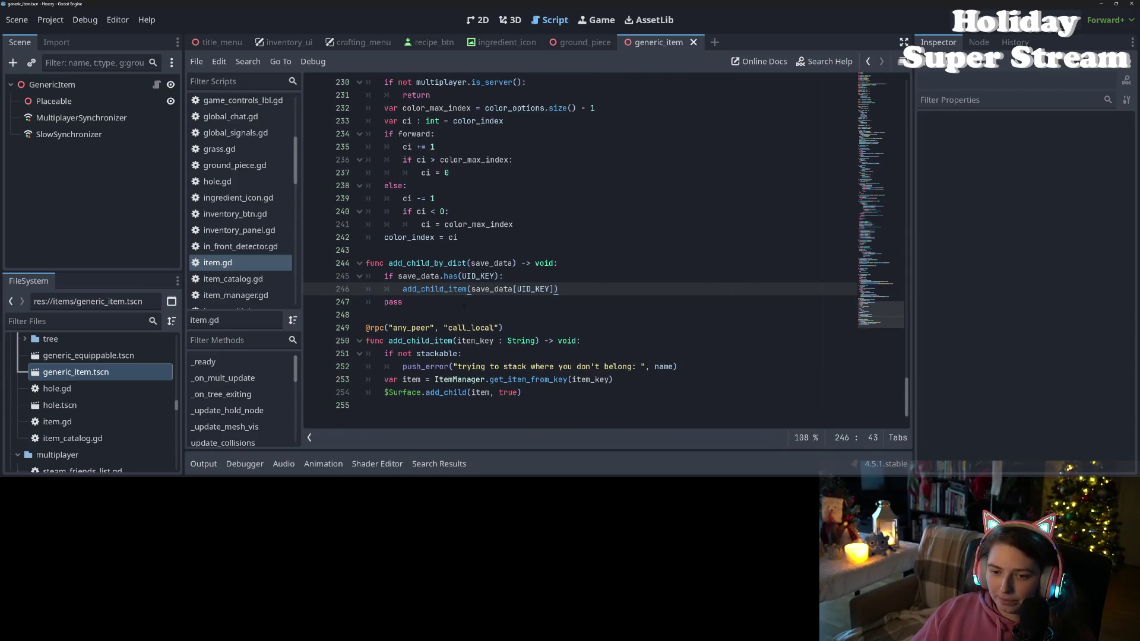
double_click(433, 289)
double_click(459, 379)
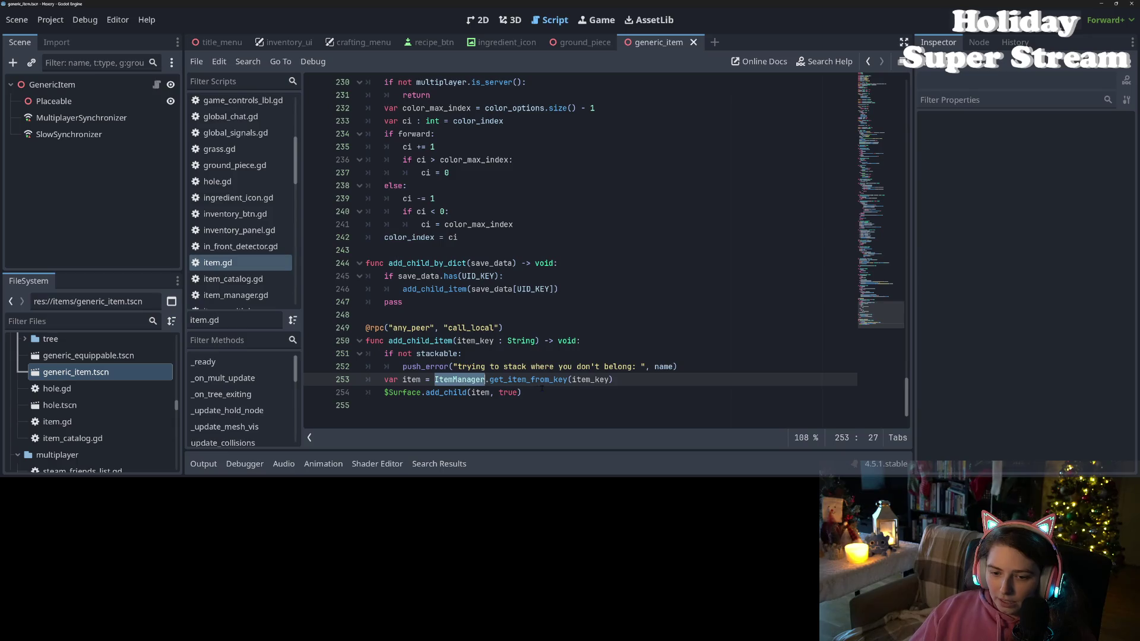
left_click(542, 388)
double_click(412, 379)
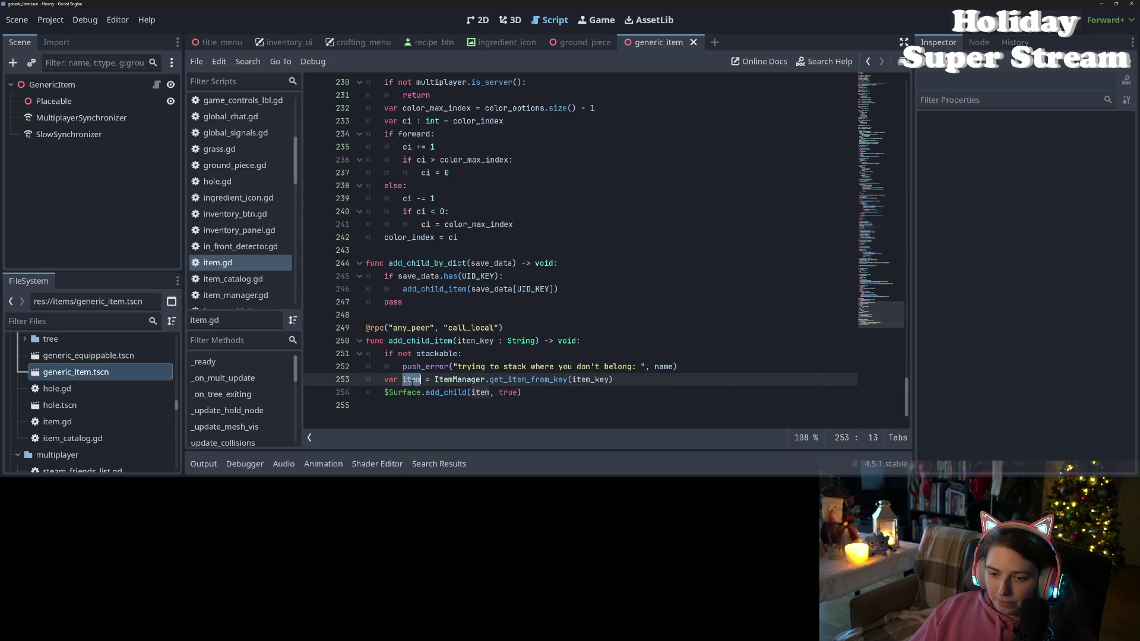
left_click_drag(385, 380, 420, 385)
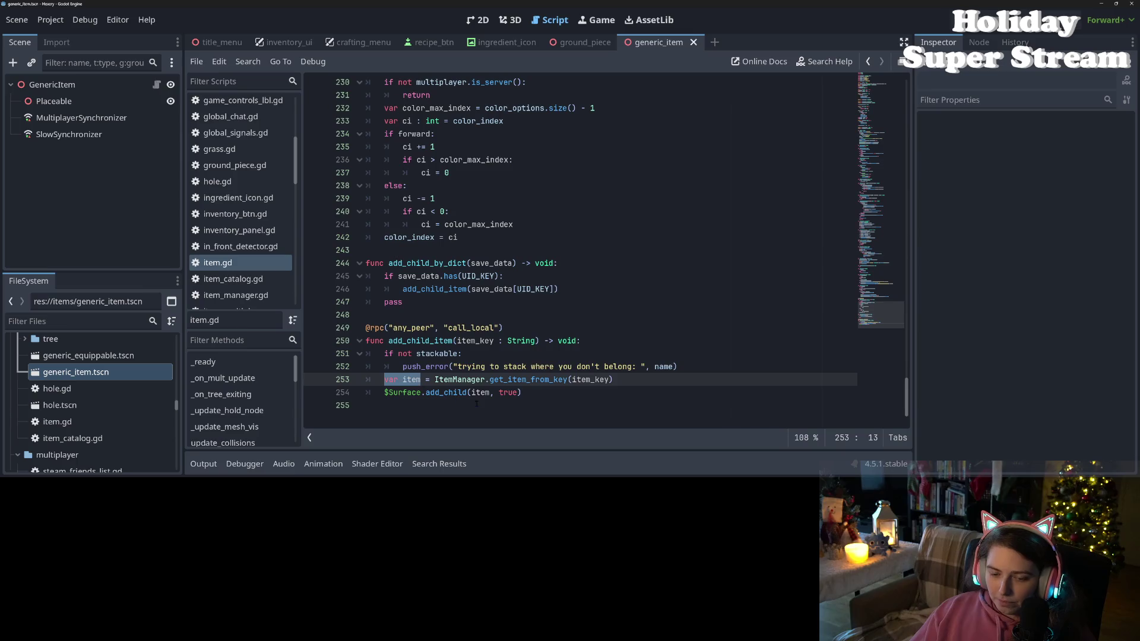
type("chil")
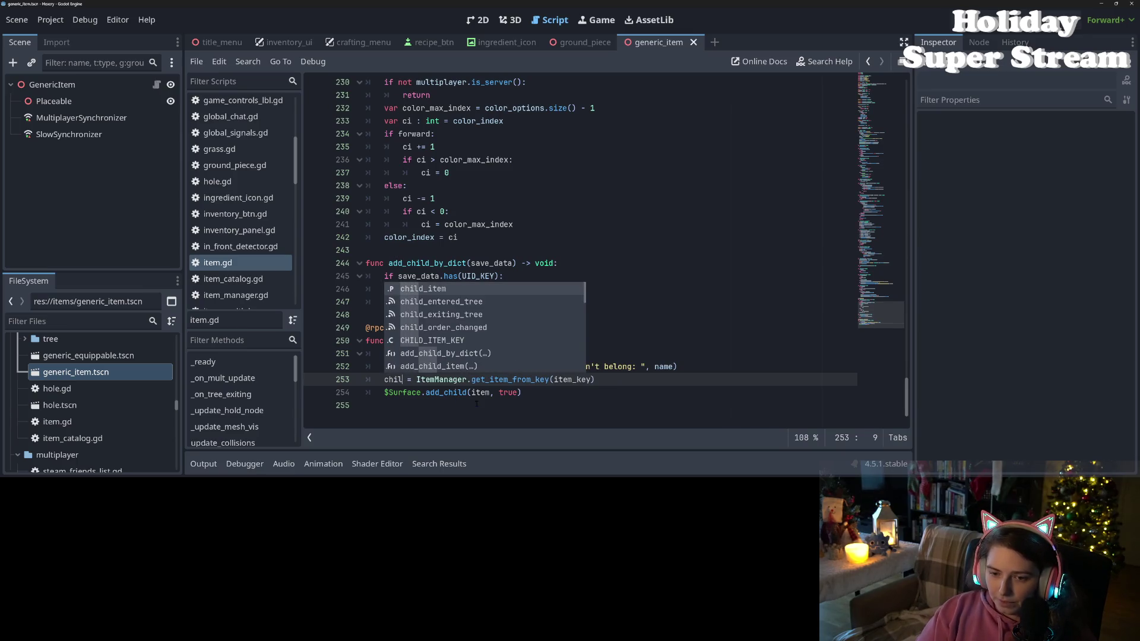
key("Return")
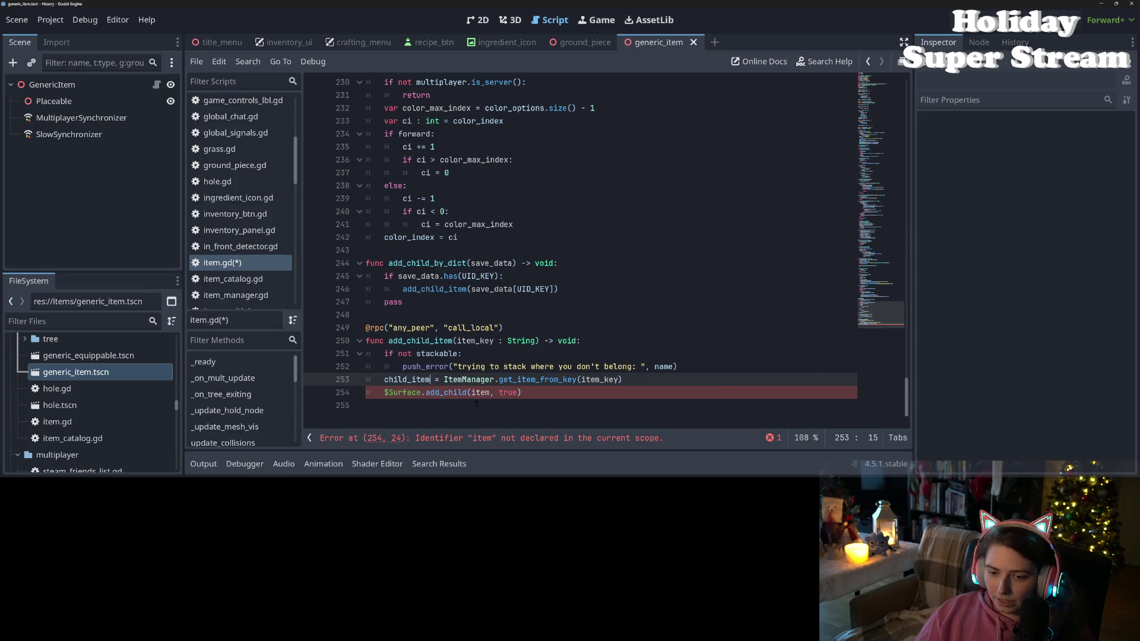
key("ctrl+s")
- Change the call to add_child(child_item, true), save, and open a new line after it
left_click(480, 392)
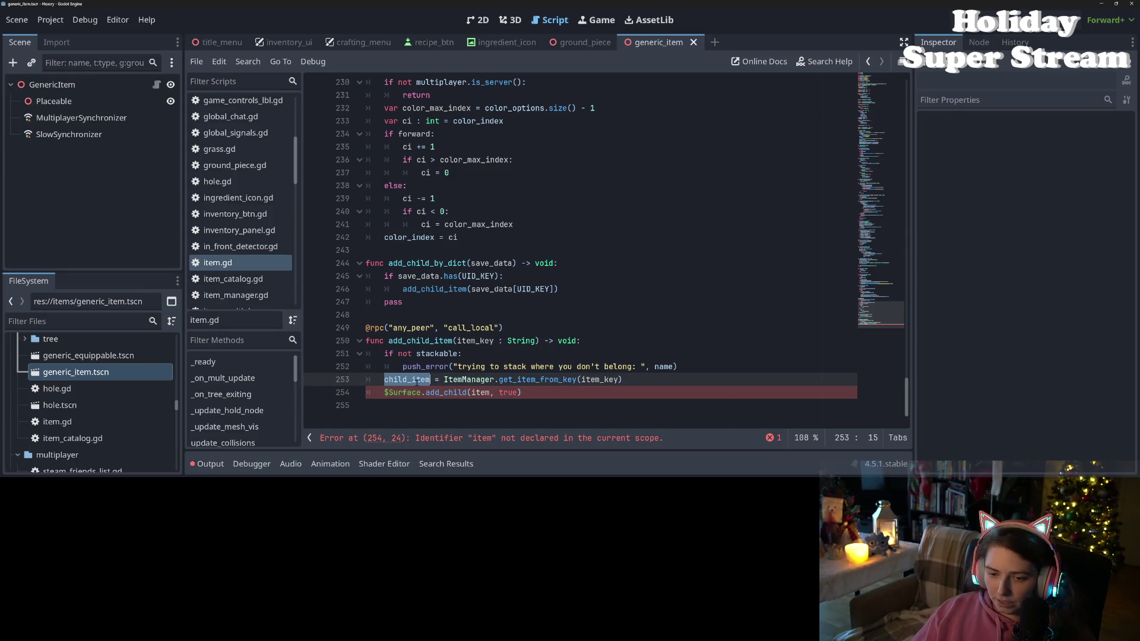
left_click(486, 393)
double_click(480, 392)
type("child_item")
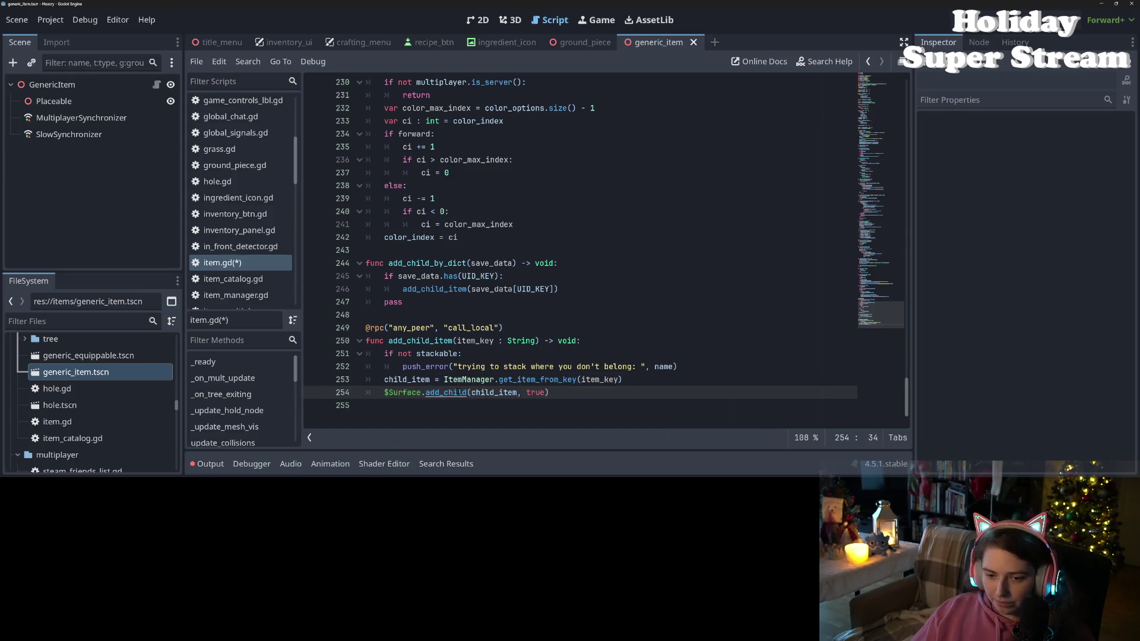
key("ctrl+s")
left_click(397, 380)
left_click(384, 380)
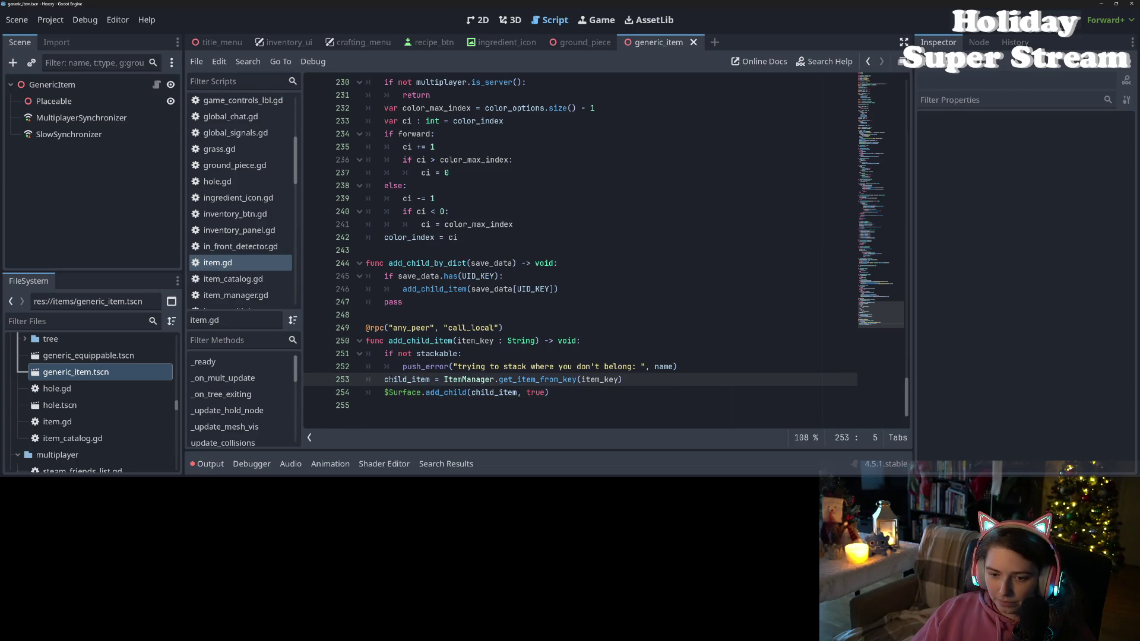
double_click(423, 340)
left_click(575, 390)
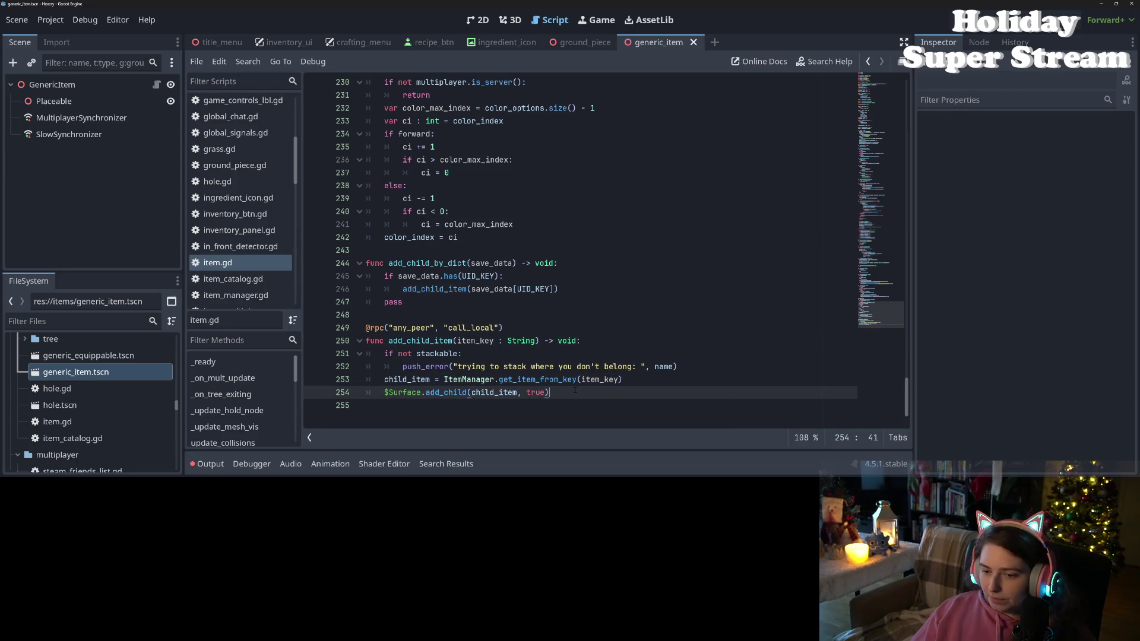
key("Return")
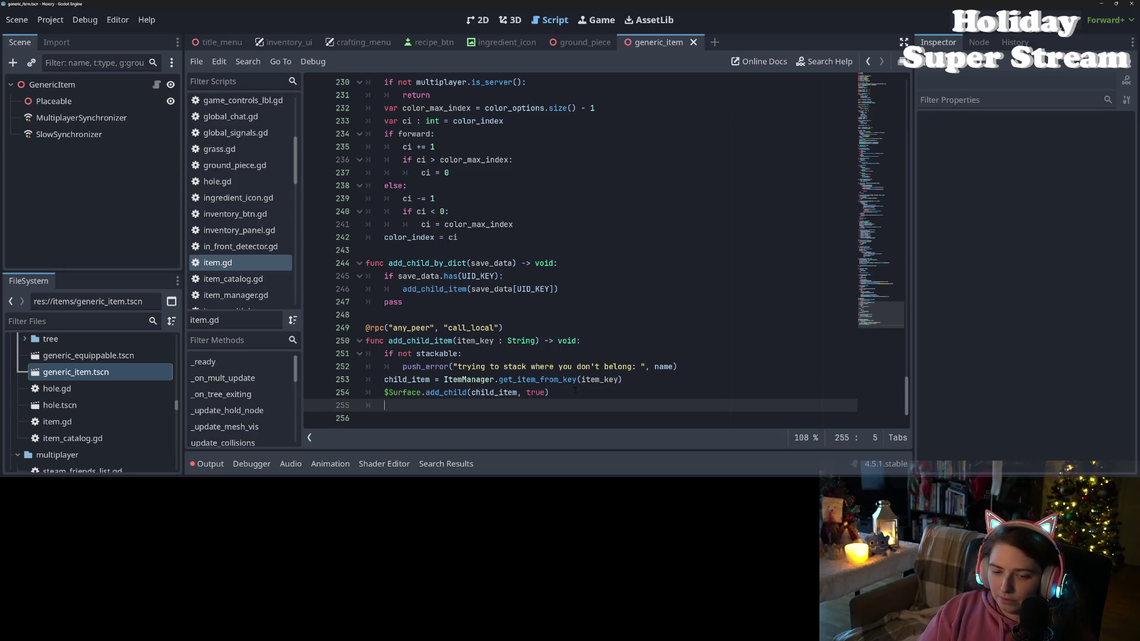
- Type 'stackable = false' on the new line, then scroll back to add_child_by_dict near line 244
type("stackable = false")
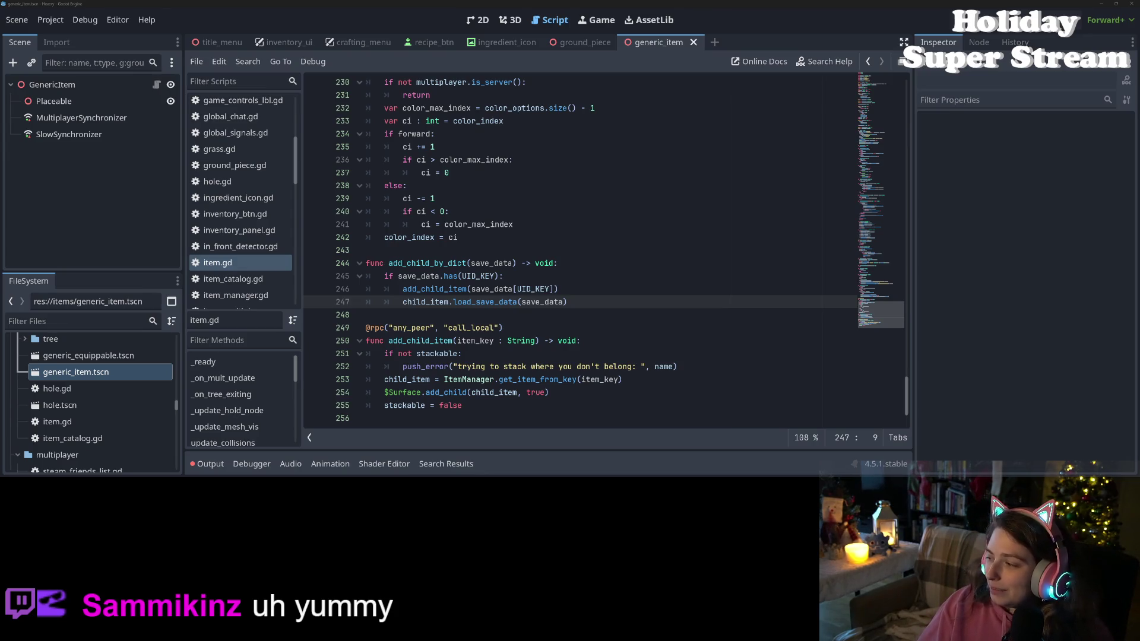
left_click(766, 289)
scroll(687, 296, "up", 3)
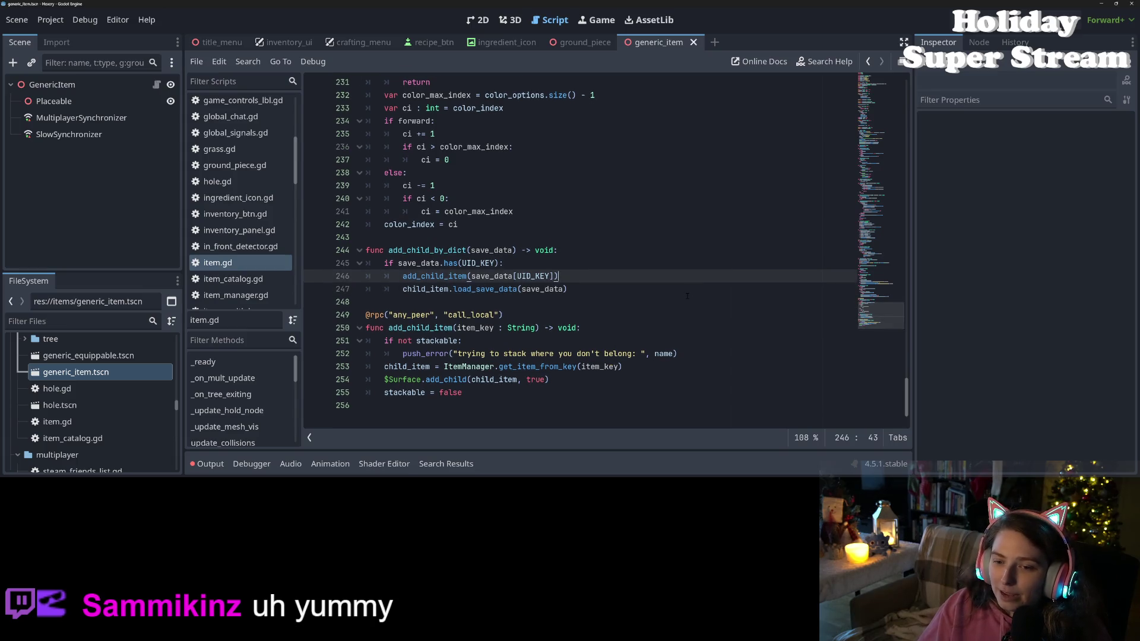
scroll(687, 296, "up", 15)
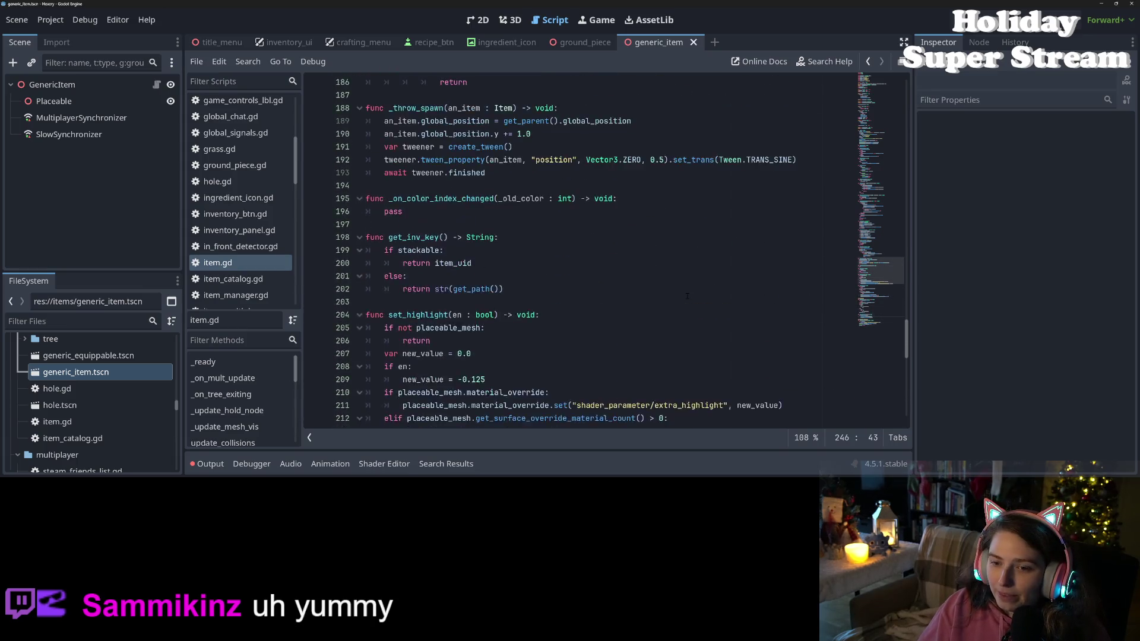
scroll(687, 296, "up", 7)
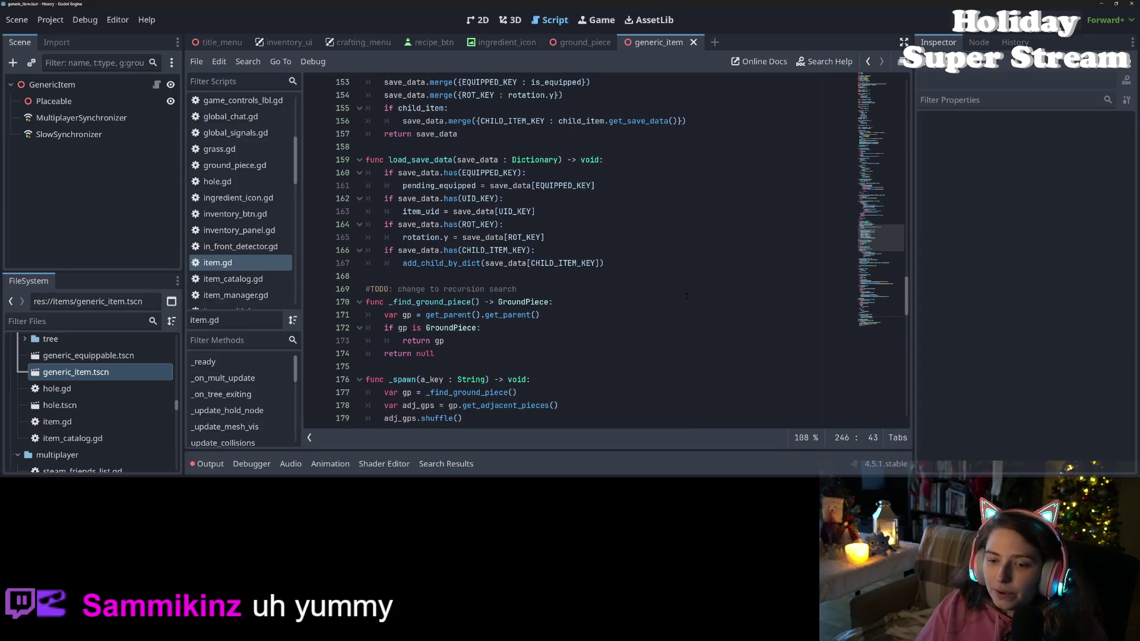
scroll(687, 296, "down", 20)
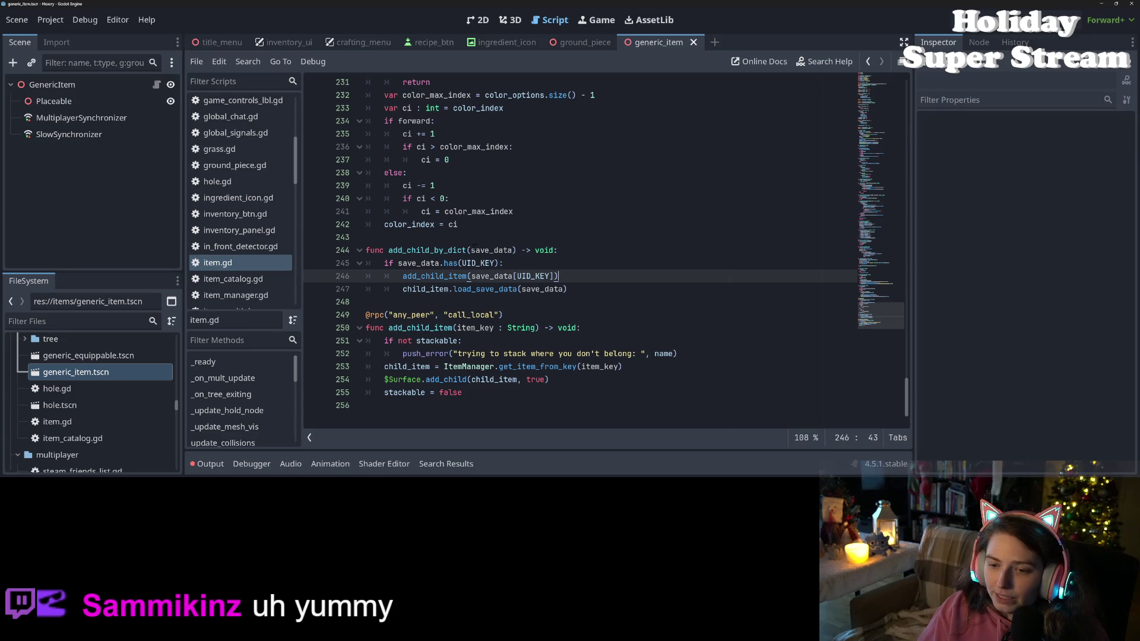
- Type the save_data parameter of add_child_by_dict as Dictionary
left_click(513, 249)
type(": ")
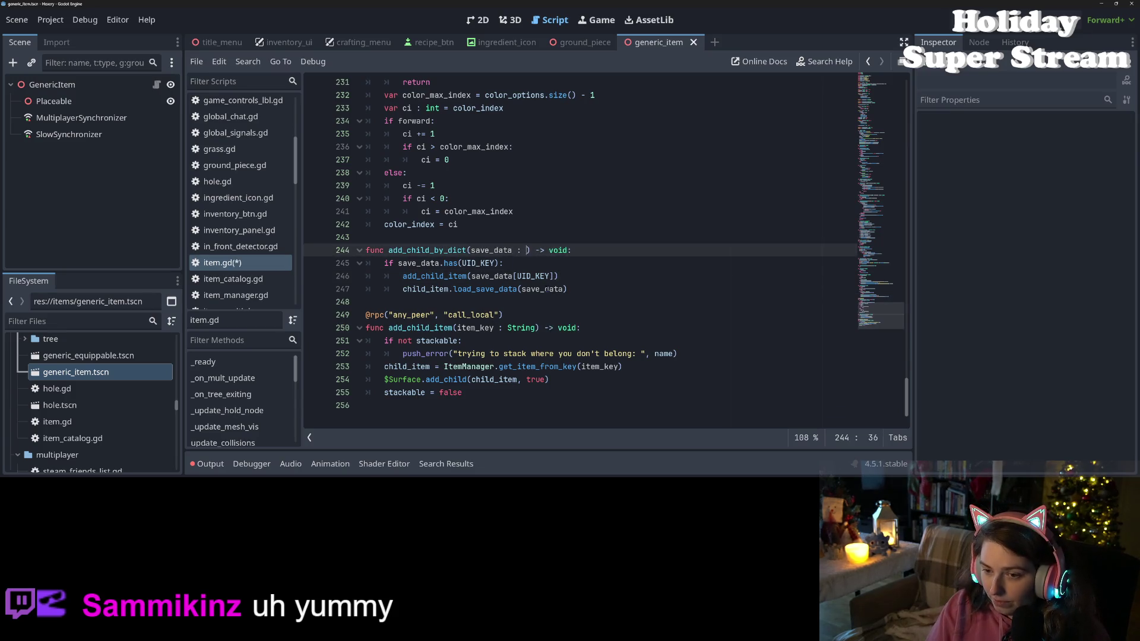
type("Dict")
key("Return")
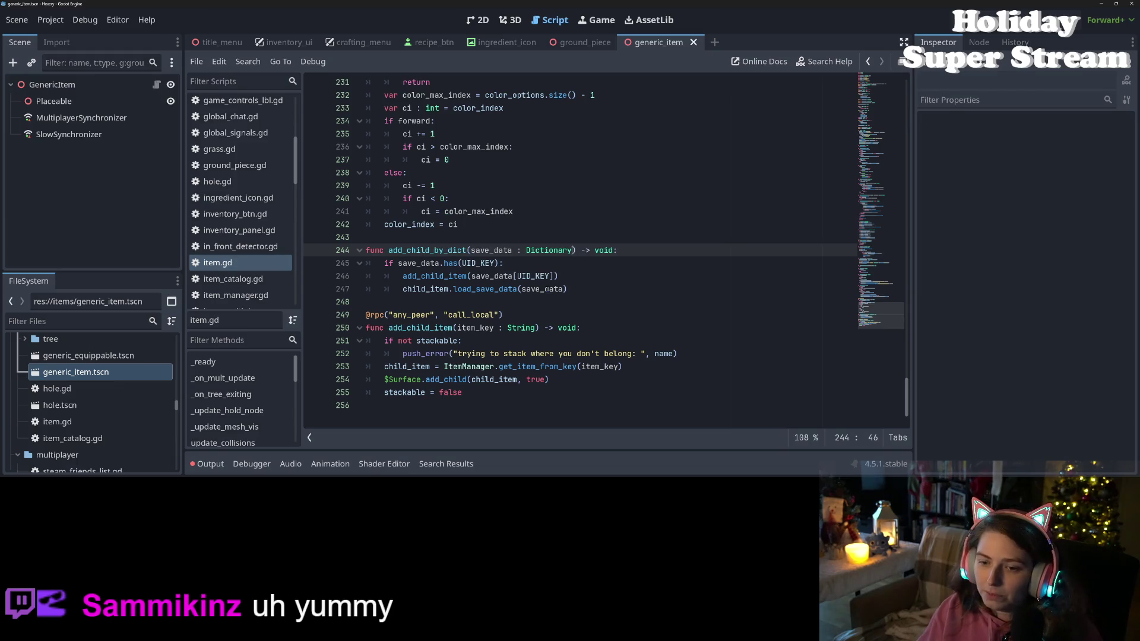
left_click(509, 298)
left_click(592, 287)
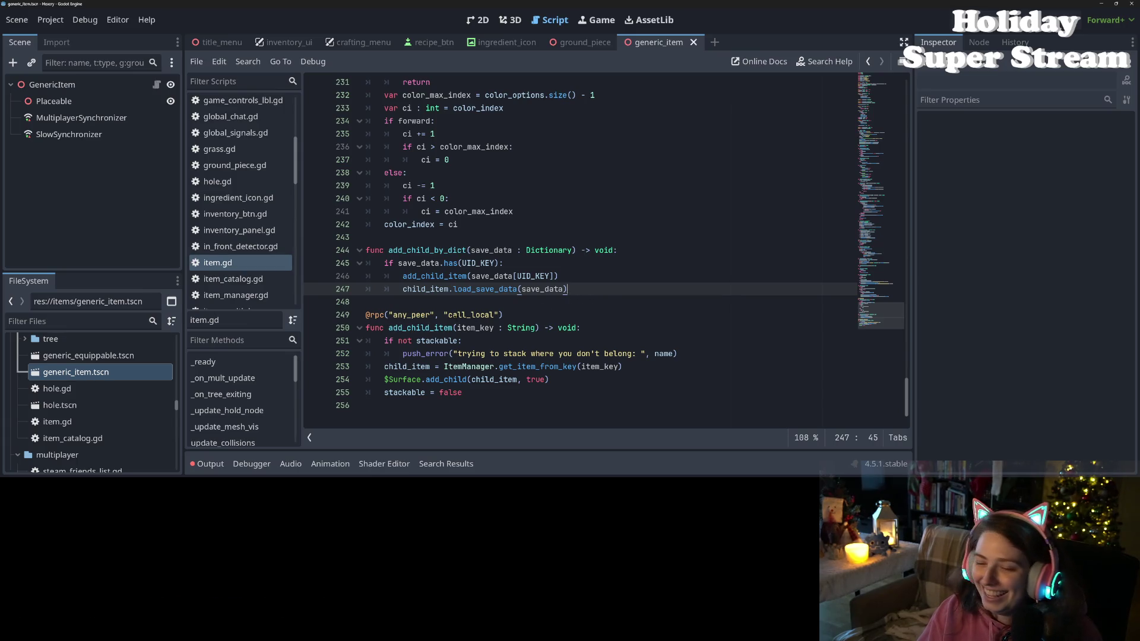
- Select UID_KEY, load_save_data and add_child_by_dict to review the function, ending at line 254
left_click(410, 276)
double_click(518, 276)
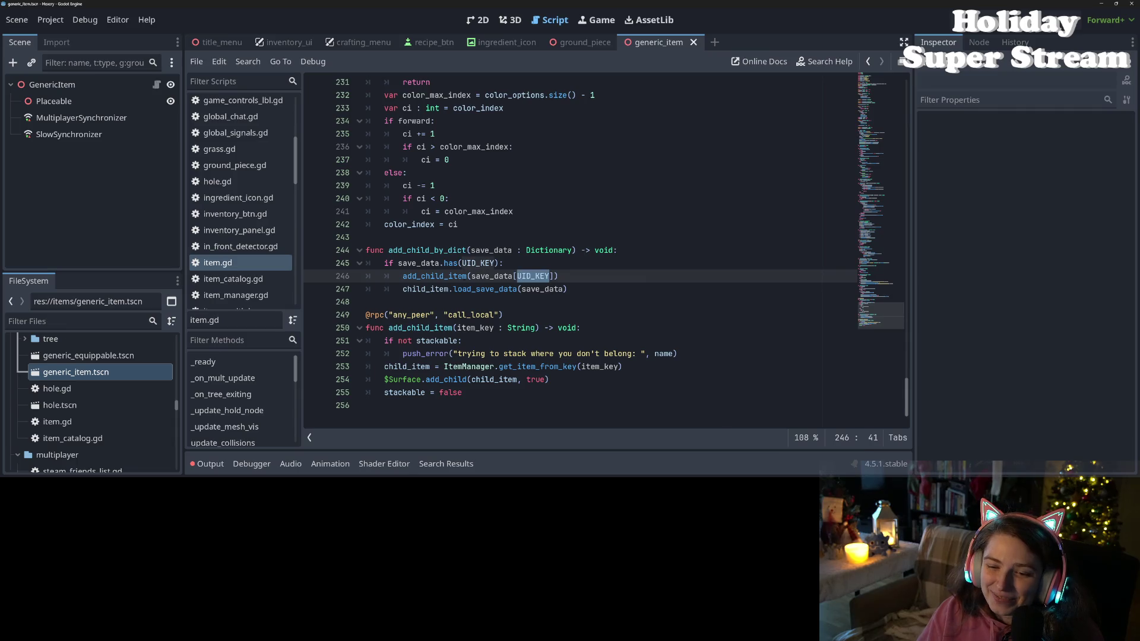
double_click(424, 289)
double_click(473, 289)
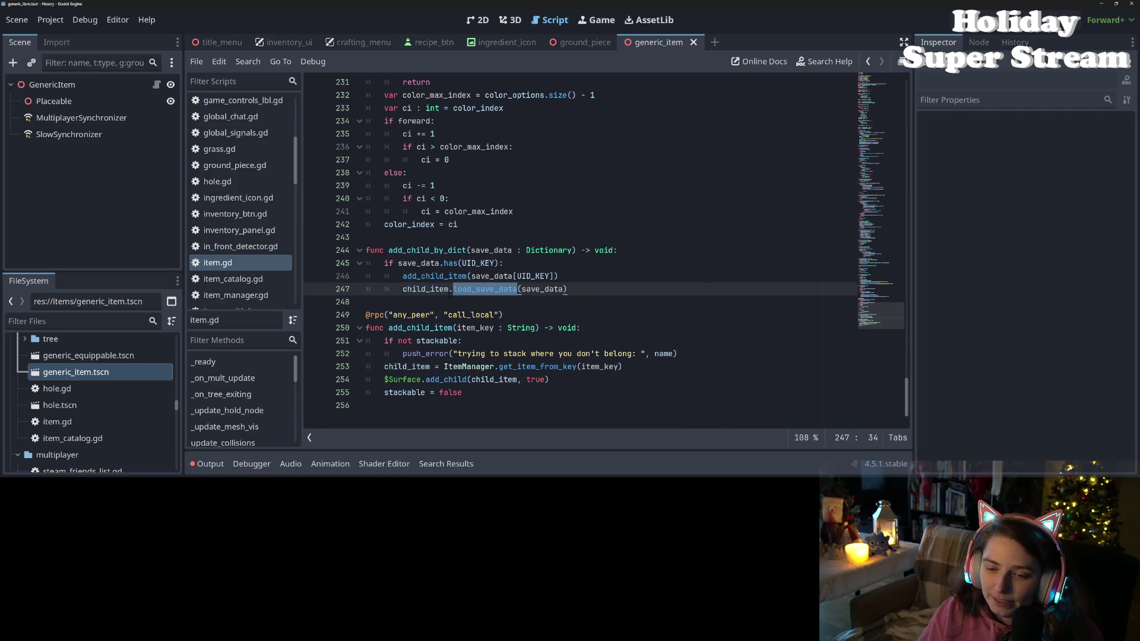
left_click(426, 251)
double_click(427, 251)
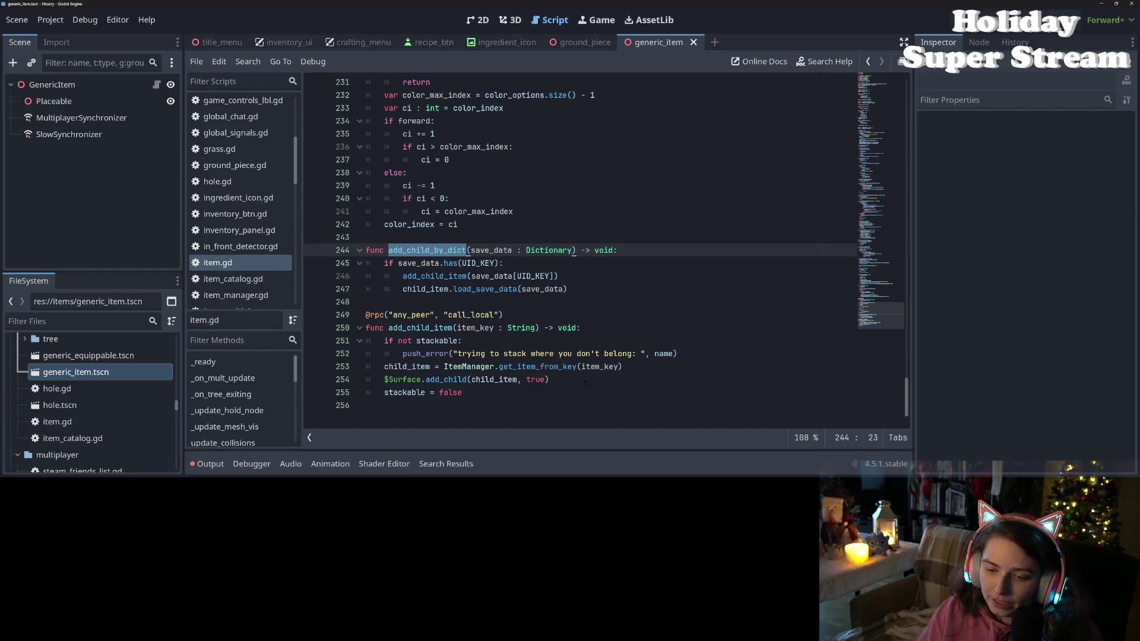
left_click(585, 383)
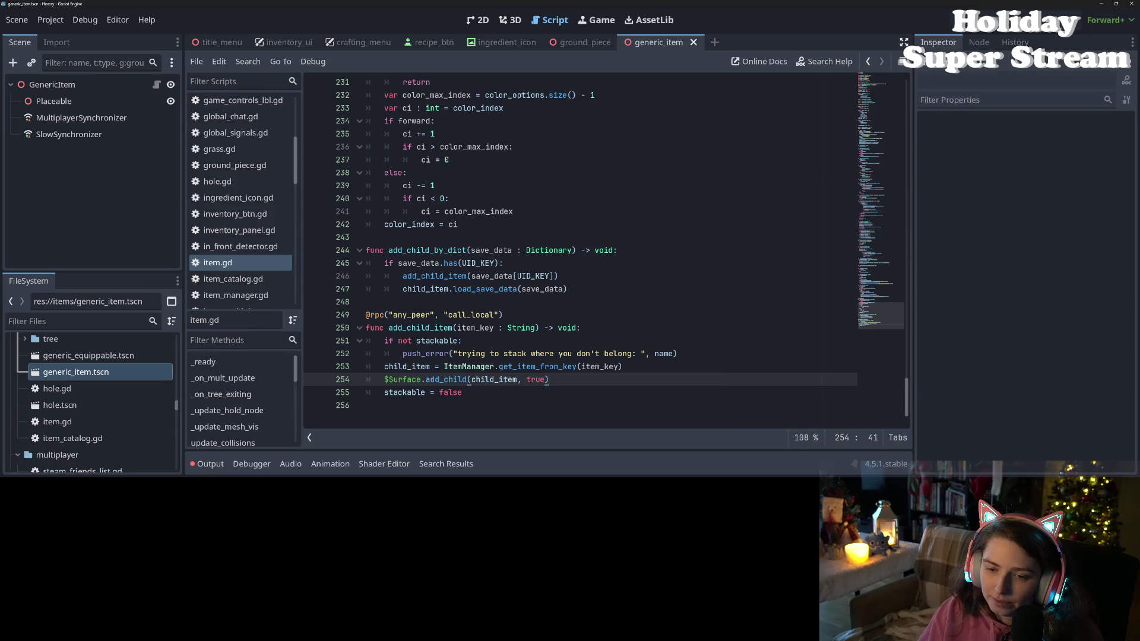
- Wrap the load_save_data call in an 'if child_item:' check
left_click(416, 289)
key("ctrl+shift+Return")
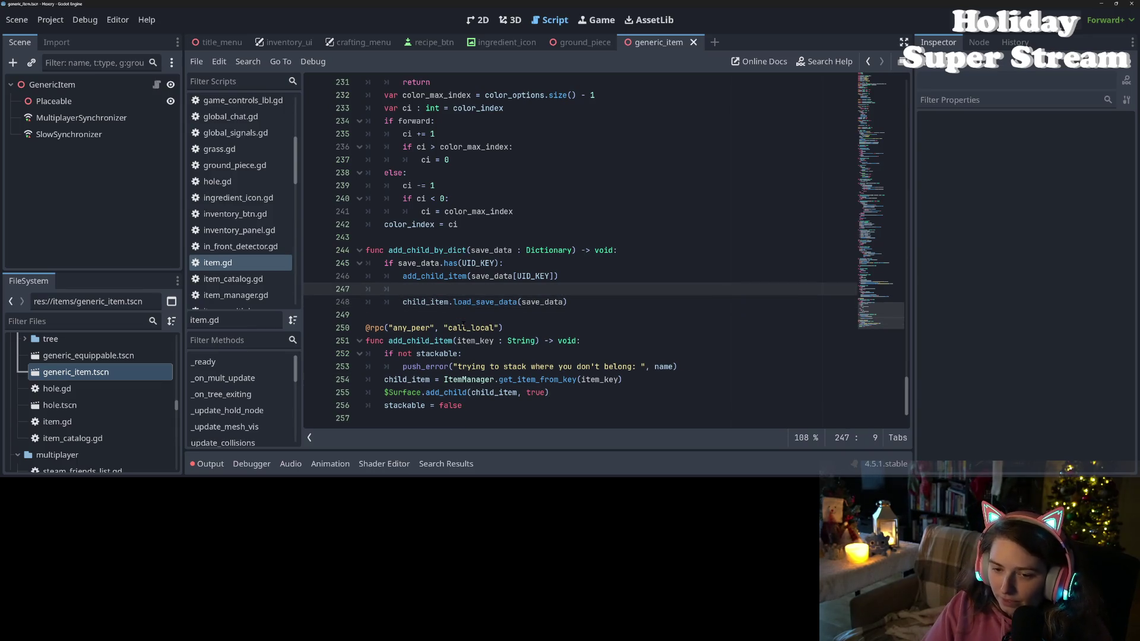
type("if child_item")
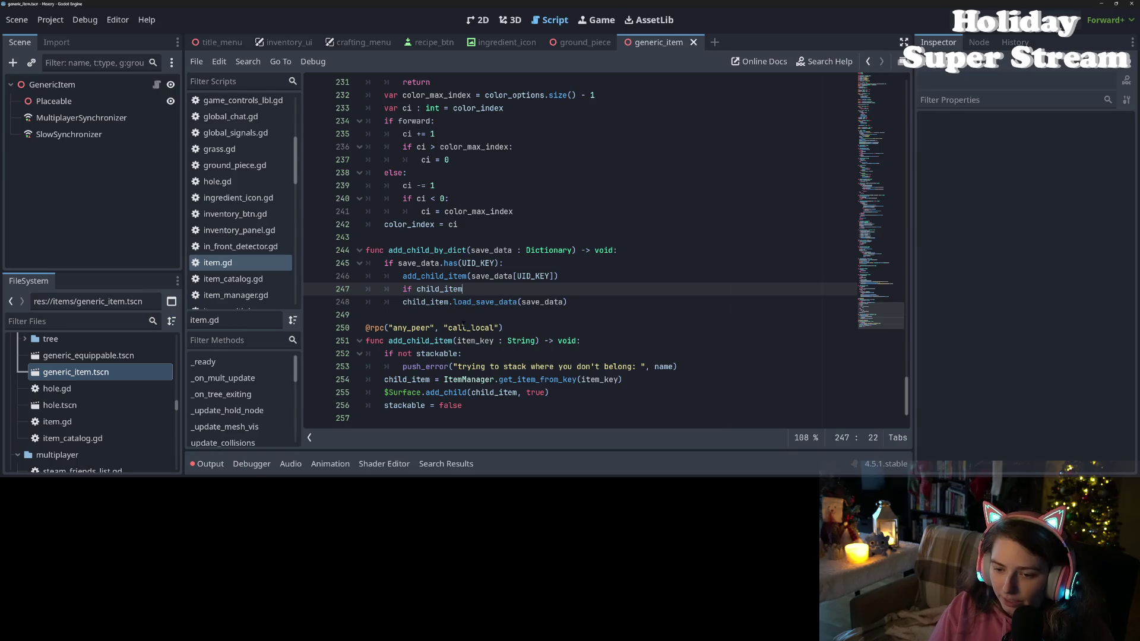
type(":")
key("Down")
key("Home")
key("Tab")
key("End")
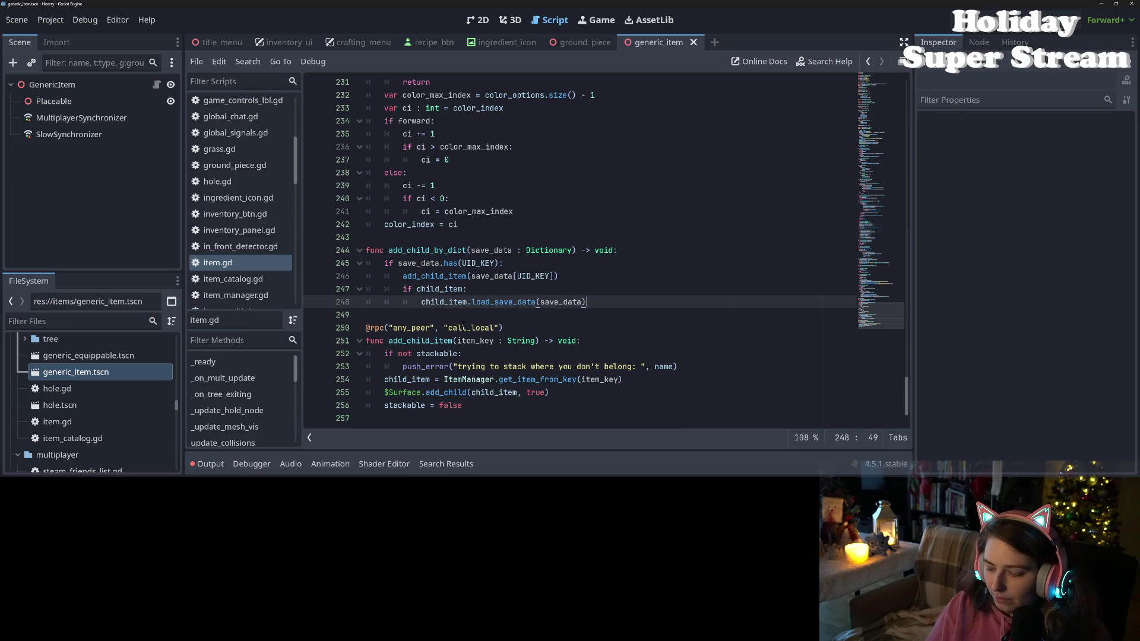
key("Return")
key("BackSpace")
- Add an else branch with push_error("child item not set for ", save_data) and save item.gd
type("else:")
key("Return")
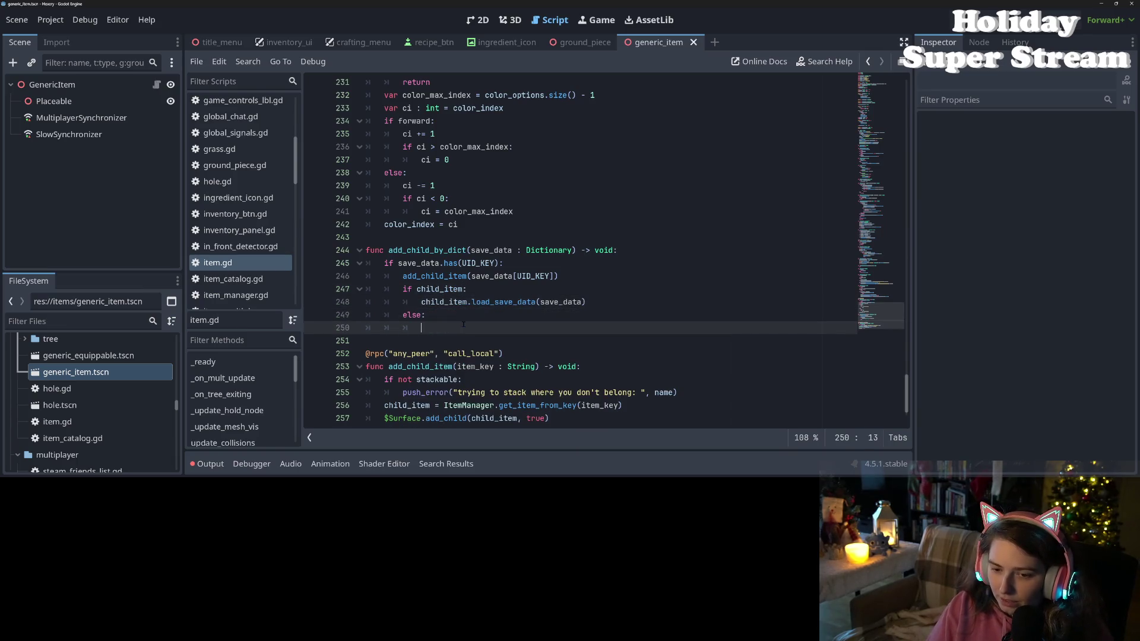
type("pi")
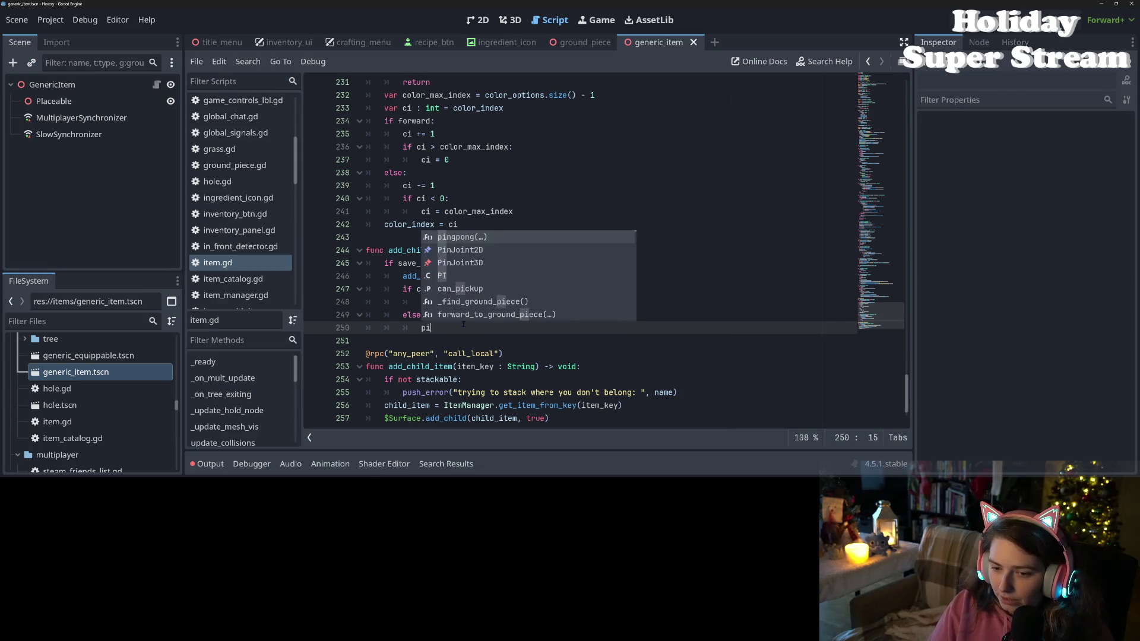
key("BackSpace")
type("ush_er")
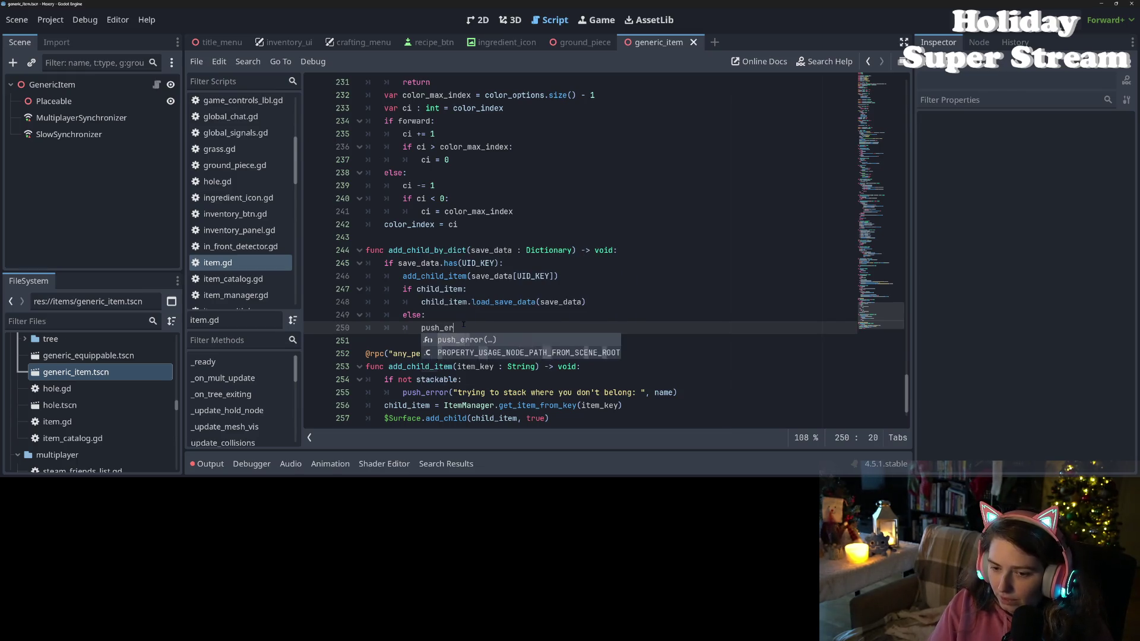
type("ror")
key("Return")
type("\"")
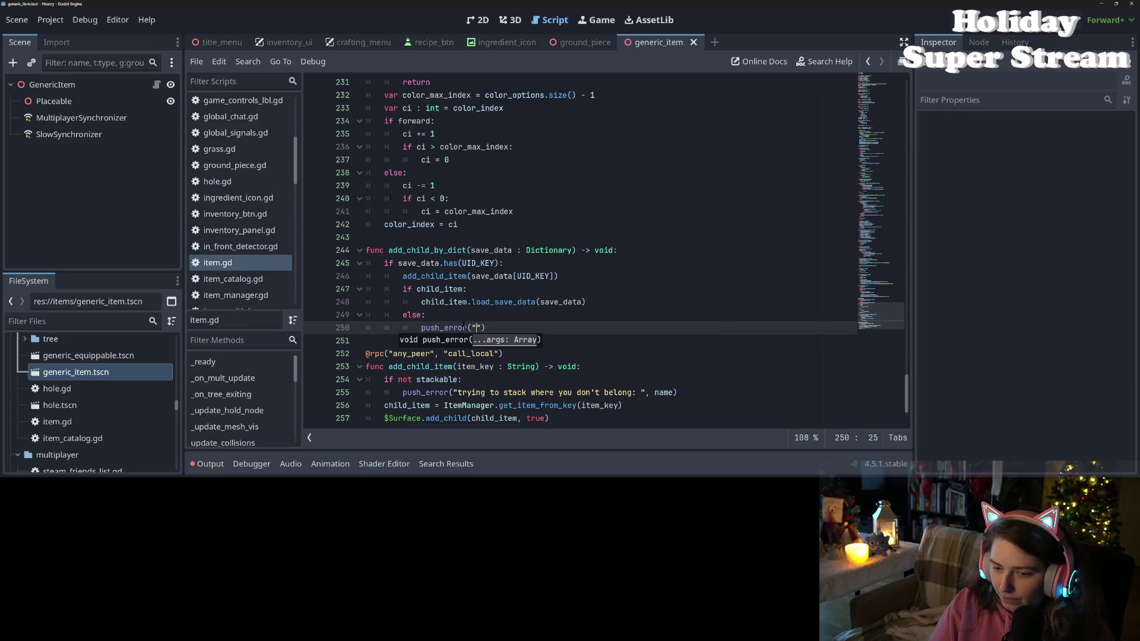
type("child ")
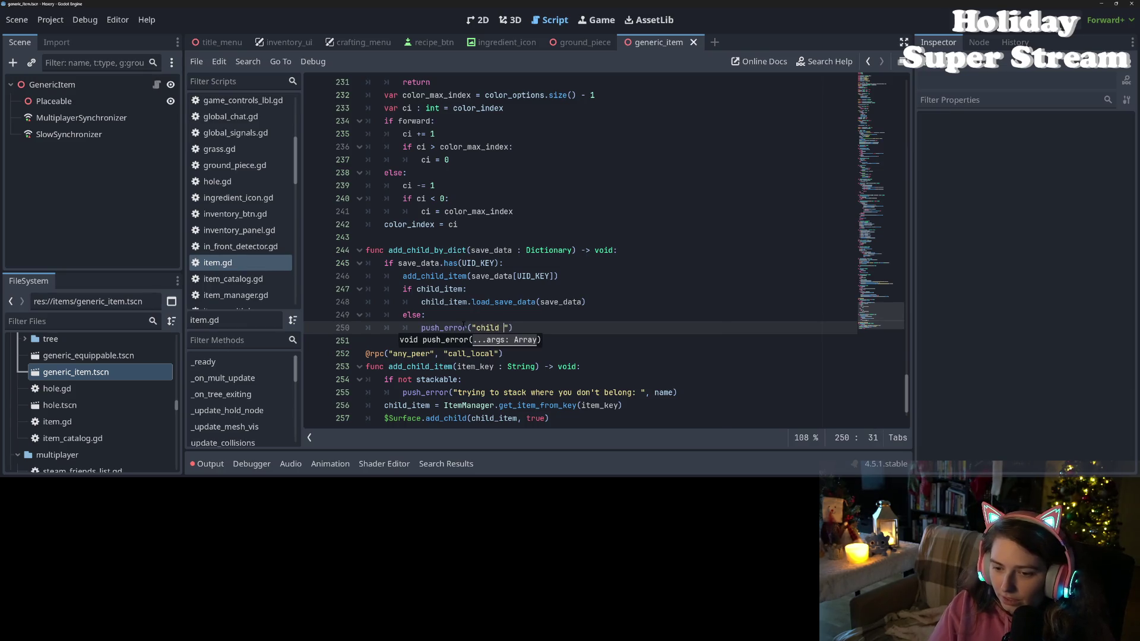
type("item not set")
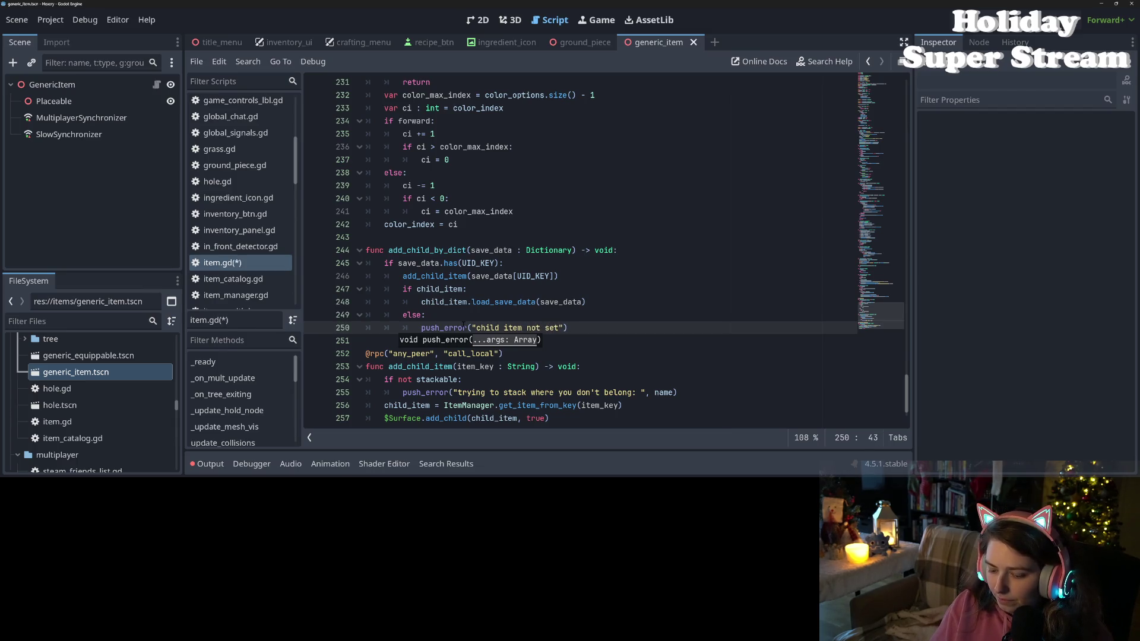
type("\", save_data")
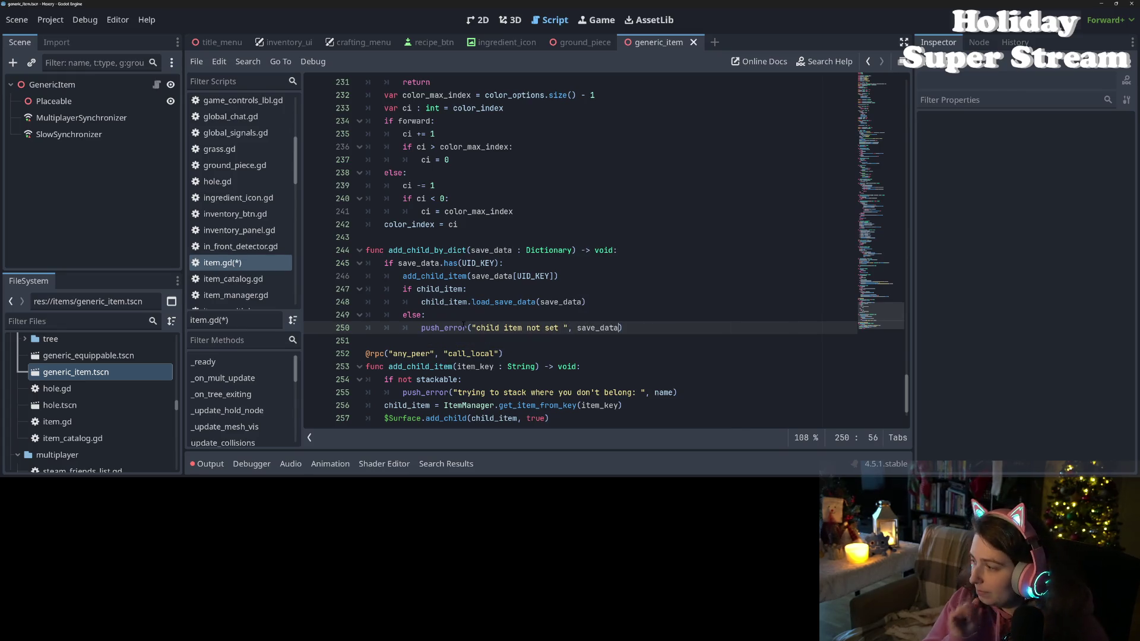
left_click(563, 327)
type("for")
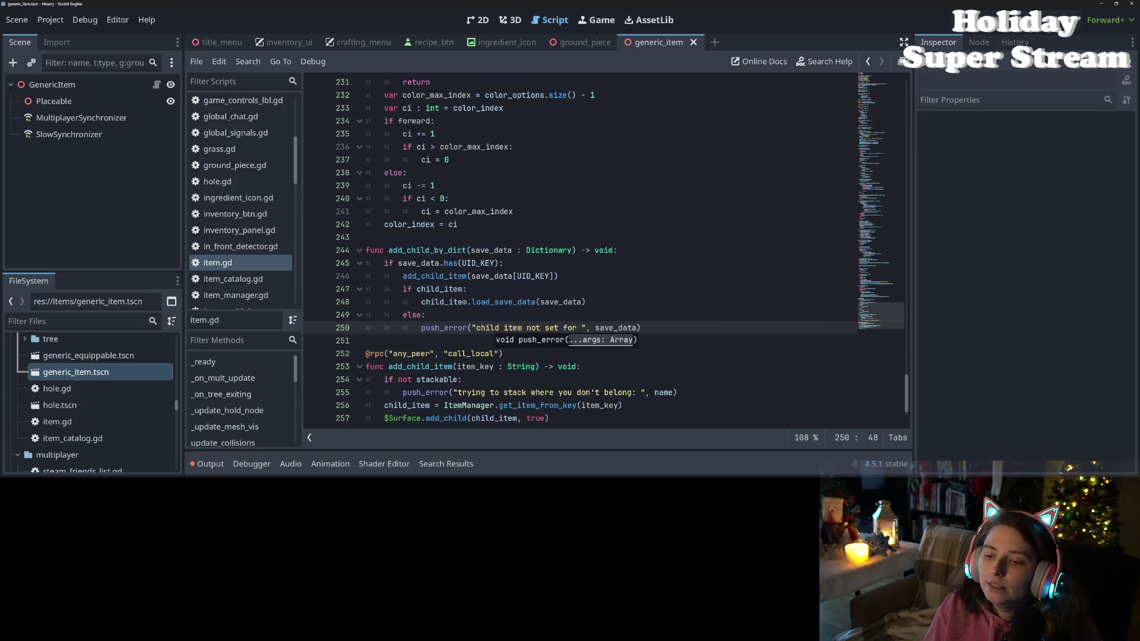
key("ctrl+s")
left_click(594, 328)
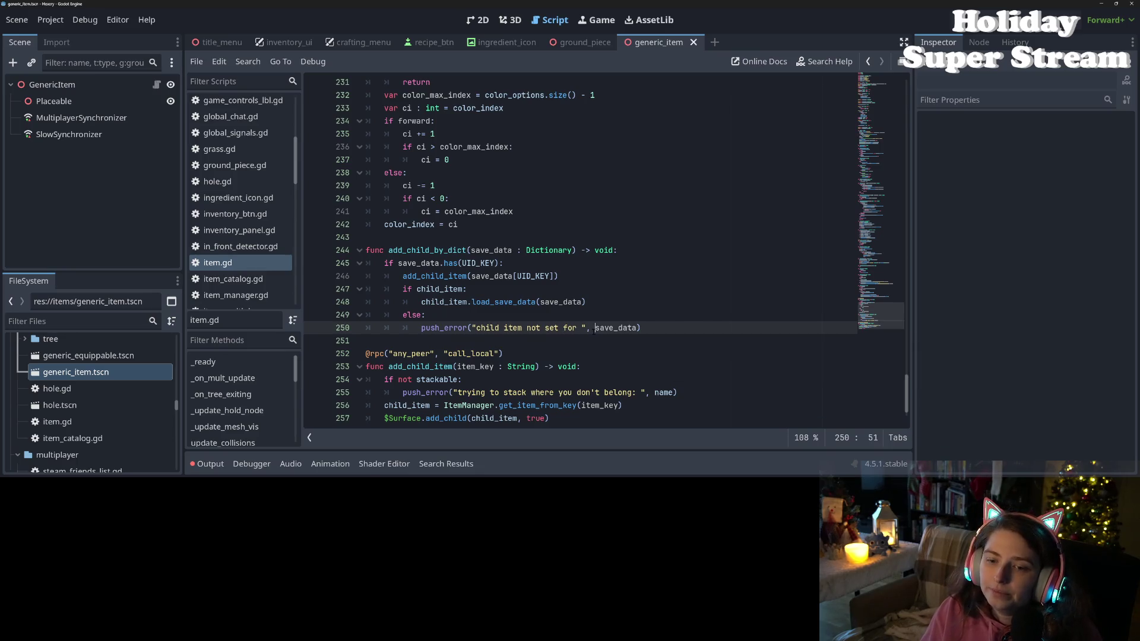
double_click(424, 250)
scroll(604, 249, "up", 10)
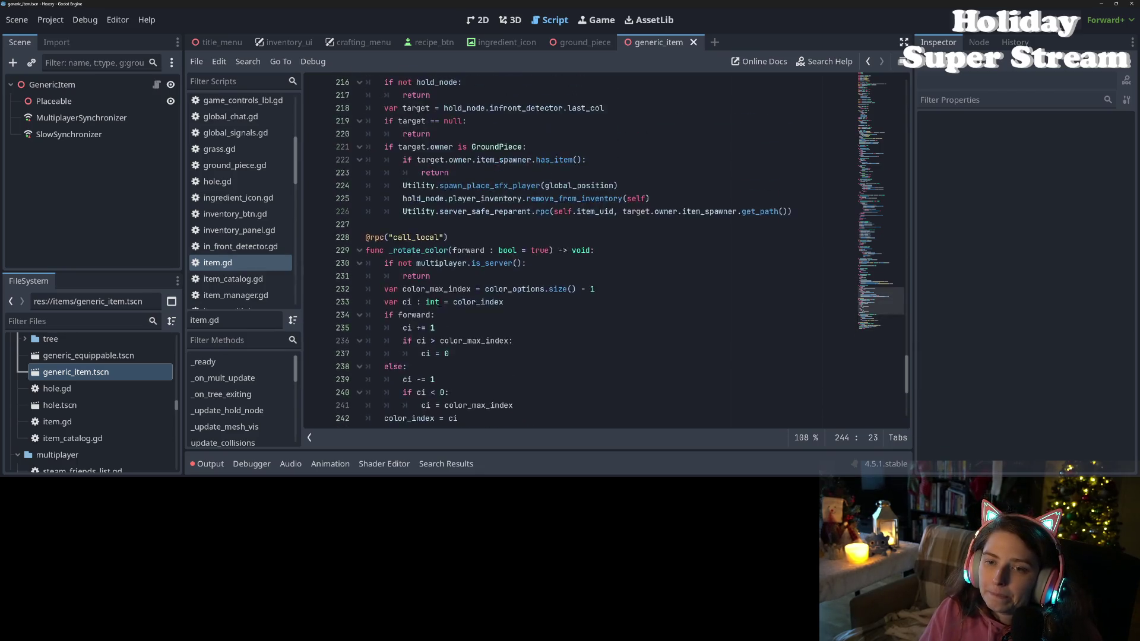
scroll(604, 250, "up", 10)
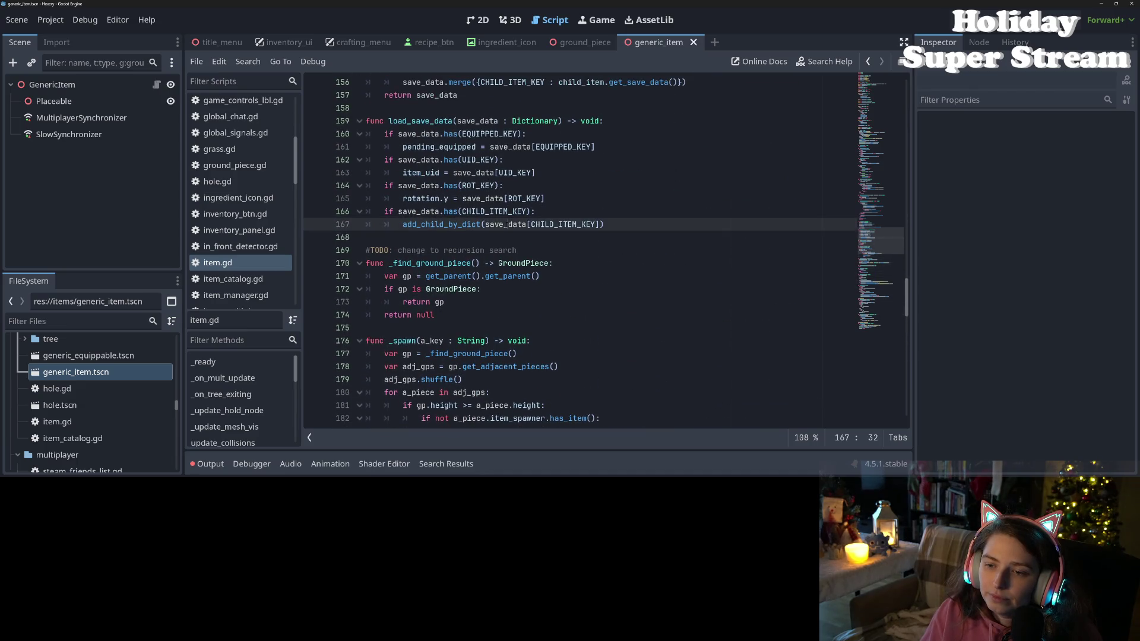
double_click(507, 224)
double_click(563, 225)
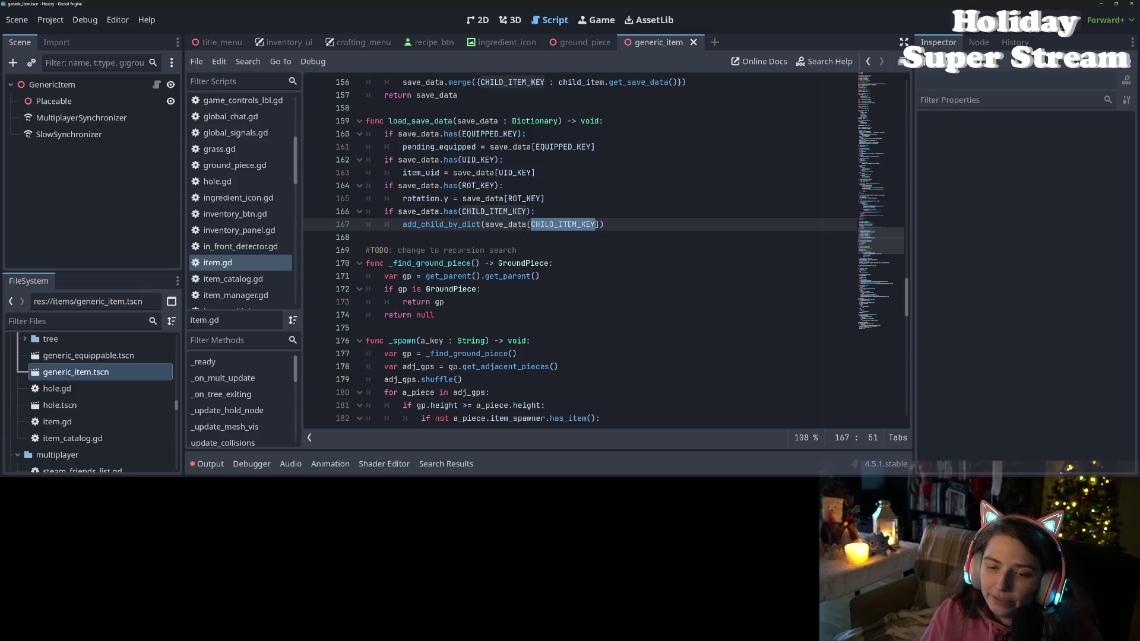
double_click(518, 225)
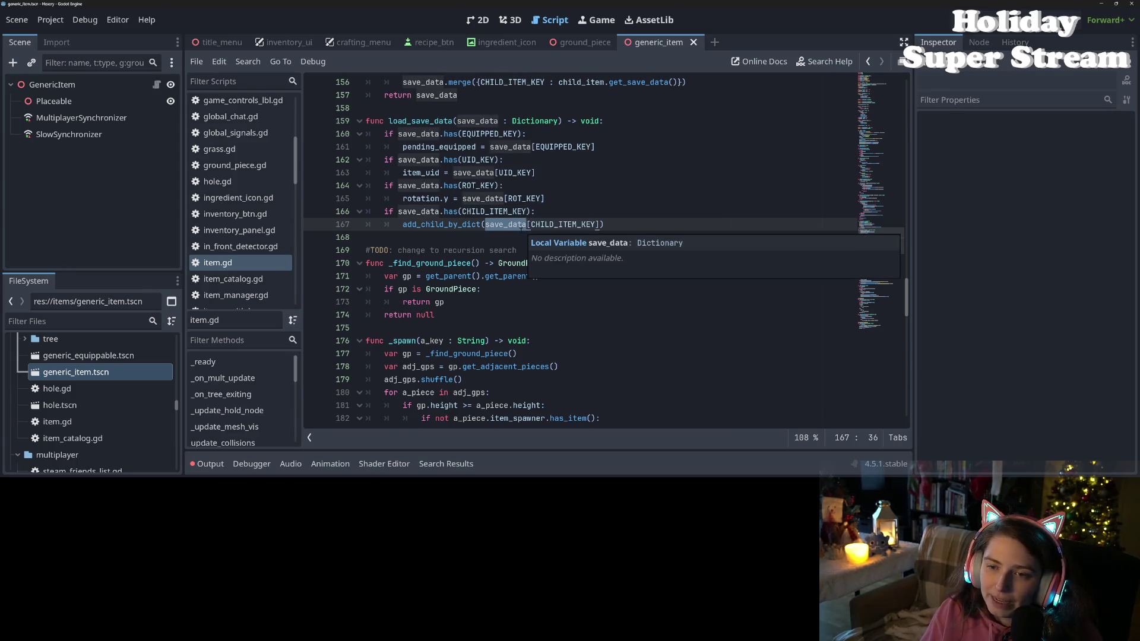
left_click(517, 225)
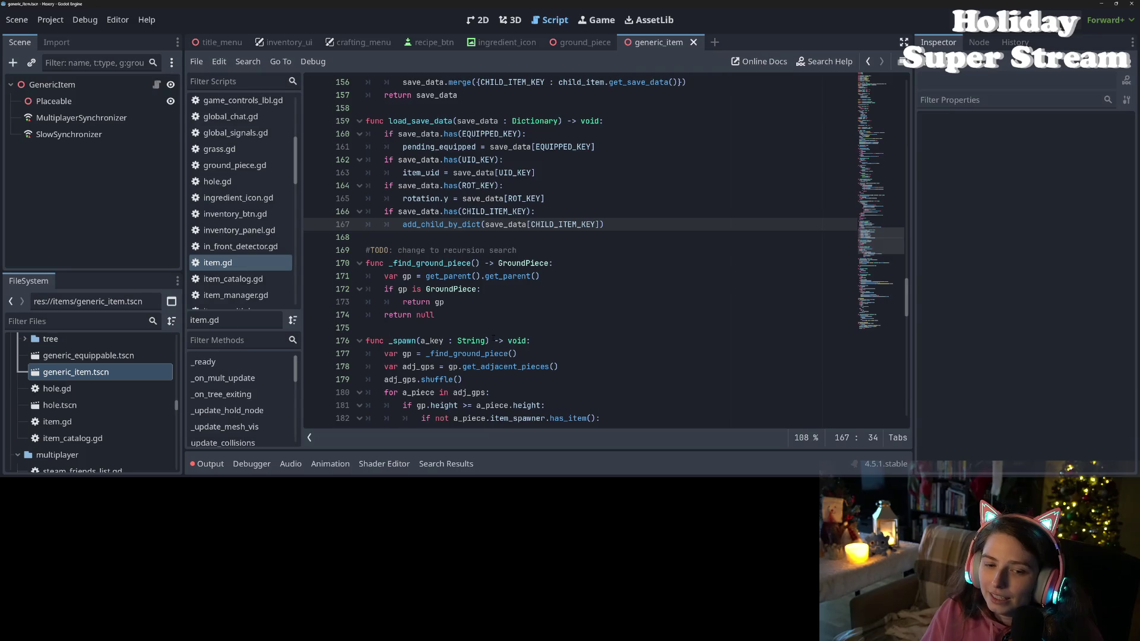
scroll(503, 310, "up", 2)
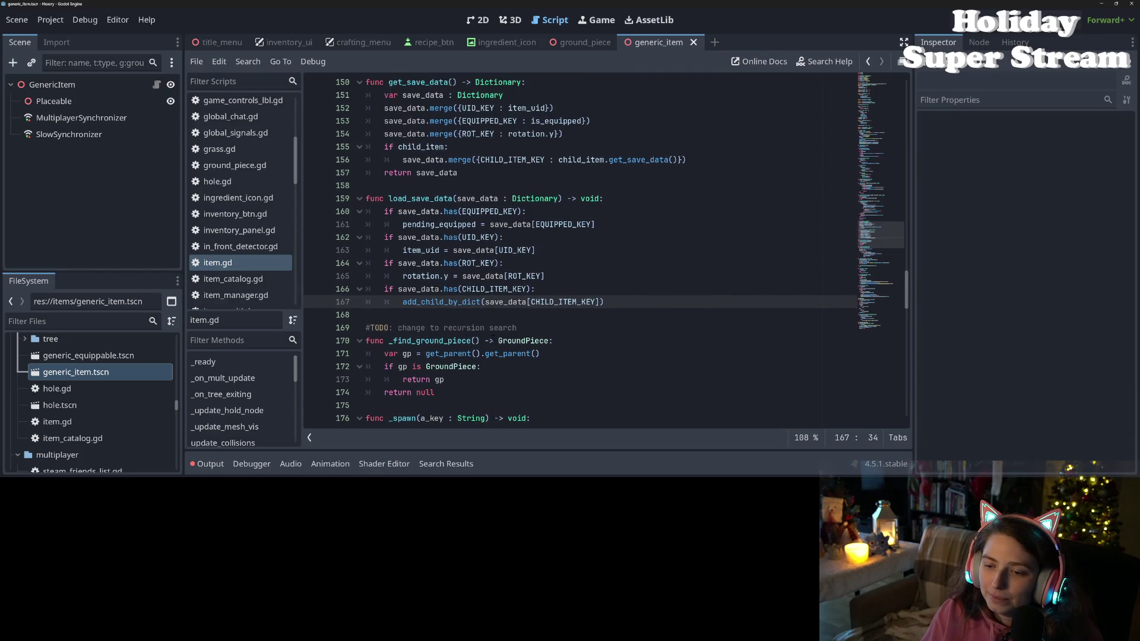
left_click(494, 340)
double_click(505, 302)
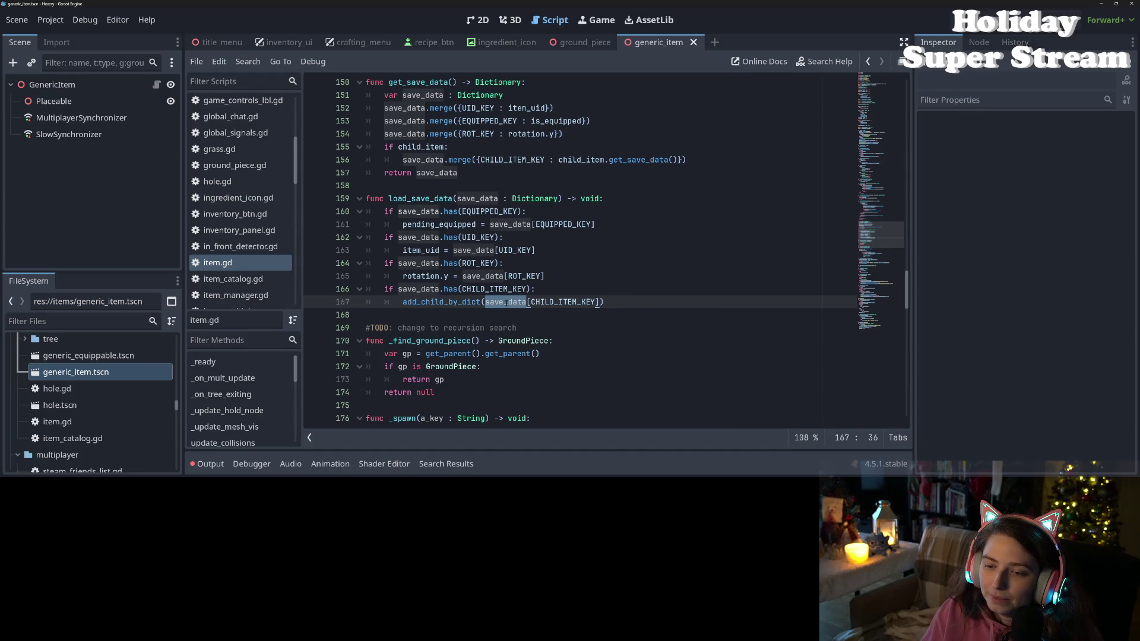
mouse_move(506, 302)
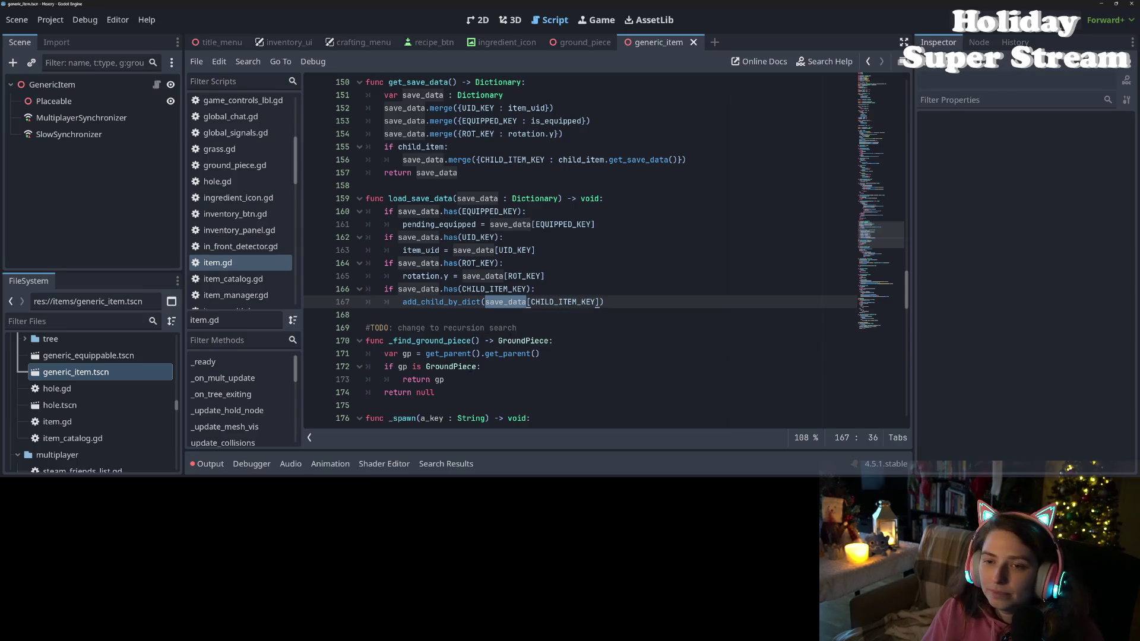
scroll(579, 253, "down", 2)
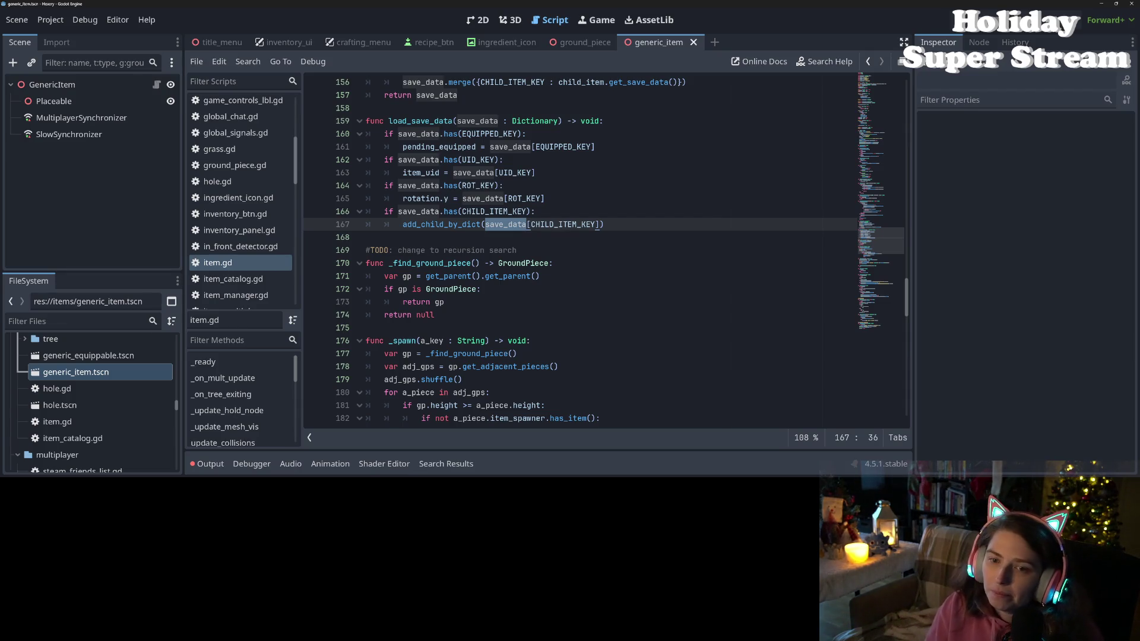
scroll(482, 332, "up", 3)
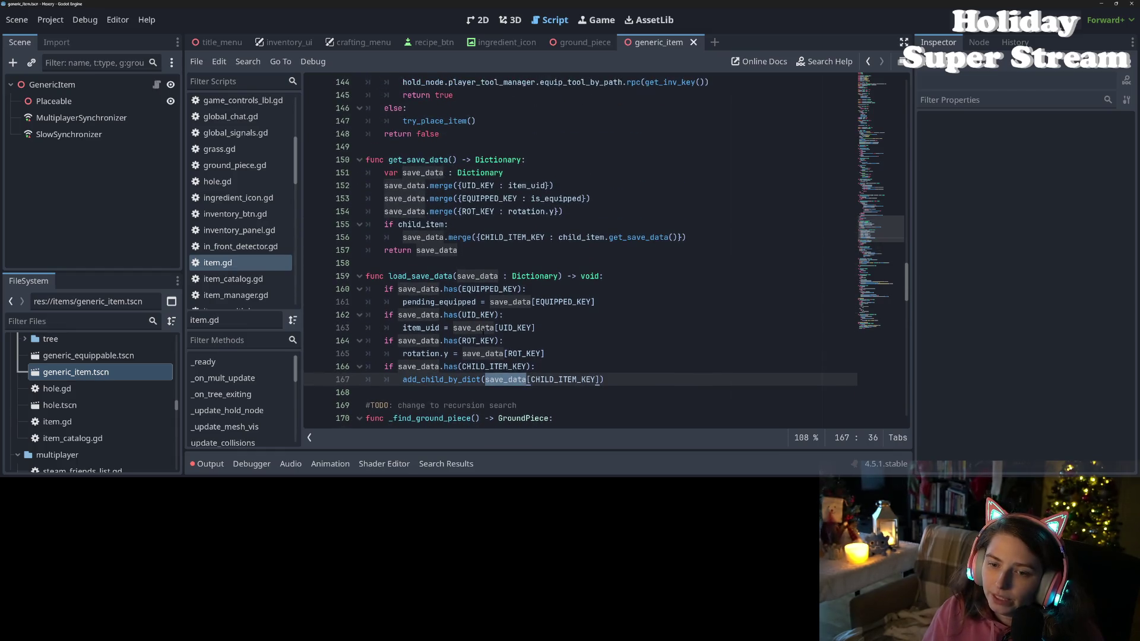
- Review forward_to_ground_piece and the _find_ground_piece helper on lines 169–174 of item.gd
scroll(487, 334, "up", 4)
scroll(487, 335, "up", 3)
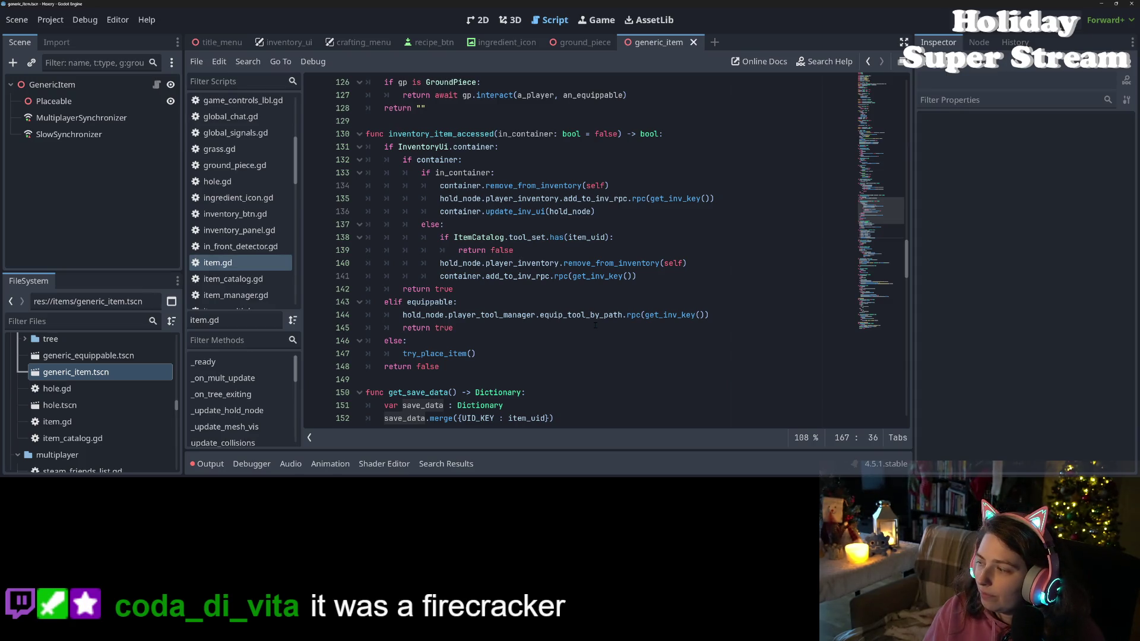
scroll(538, 301, "up", 4)
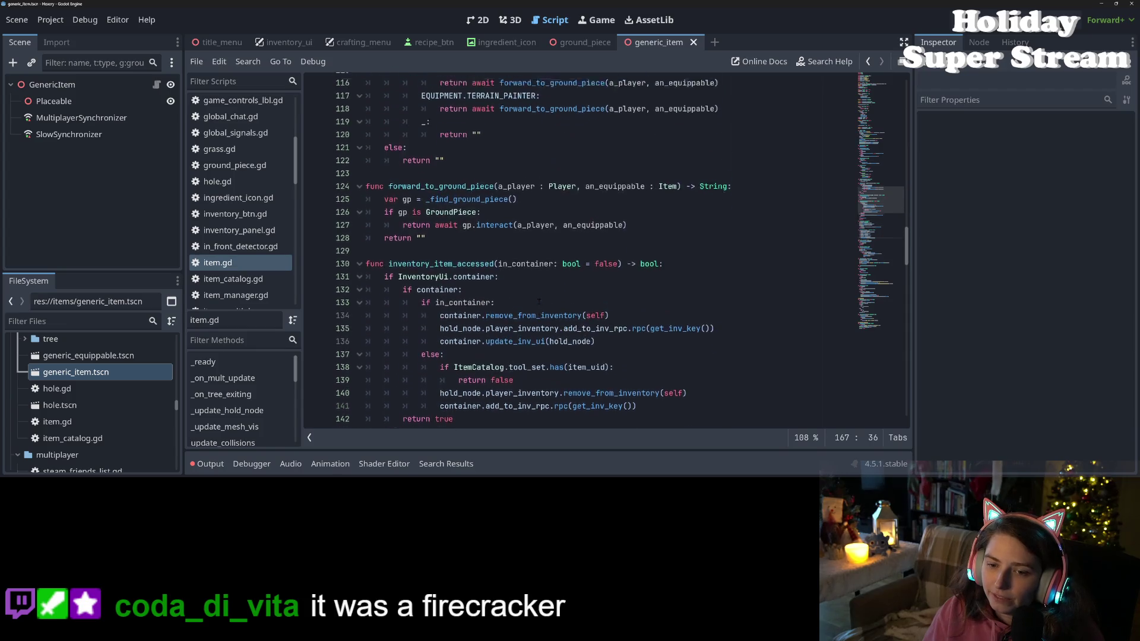
left_click(483, 250)
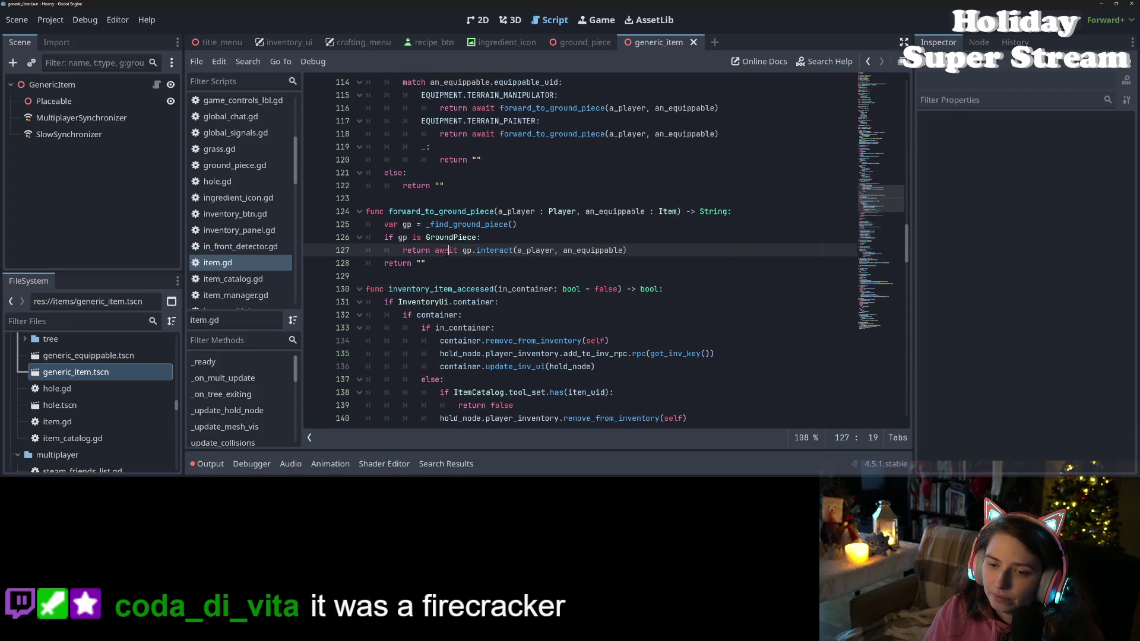
double_click(446, 212)
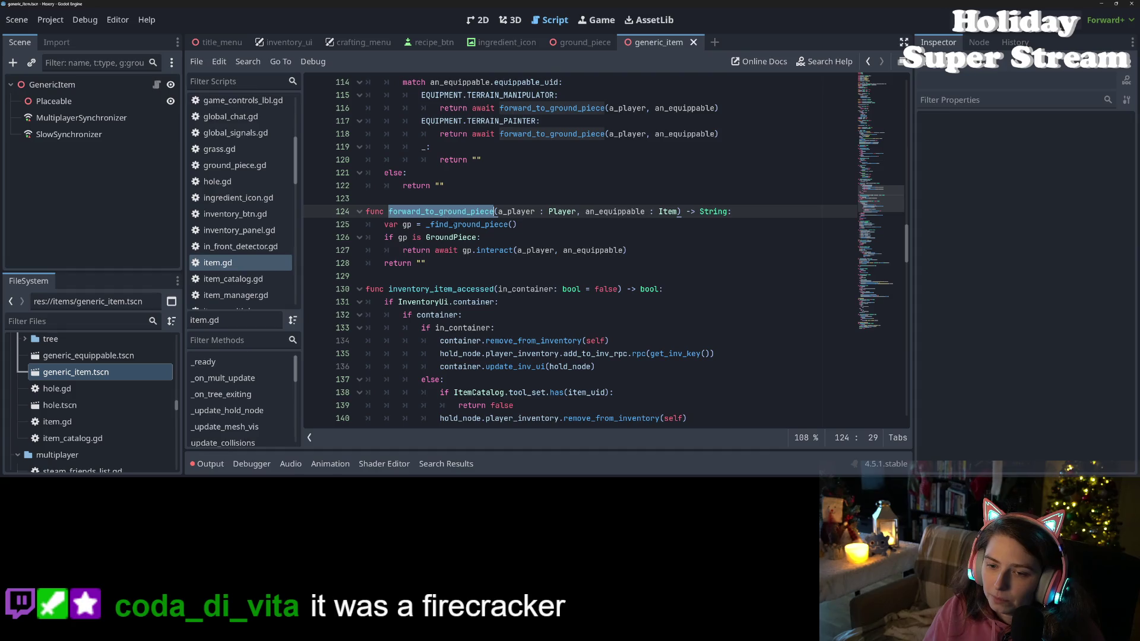
double_click(469, 225)
scroll(469, 224, "down", 17)
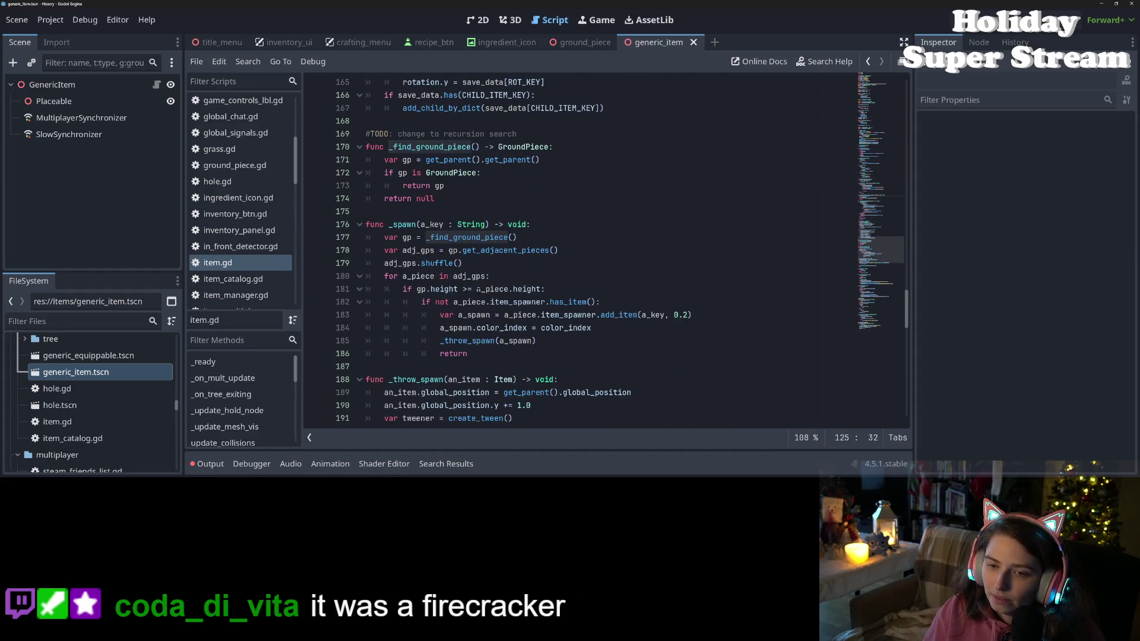
scroll(469, 224, "up", 1)
left_click(445, 237)
double_click(416, 211)
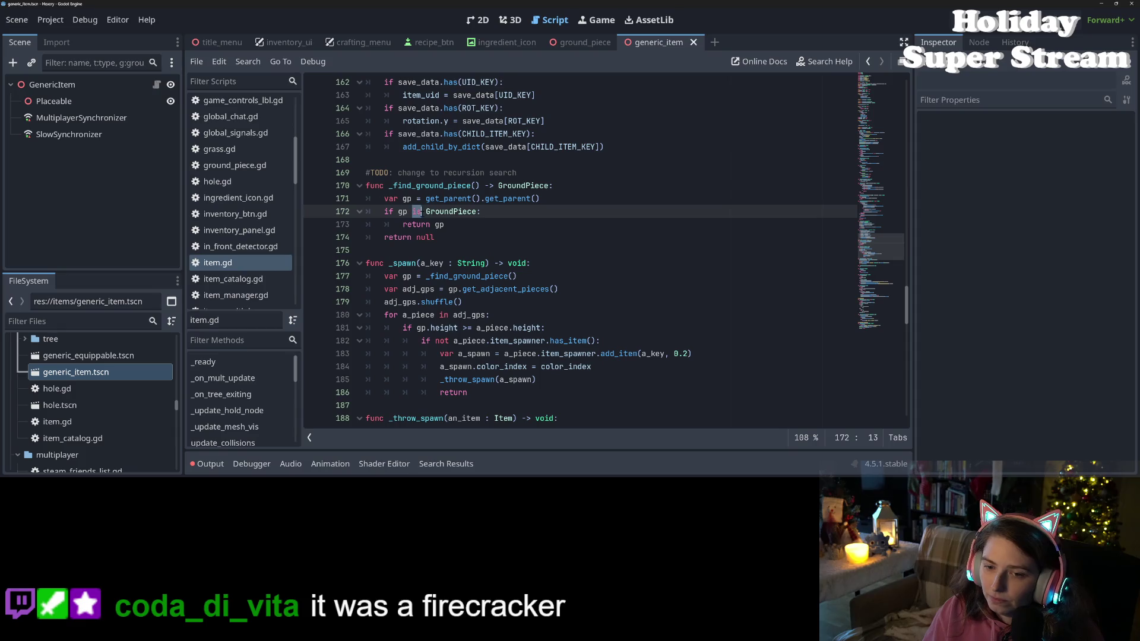
left_click(449, 224)
left_click_drag(363, 172, 471, 239)
left_click(470, 237)
left_click(469, 224)
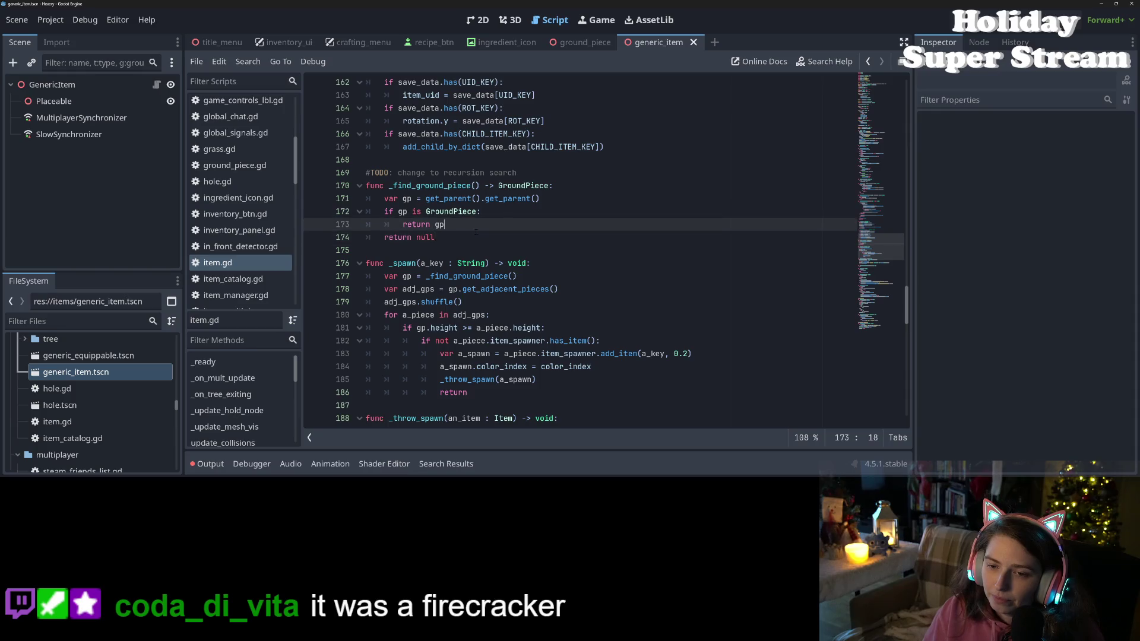
- Look over the GroundPiece return type and the remove_from_inventory line in item.gd
scroll(472, 237, "up", 3)
left_click(475, 302)
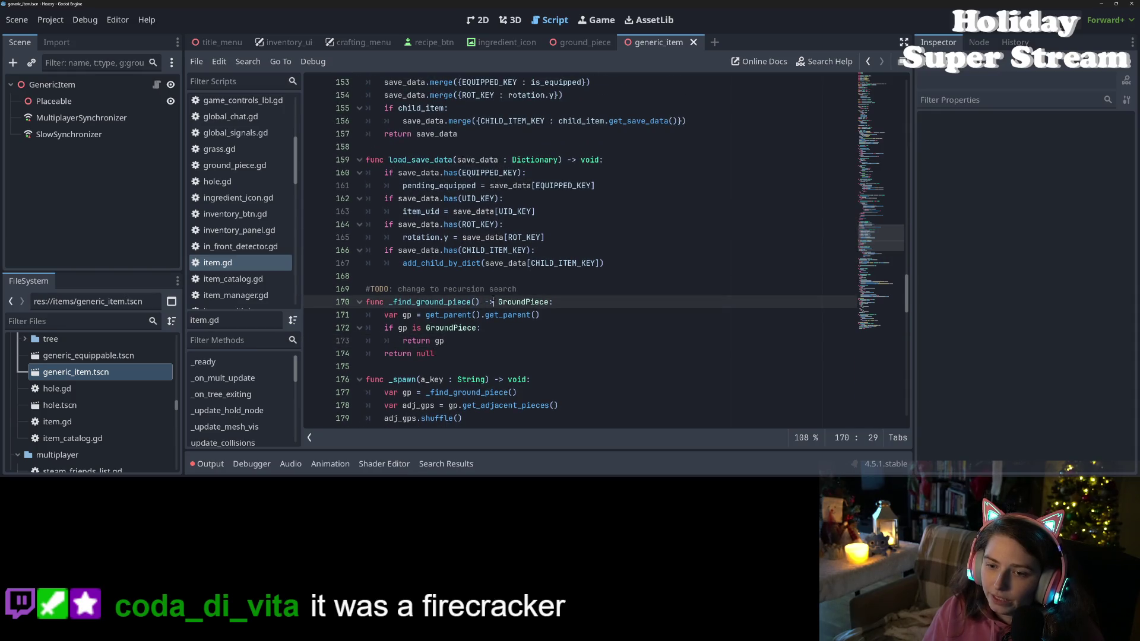
scroll(494, 303, "up", 11)
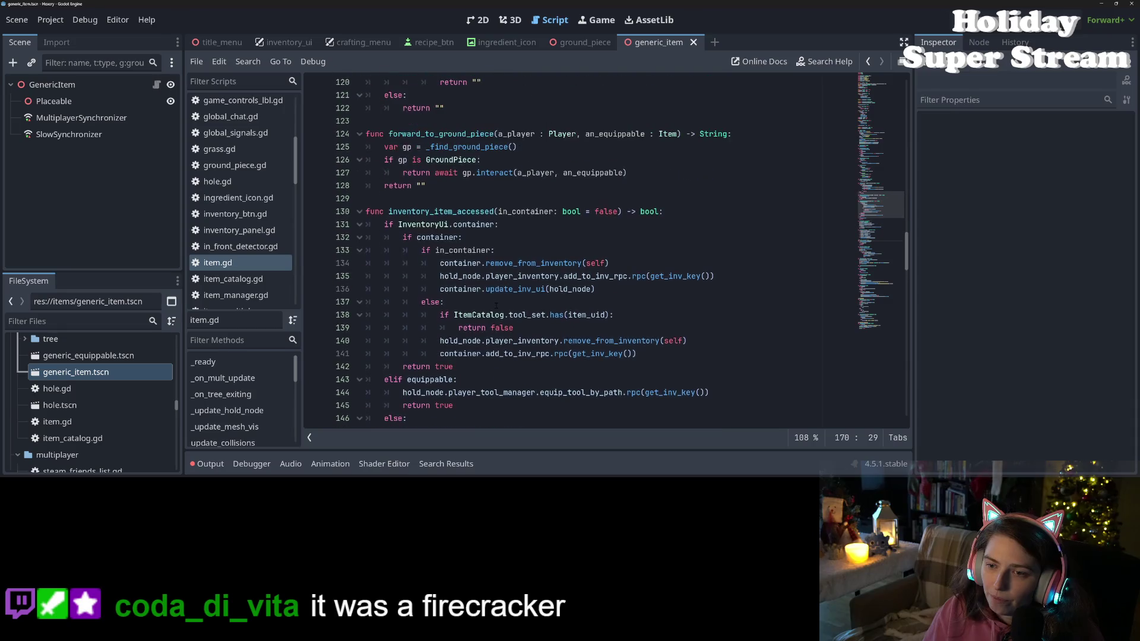
scroll(496, 306, "up", 1)
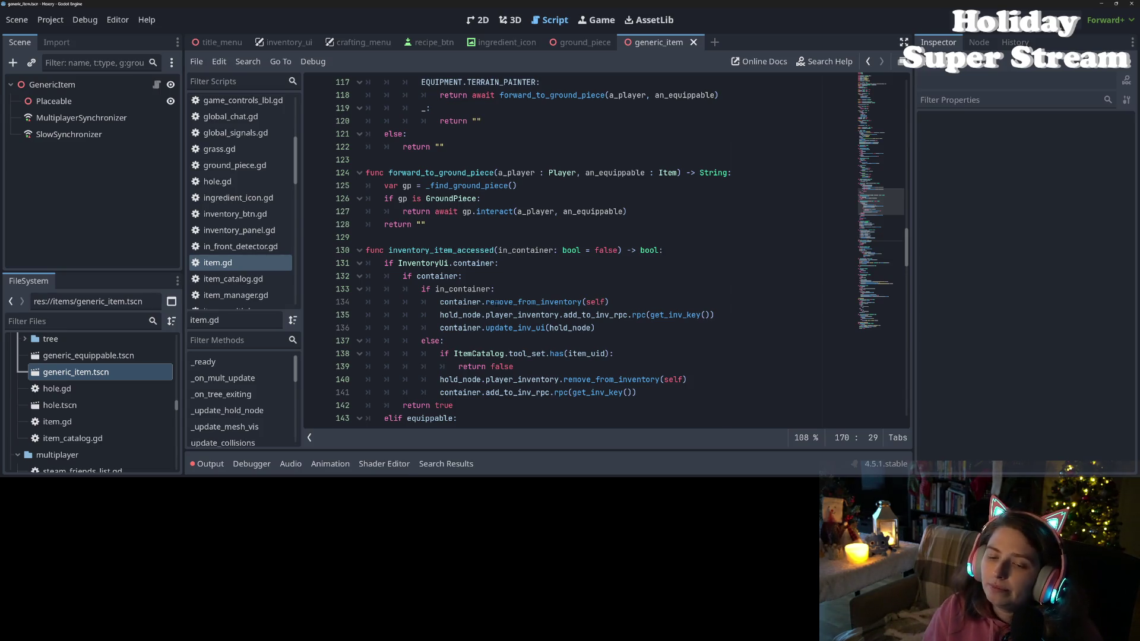
left_click(495, 302)
scroll(521, 295, "down", 3)
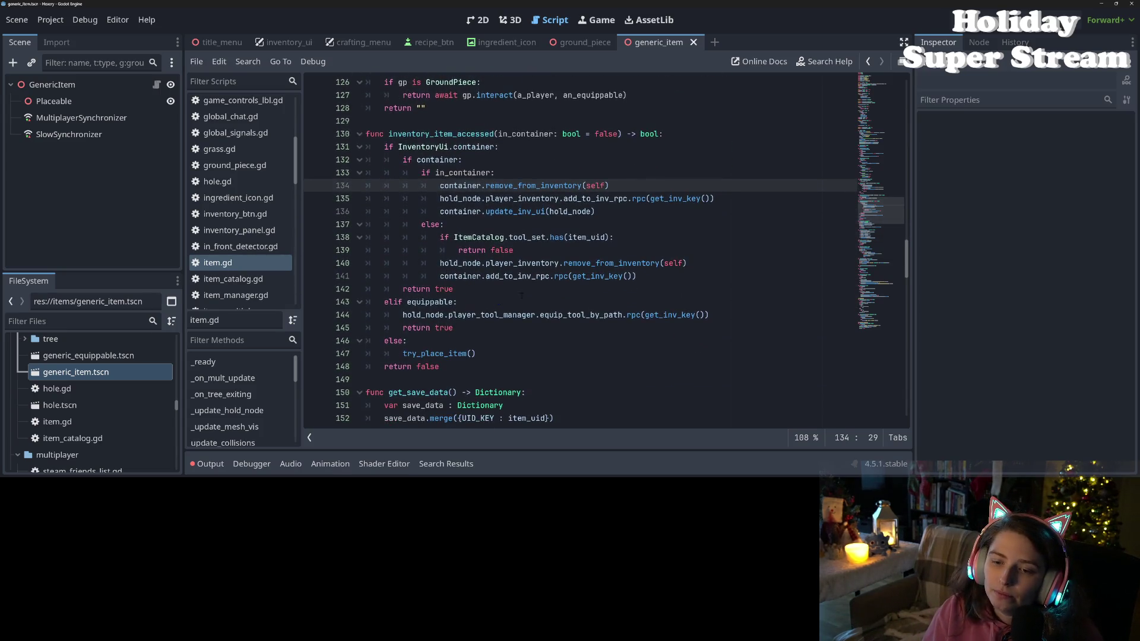
scroll(521, 295, "down", 4)
scroll(544, 290, "down", 5)
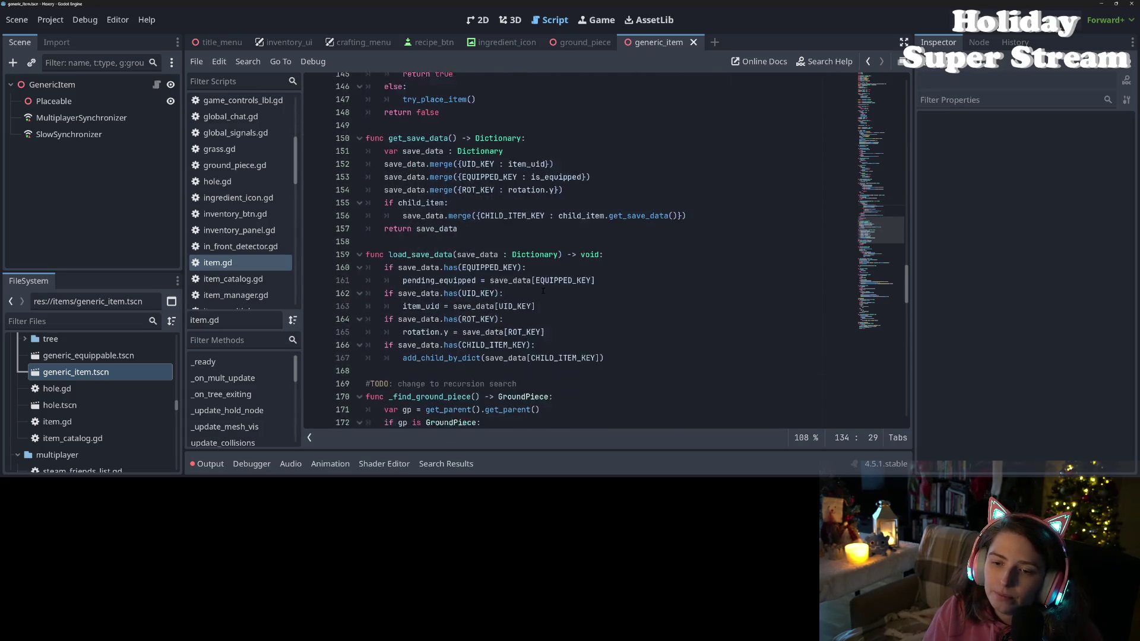
scroll(542, 290, "down", 2)
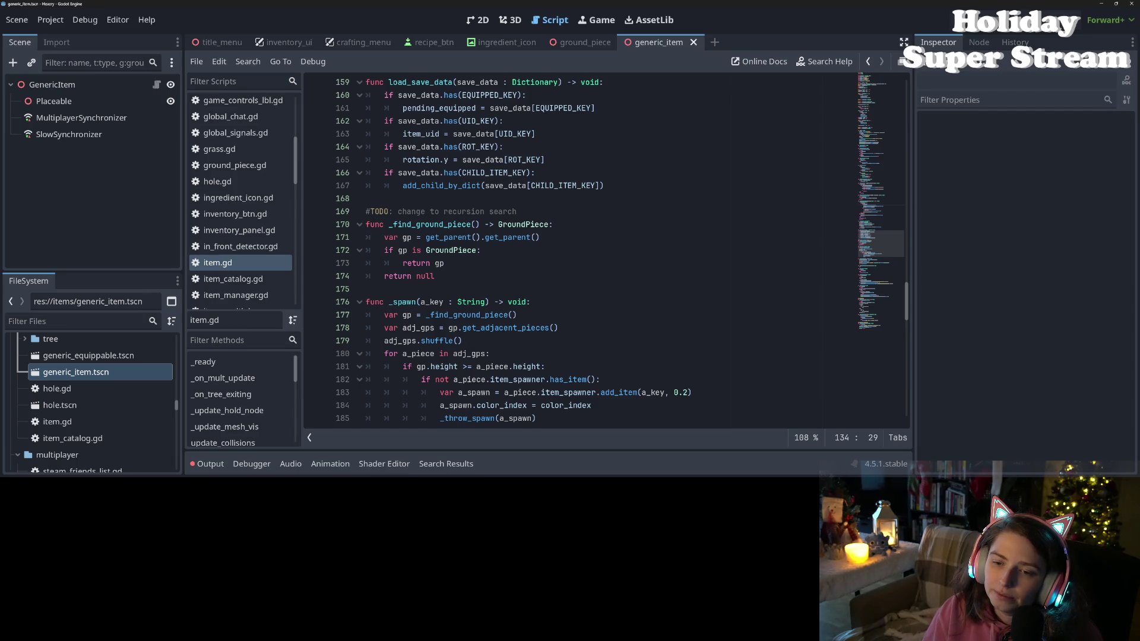
scroll(542, 290, "up", 15)
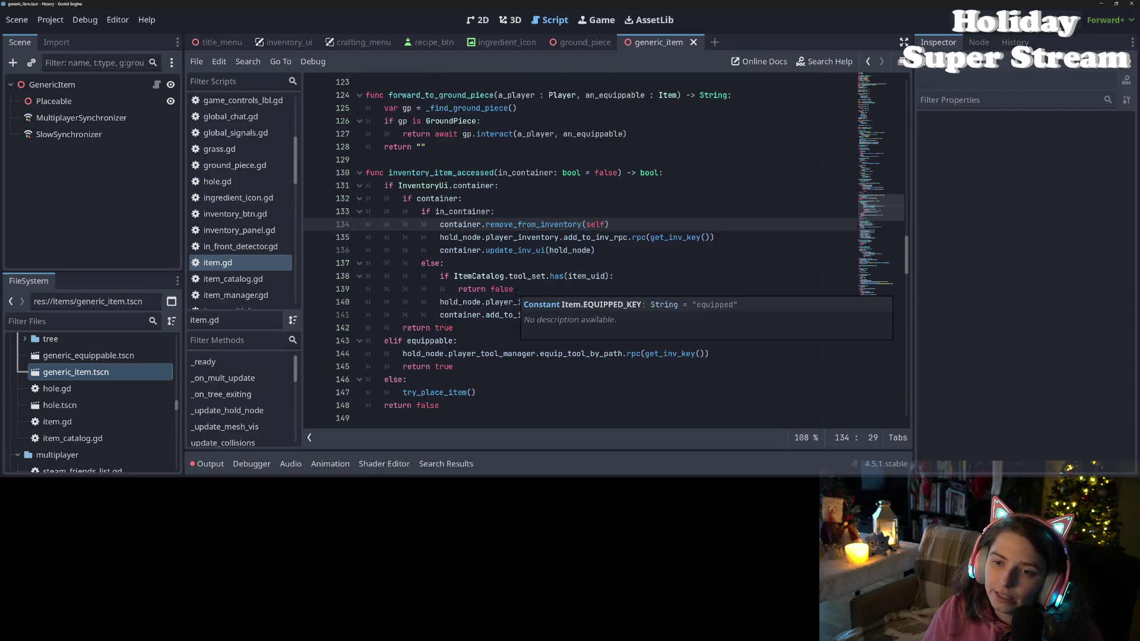
scroll(517, 291, "up", 17)
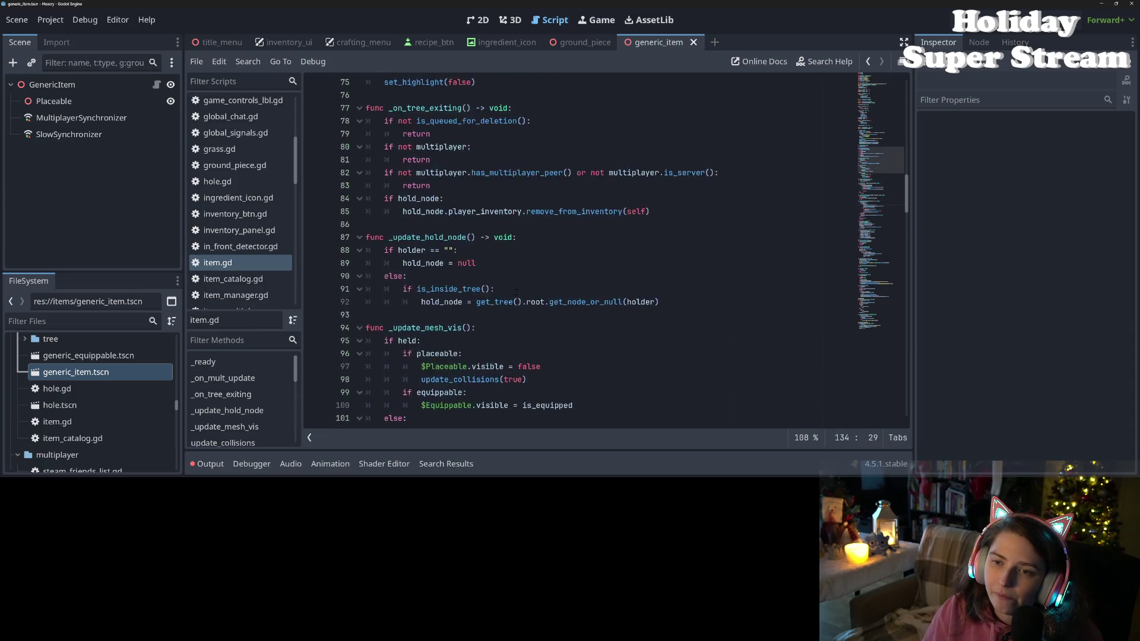
scroll(517, 291, "up", 4)
scroll(517, 291, "up", 2)
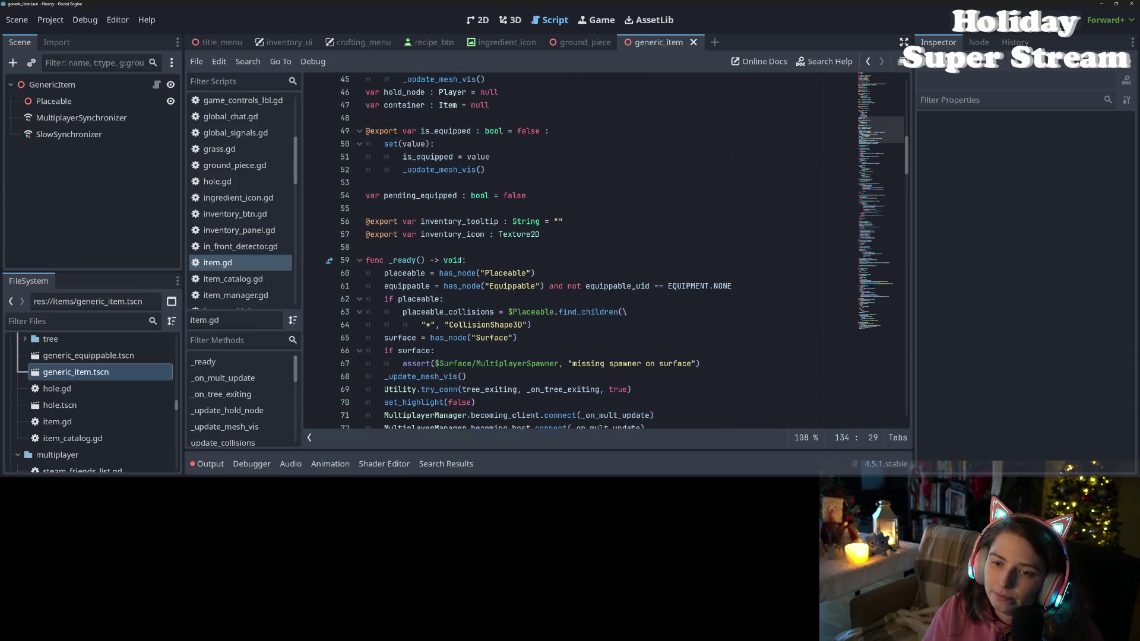
scroll(505, 303, "up", 3)
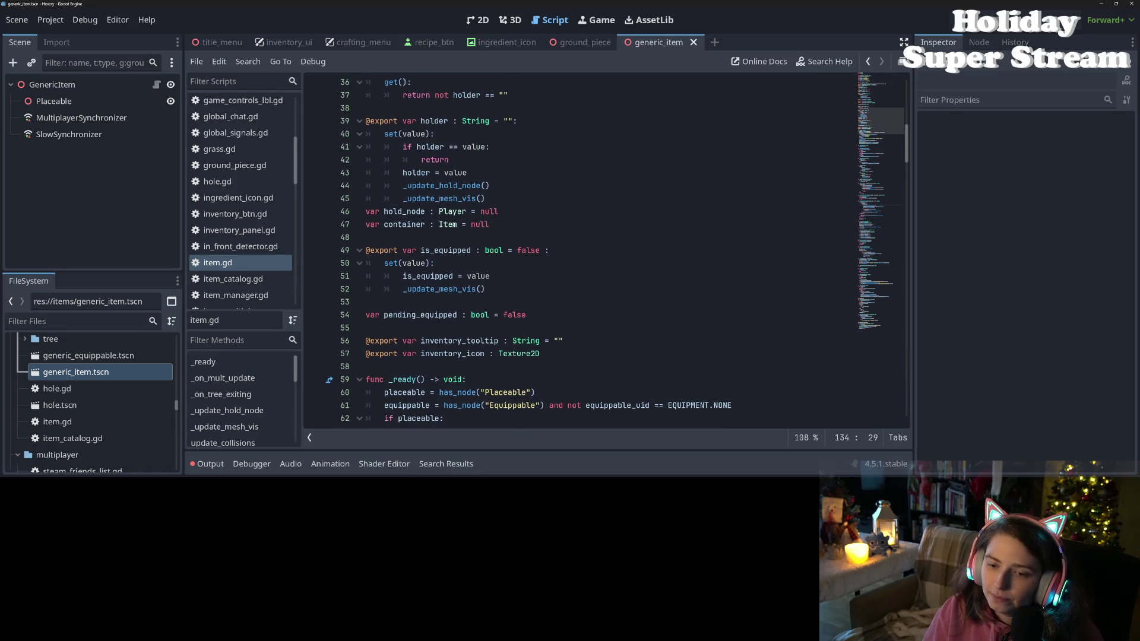
- Inspect the is_equipped setter, highlight child_item uses, and reach add_child_item at the script's end
left_click(448, 289)
scroll(414, 272, "up", 3)
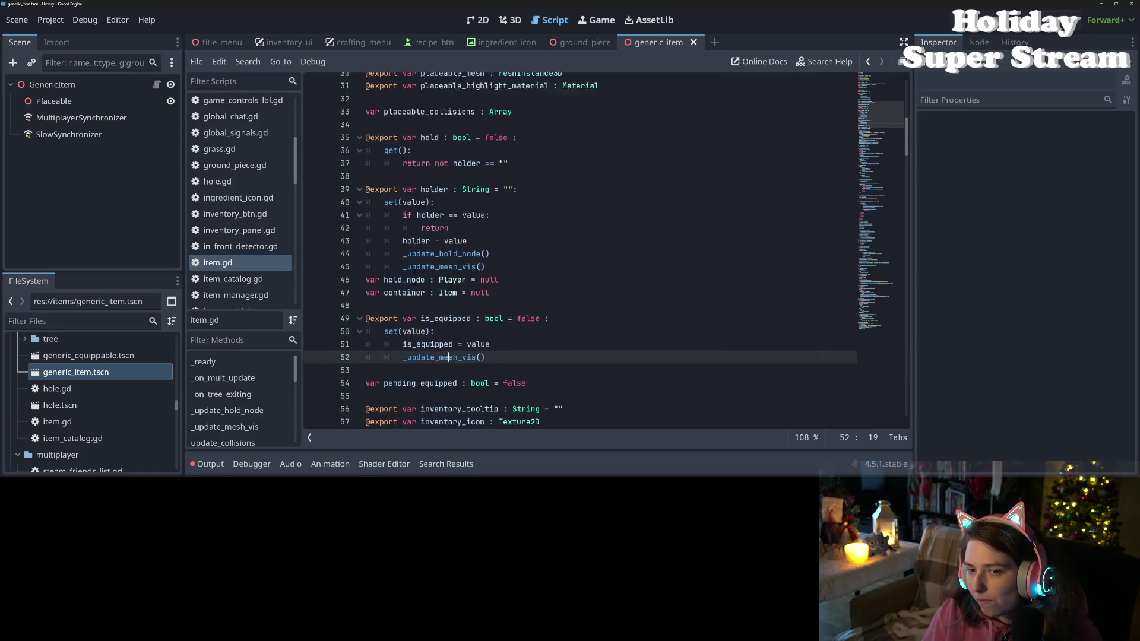
scroll(414, 272, "up", 1)
scroll(440, 276, "down", 4)
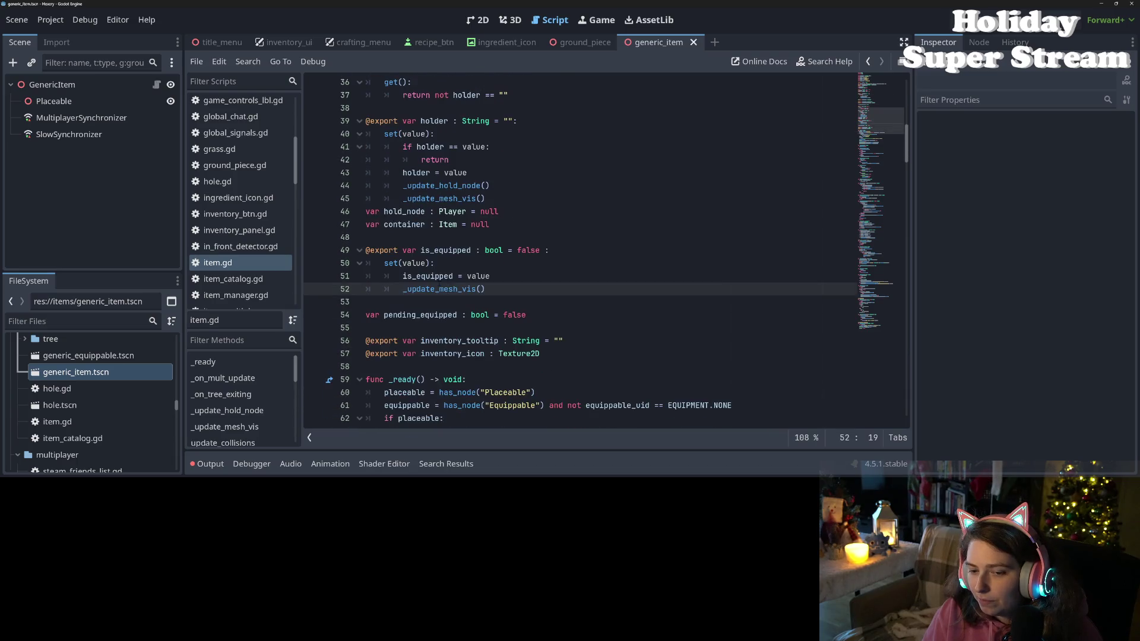
scroll(449, 288, "down", 1)
double_click(414, 224)
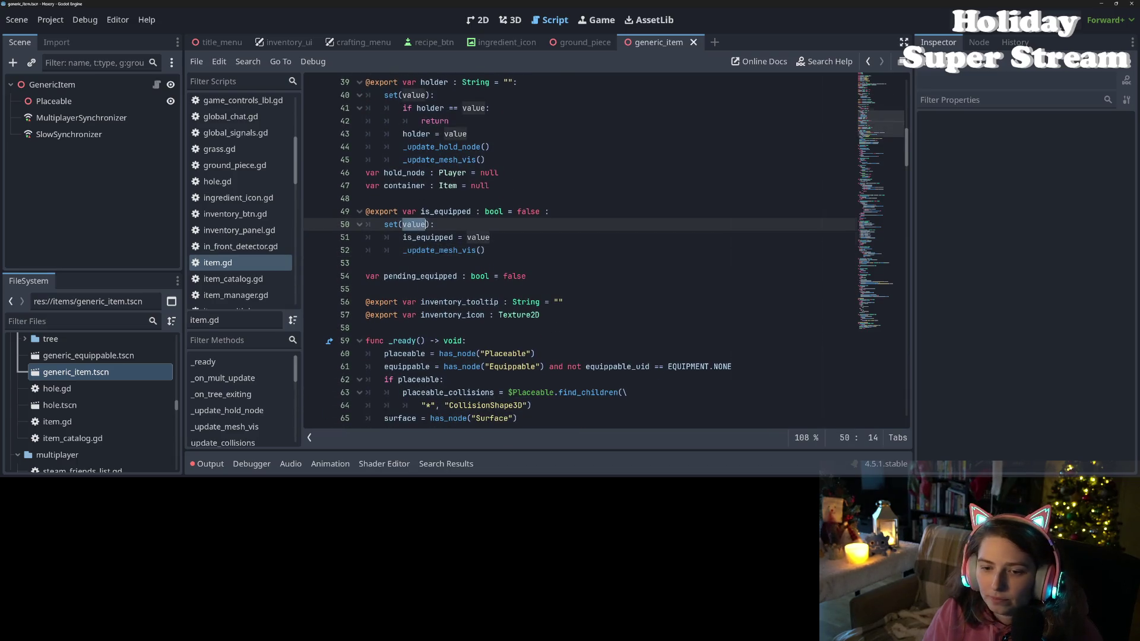
scroll(451, 277, "up", 4)
scroll(452, 278, "up", 6)
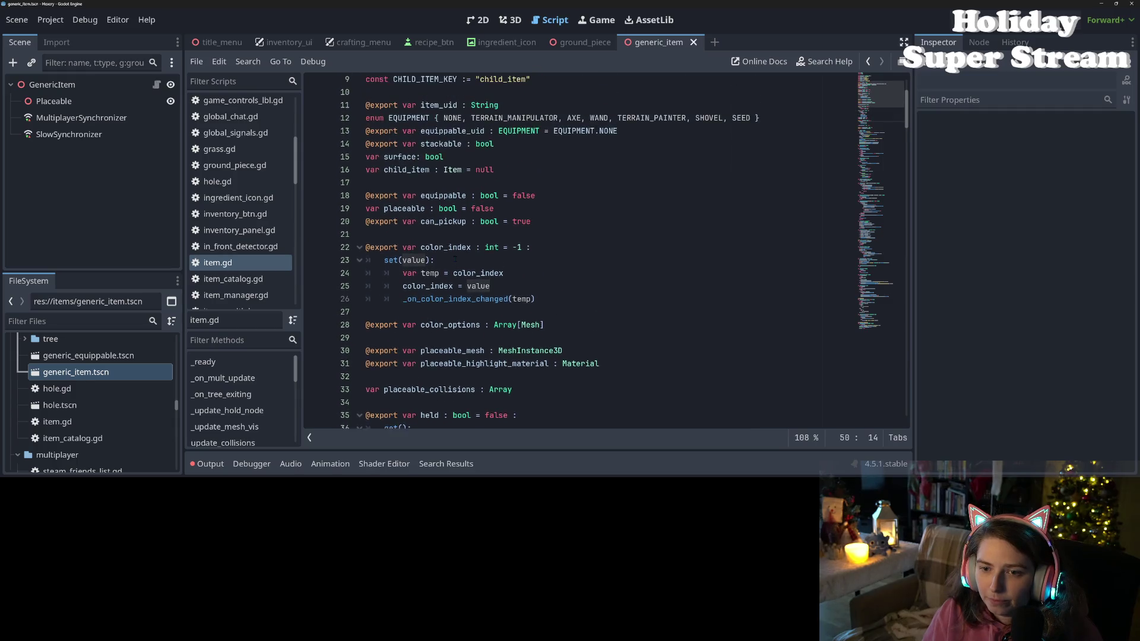
double_click(422, 173)
scroll(463, 327, "down", 20)
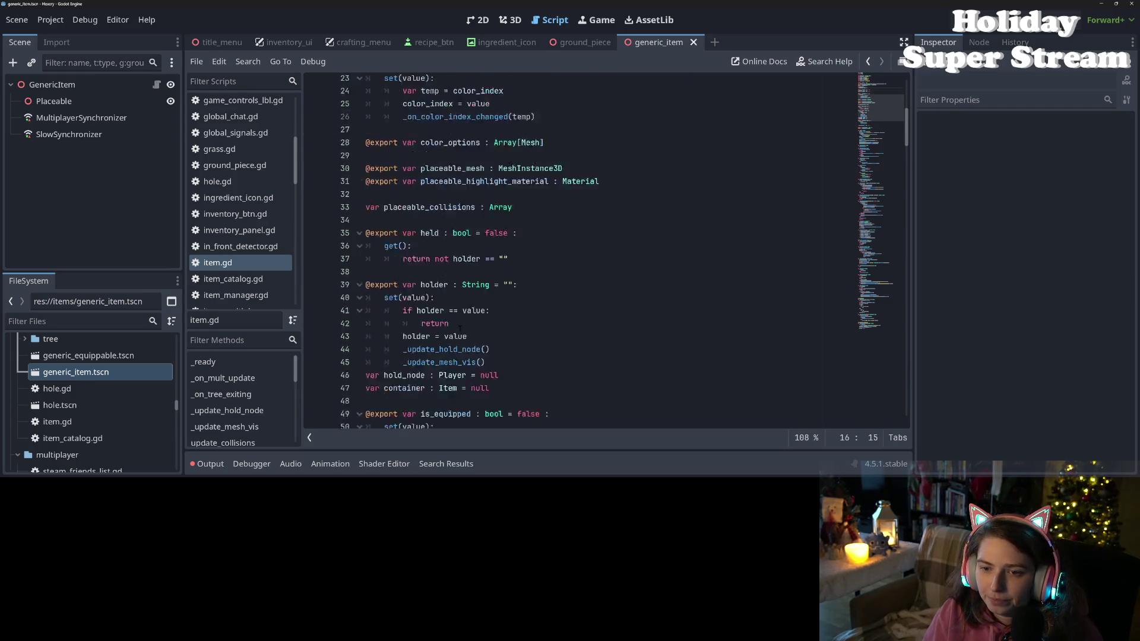
scroll(463, 328, "down", 20)
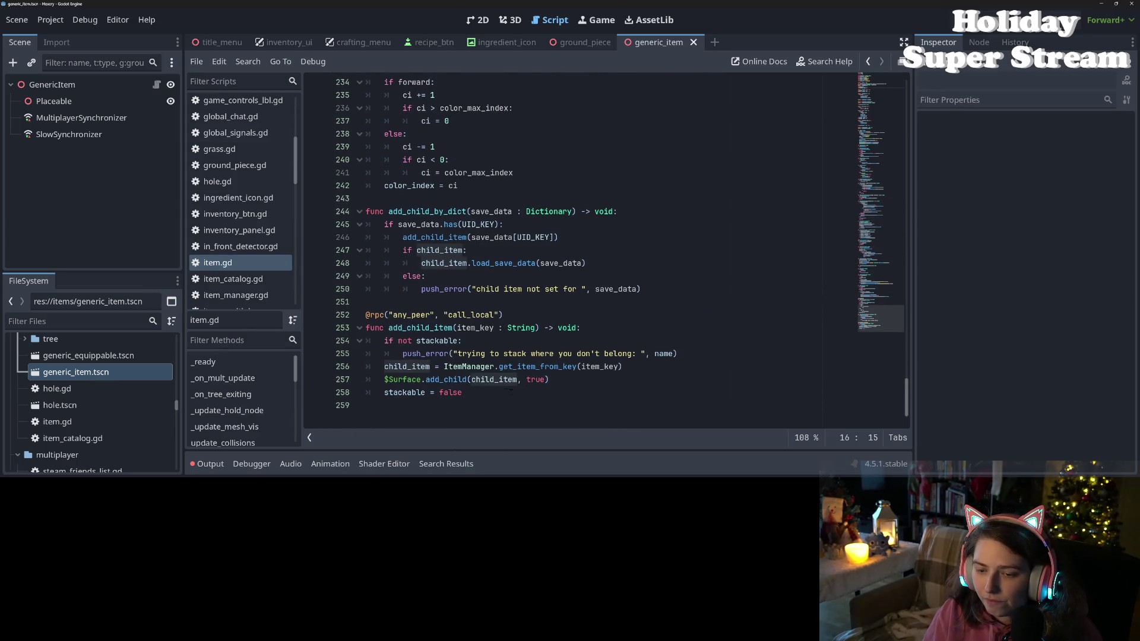
- Add a line after stackable = false and autocomplete a Utility.try_conn call
left_click(501, 391)
left_click(555, 382)
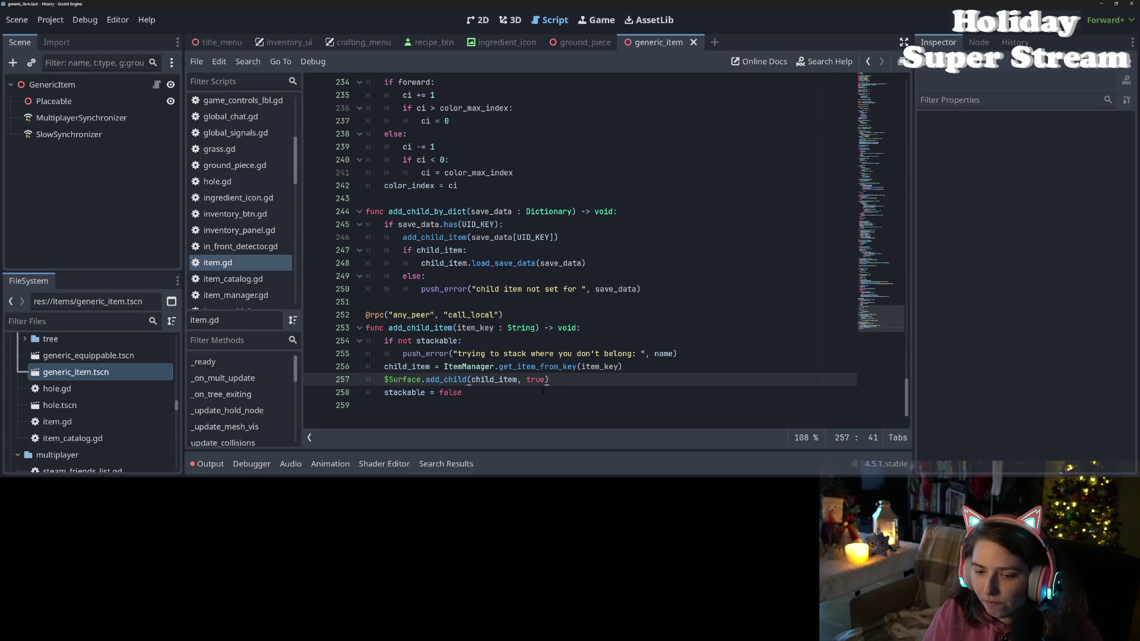
key("Down")
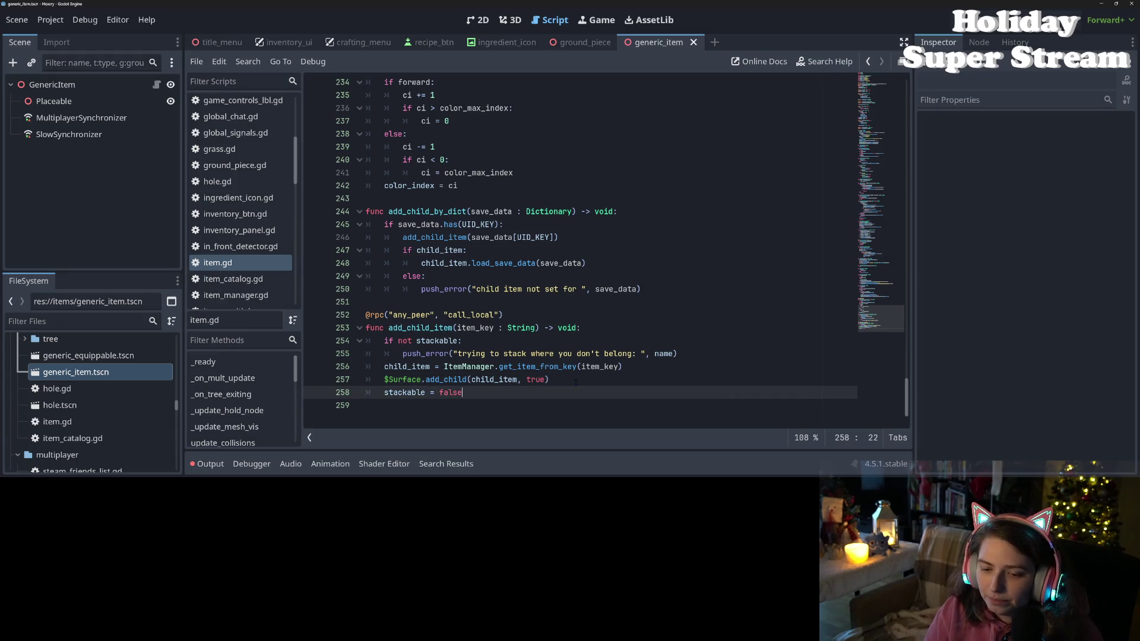
key("Return")
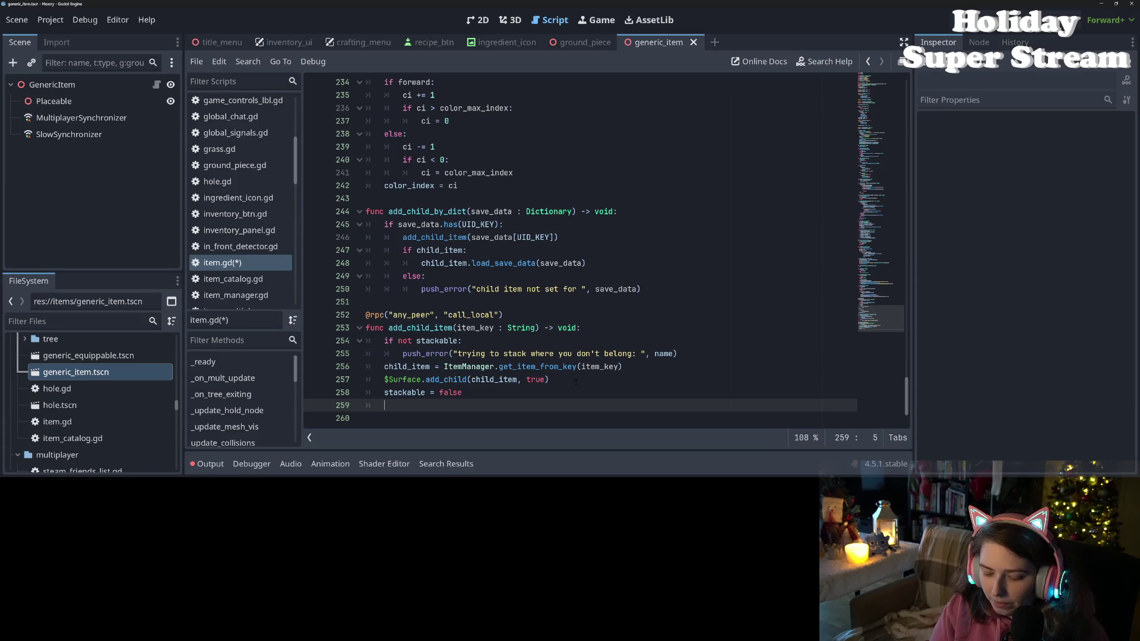
type("Utility.try")
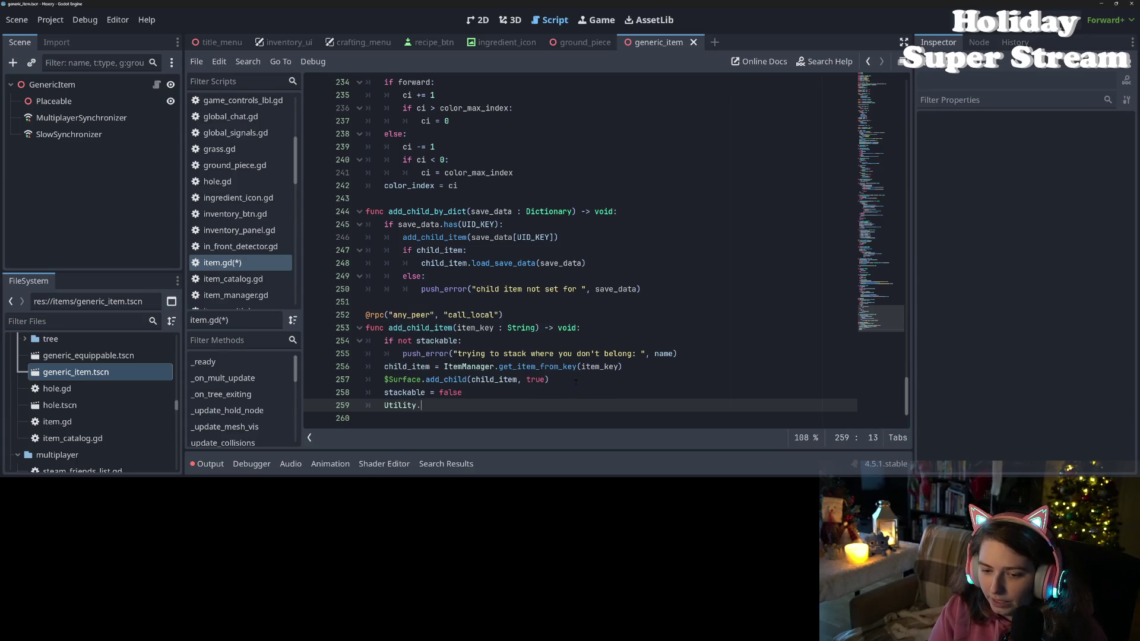
key("Return")
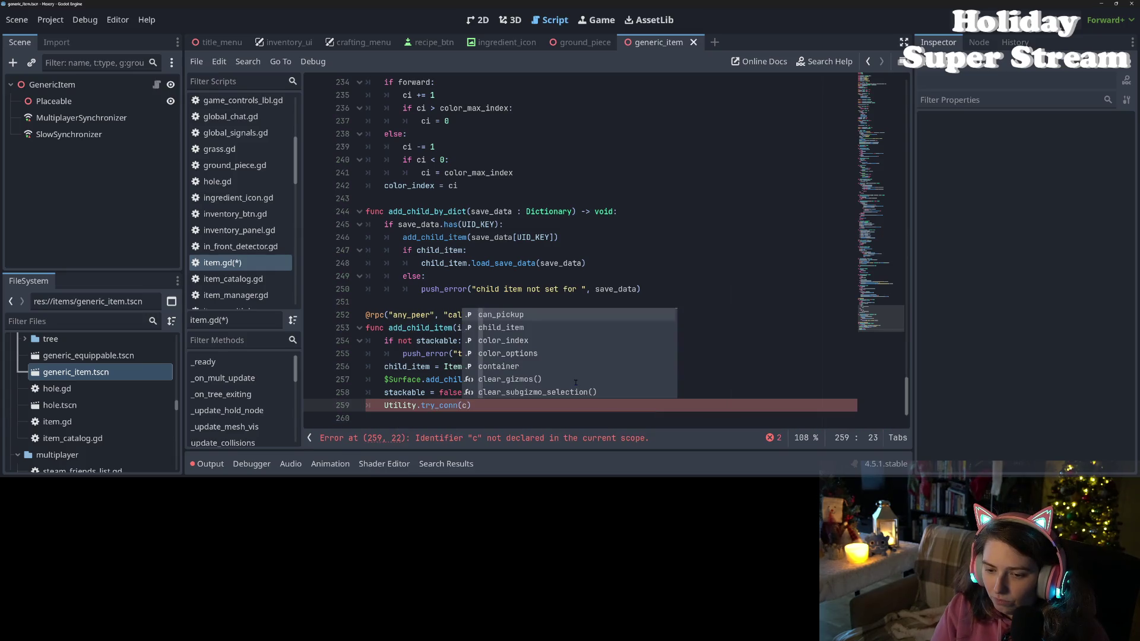
- Draft arguments child_item.tree_exited, _on_child_exit, true, then trim back to Utility.try_conn(c
key("Down")
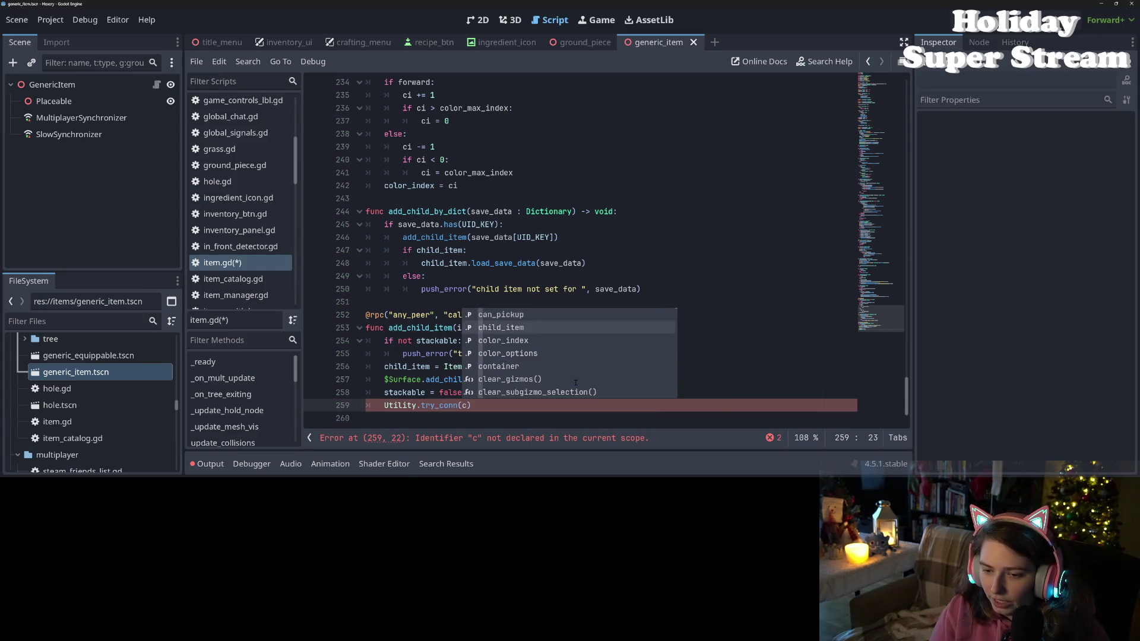
key("Return")
type(".ex")
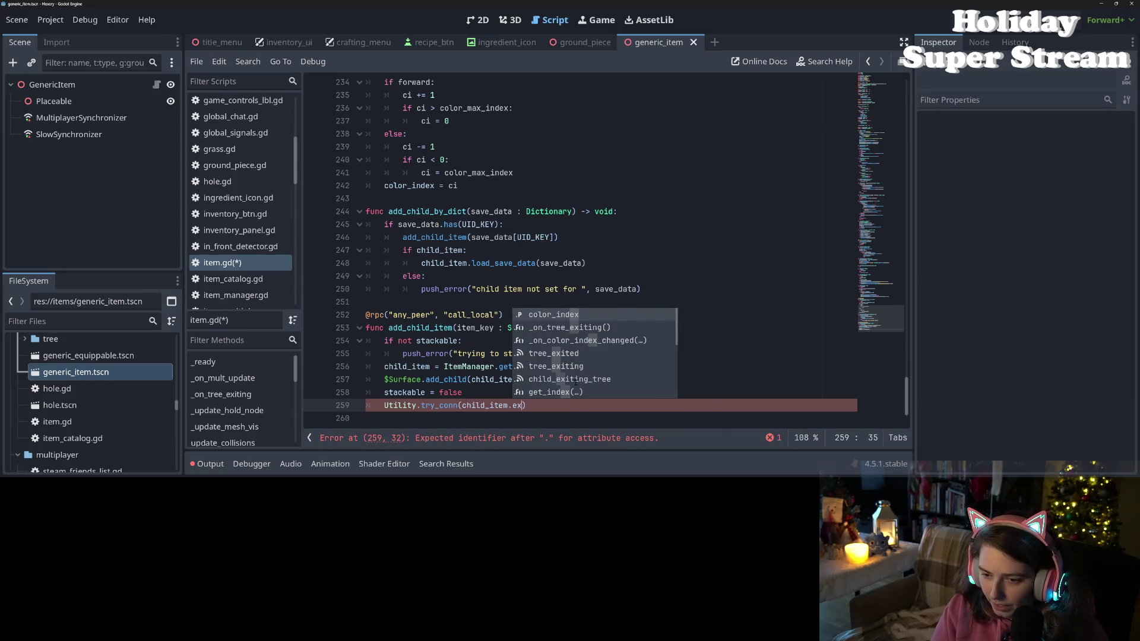
key("Down")
key("Down")
key("Down")
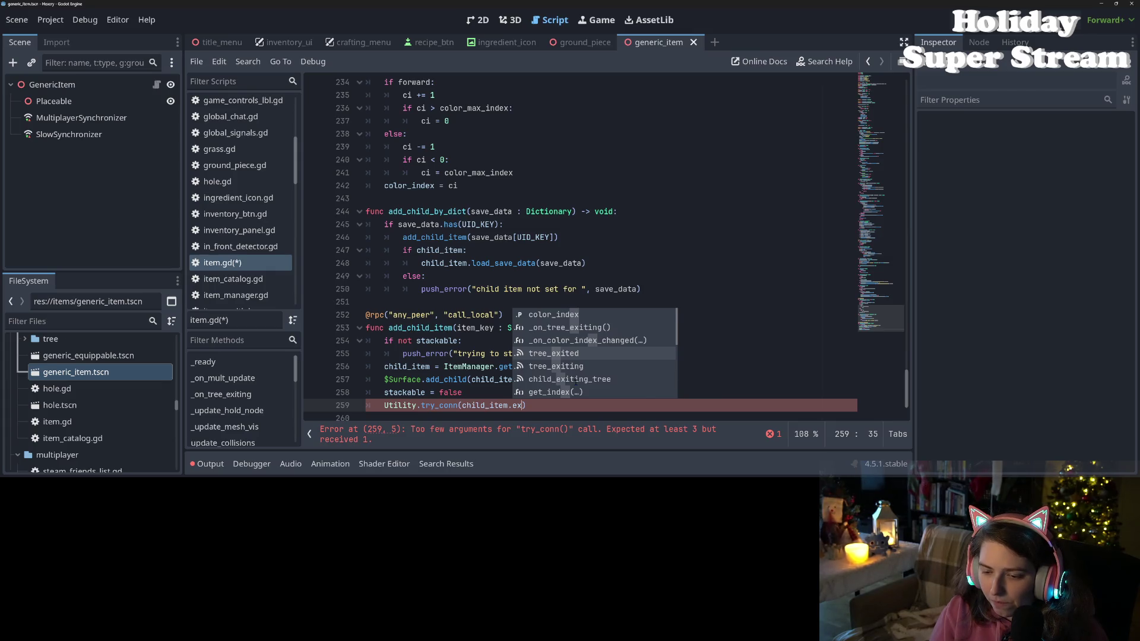
key("Down")
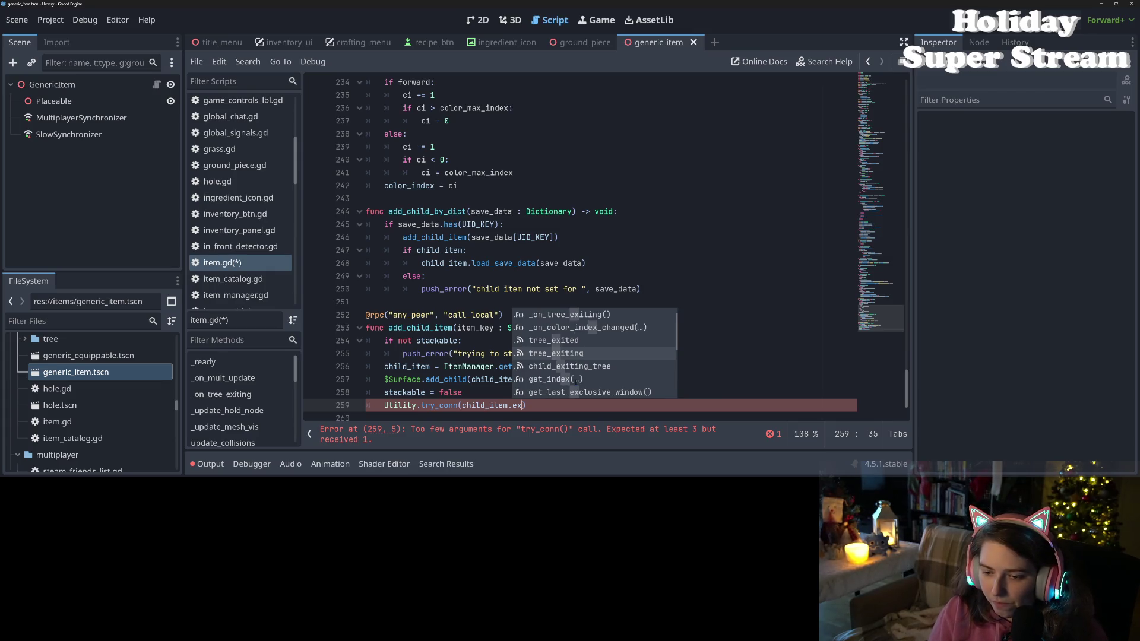
key("Up")
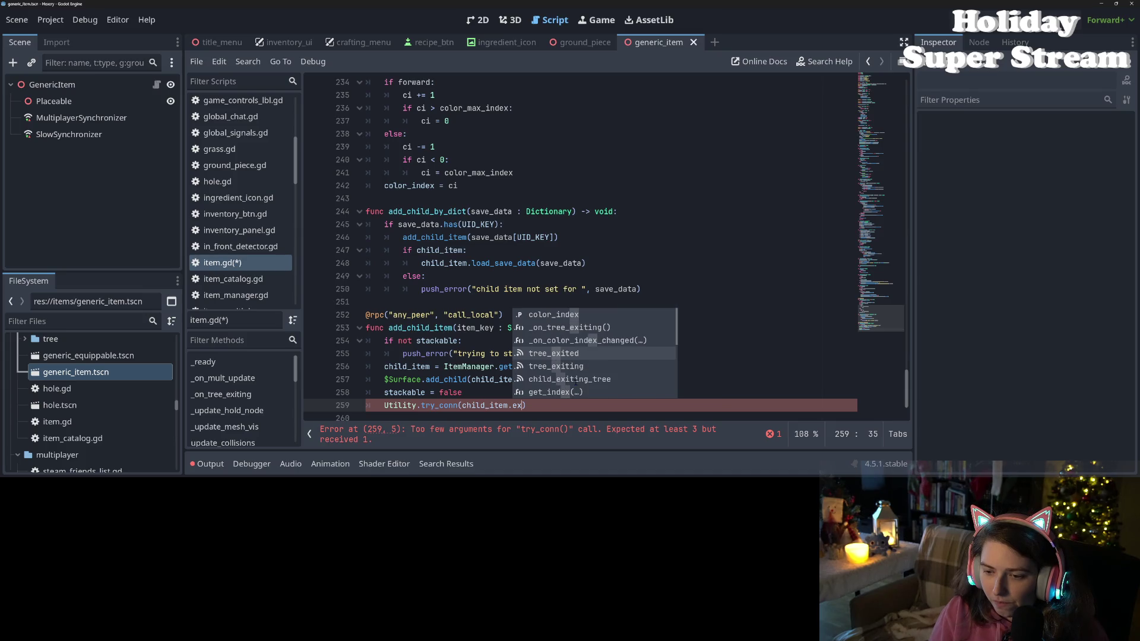
key("Return")
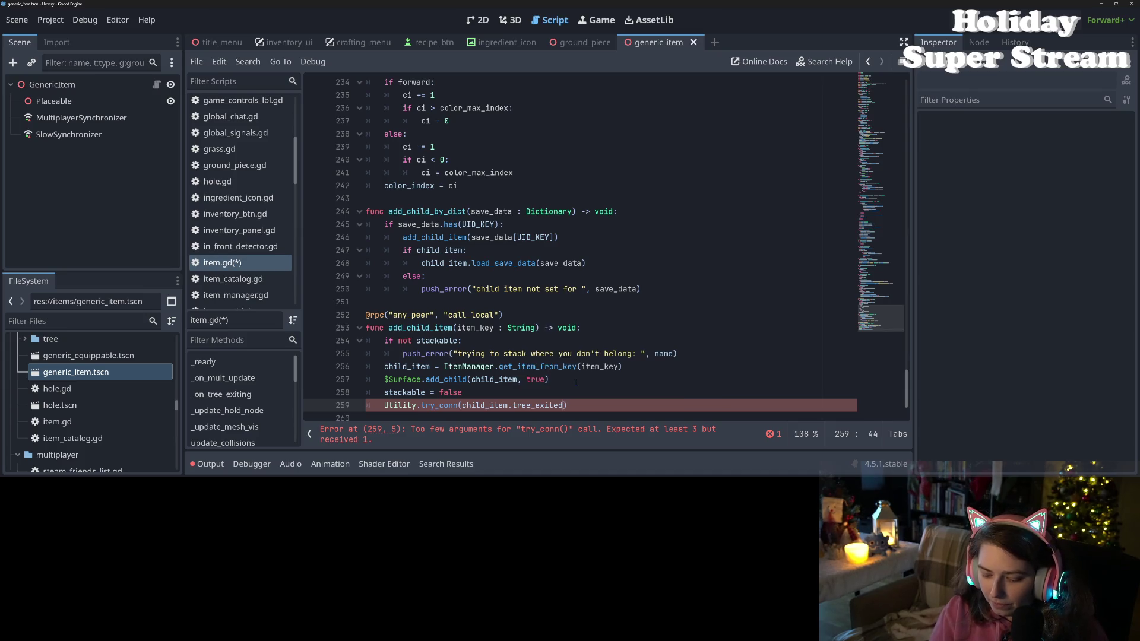
type(", ")
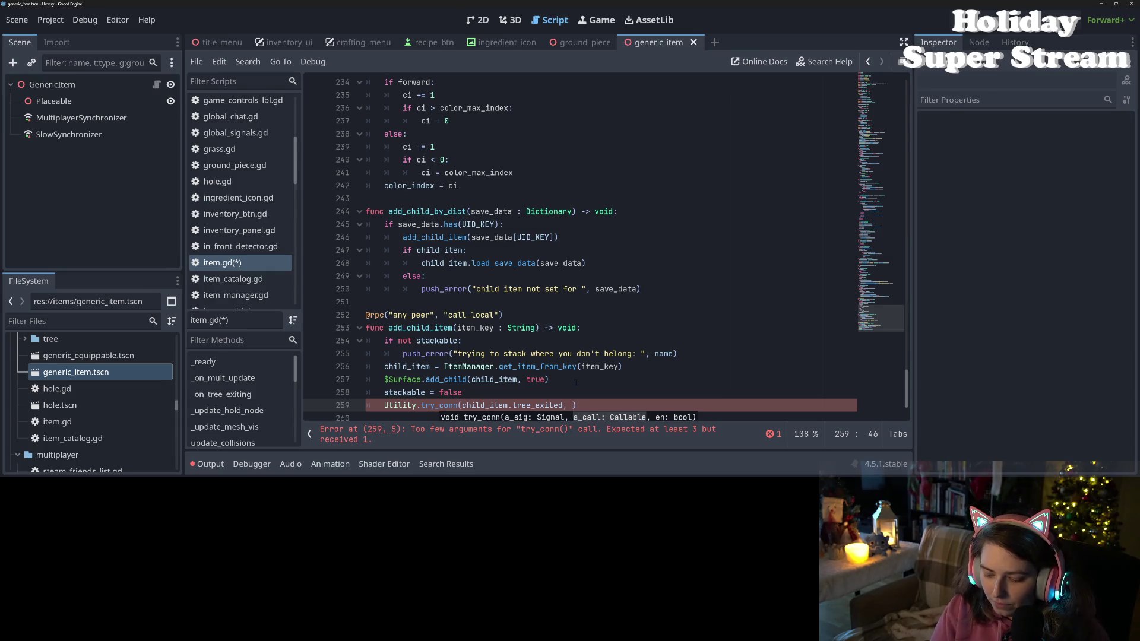
type("_on_child")
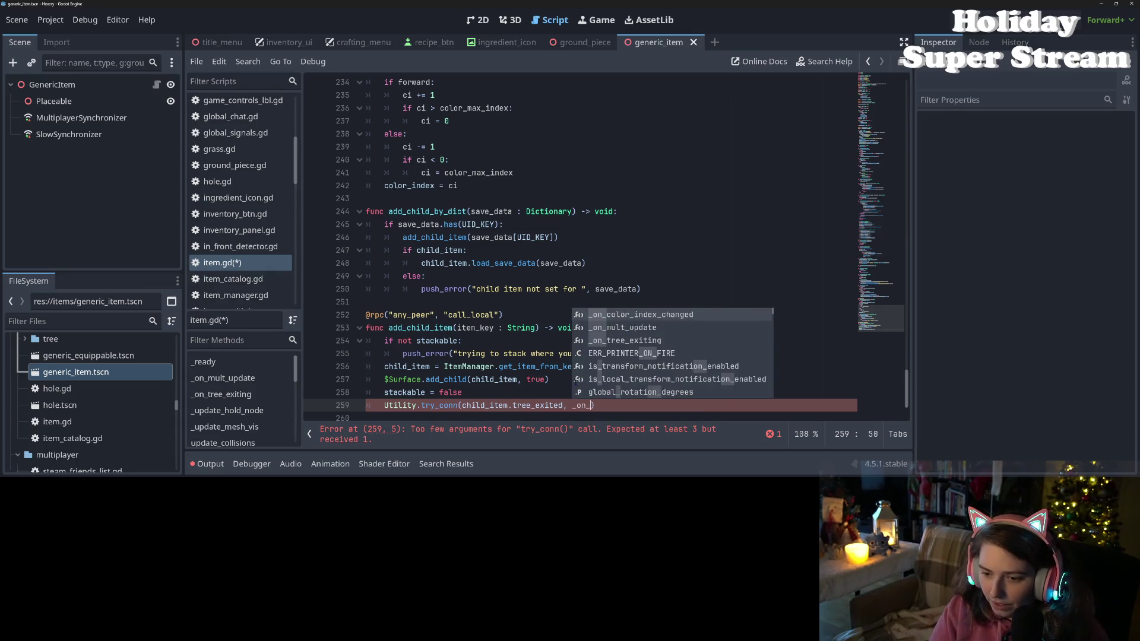
type("_exit")
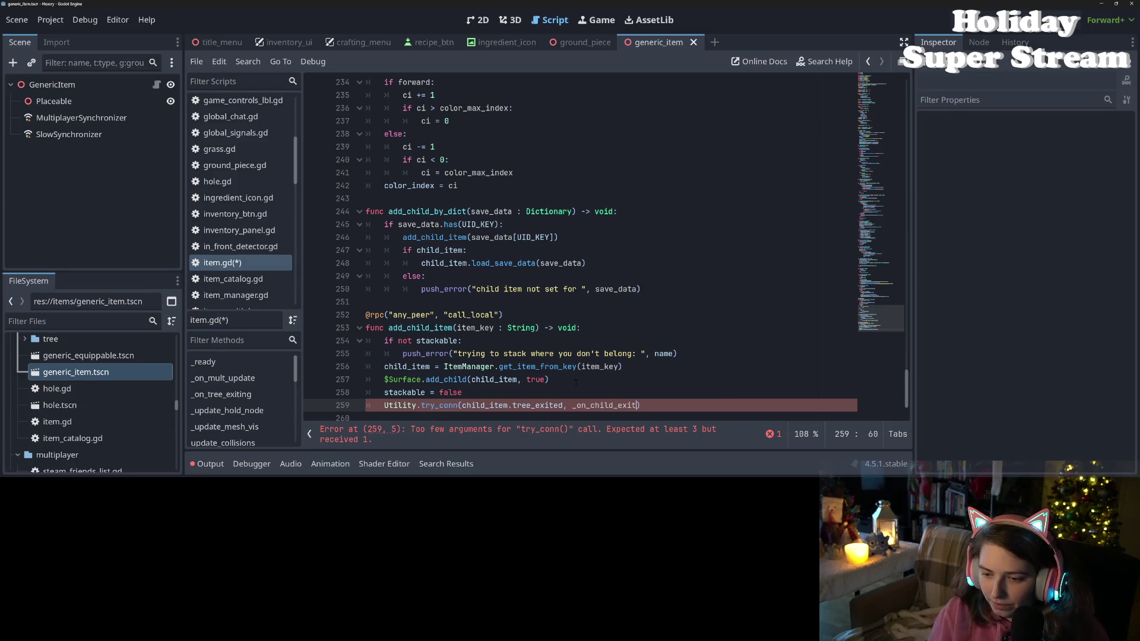
double_click(591, 406)
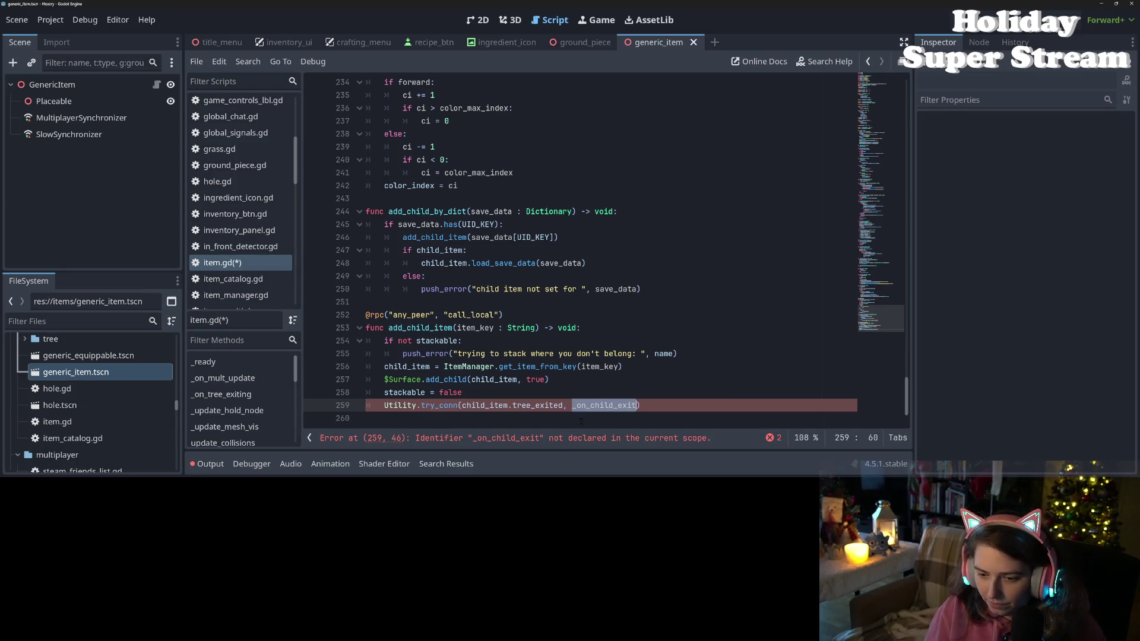
left_click(638, 406)
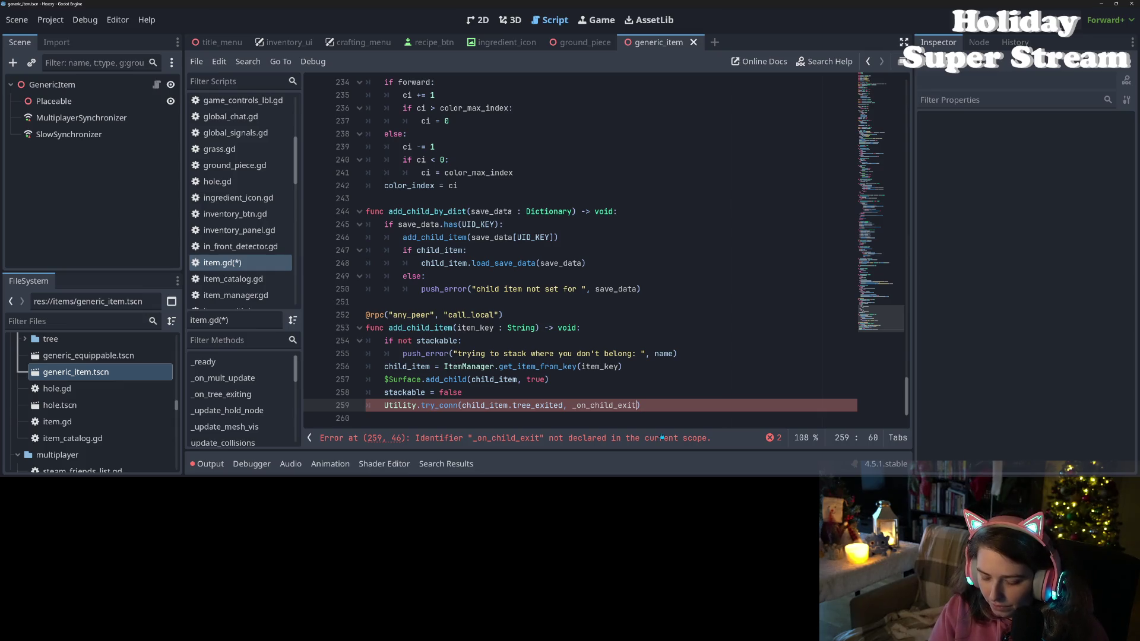
type(", true")
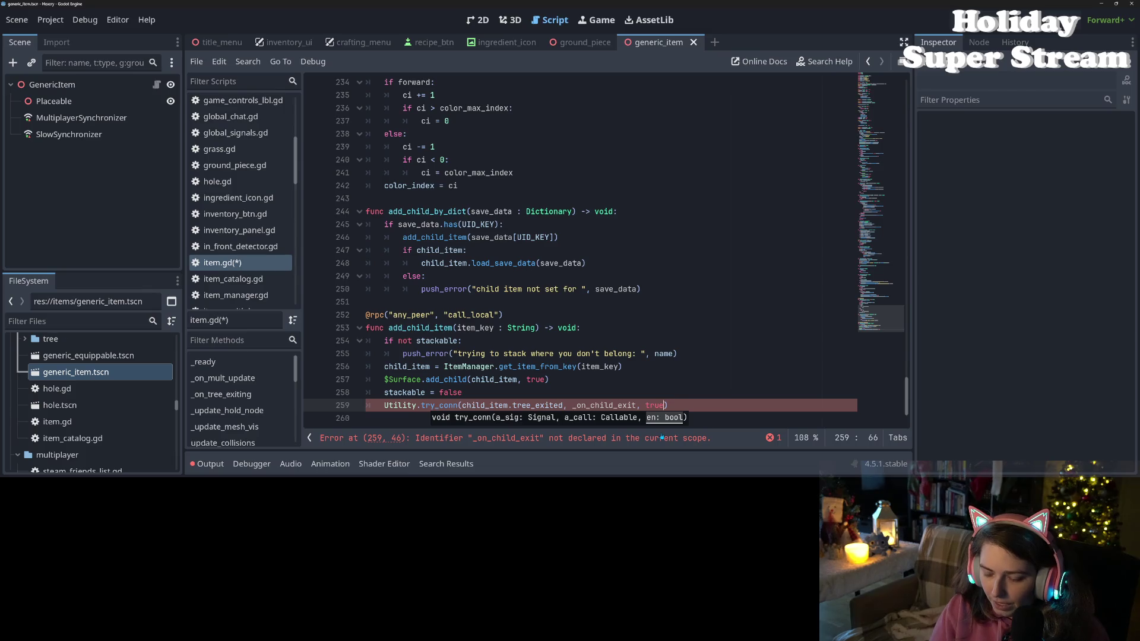
key("BackSpace")
key("BackSpace")
key("BackSpace")
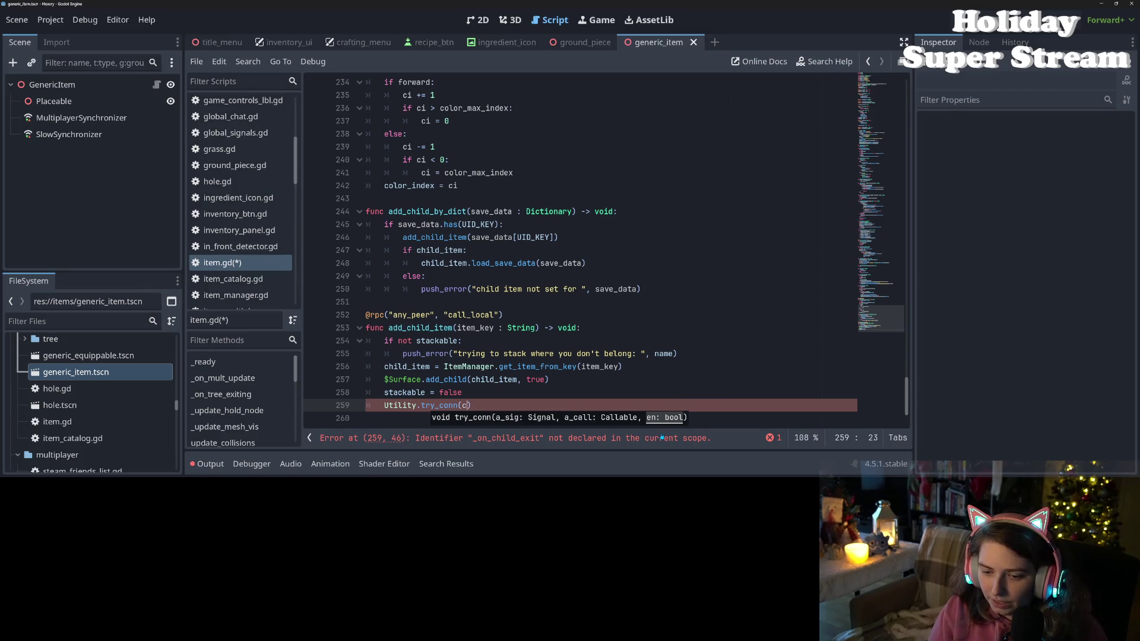
- Rewrite line 259 as child_item.tree_exiting.connect(_on_child_exit, CONNECT_ONE_SHOT)
key("BackSpace")
key("BackSpace")
key("BackSpace")
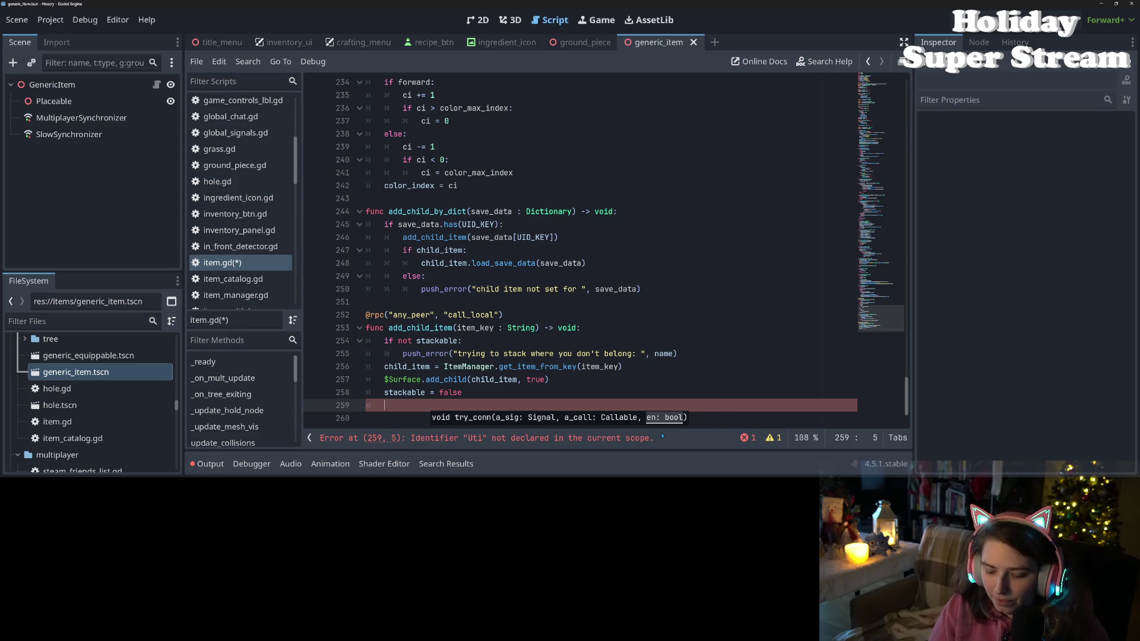
type("child_item.ex")
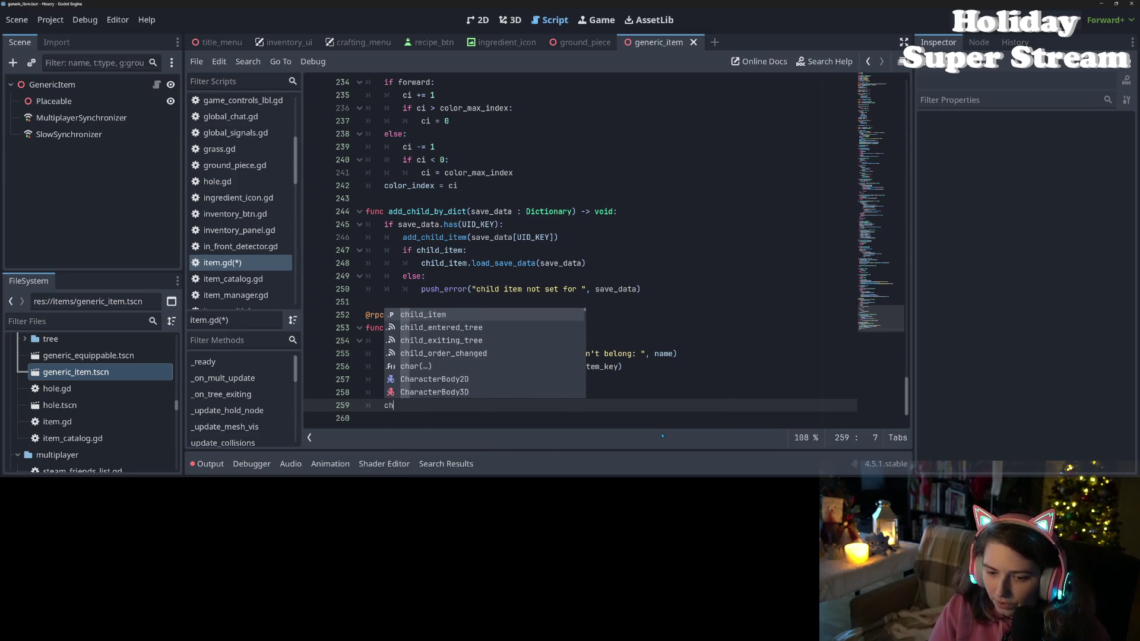
type("iti")
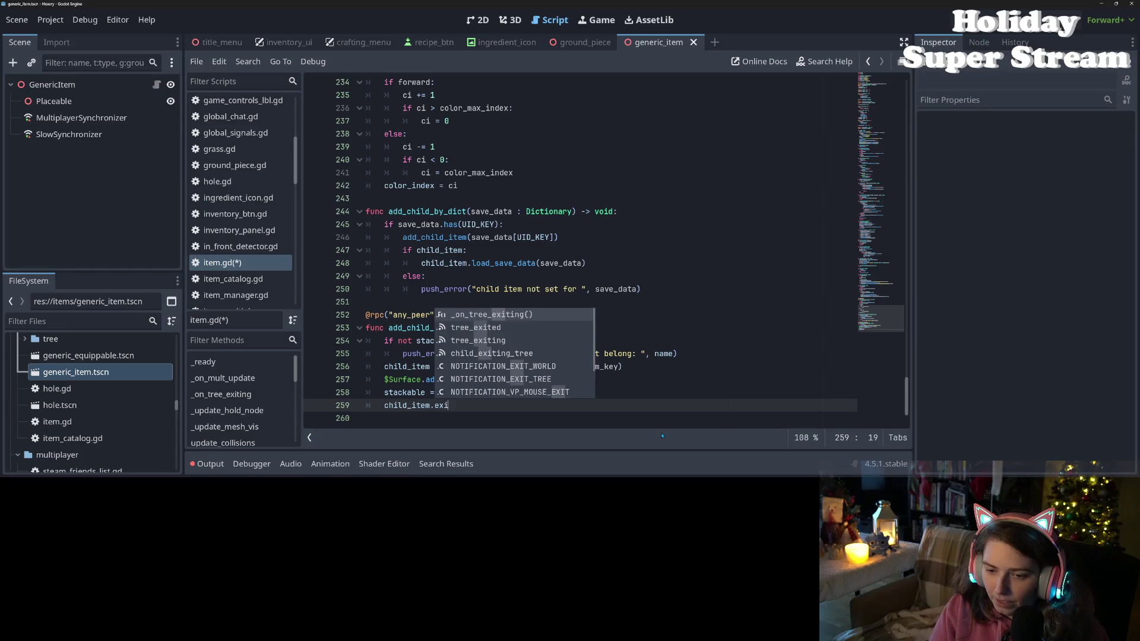
key("Down")
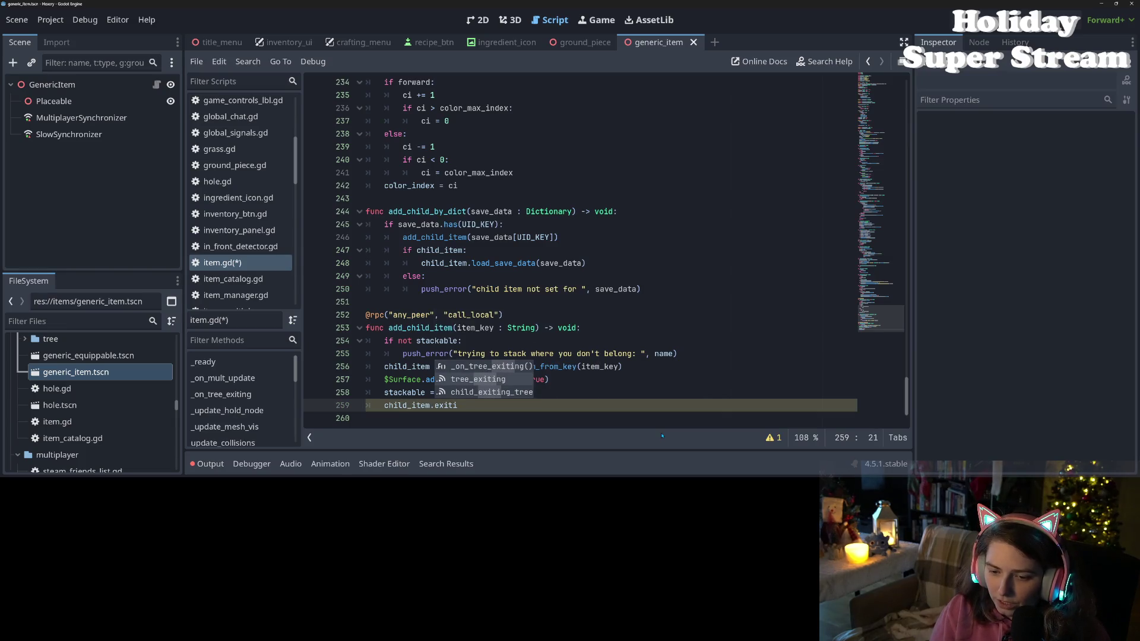
key("Return")
type("conn")
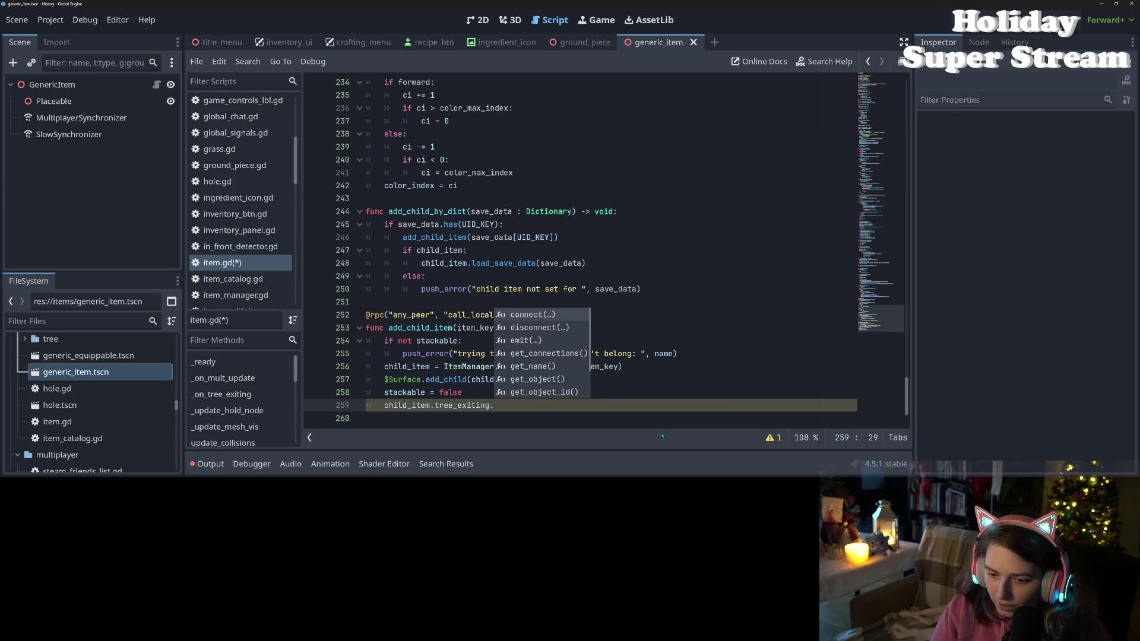
key("Return")
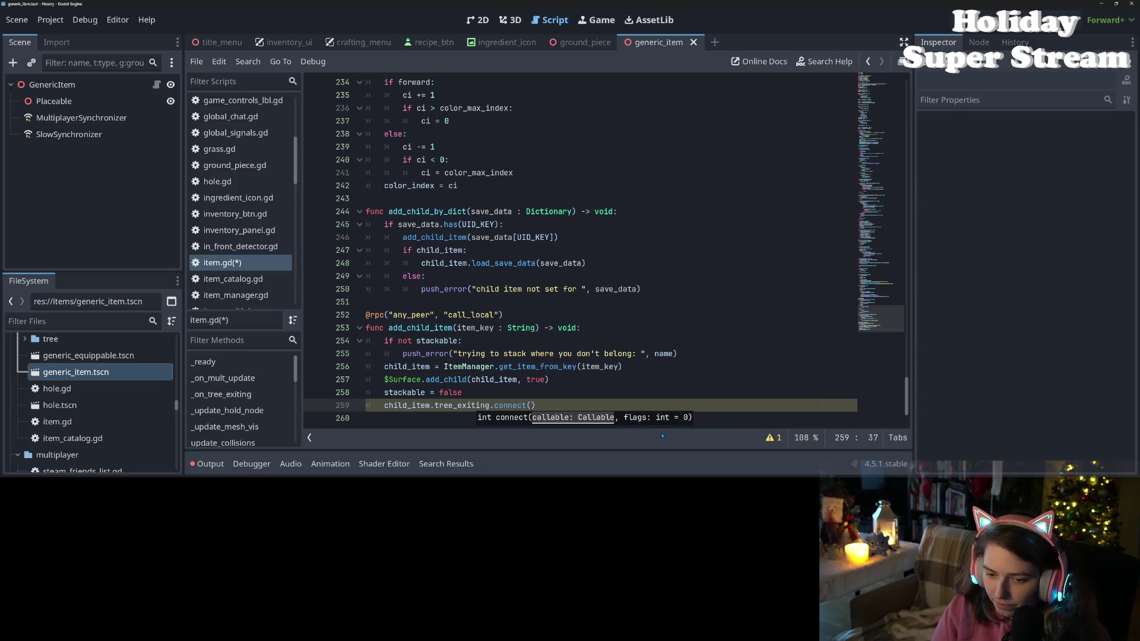
type("_on_child_exit, ")
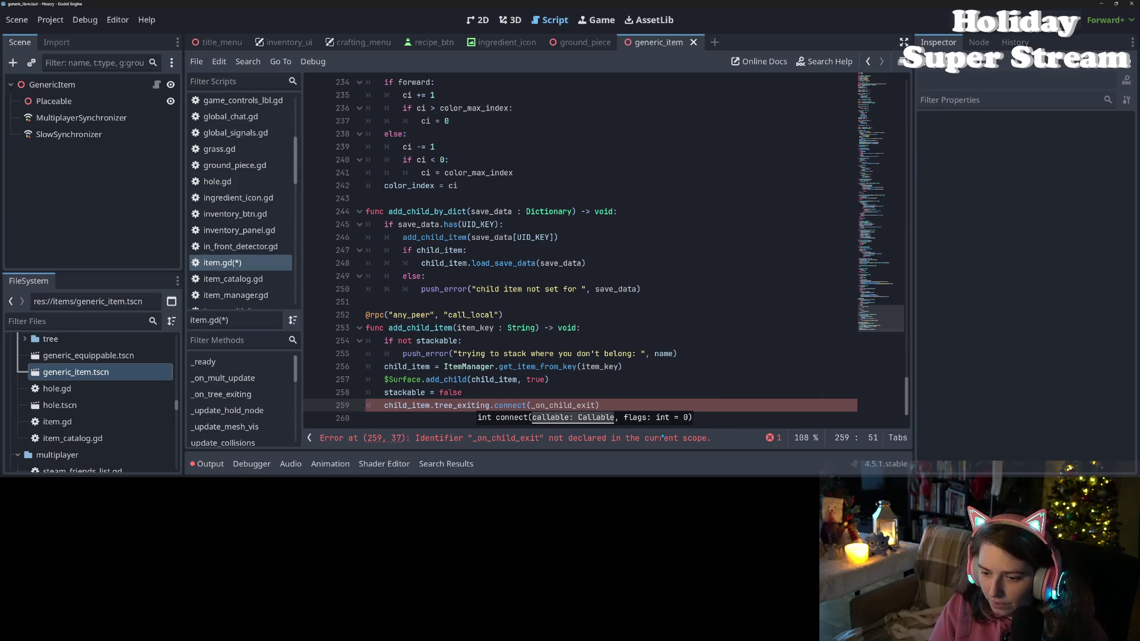
type("one")
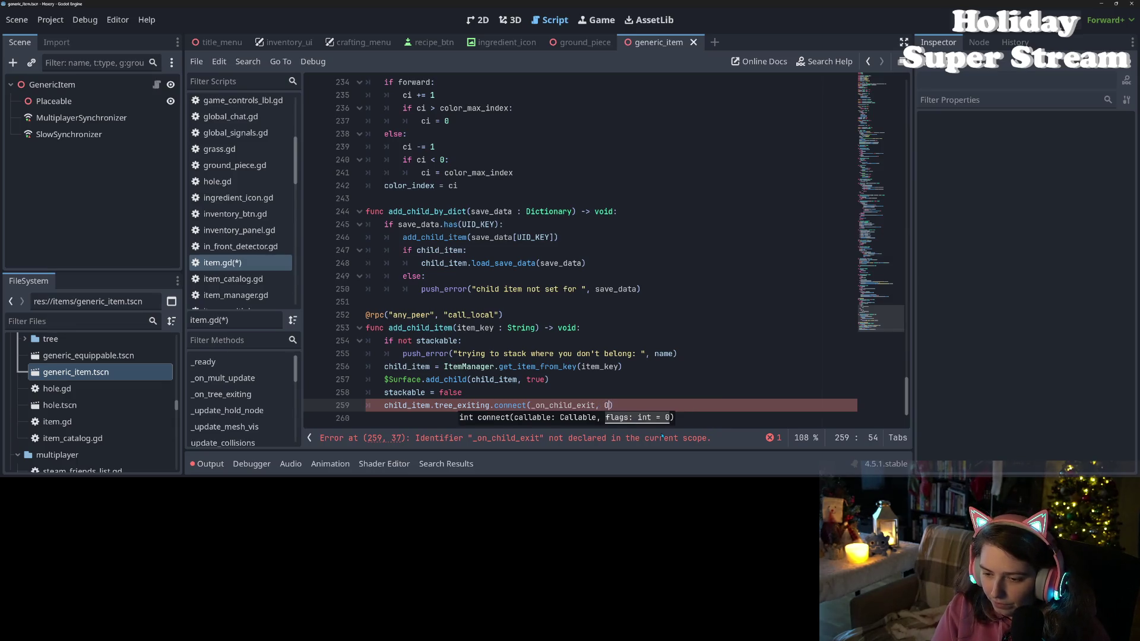
key("Return")
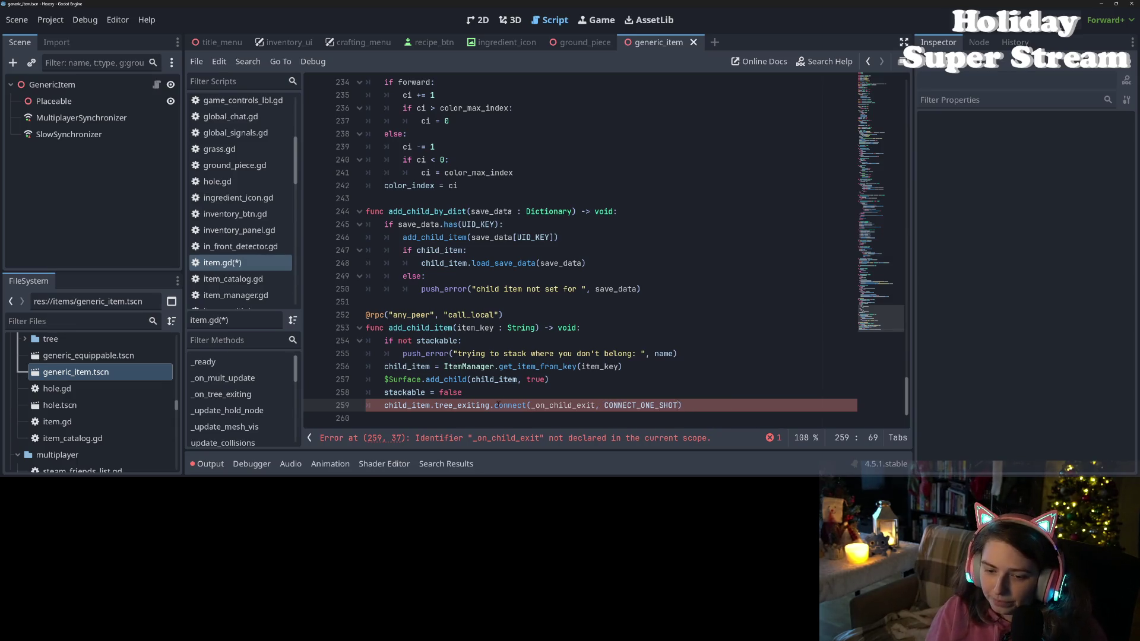
- Leave a blank line and begin declaring func _on_child_exit( below
key("Return")
key("Down")
type("fun")
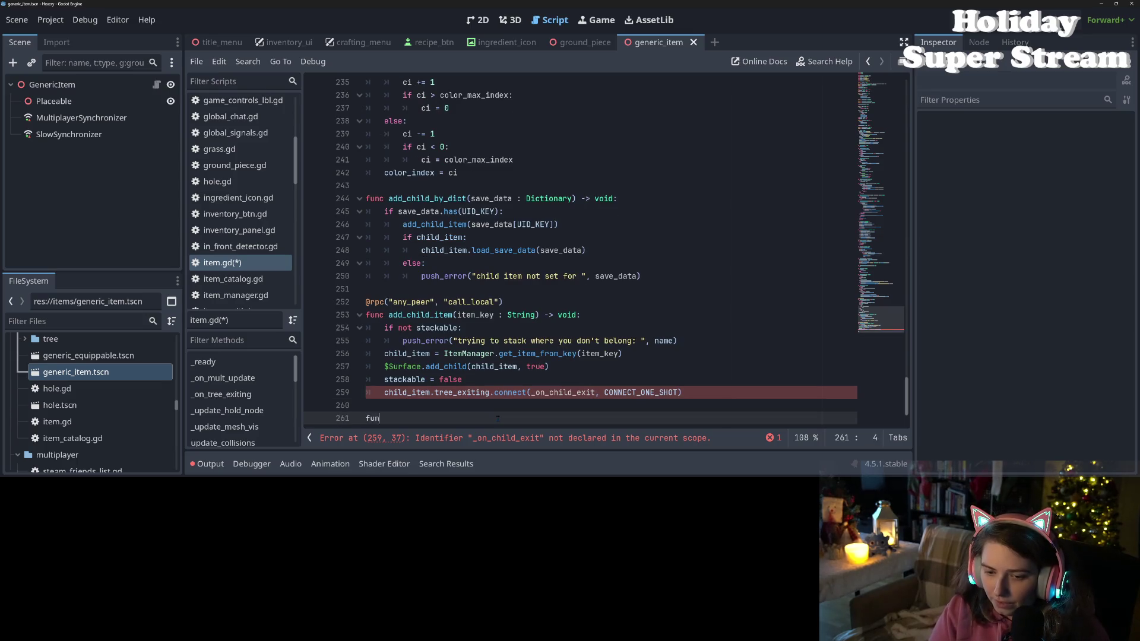
type("c _on_child_exit(")
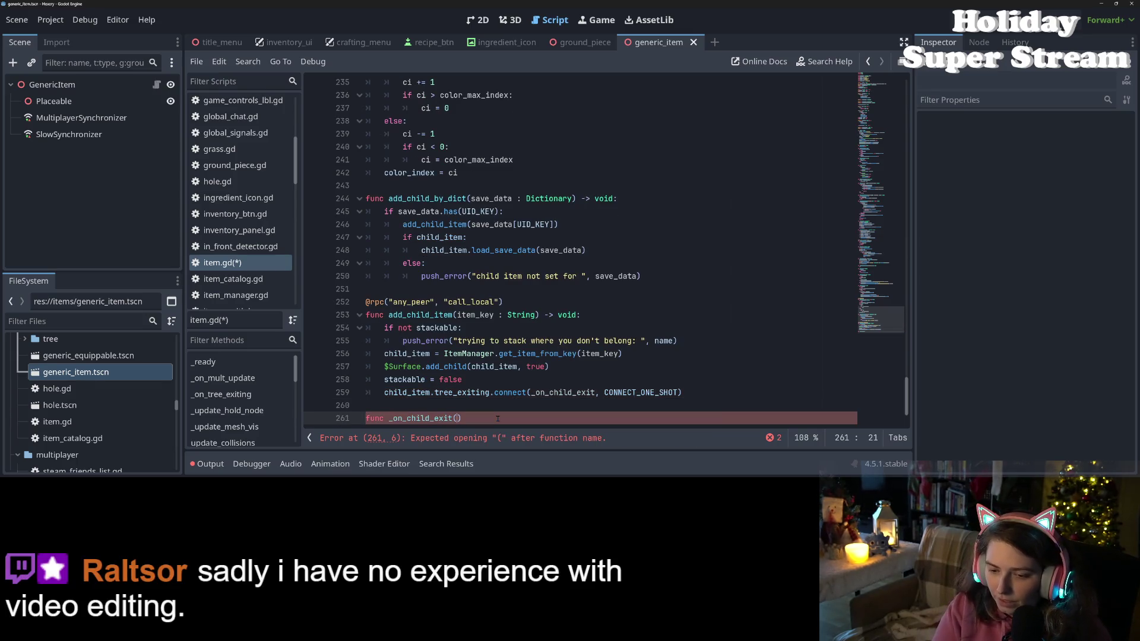
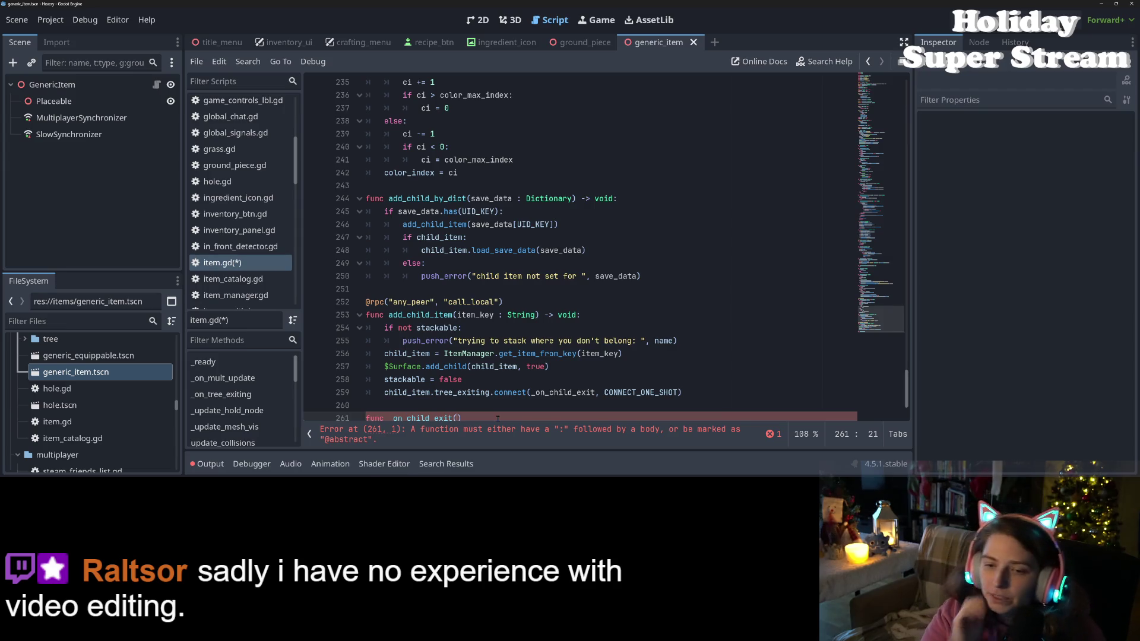
- Append .rpc to the add_child_item call and give _on_child_exit a '-> void:' signature with a pass body
left_click(468, 224)
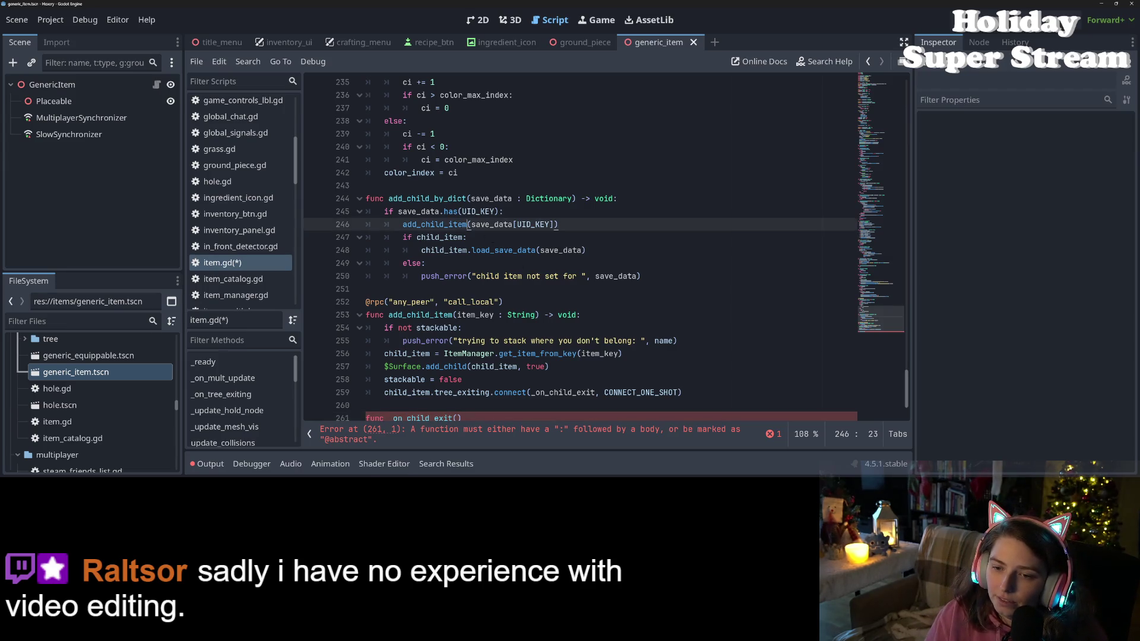
type(".rpc")
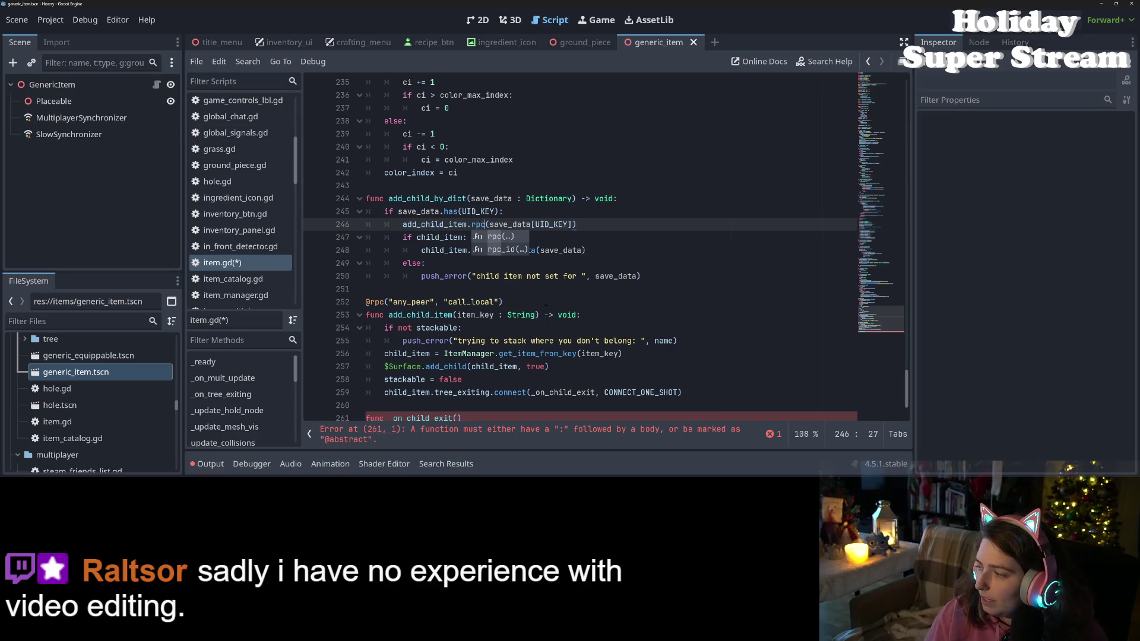
scroll(538, 300, "down", 1)
left_click(499, 406)
type("-")
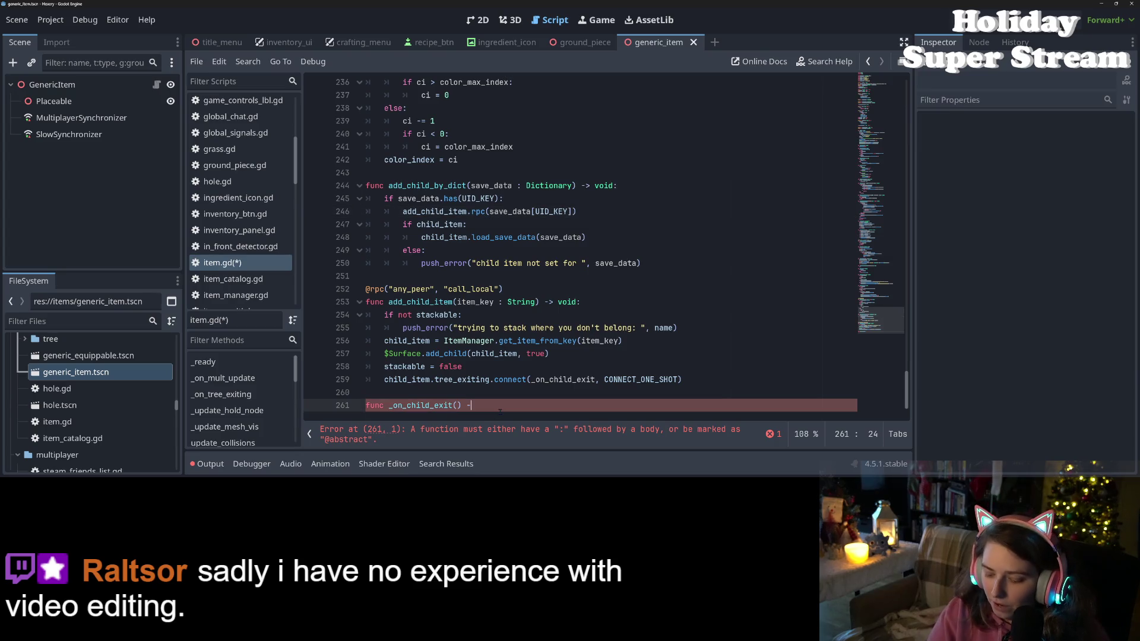
type("> void:")
key("Return")
type("po")
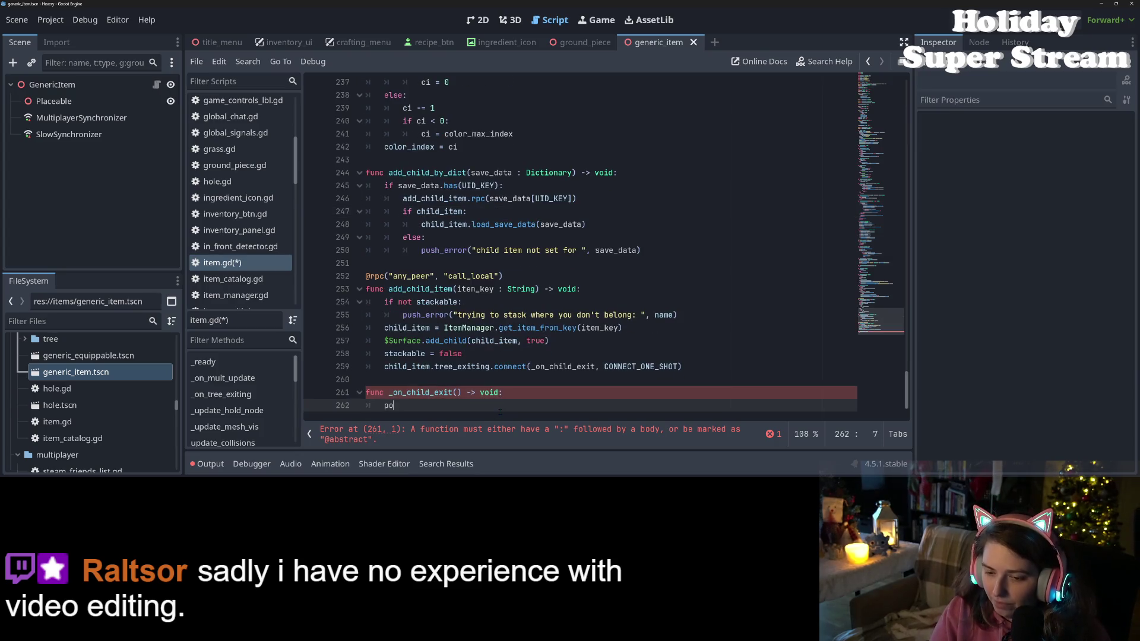
type("pas")
key("Return")
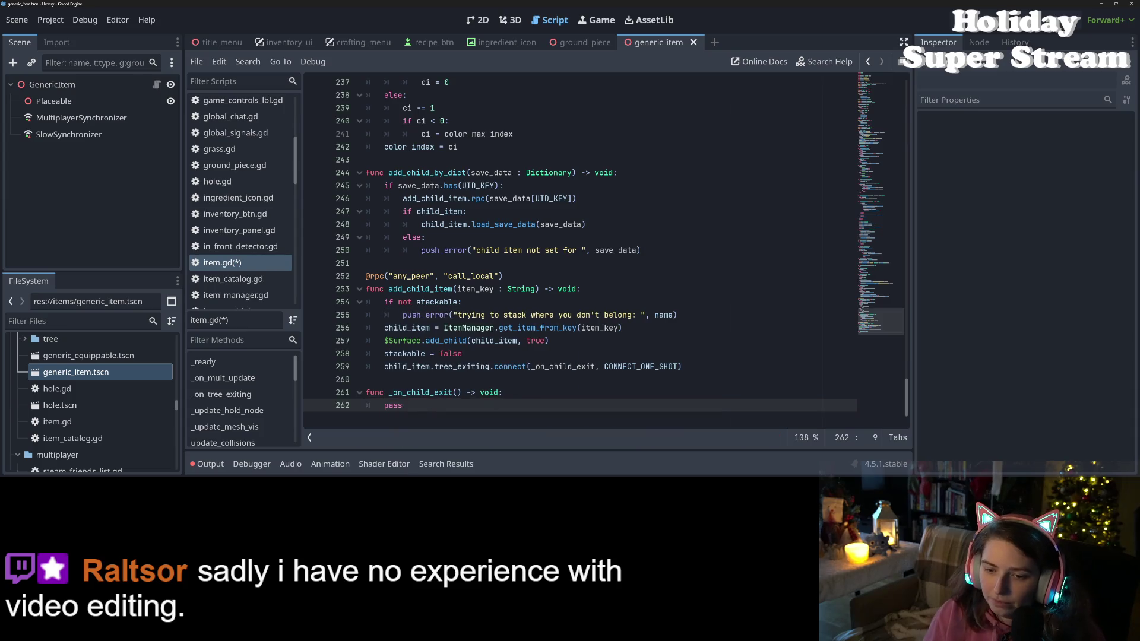
- Add 'if not multiplayer.is_server(): return' as the first line of add_child_item and save item.gd
left_click(591, 290)
key("Return")
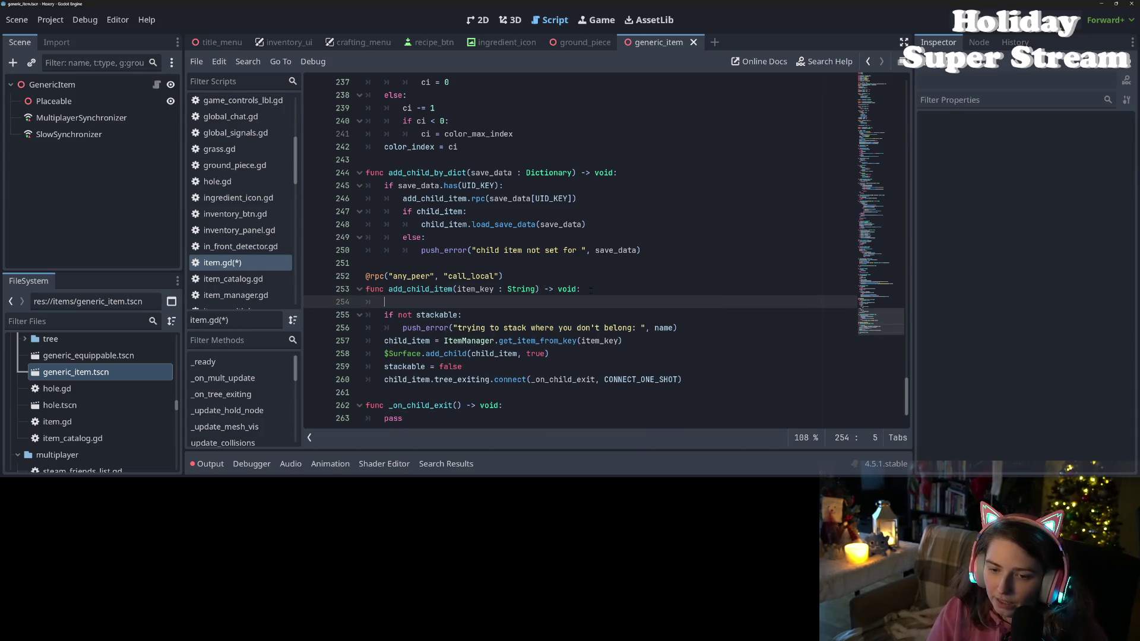
type("if not mu")
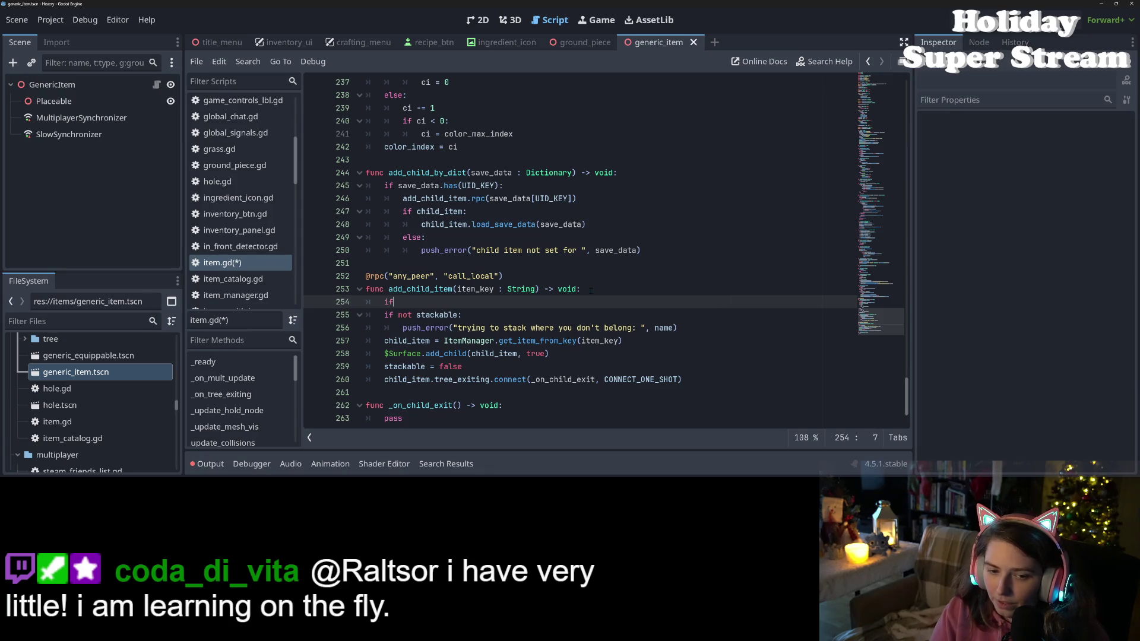
key("Return")
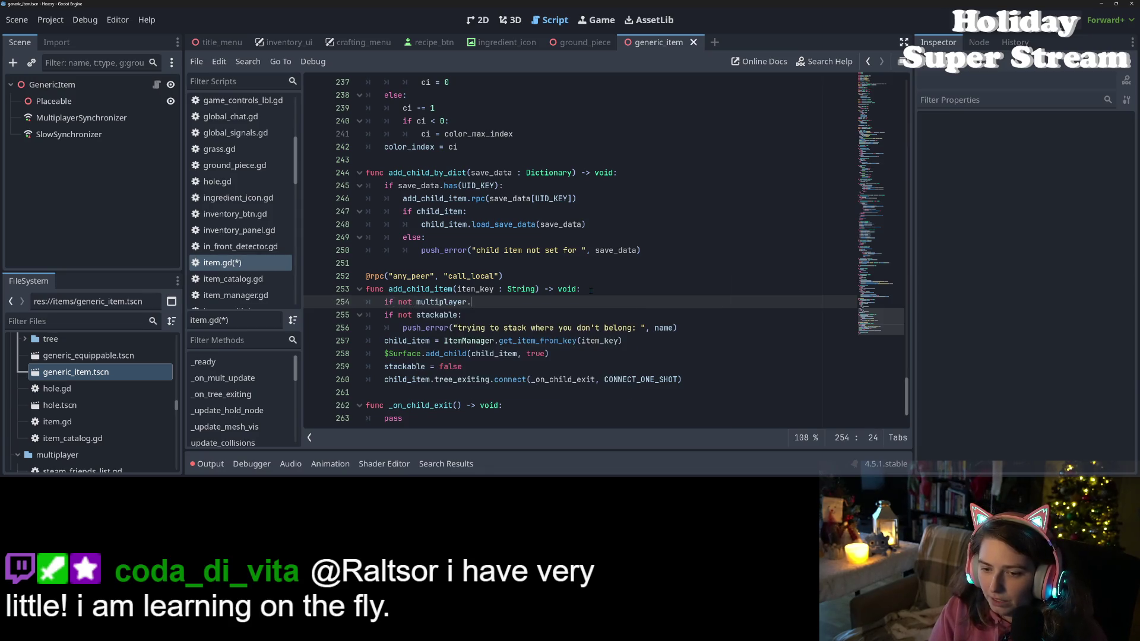
type(".is_s")
key("Return")
type(":")
key("Return")
type("return")
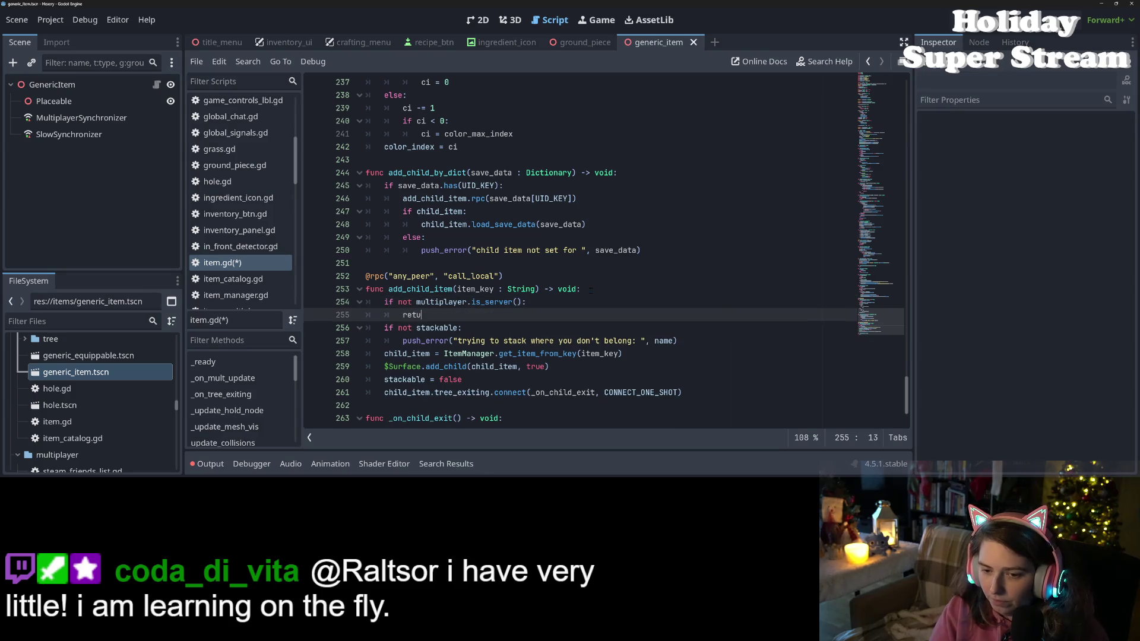
key("ctrl+s")
- Review the new server check and return lines, then move to the pass line in _on_child_exit
left_click(591, 290)
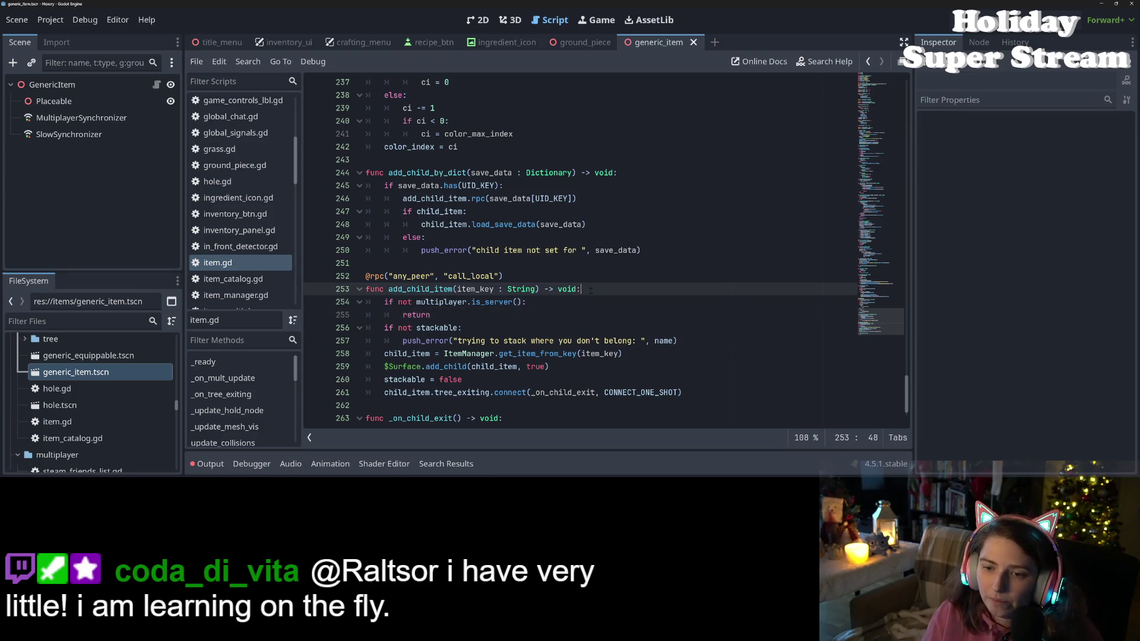
left_click(576, 304)
left_click(562, 316)
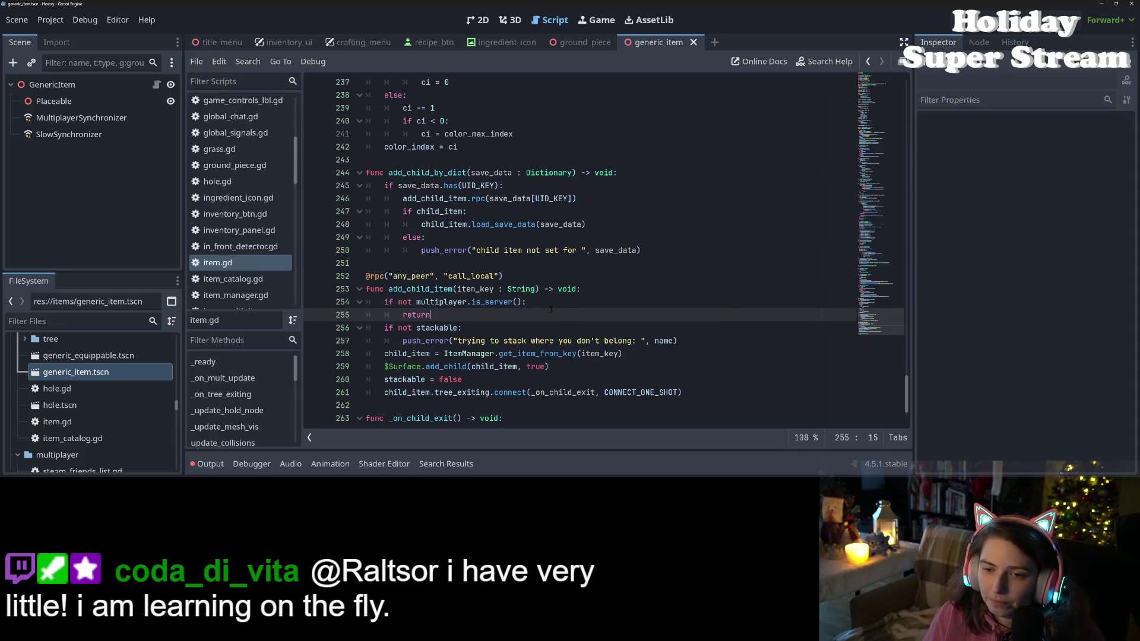
scroll(551, 309, "down", 1)
left_click(540, 392)
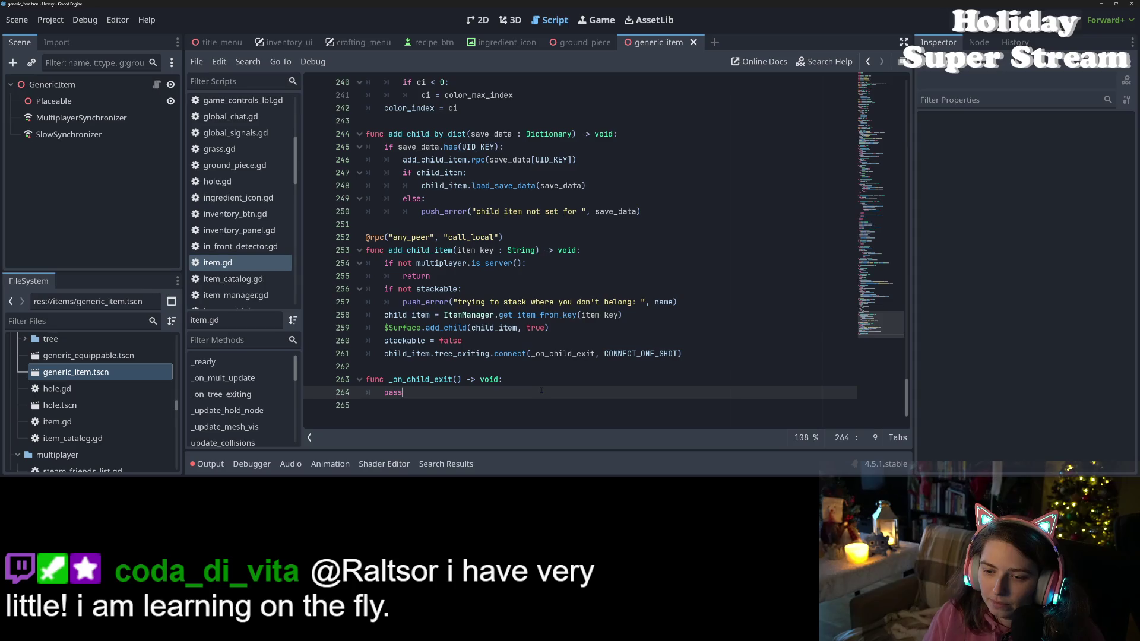
- Replace pass in _on_child_exit with 'stackable = true'
double_click(528, 390)
double_click(421, 249)
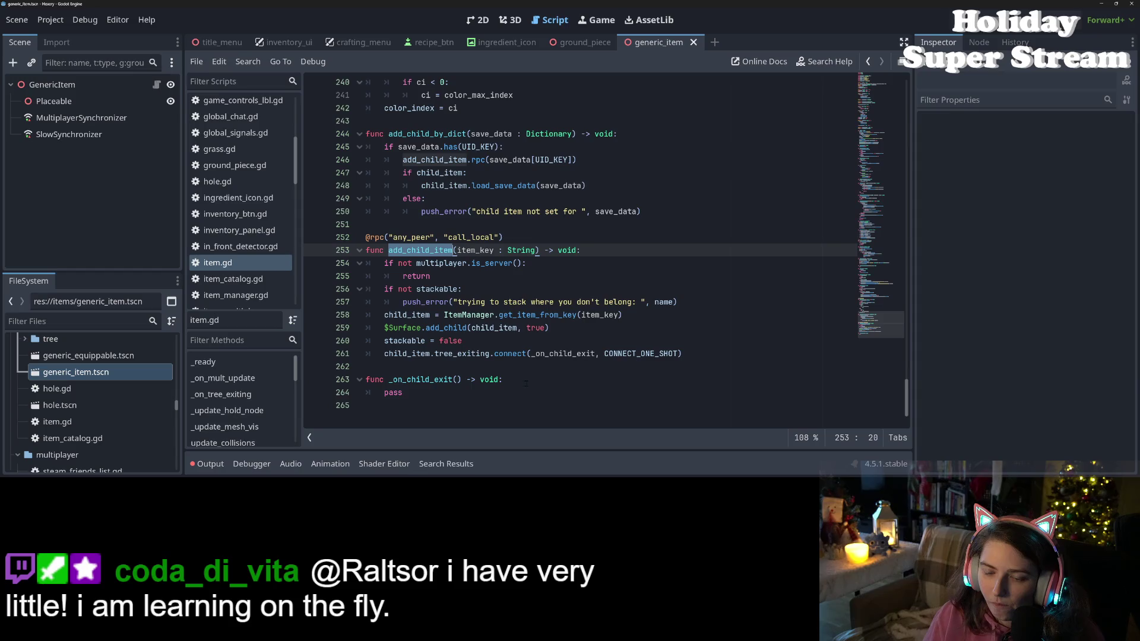
double_click(457, 394)
double_click(434, 250)
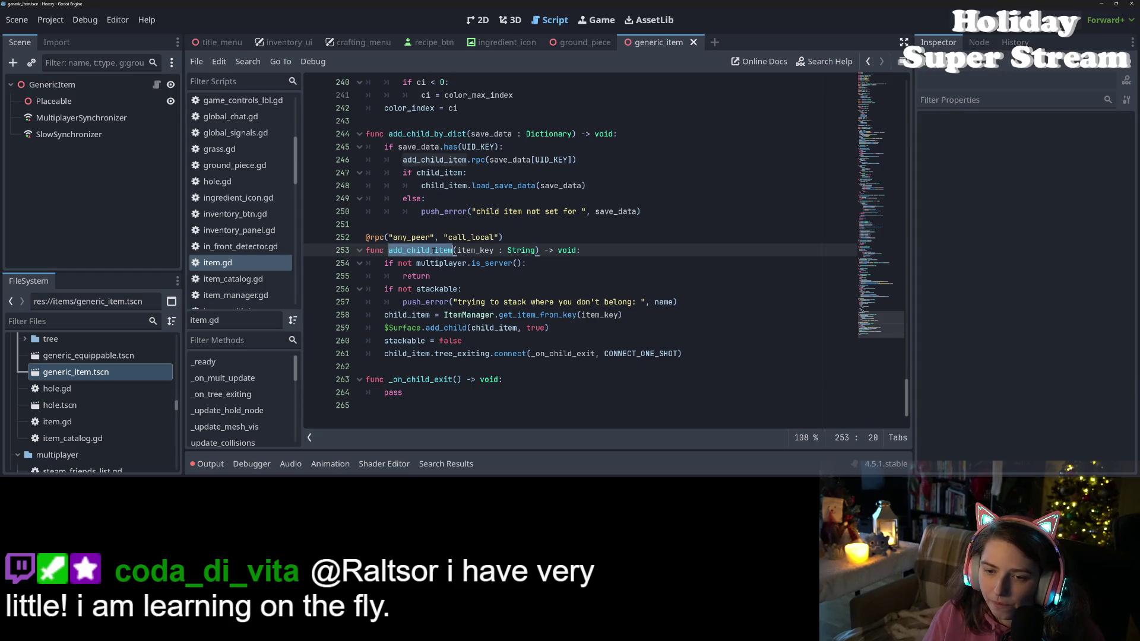
double_click(415, 393)
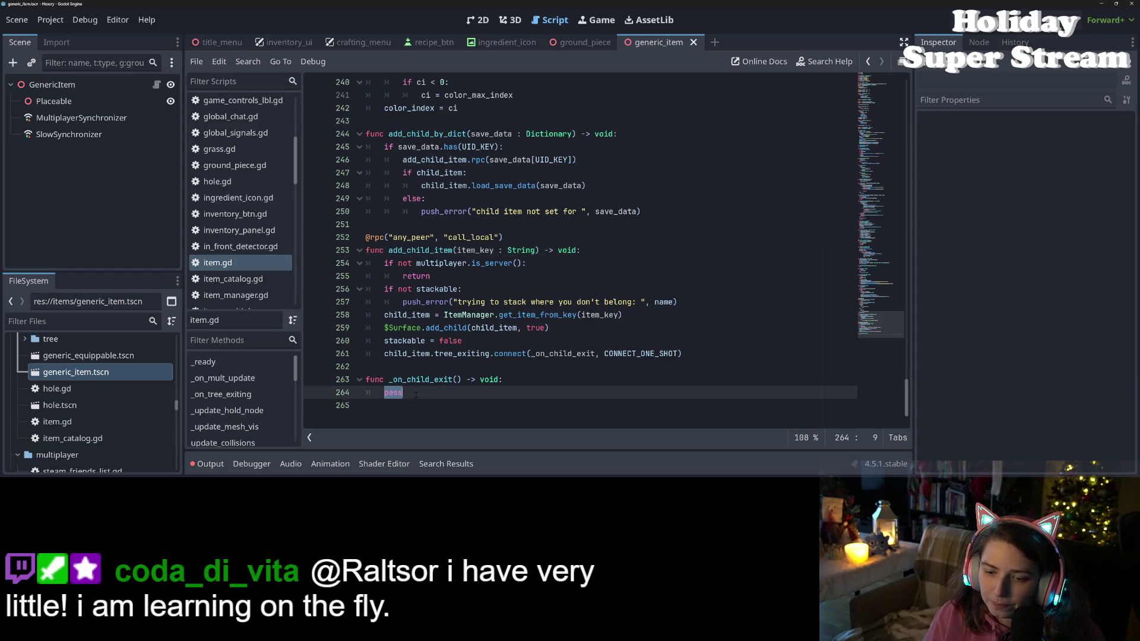
type("stackable = t")
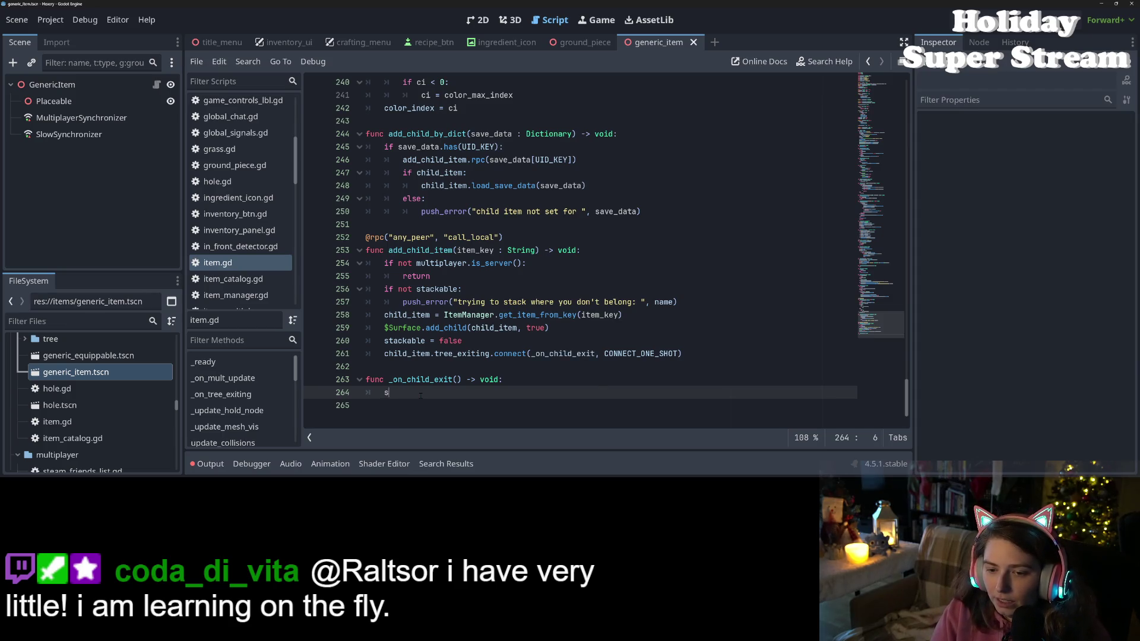
type("rue")
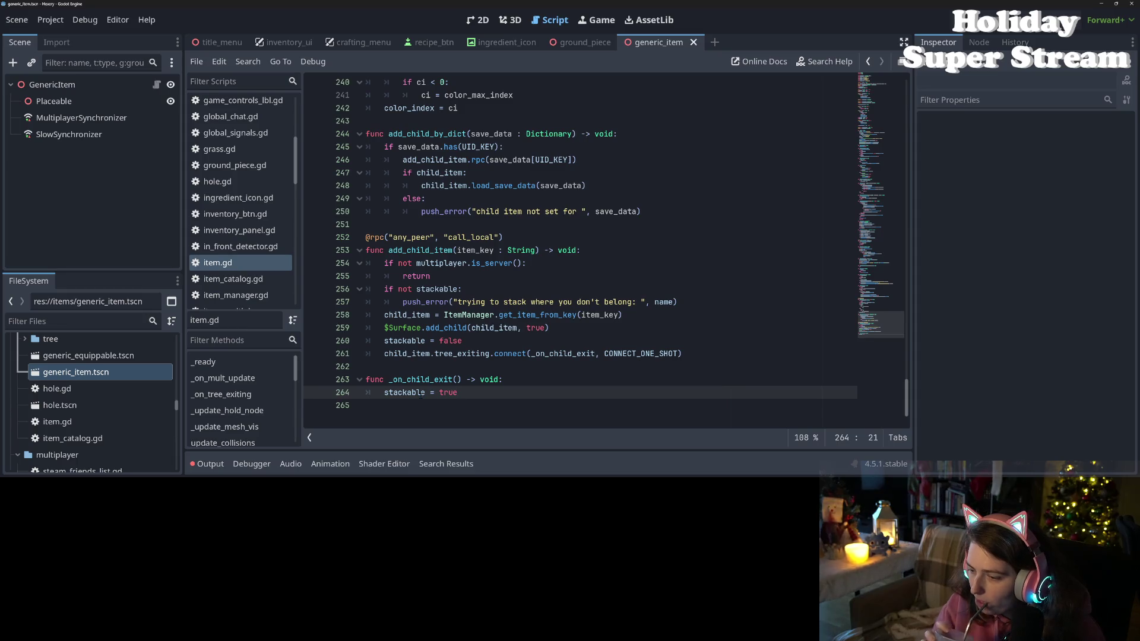
left_click(421, 392)
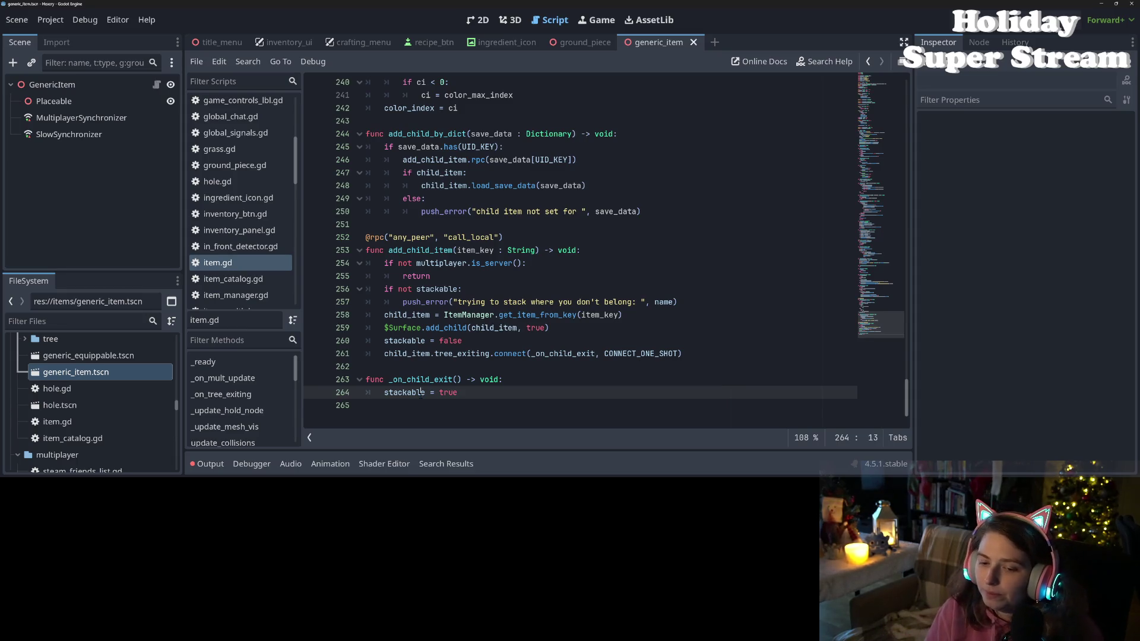
- Nest stackable = true under an 'if not child_item:' check and add an else branch
left_click(524, 381)
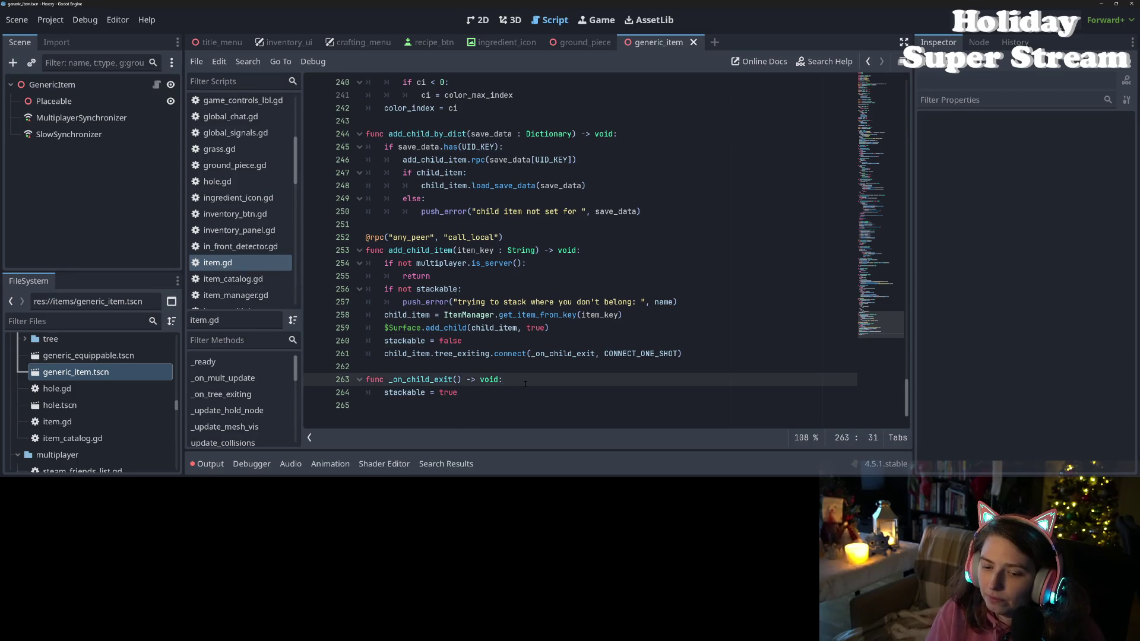
key("Return")
type("if ")
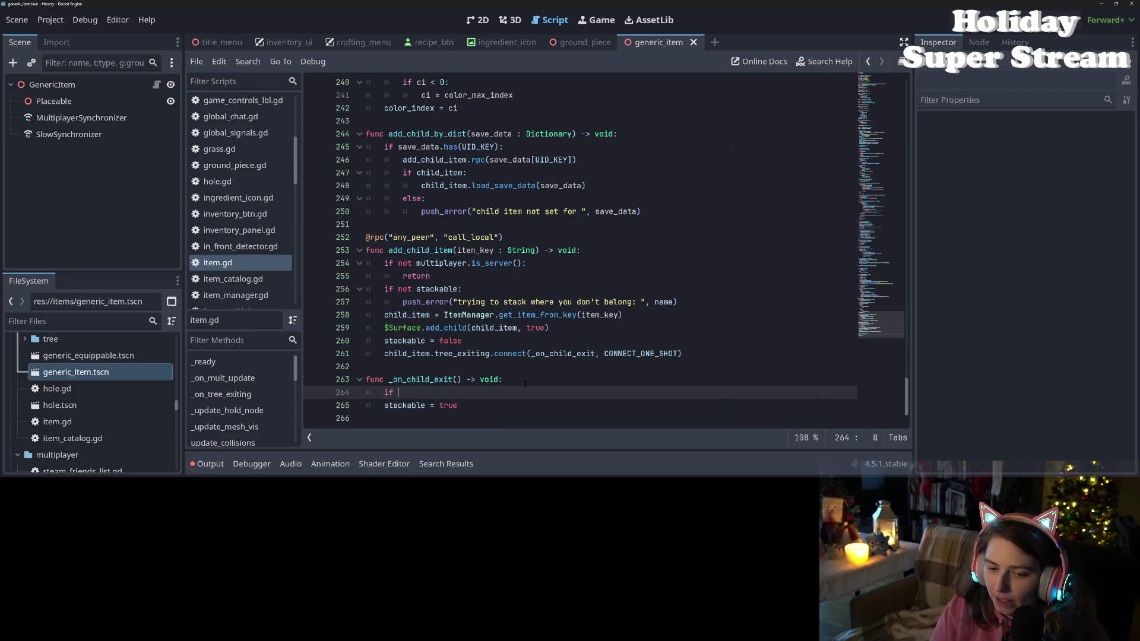
type("chi")
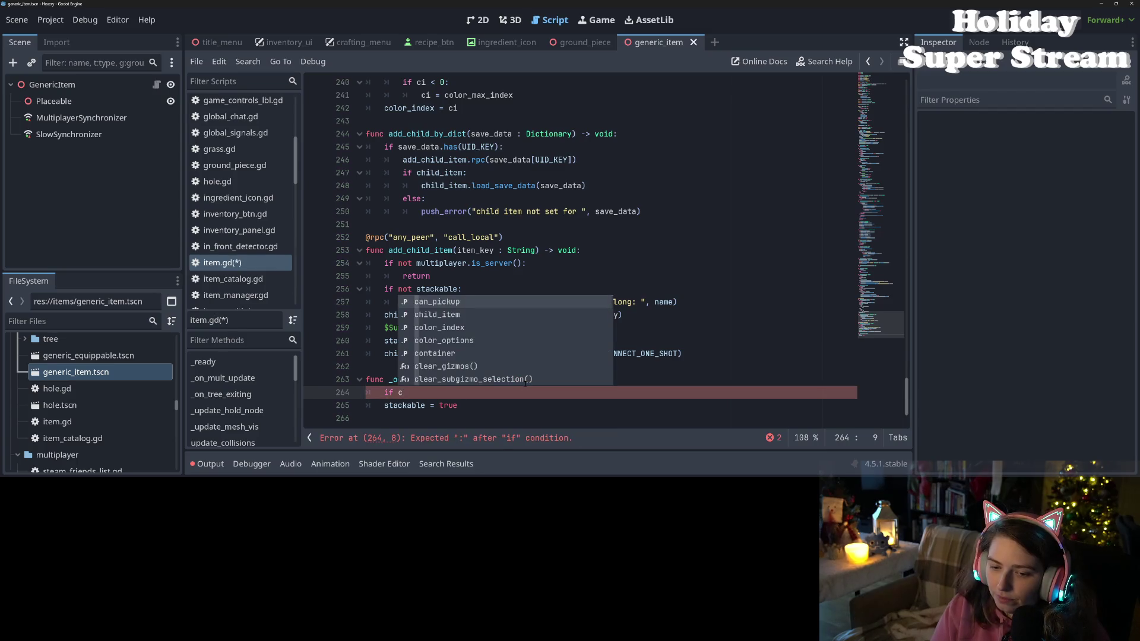
key("BackSpace")
key("BackSpace")
key("BackSpace")
type("not chi")
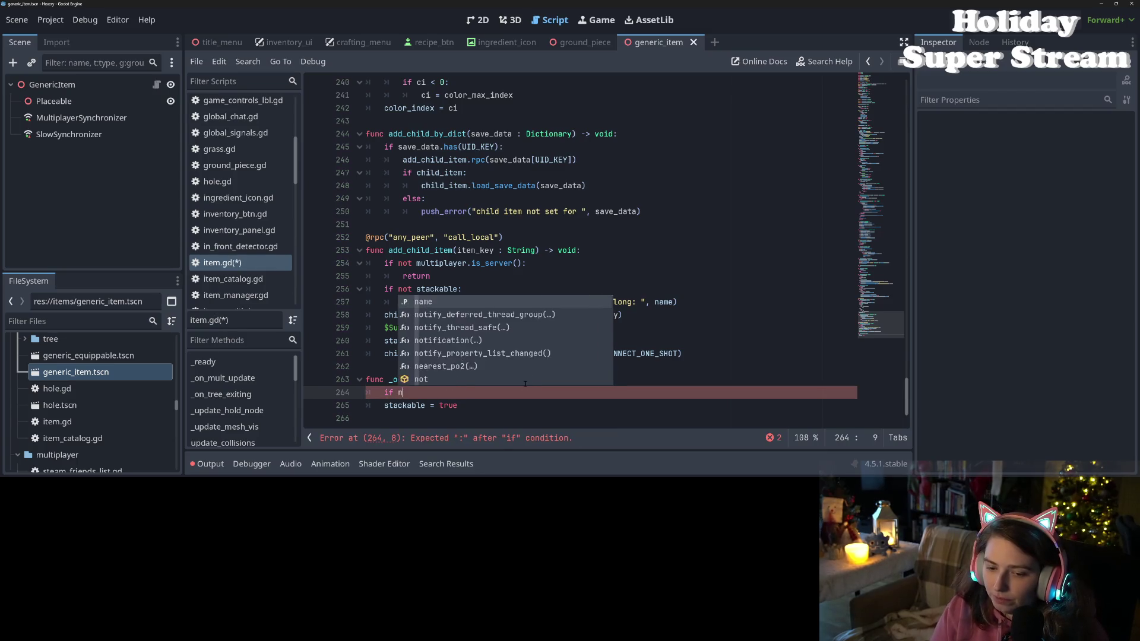
key("Return")
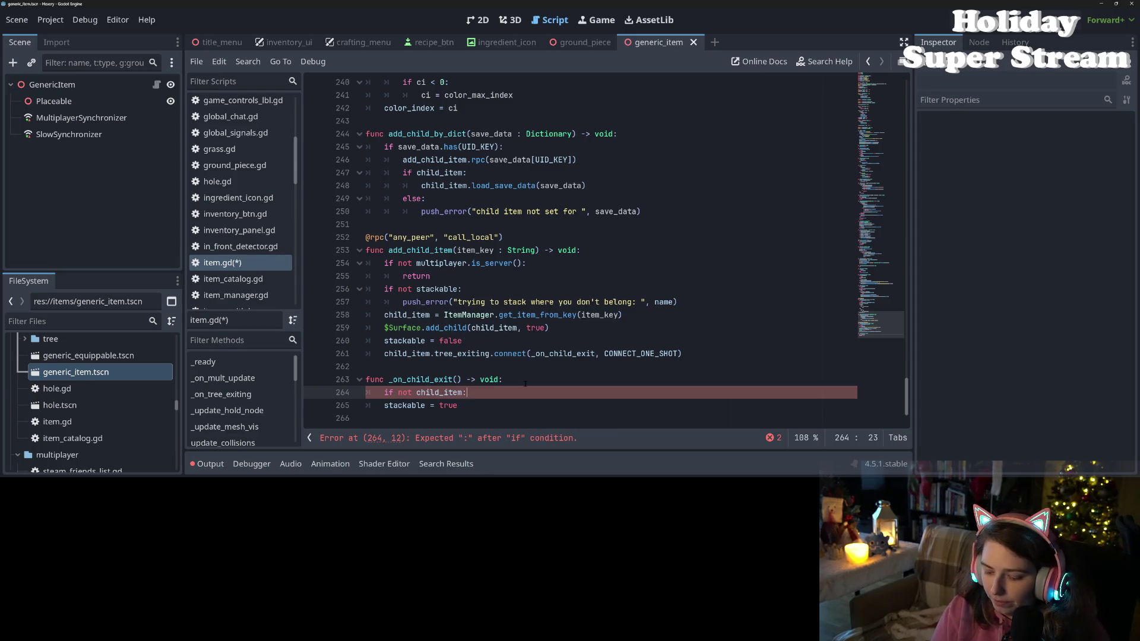
key("Down")
key("Home")
key("Tab")
key("Down")
key("Tab")
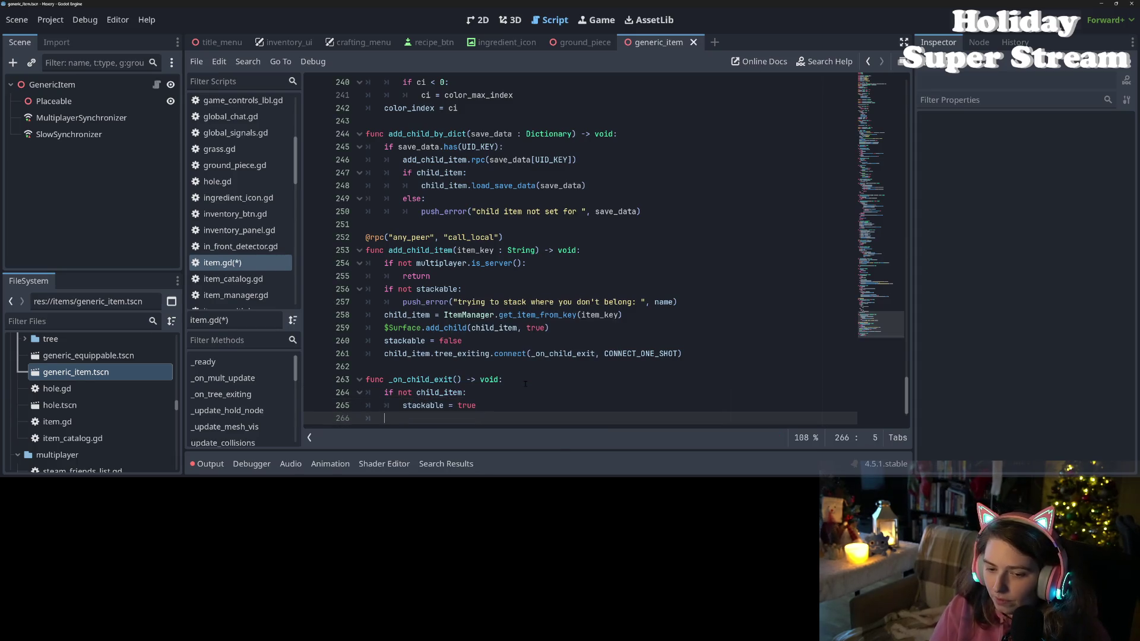
type("else:")
key("Return")
- Under else, add a push_error saying the child is still here, and save
type("p")
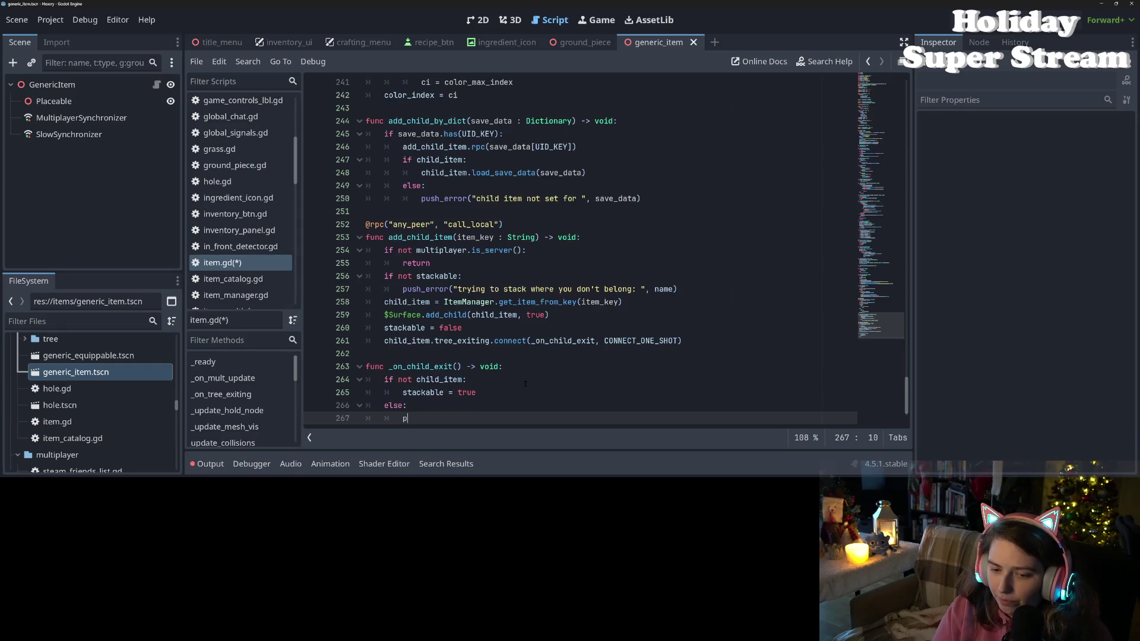
type("ush_e")
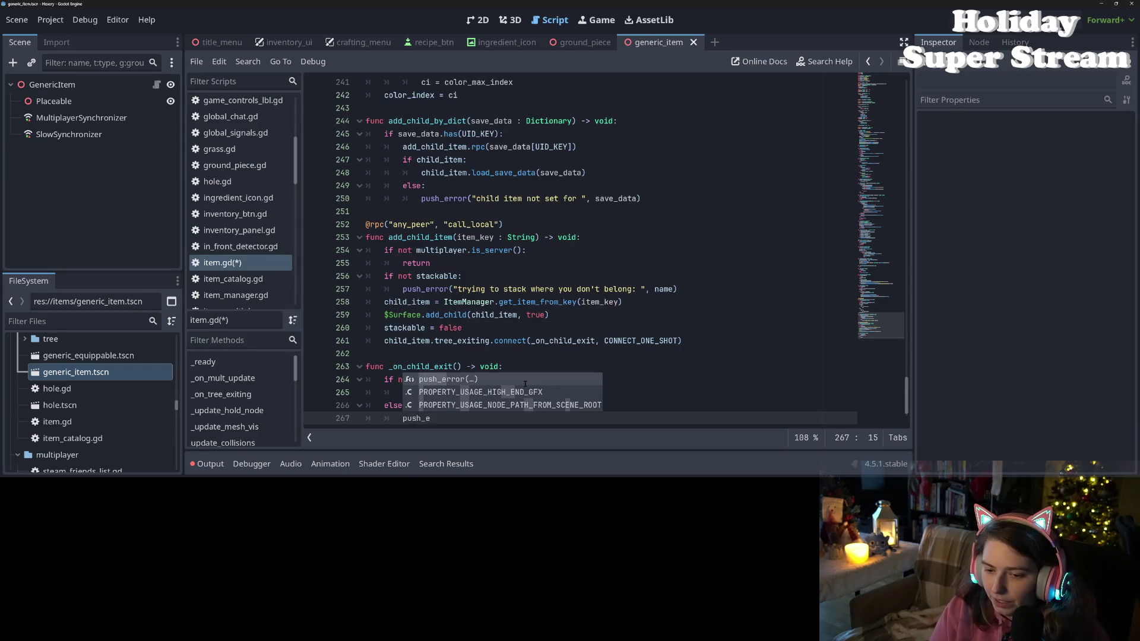
key("Return")
type("\"child no")
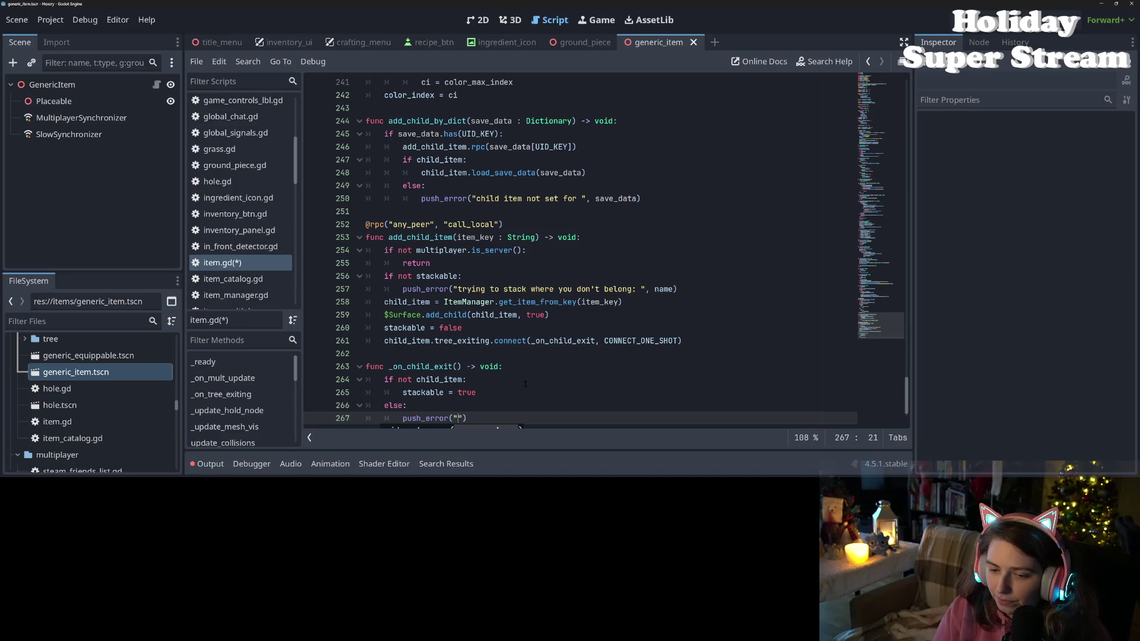
type("t")
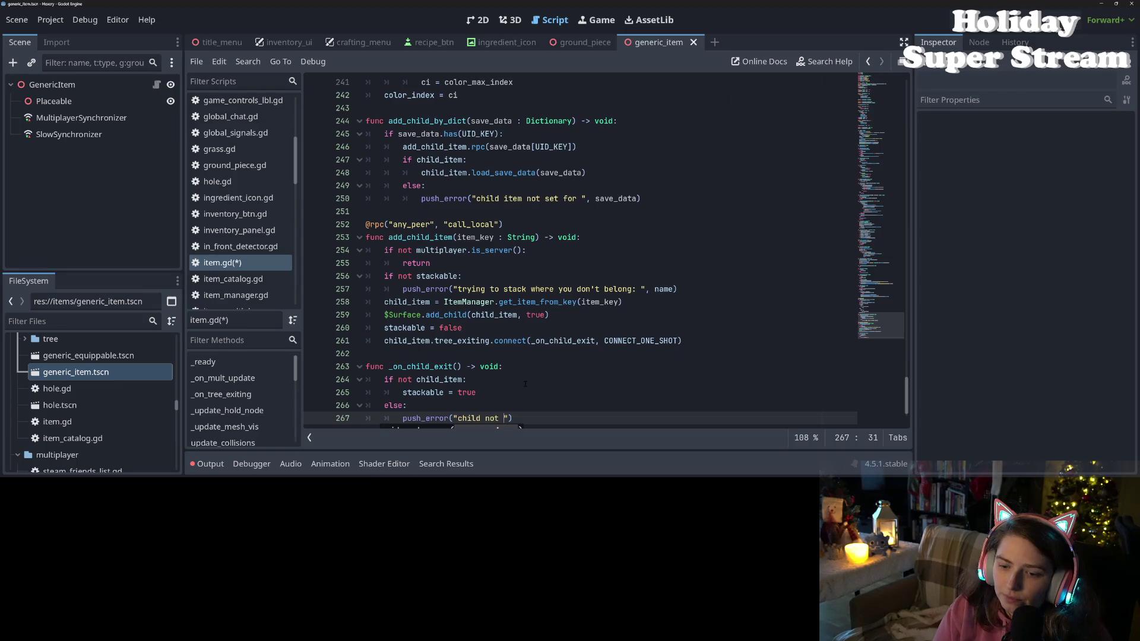
key("BackSpace")
key("BackSpace")
key("BackSpace")
type("is sti")
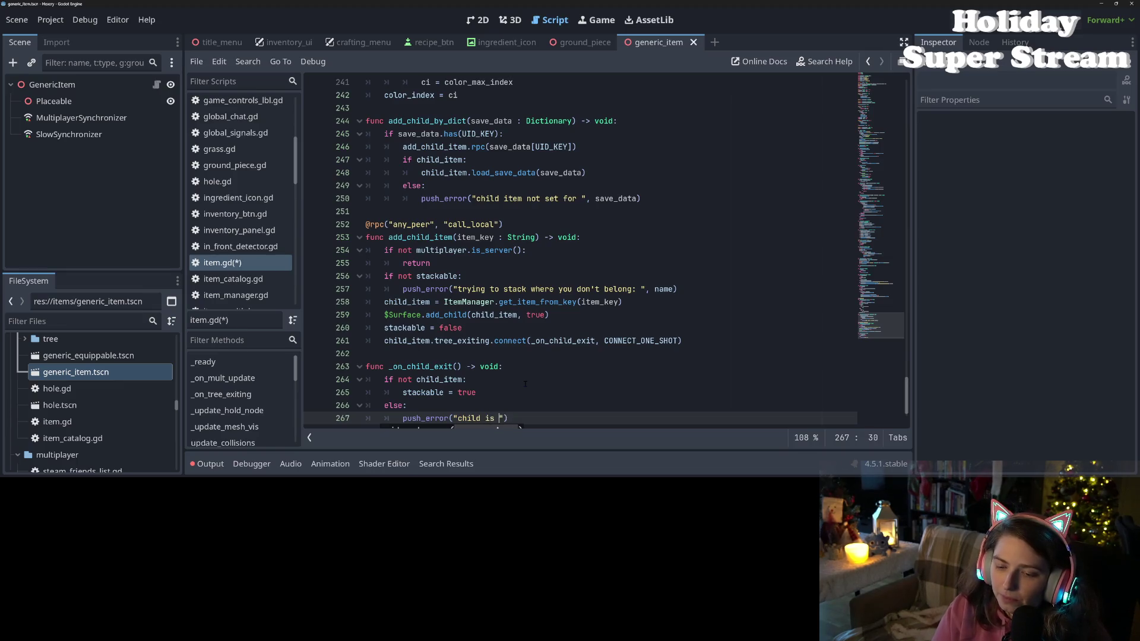
type("ll here\"")
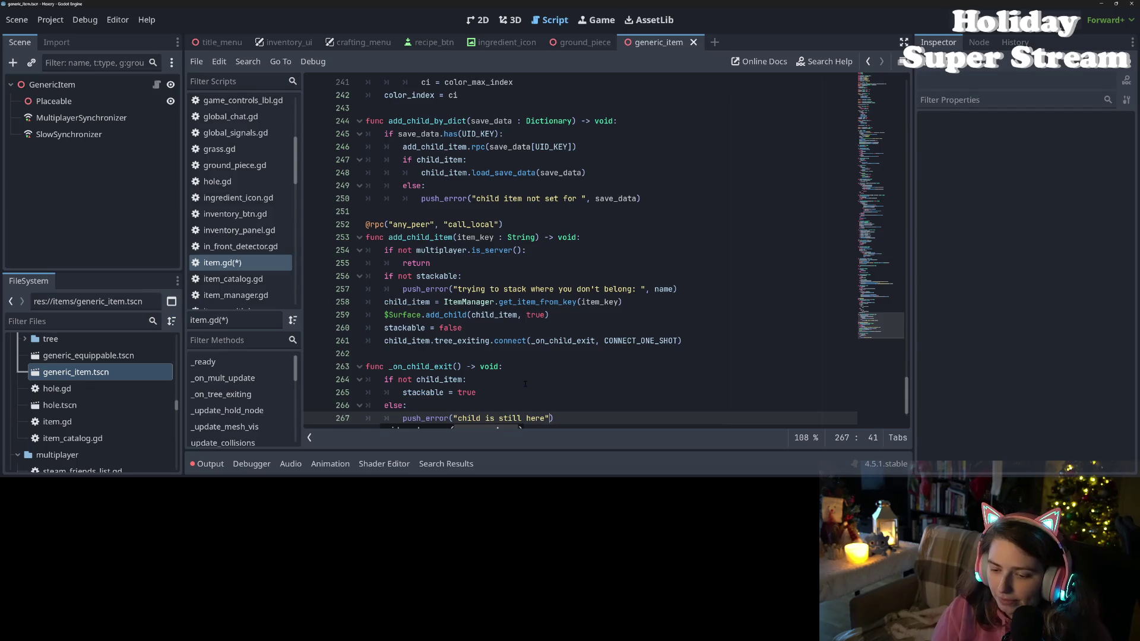
key("ctrl+s")
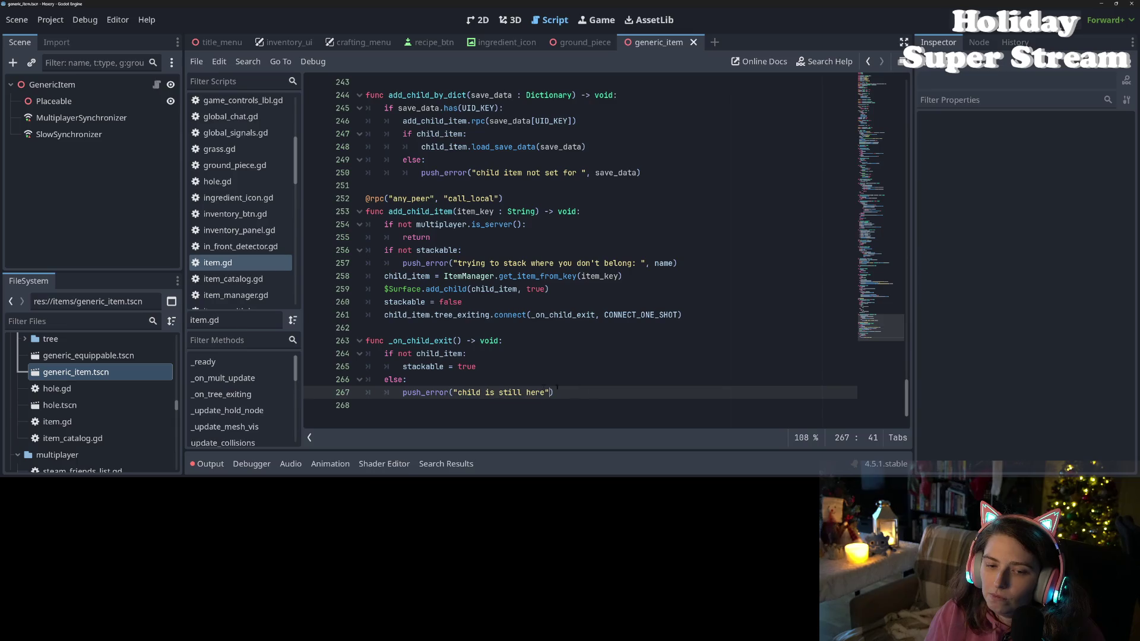
- Change push_error to push_warning, add child_item.name as a second argument, and save
key("Up")
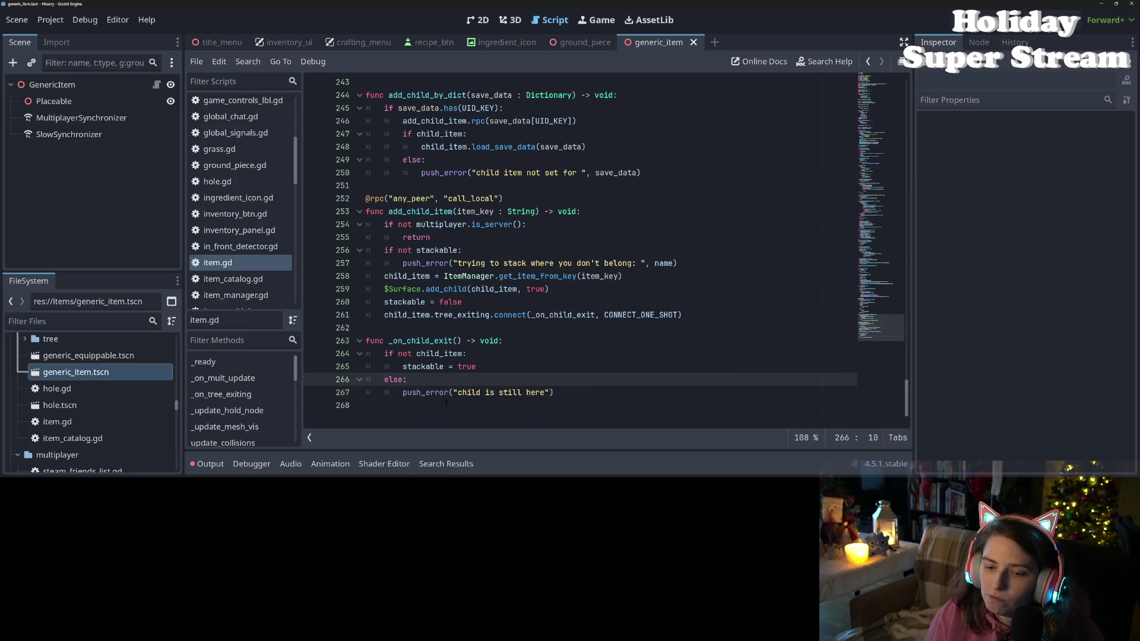
key("Down")
double_click(434, 392)
type("wa")
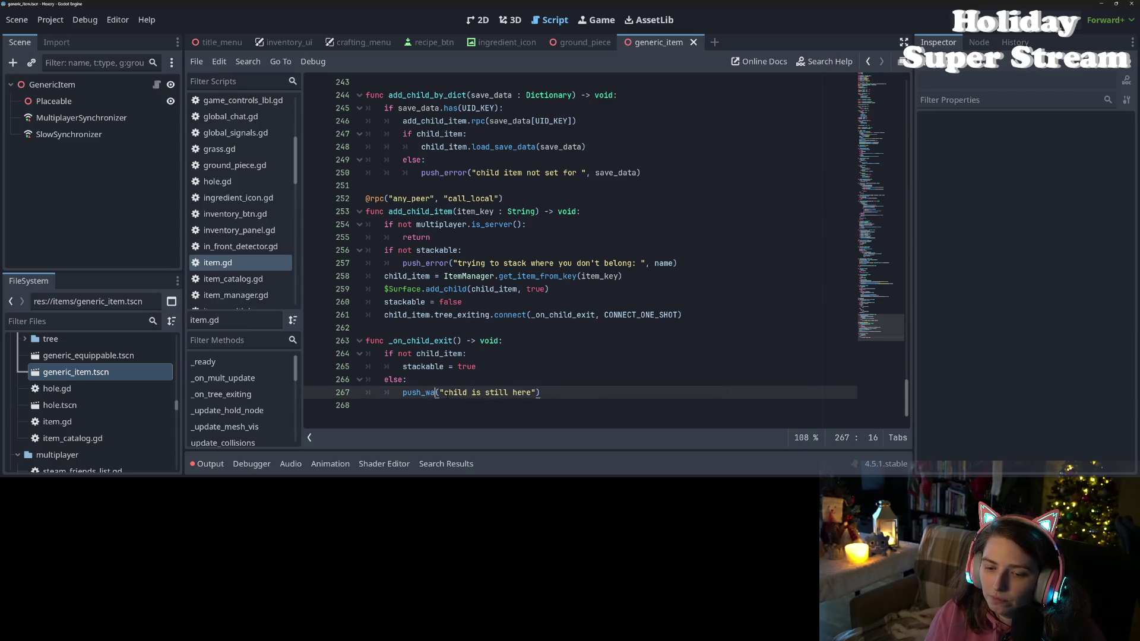
key("Return")
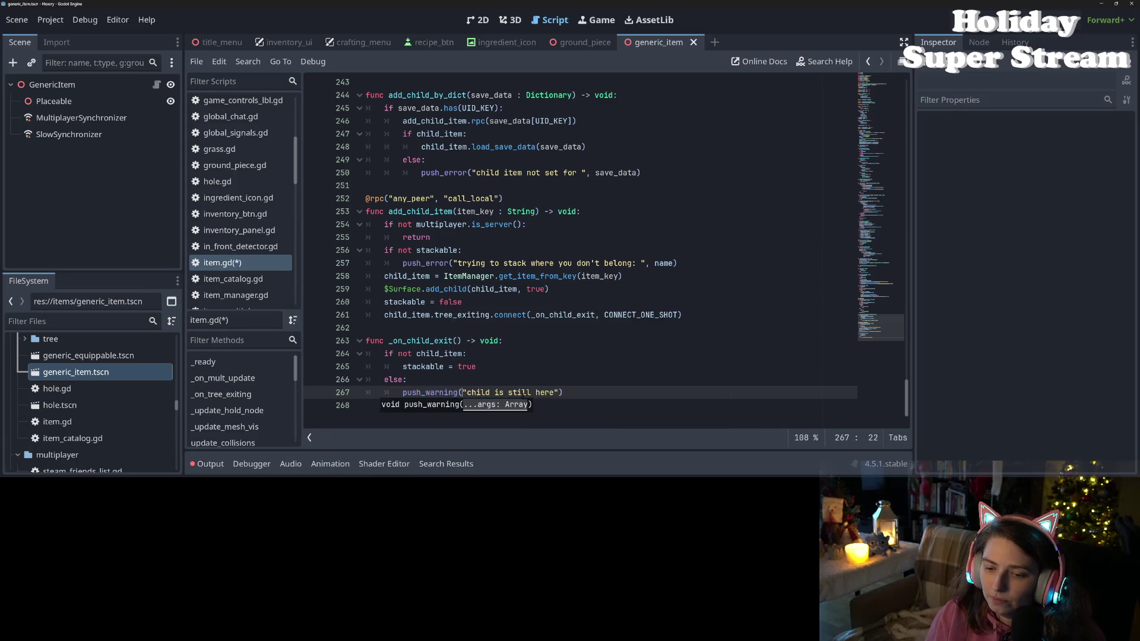
left_click(560, 392)
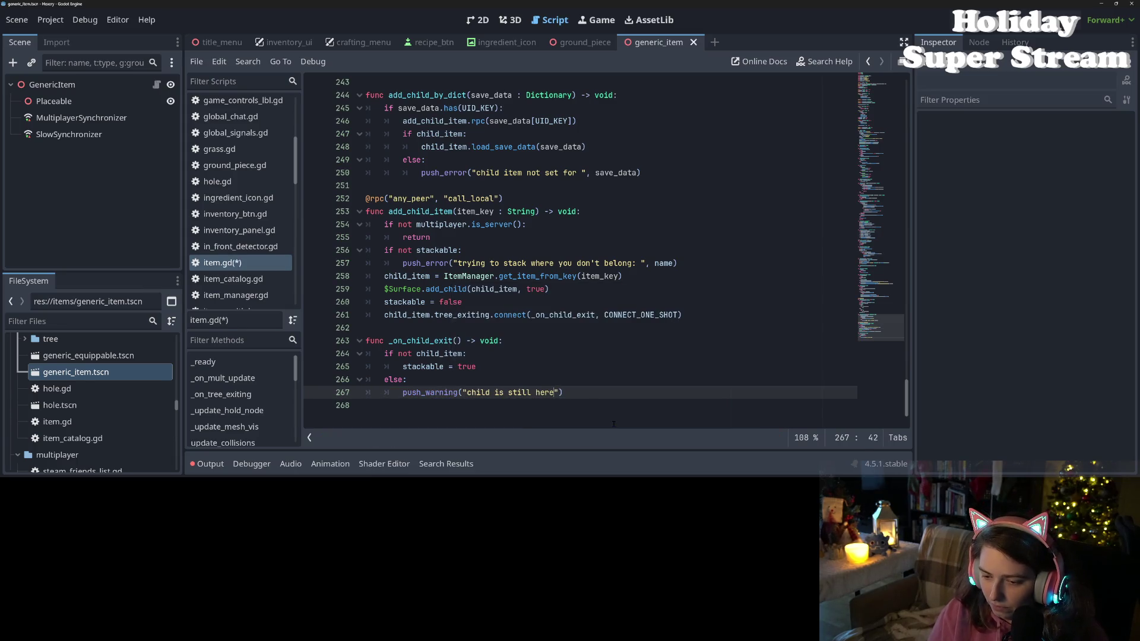
type(", ")
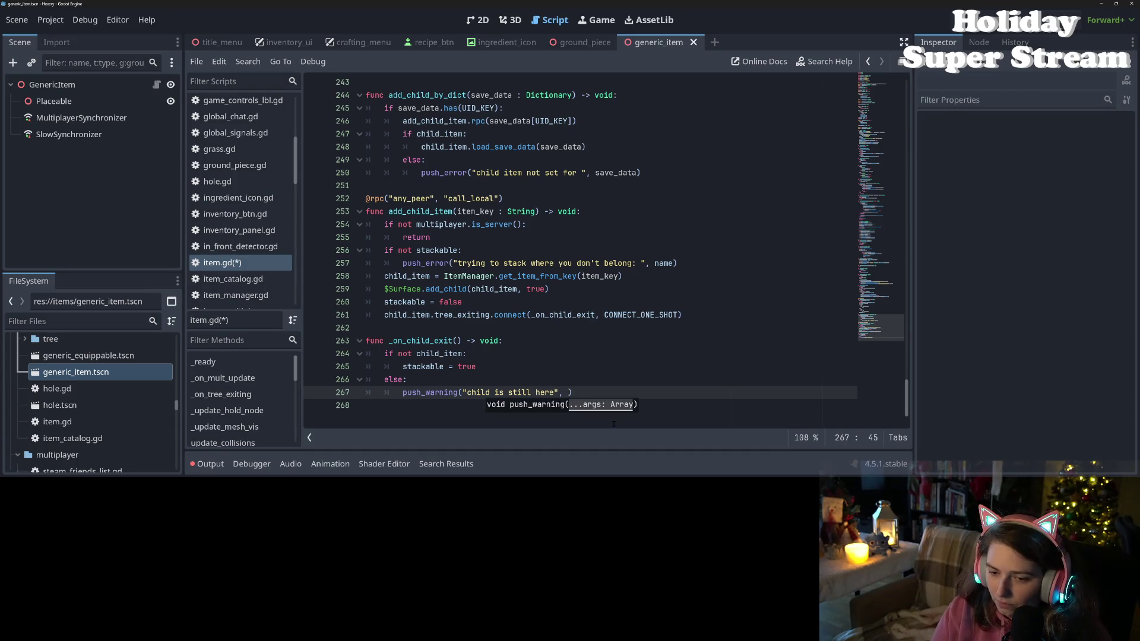
type("child_item.nam")
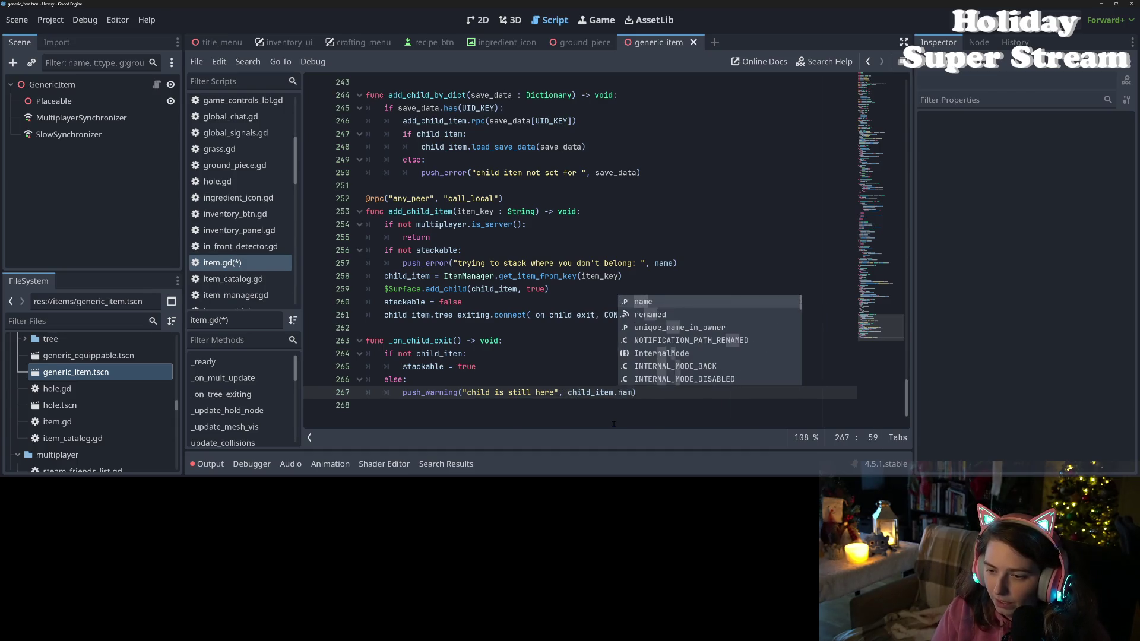
type("e")
key("ctrl+s")
left_click(610, 422)
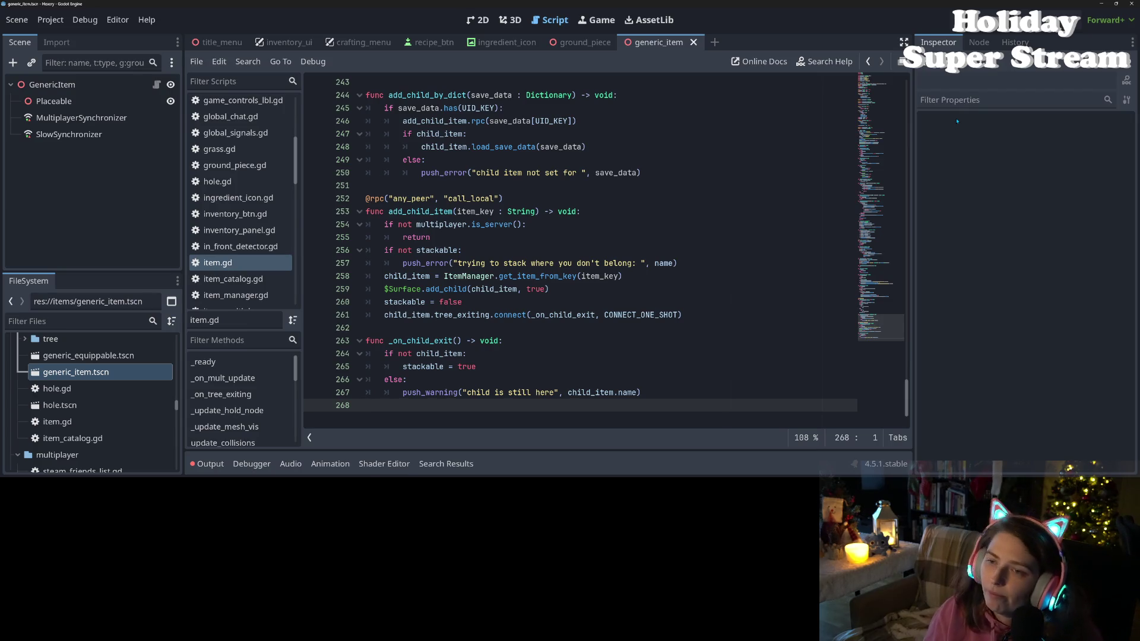
- Check where _on_child_exit, add_child_item and child_item are referenced in the script
double_click(436, 341)
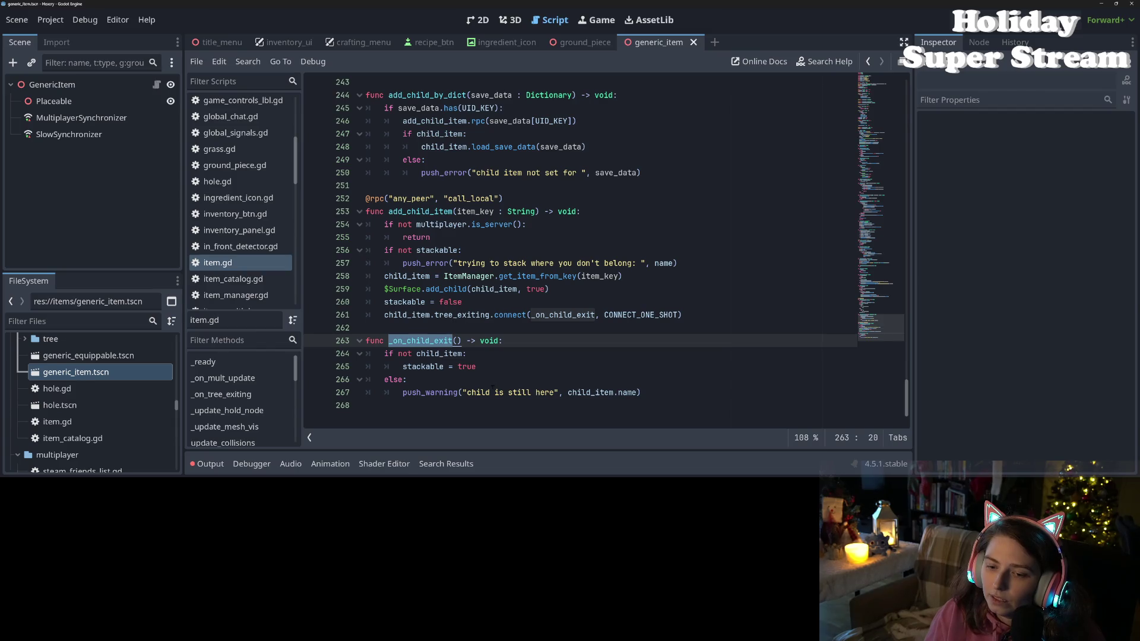
scroll(492, 387, "up", 2)
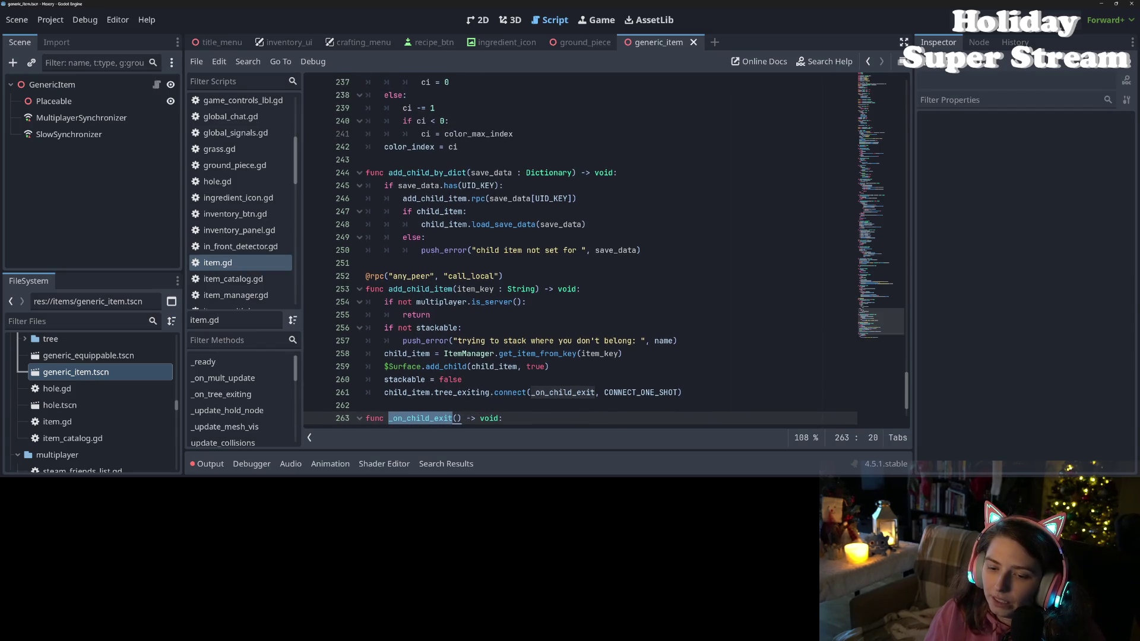
left_click(443, 392)
left_click(429, 393)
scroll(430, 393, "up", 1)
scroll(450, 406, "up", 2)
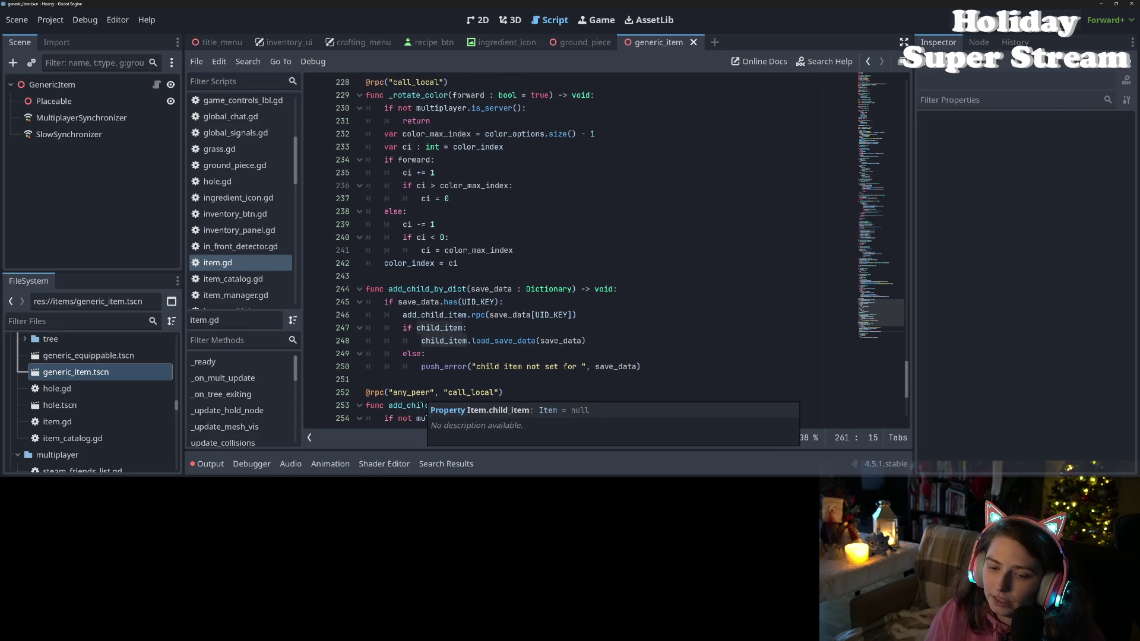
double_click(450, 406)
scroll(450, 407, "down", 3)
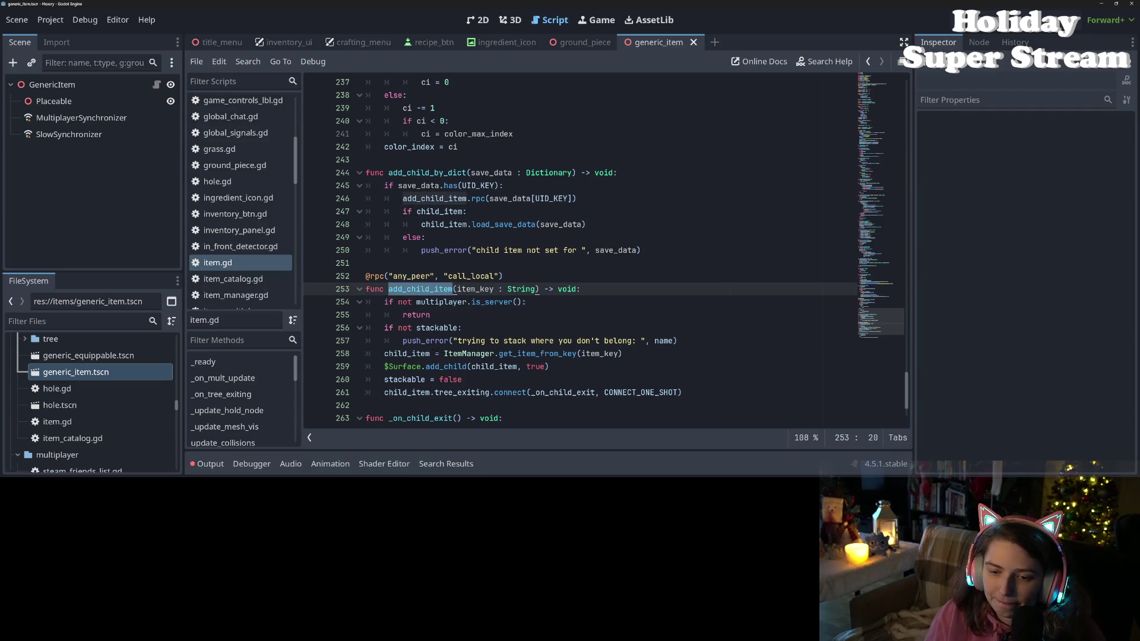
double_click(406, 354)
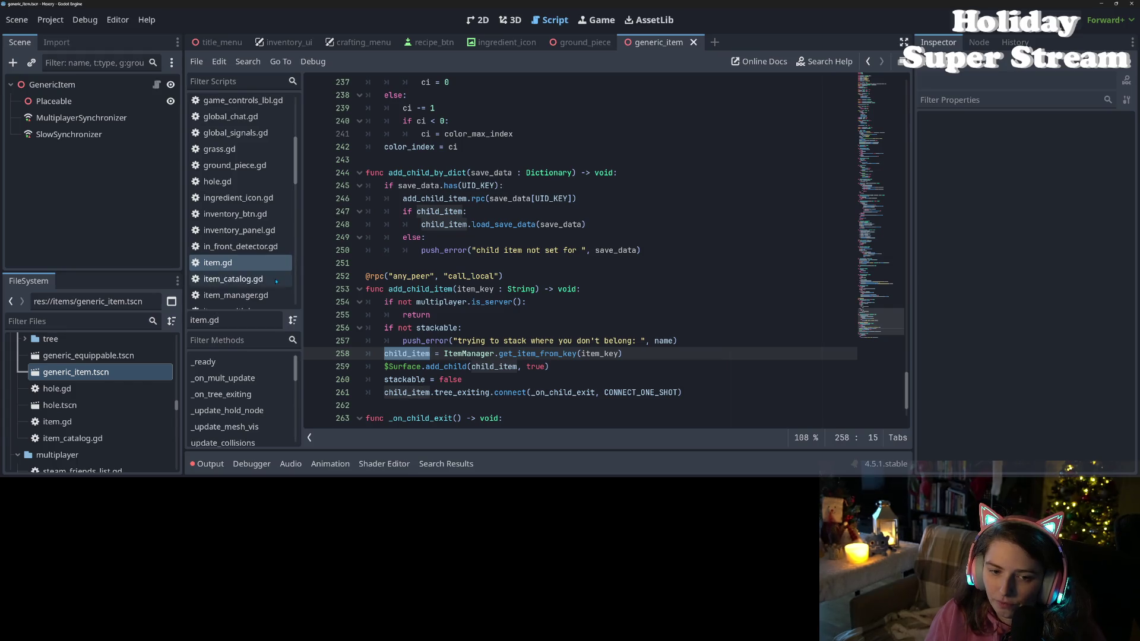
- Scroll up to try_place_item and step through its target checks
scroll(526, 356, "up", 2)
scroll(526, 356, "up", 4)
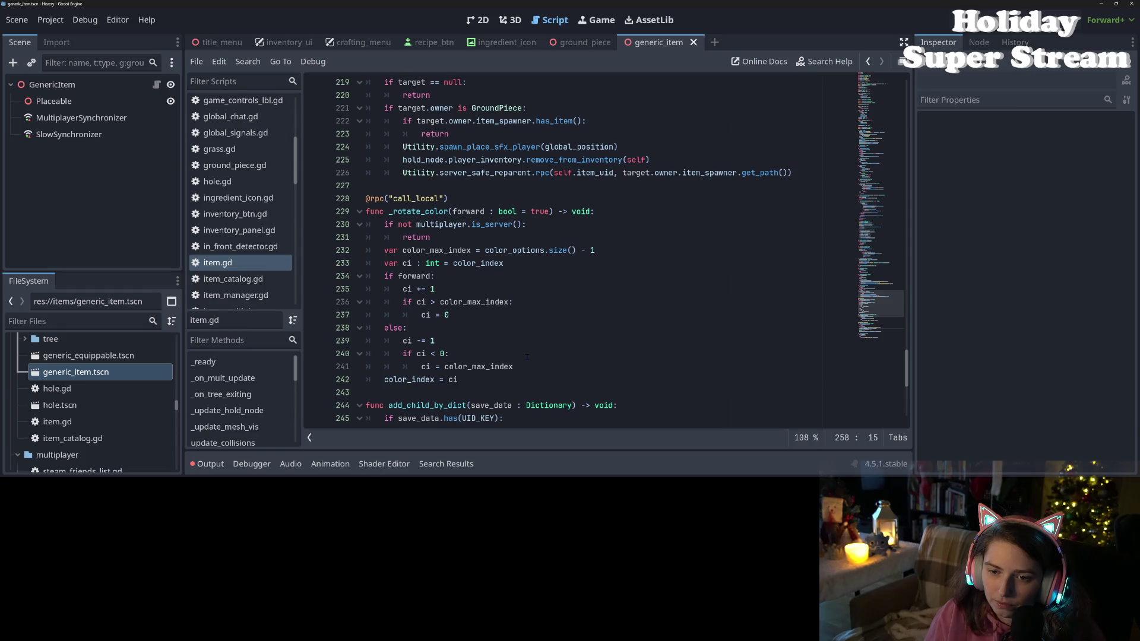
scroll(526, 356, "up", 5)
double_click(428, 223)
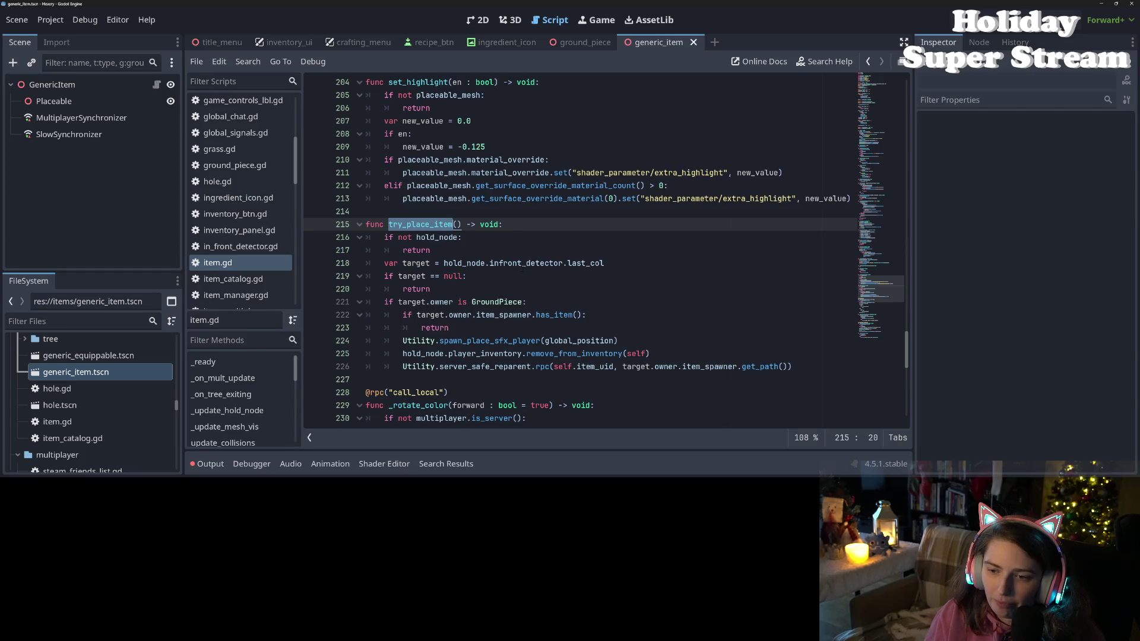
left_click(526, 263)
left_click(416, 289)
- Add an 'elif target.owner is Item:' branch after the GroundPiece branch
left_click(425, 302)
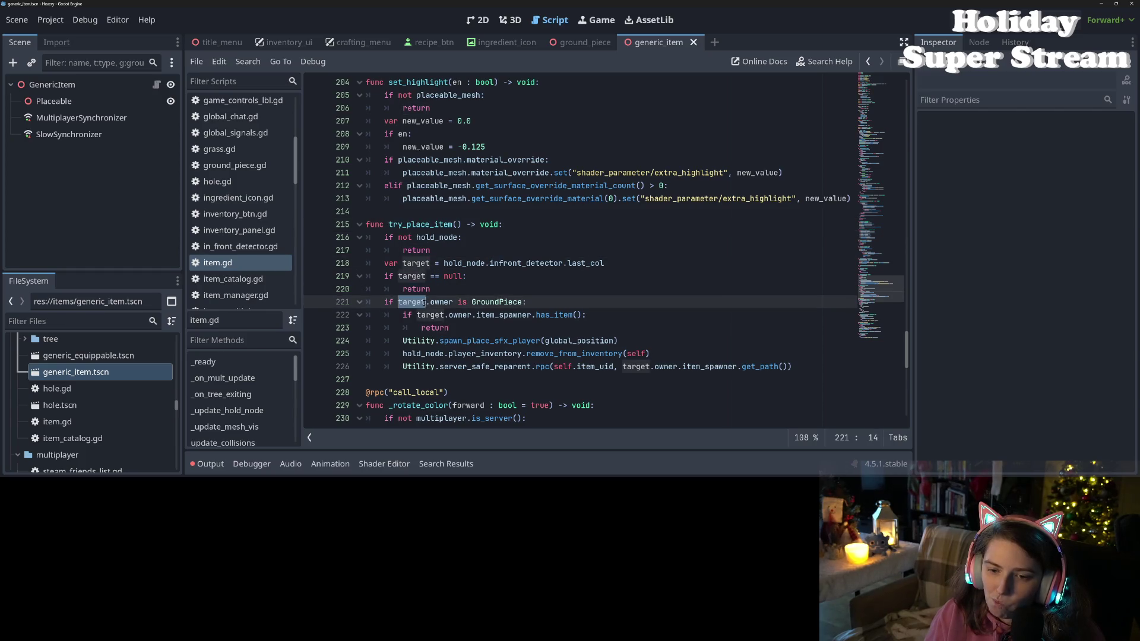
left_click(393, 301)
left_click(392, 379)
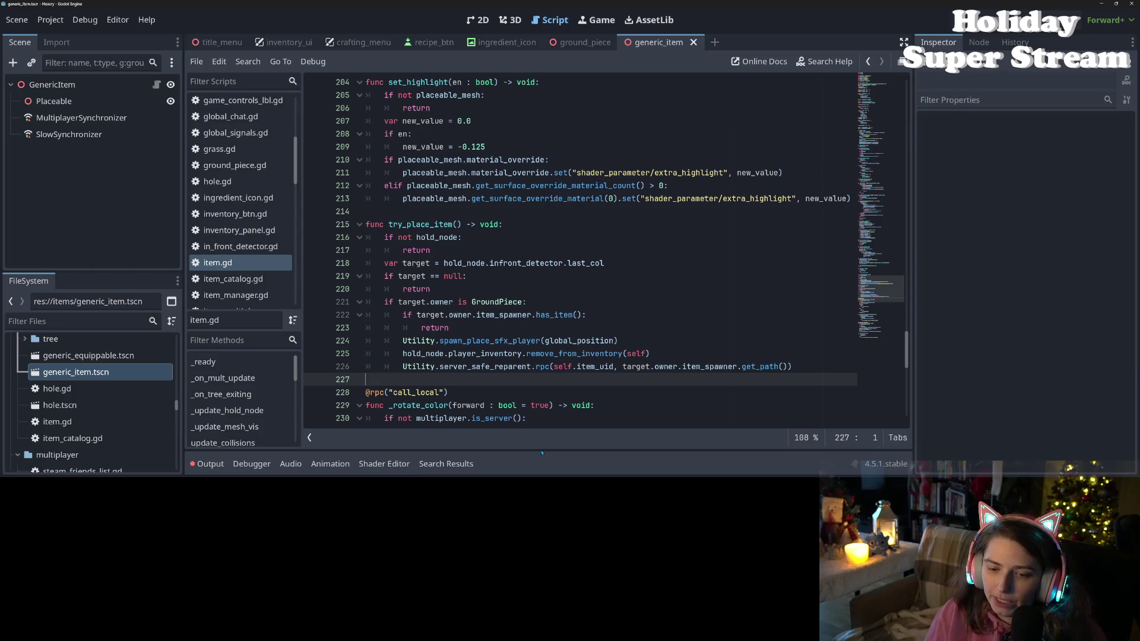
key("Return")
type("elif")
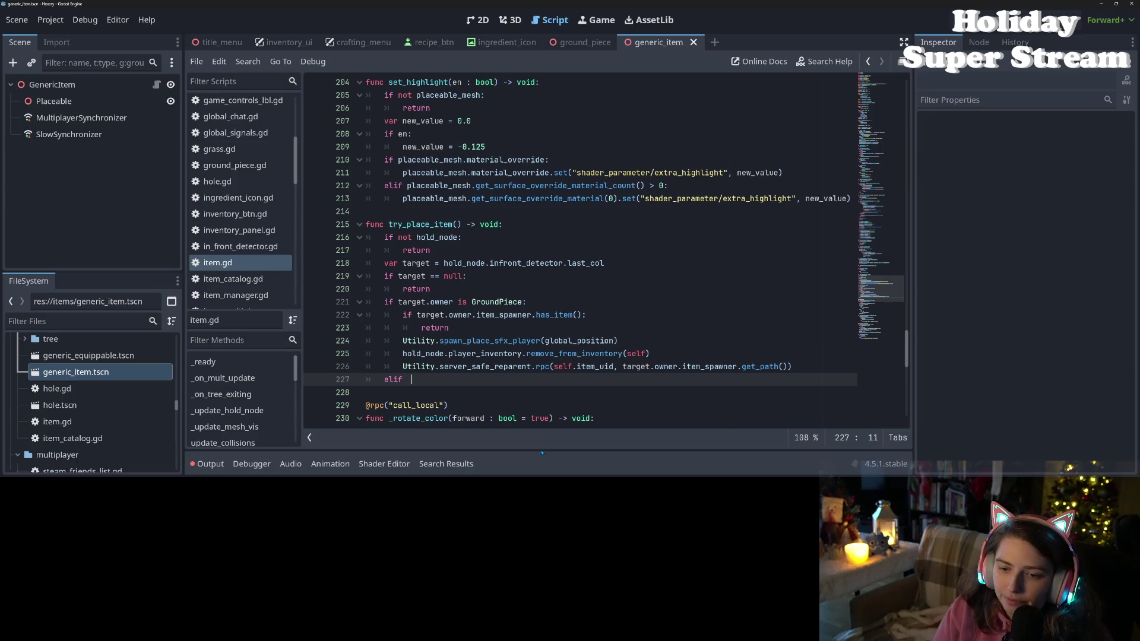
key("BackSpace")
key("BackSpace")
type("tar")
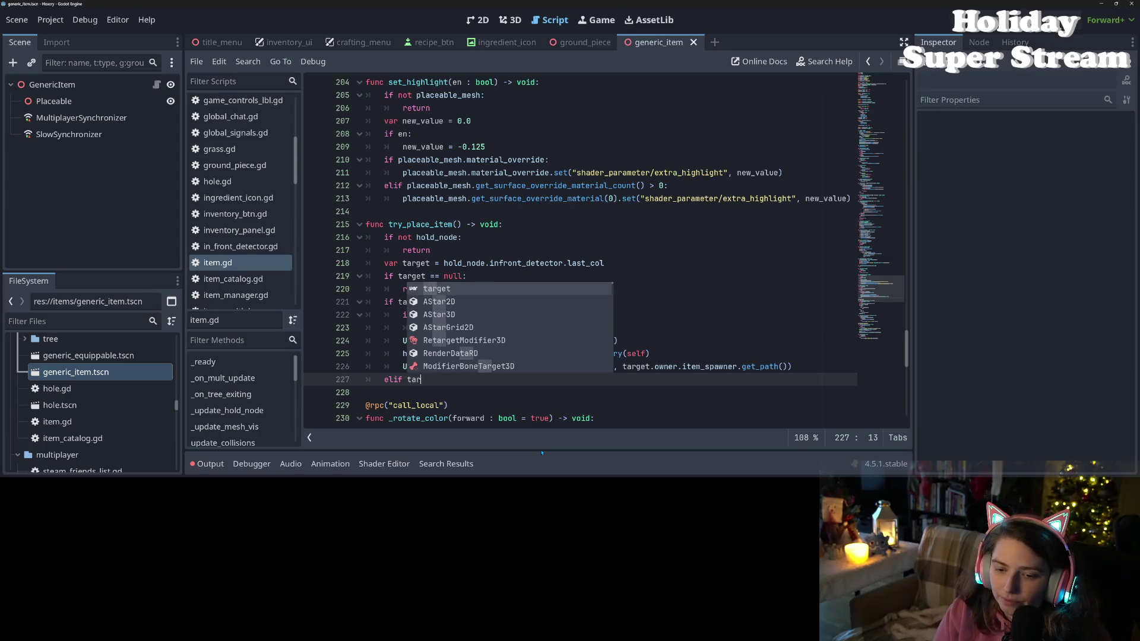
type("get.owner ")
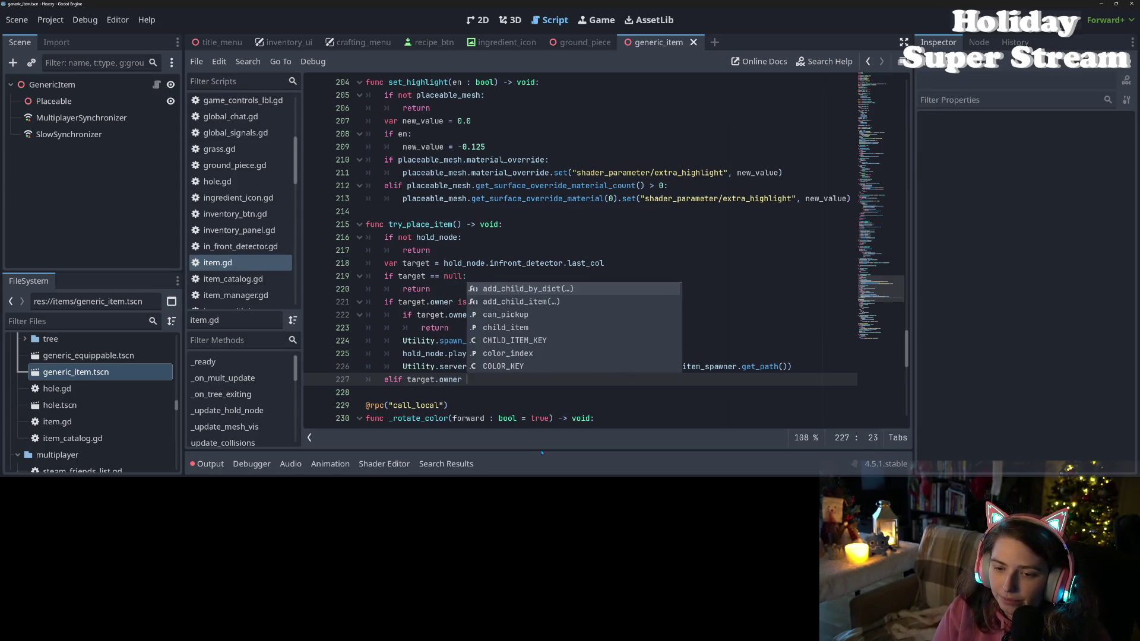
type("is ")
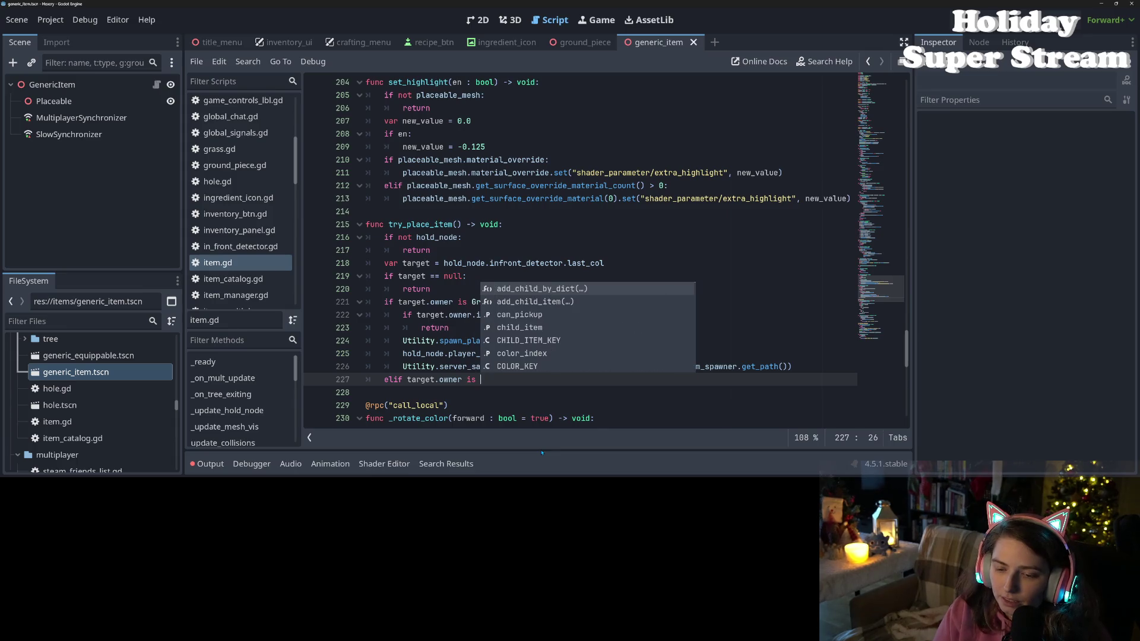
type("Item:")
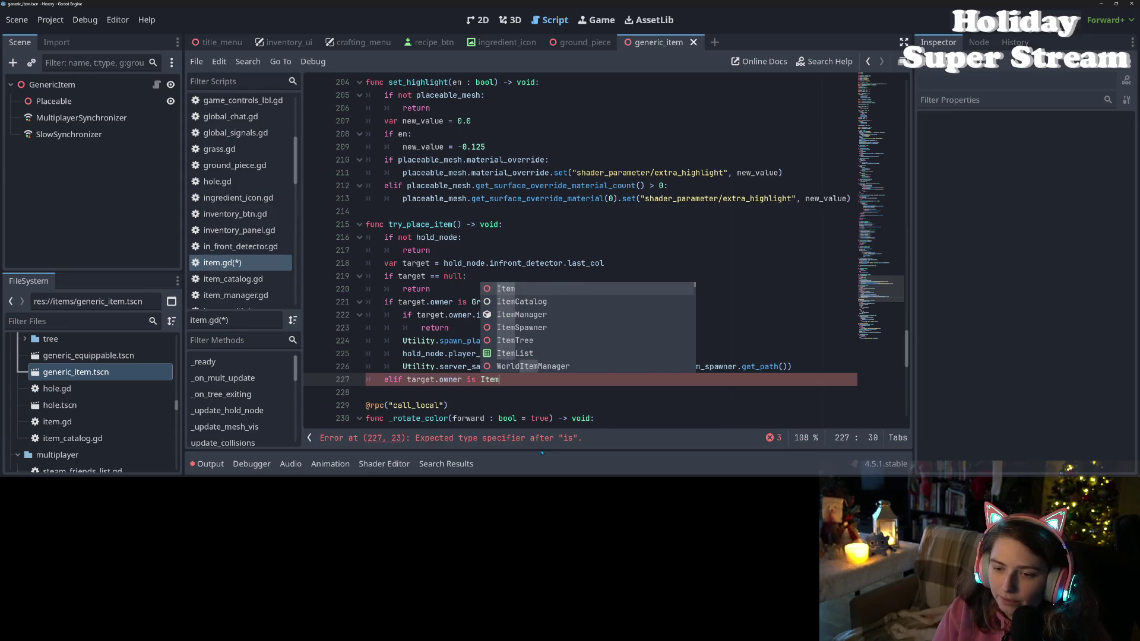
key("Return")
- Begin an 'if target.owner.' check inside the Item branch, leaving the property unfinished
type("if ")
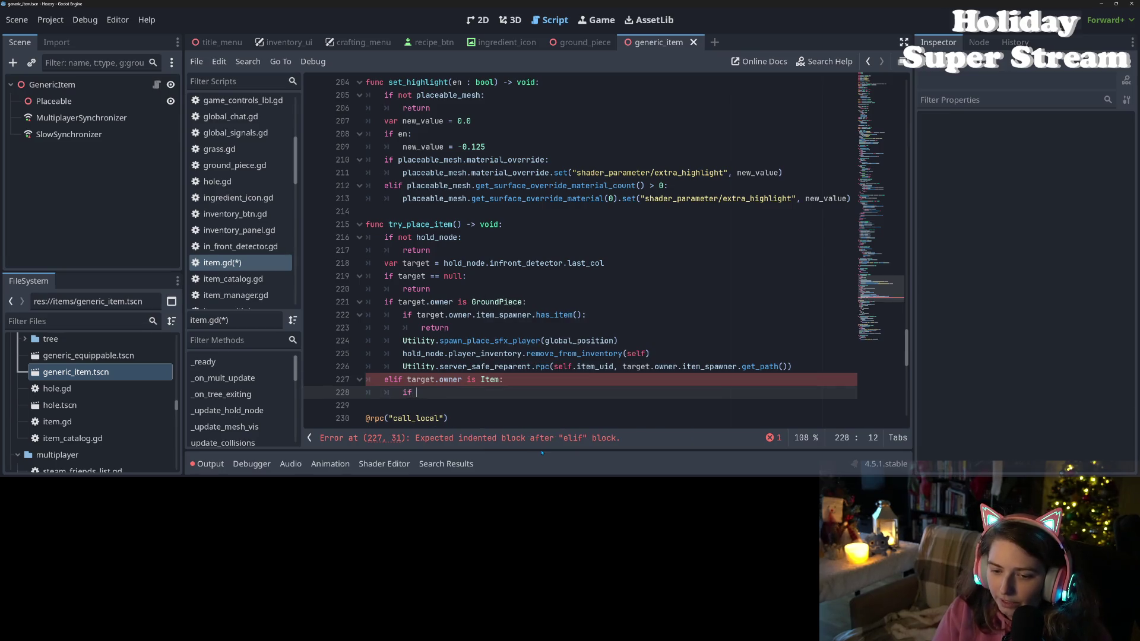
type("target.owner.")
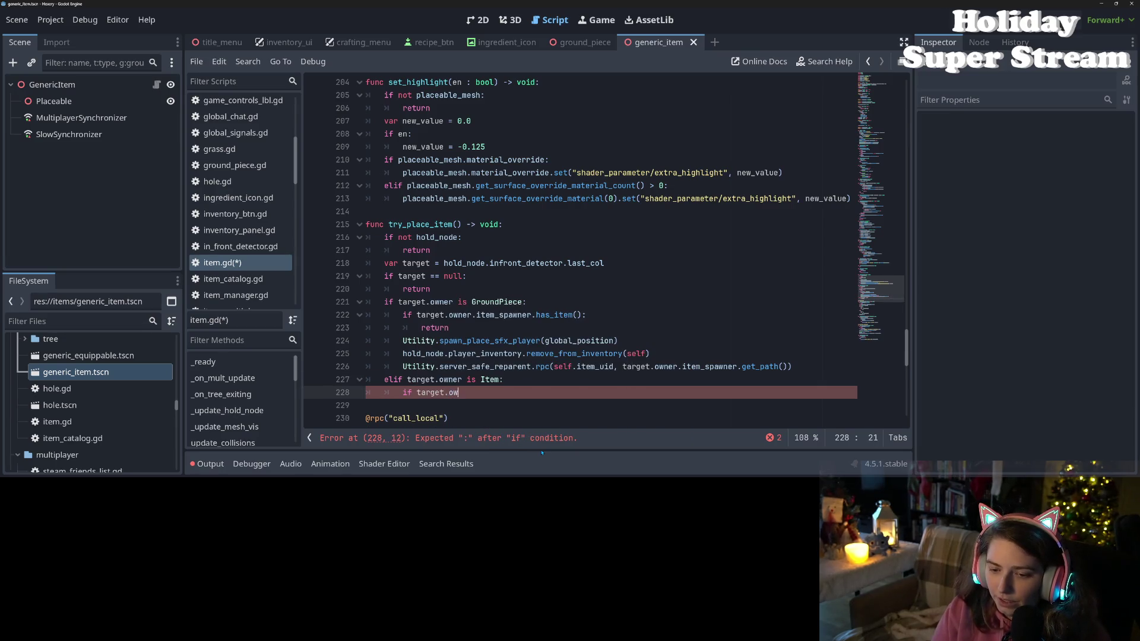
key("BackSpace")
type("s")
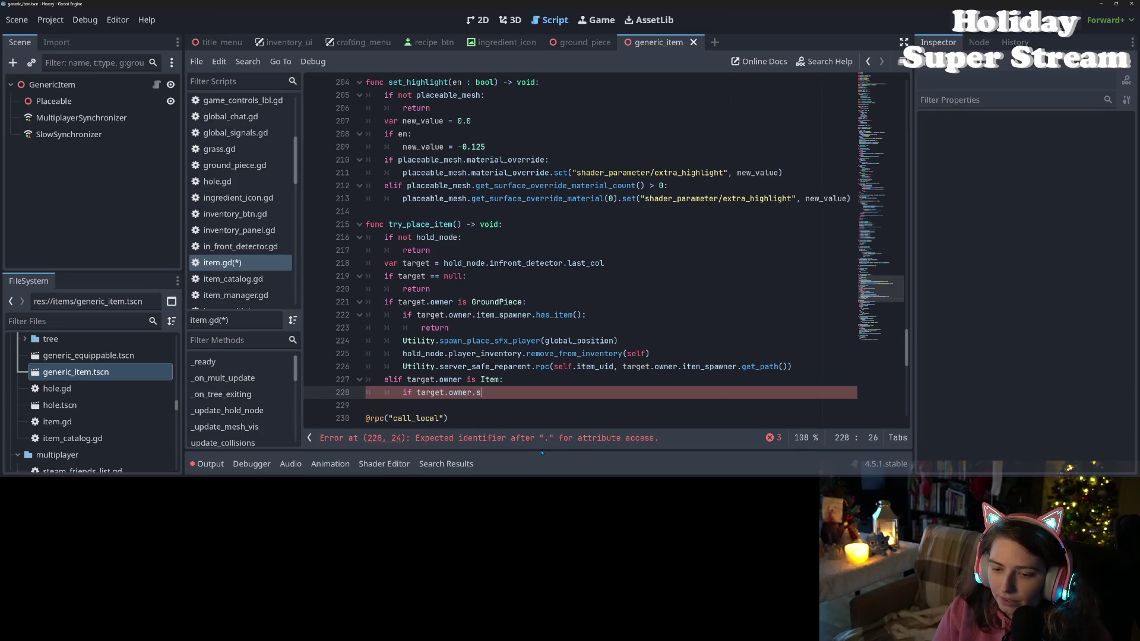
type("tackable")
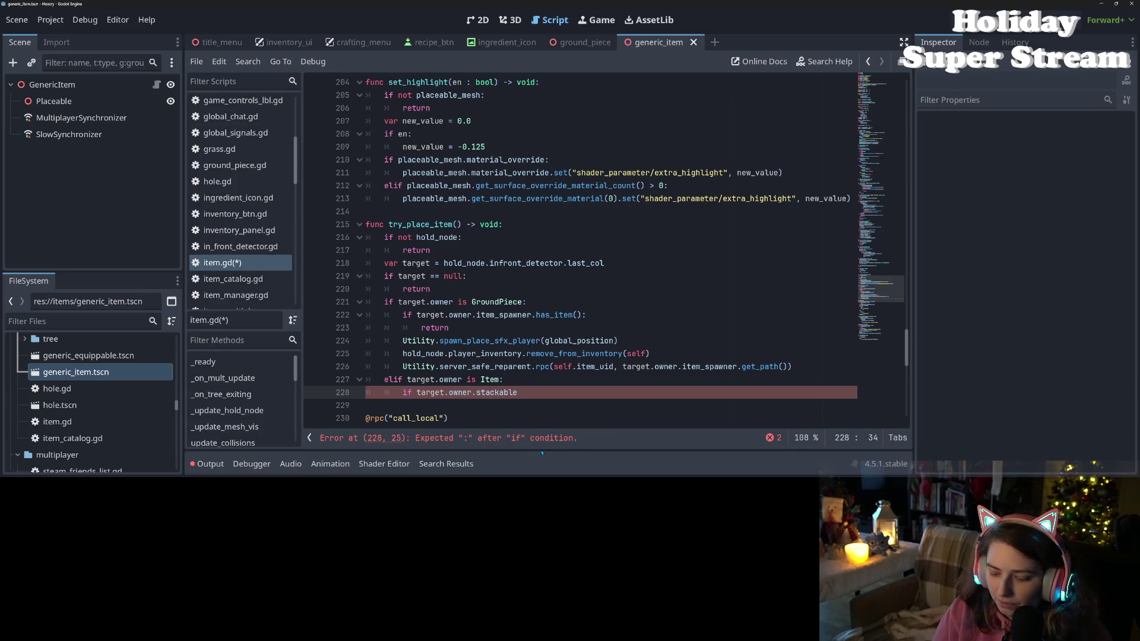
key("ctrl+BackSpace")
key("ctrl+BackSpace")
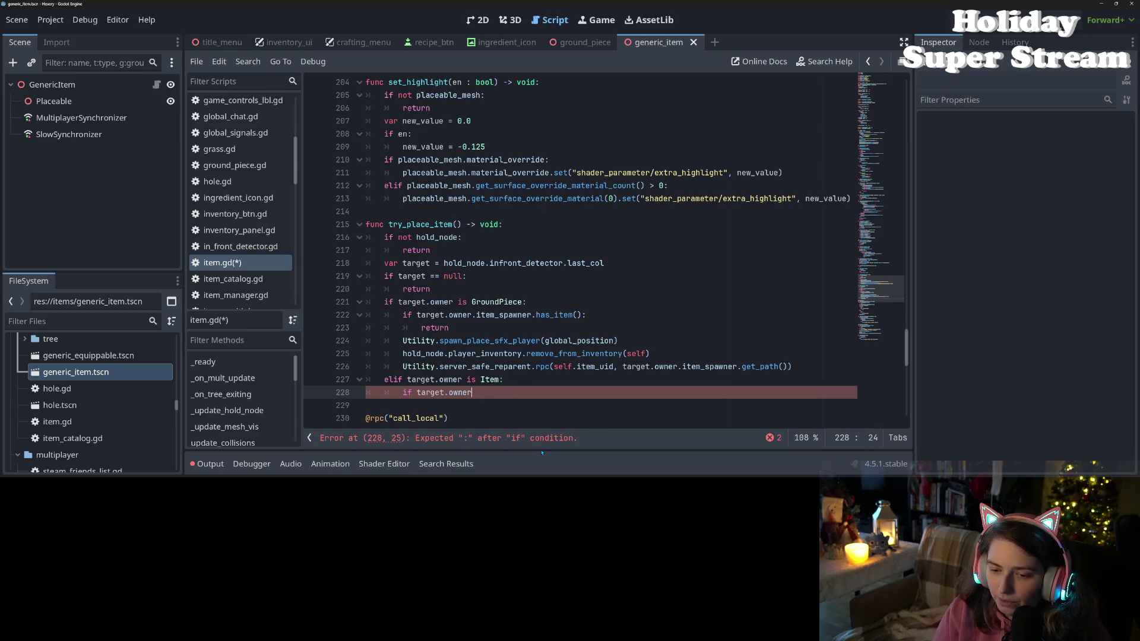
- Rename stackable to surface on lines 258, 262 and 267, then save item.gd
scroll(630, 360, "down", 10)
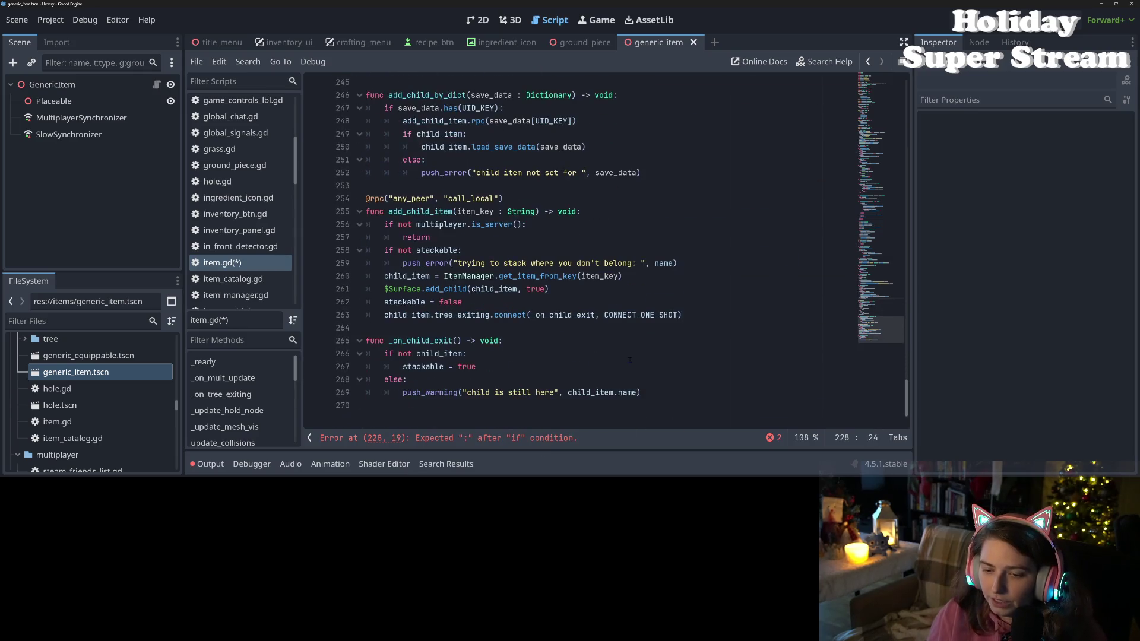
double_click(419, 366)
type("surface")
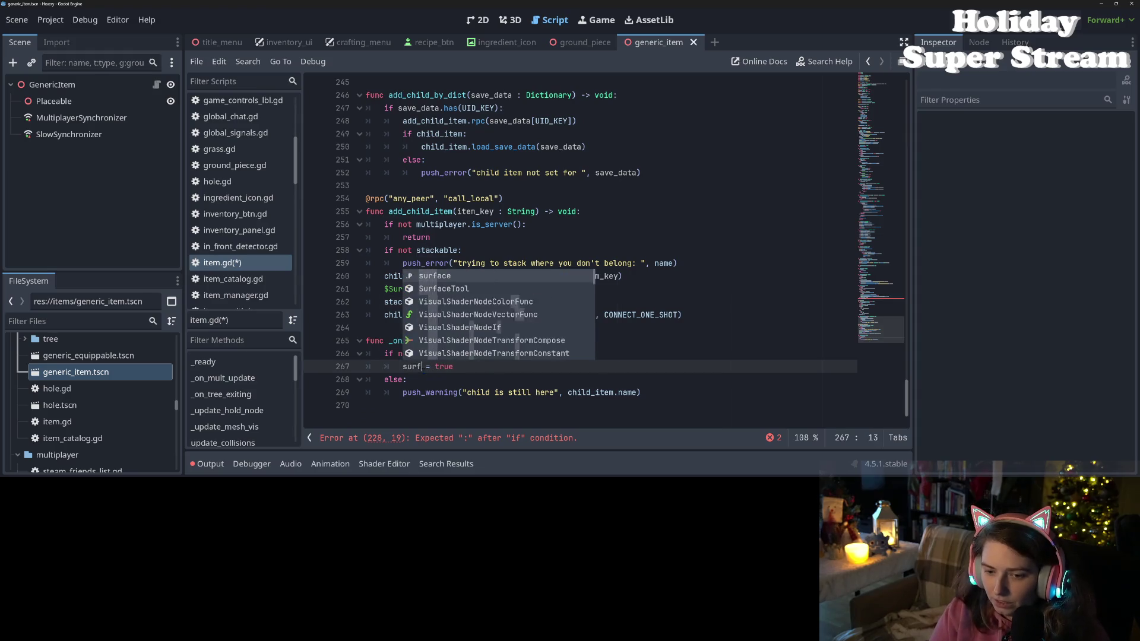
double_click(408, 302)
type("surface = false")
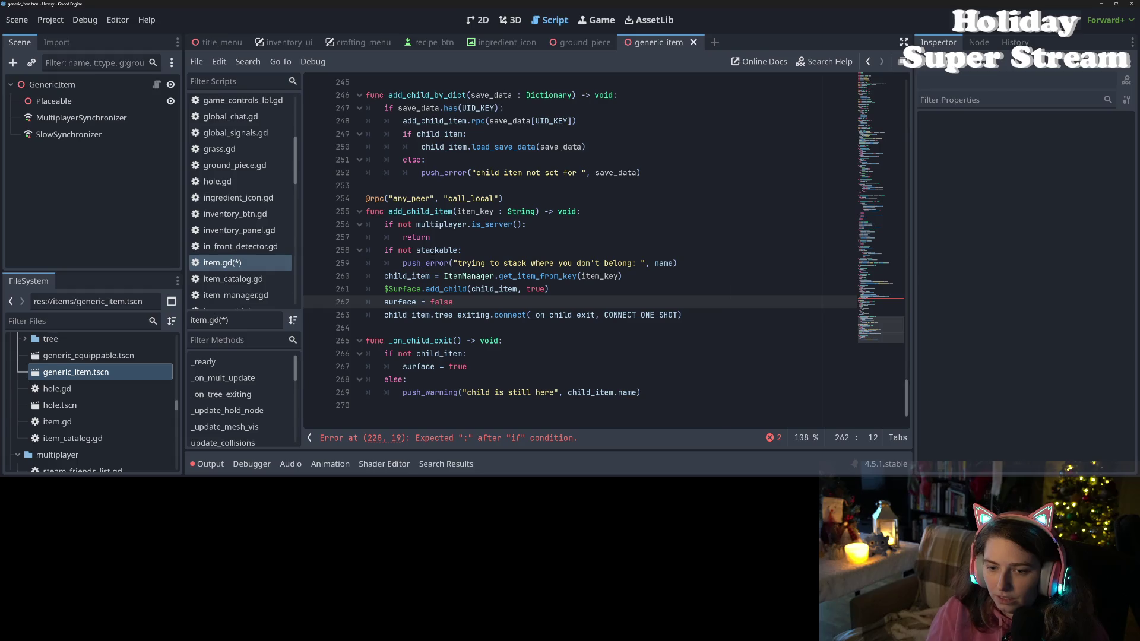
double_click(435, 250)
type("s")
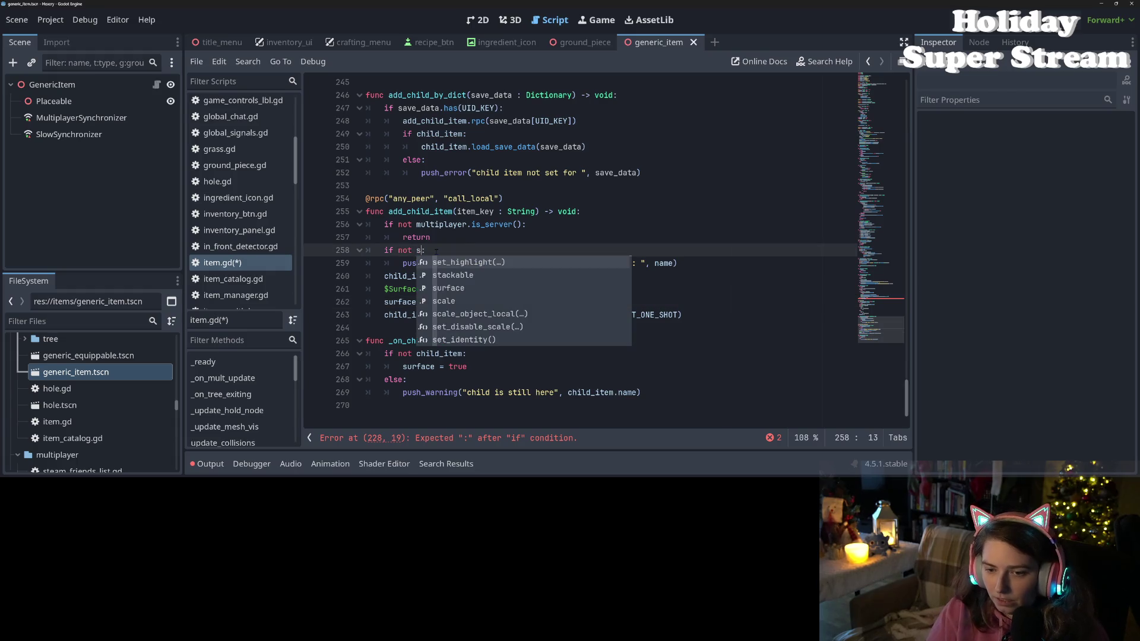
type("urface")
key("ctrl+s")
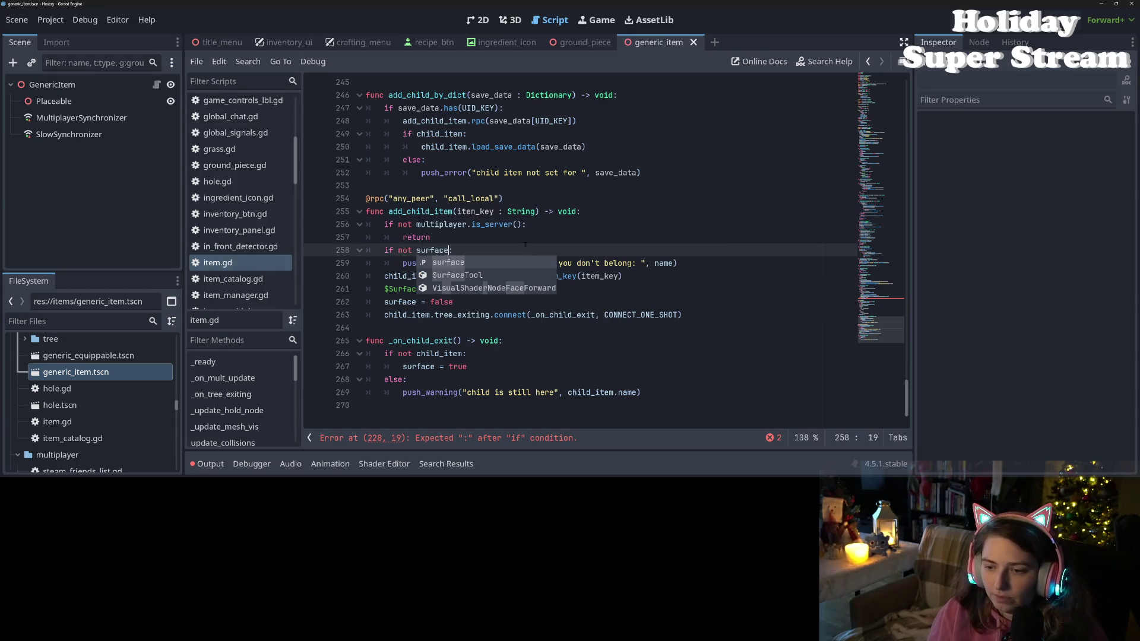
left_click(541, 229)
scroll(541, 231, "up", 10)
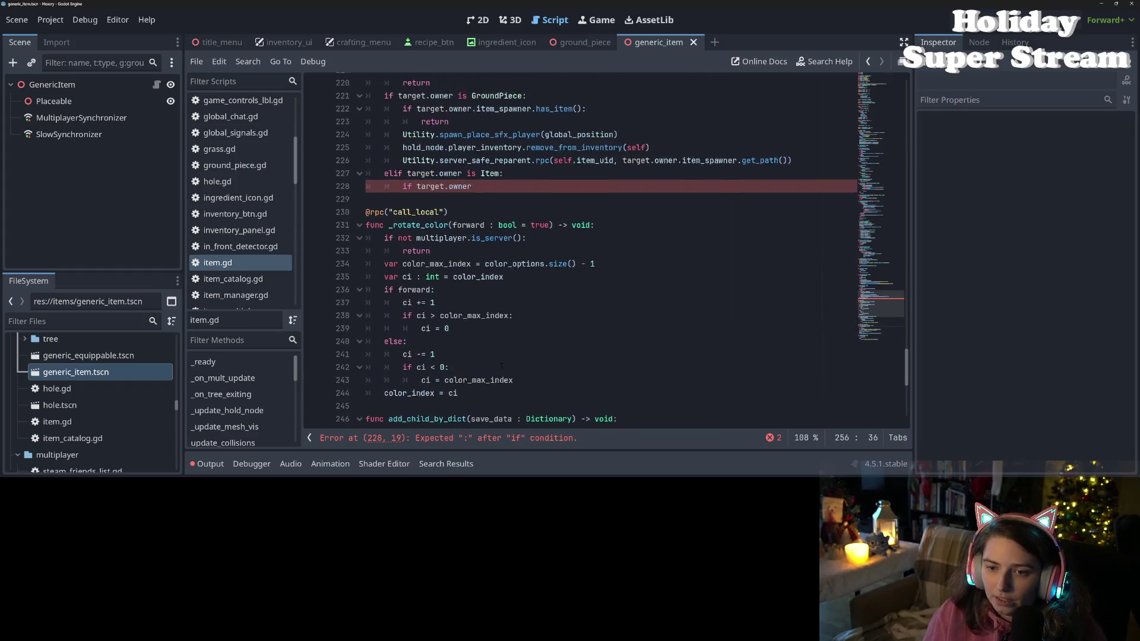
- Finish 'if target.owner.surface:' and call target.owner.add_child_item.rpc(self) beneath it, then save
left_click(532, 253)
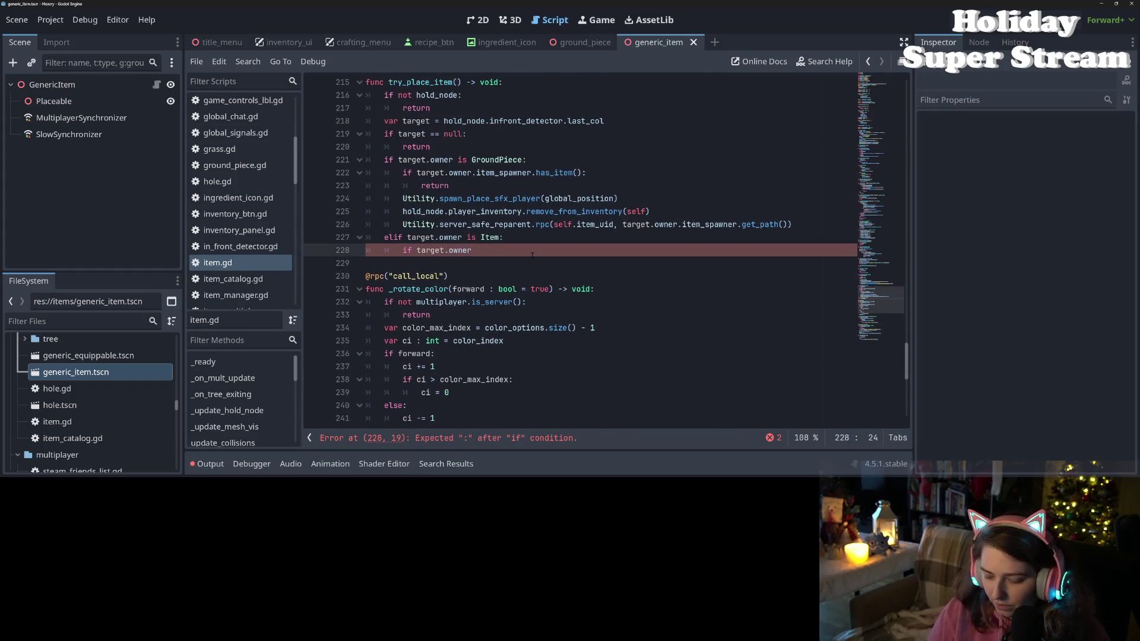
type(".surface:")
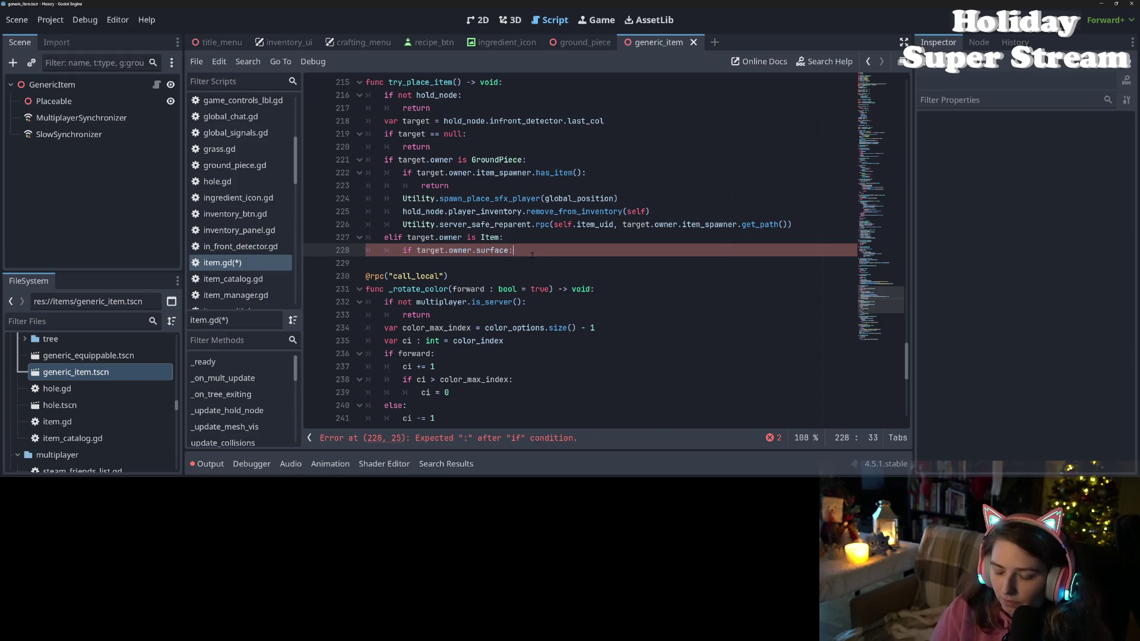
key("Return")
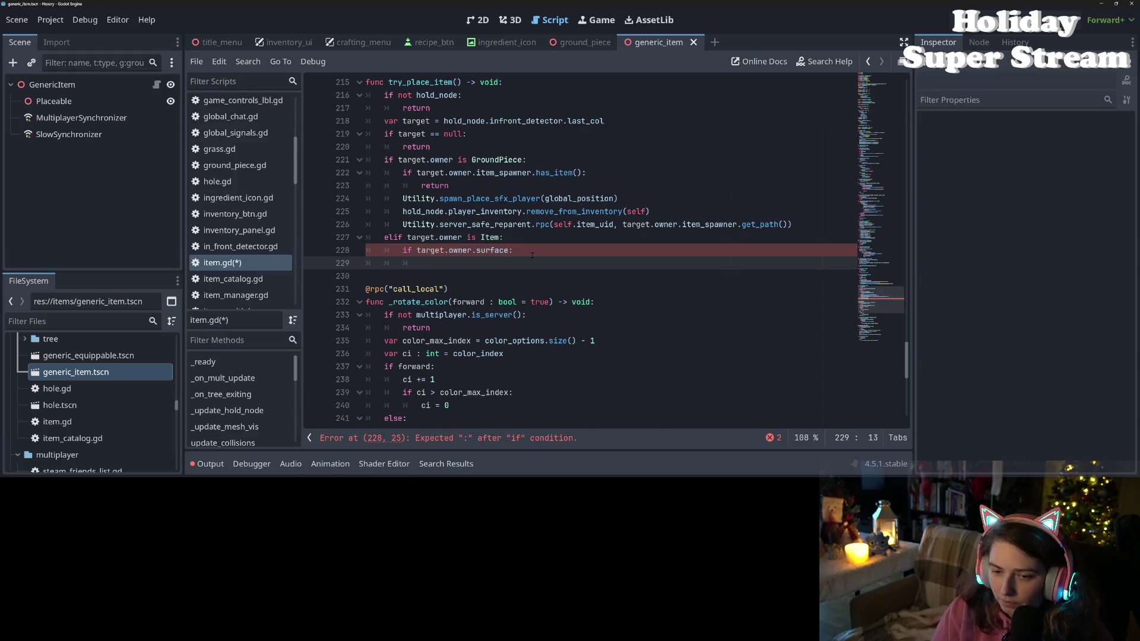
type("add_child_item")
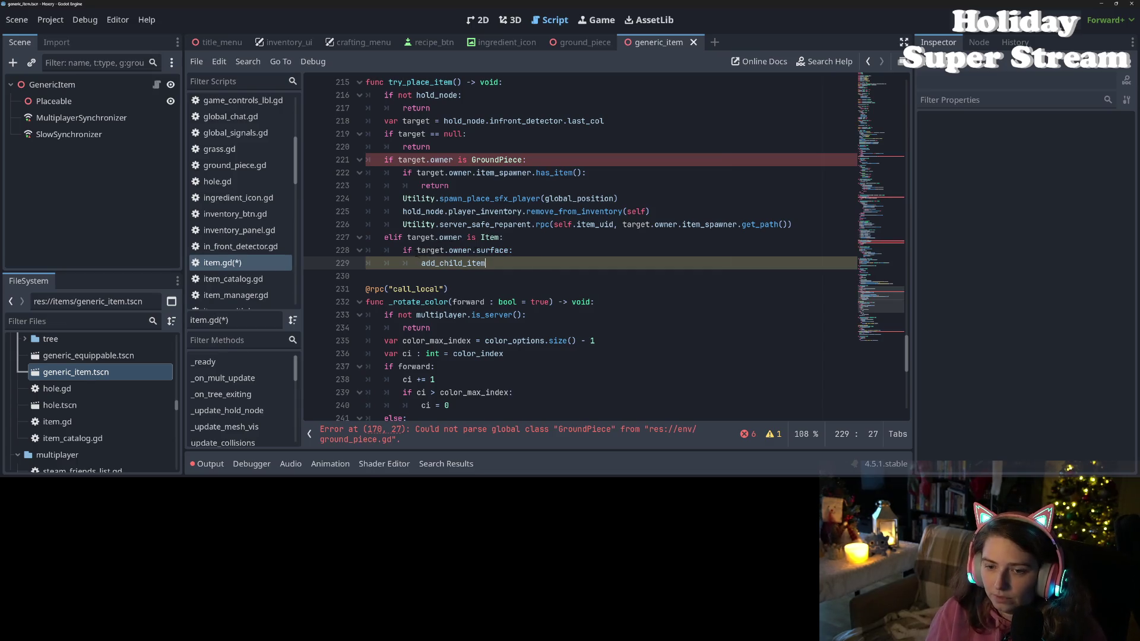
left_click_drag(416, 249, 476, 249)
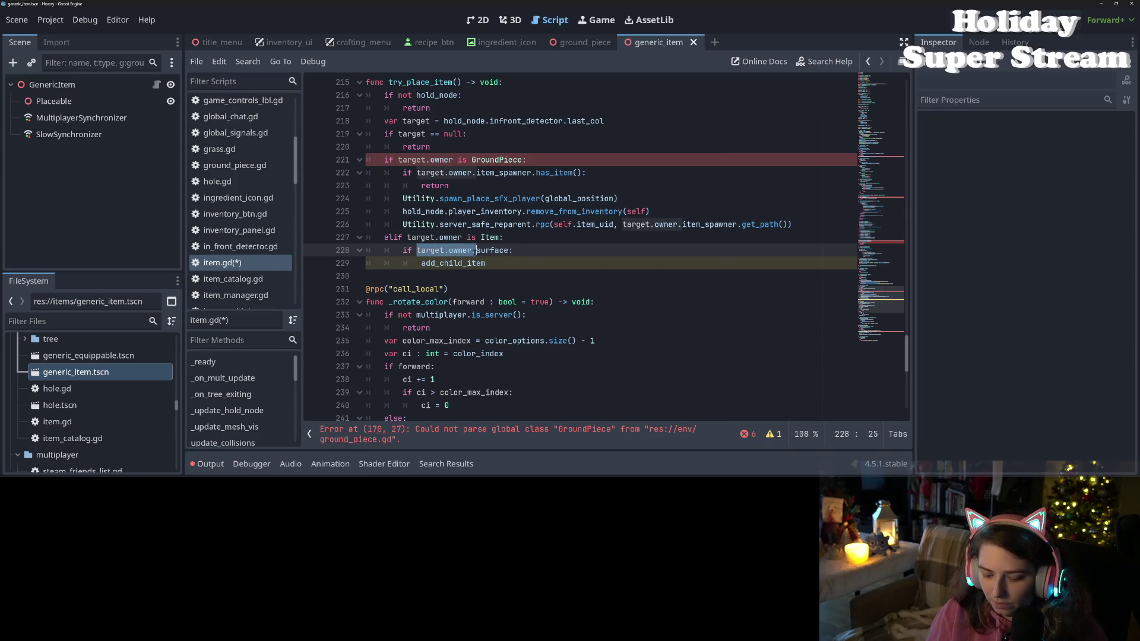
key("ctrl+c")
left_click(420, 263)
key("ctrl+v")
left_click(571, 267)
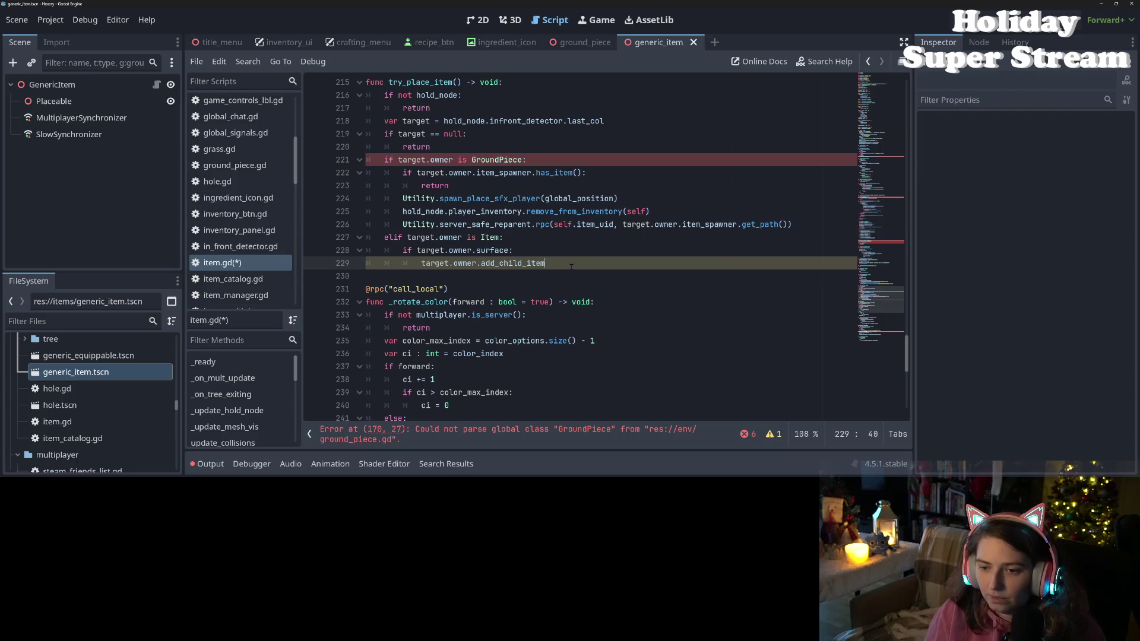
type(".rpc")
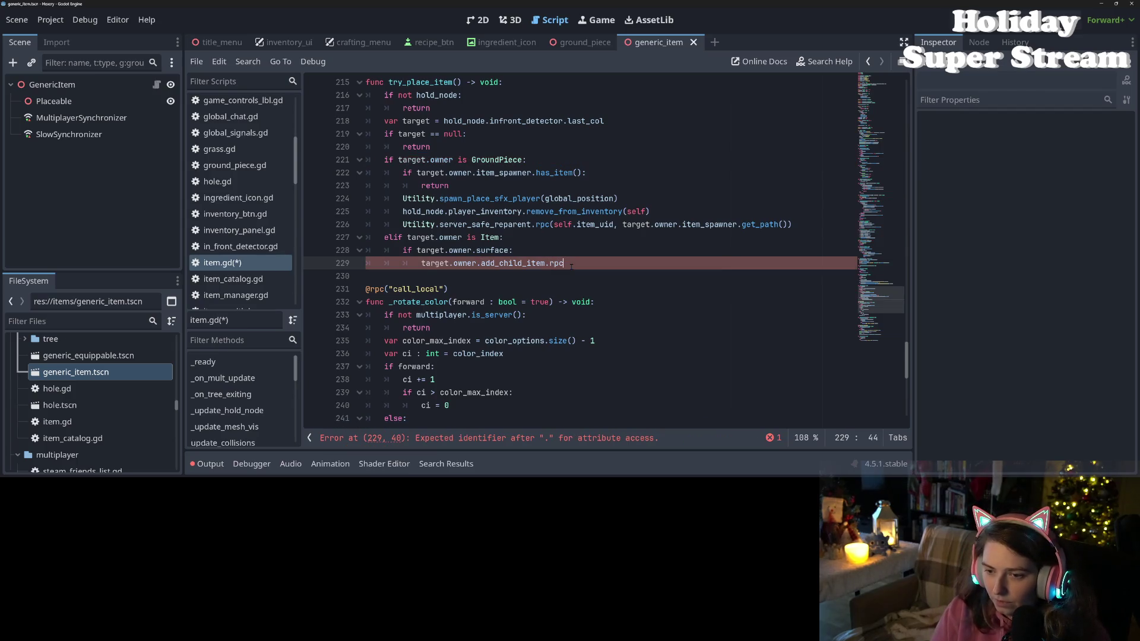
type("(")
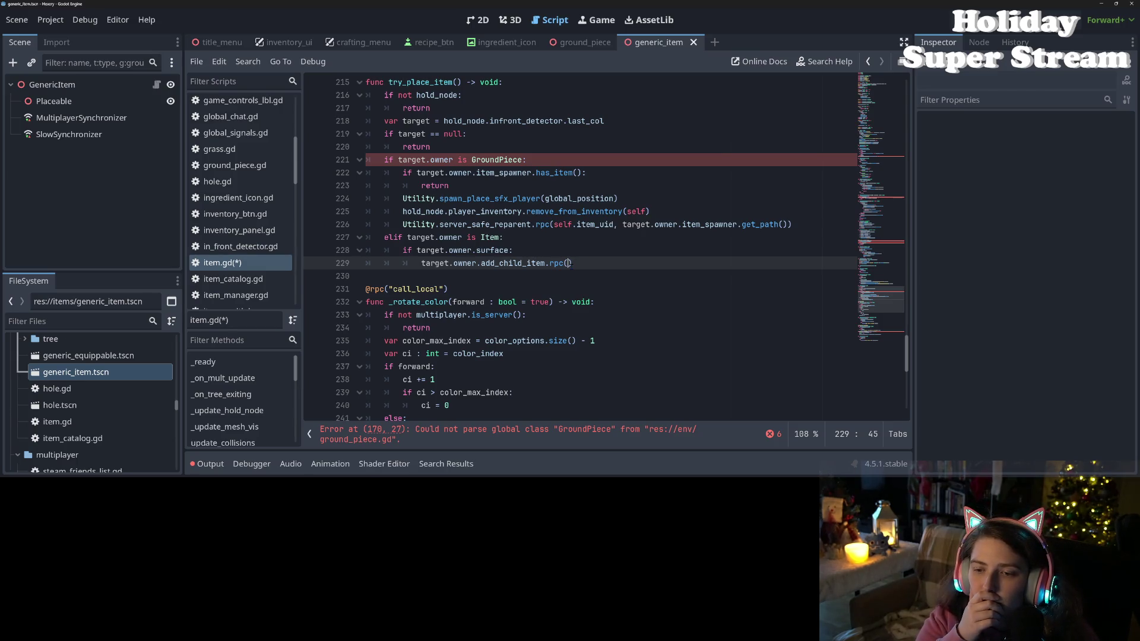
type("self")
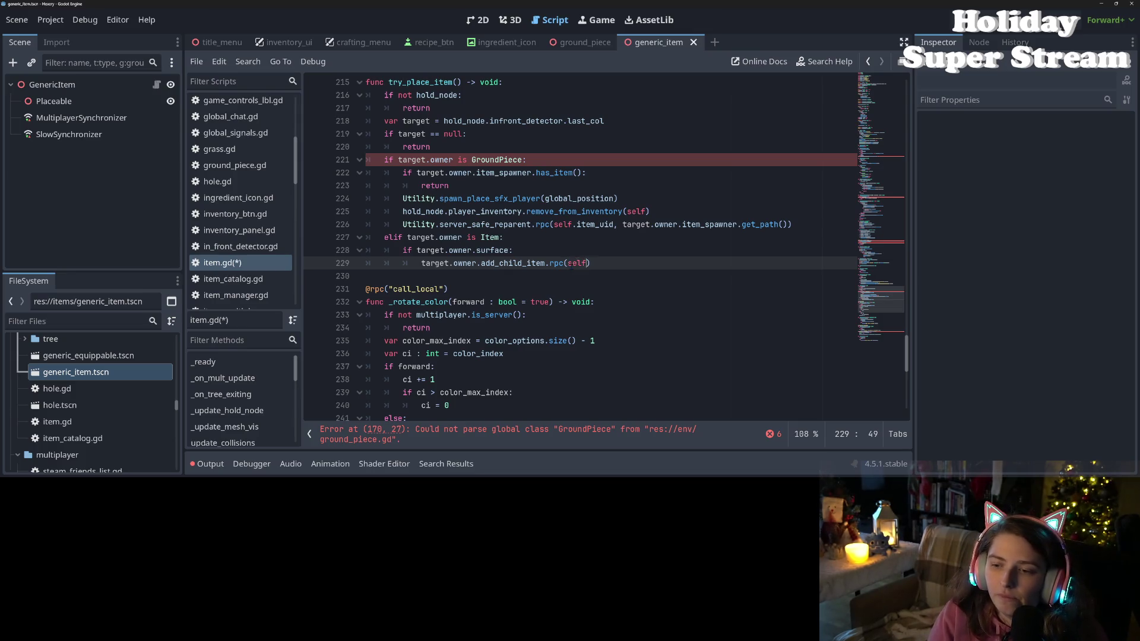
key("ctrl+s")
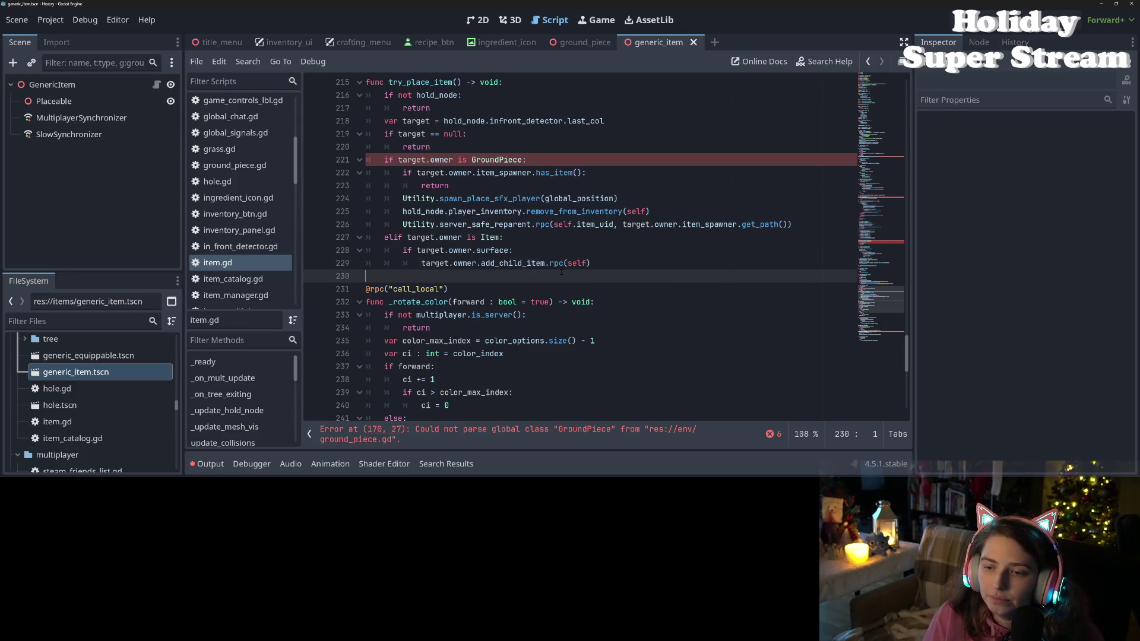
- Replace the self argument in the rpc call with get_inv_key() and save
left_click(568, 263, "ctrl")
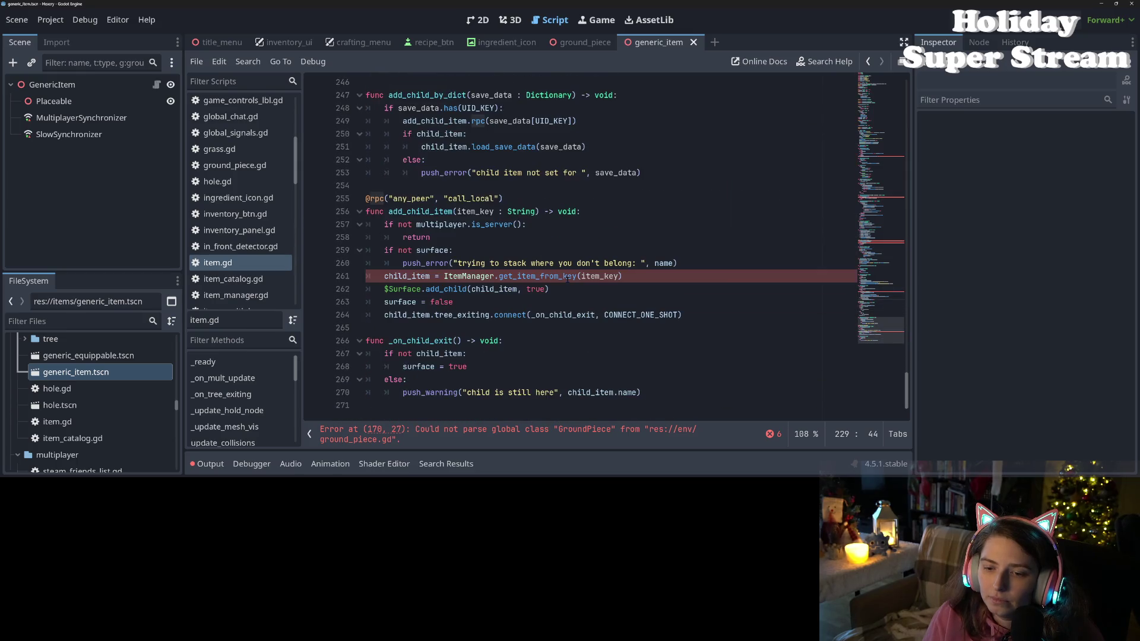
scroll(490, 225, "up", 13)
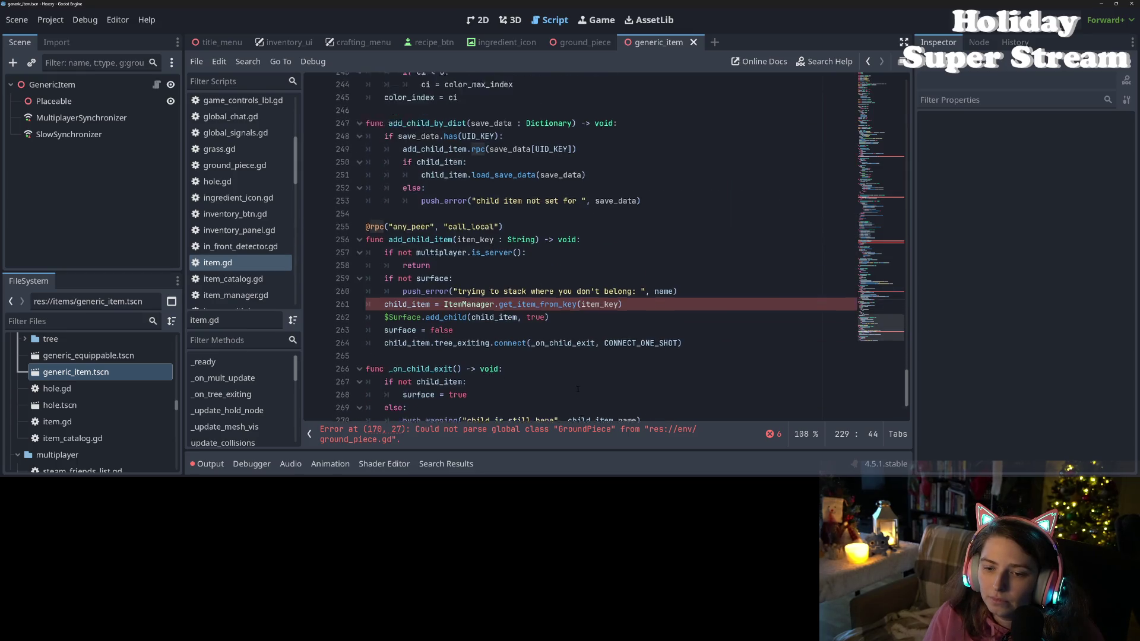
double_click(577, 367)
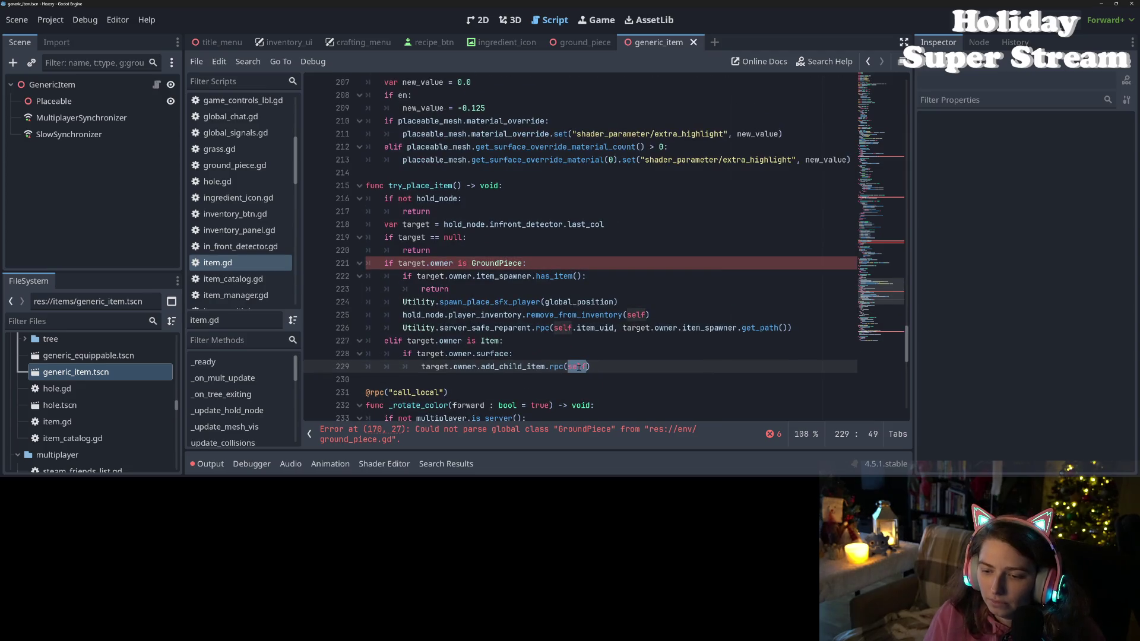
type("item_")
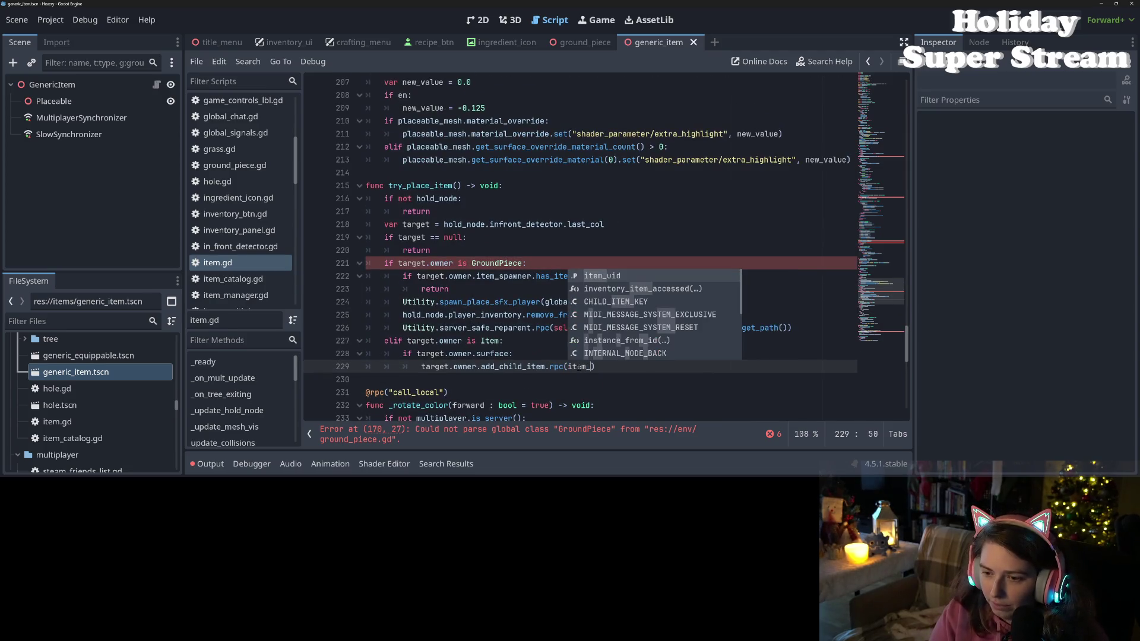
key("Return")
key("BackSpace")
type("g")
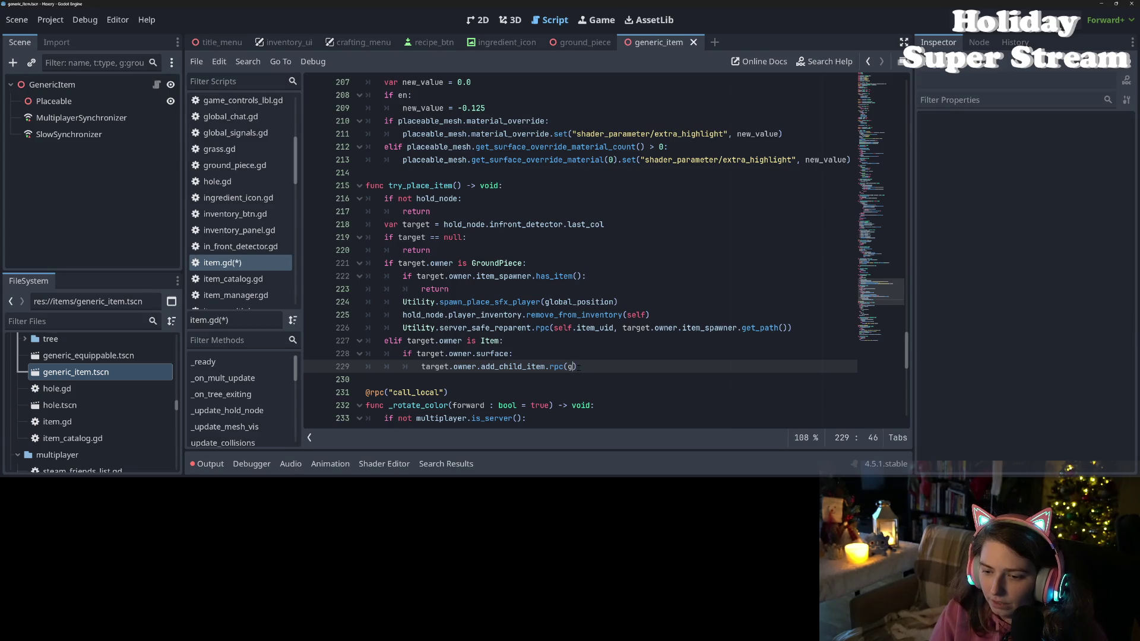
type("et_")
key("Return")
key("ctrl+s")
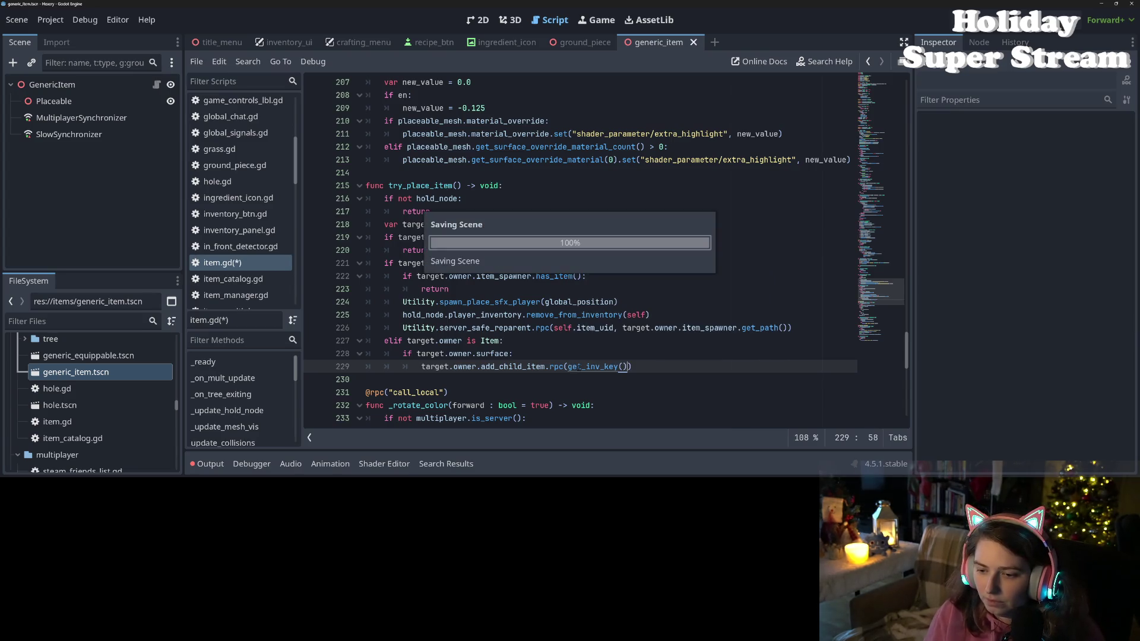
- Look over the get_inv_key call and surrounding code, then save item.gd
double_click(577, 367)
scroll(579, 379, "down", 10)
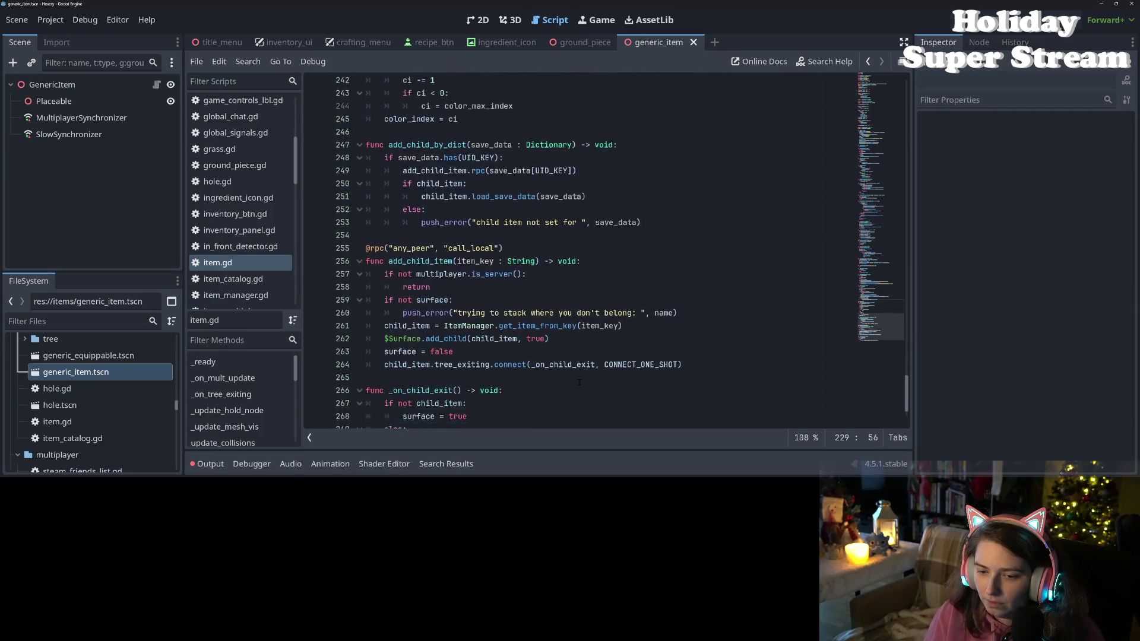
scroll(578, 382, "down", 2)
scroll(579, 356, "up", 12)
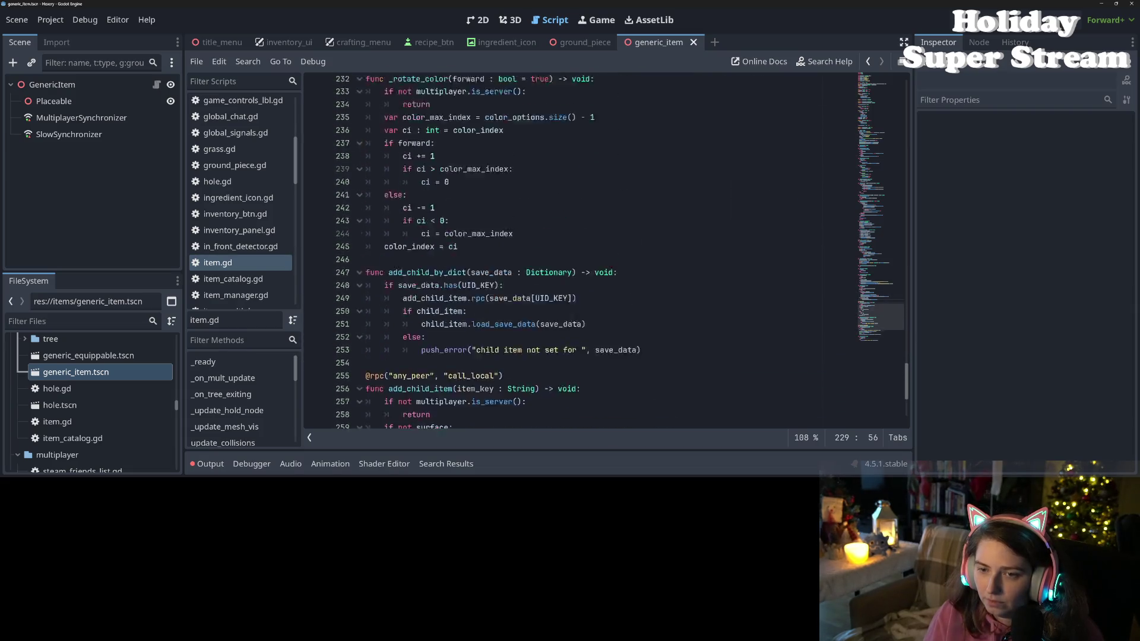
left_click(475, 340)
key("ctrl+s")
- Open wood_floor.tscn from the furniture folder in the FileSystem dock
scroll(484, 327, "down", 10)
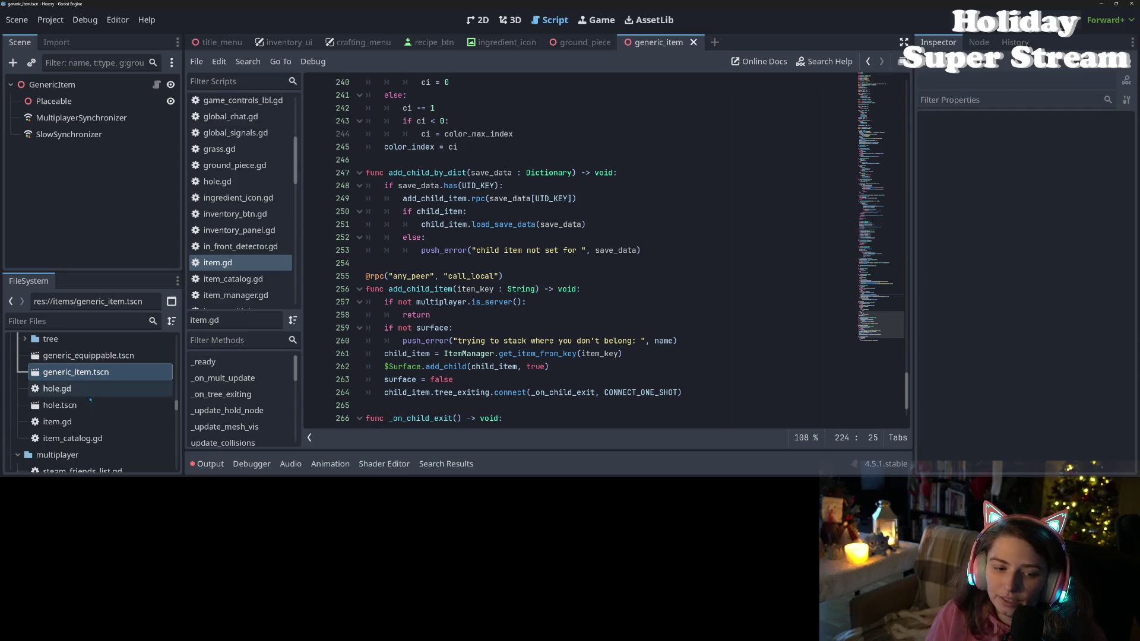
scroll(90, 401, "up", 5)
left_click(26, 376)
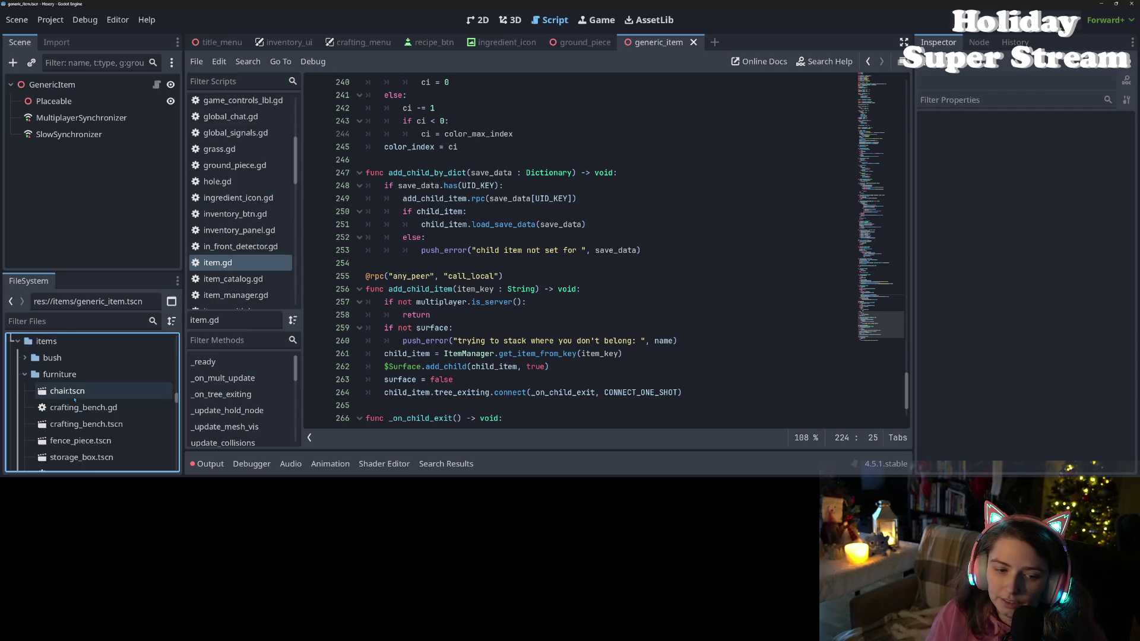
scroll(100, 434, "down", 5)
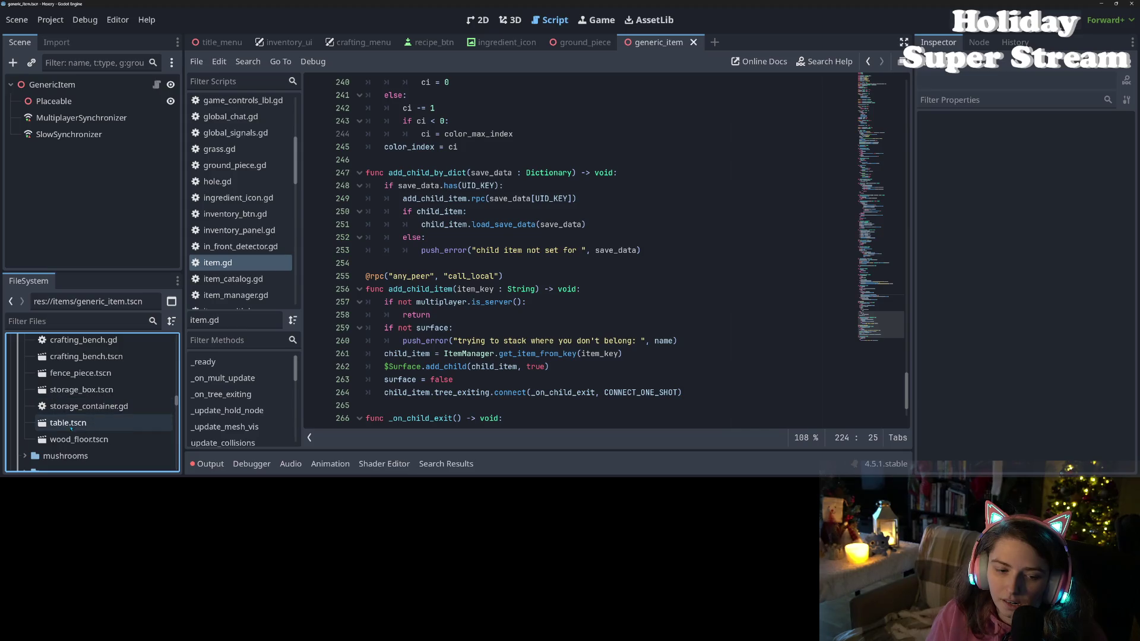
double_click(78, 439)
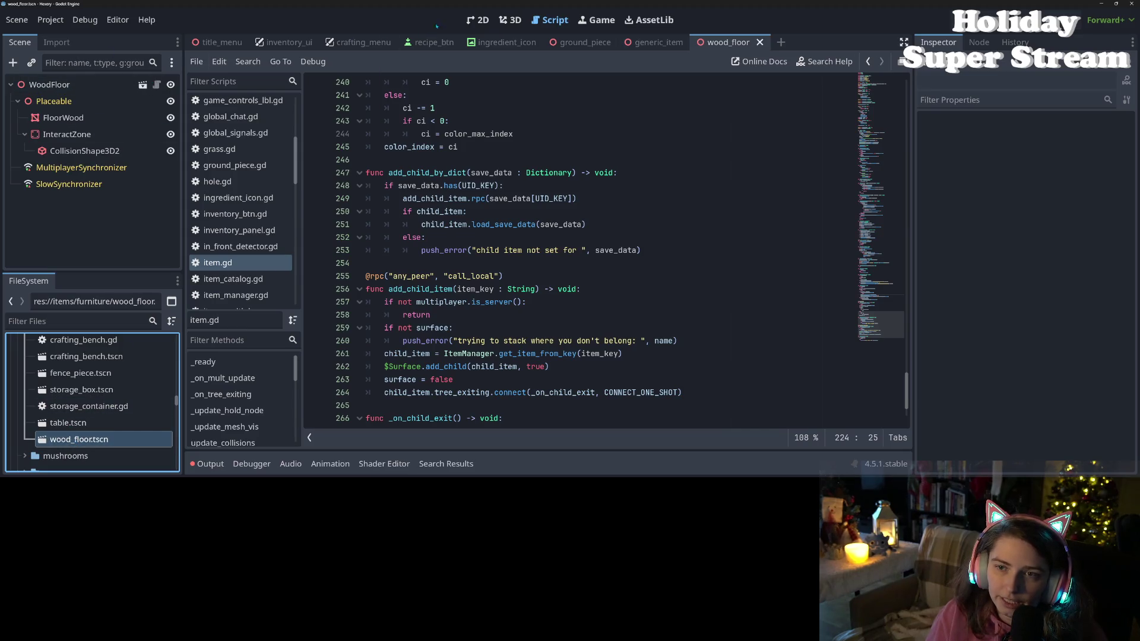
- Add a Node3D child under WoodFloor and rename it Surface
left_click(509, 20)
right_click(66, 87)
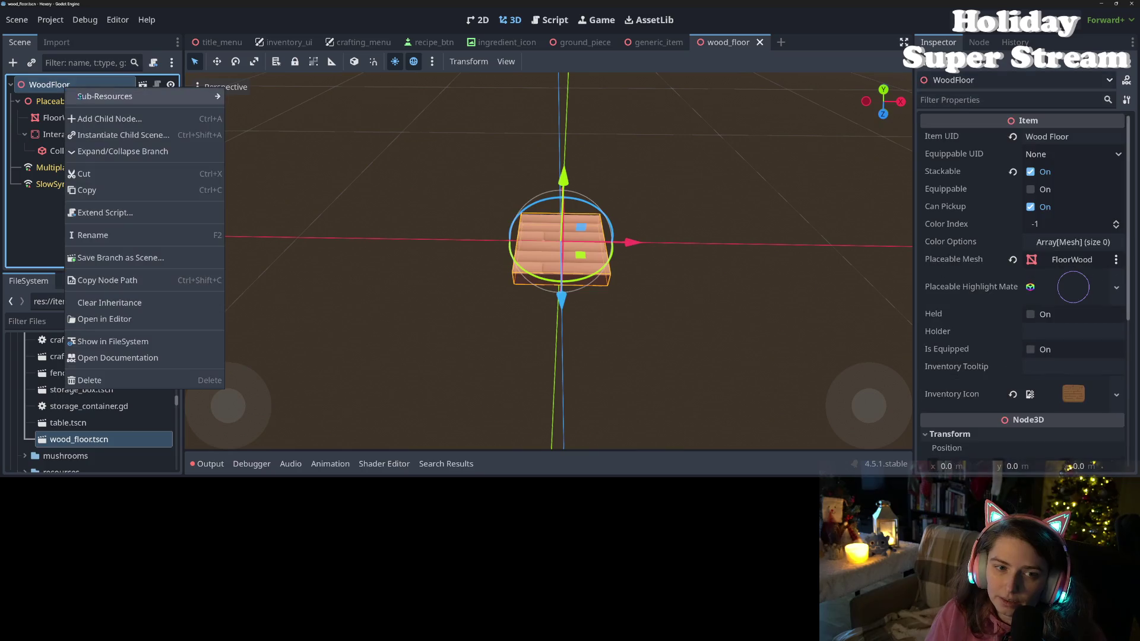
left_click(107, 119)
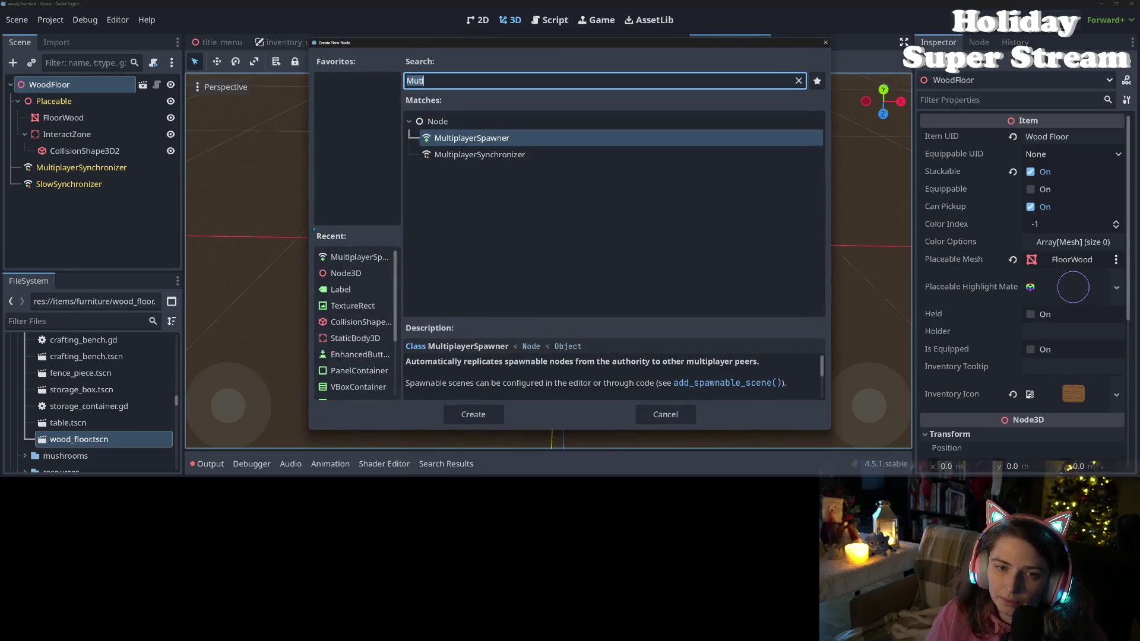
left_click(350, 276)
left_click(473, 414)
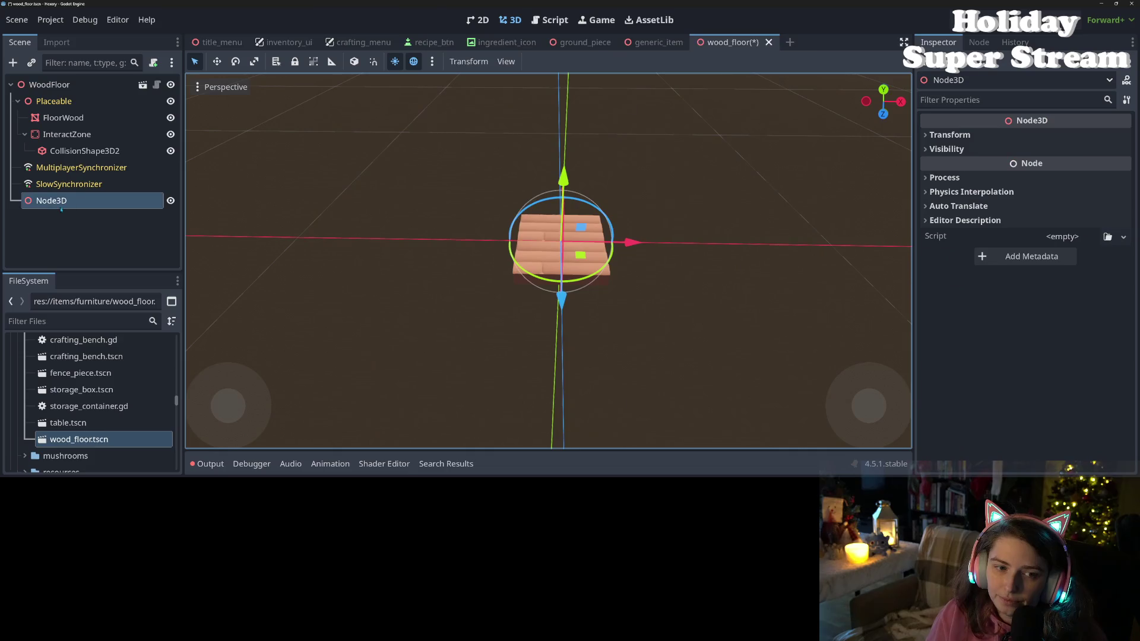
right_click(61, 205)
left_click(122, 245)
type("Su")
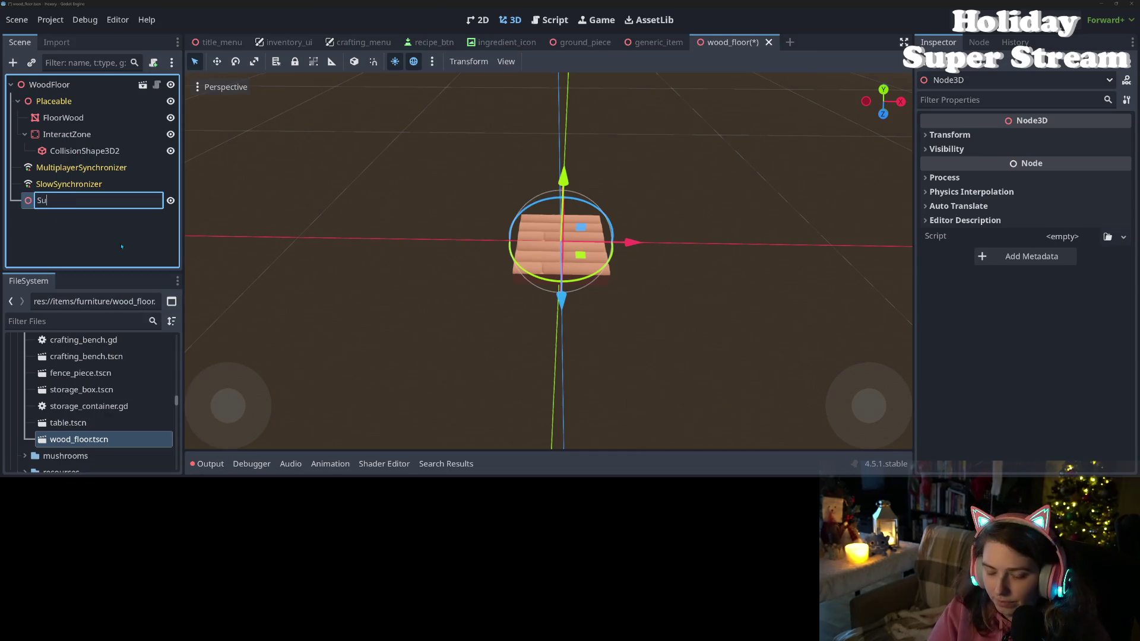
type("rface")
key("Return")
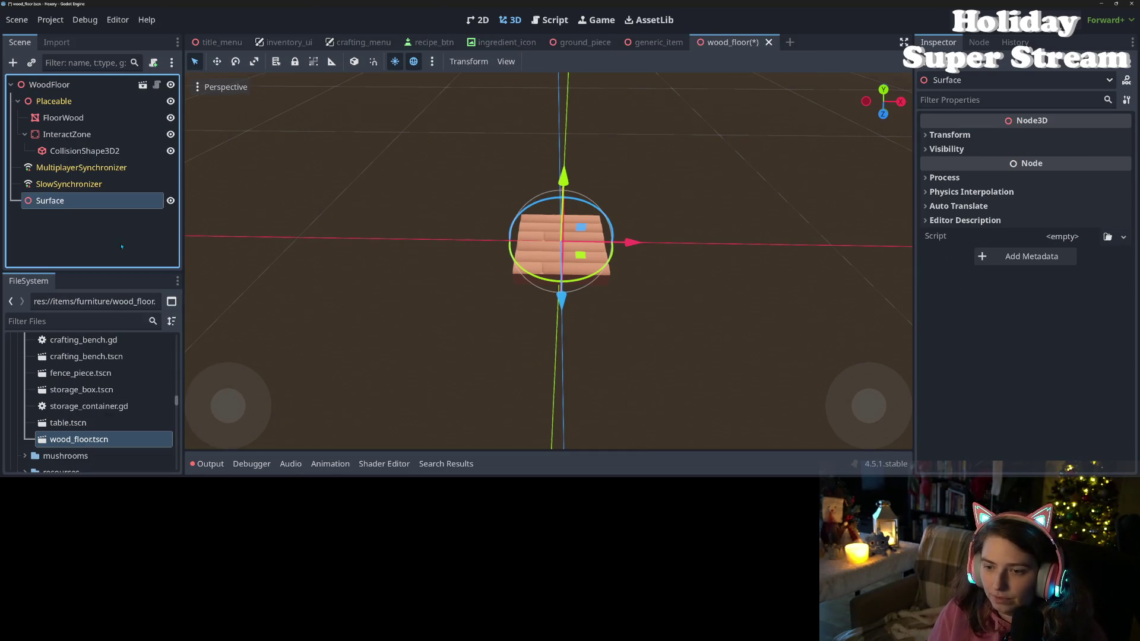
- In front orthographic view, raise the Surface node slightly and save the scene
key("KP_1")
scroll(599, 248, "up", 2)
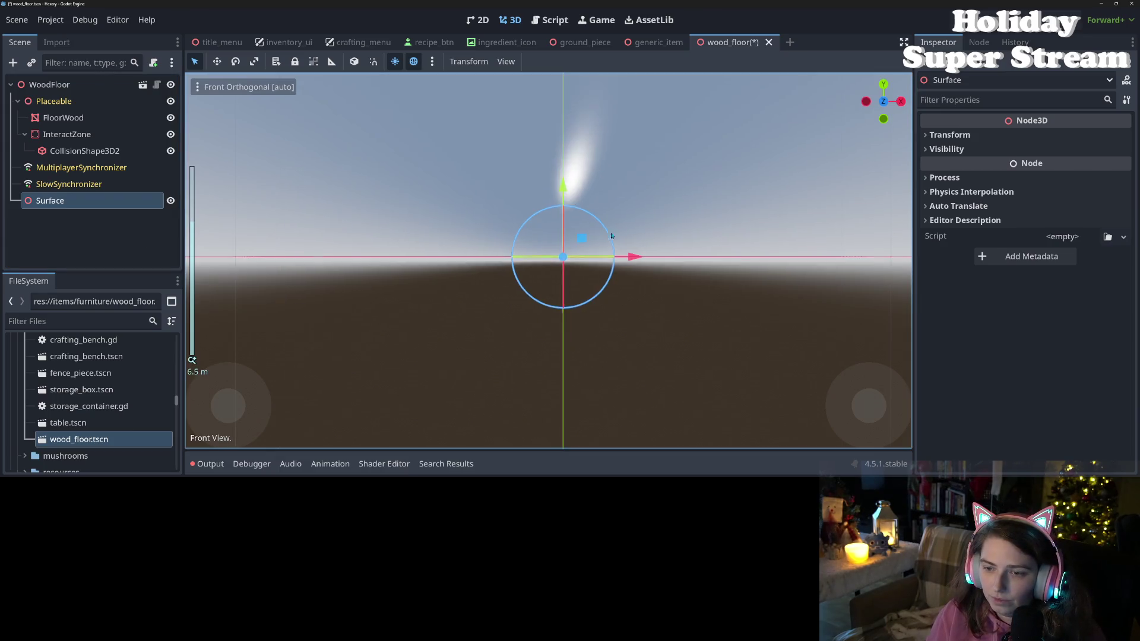
scroll(599, 248, "up", 3)
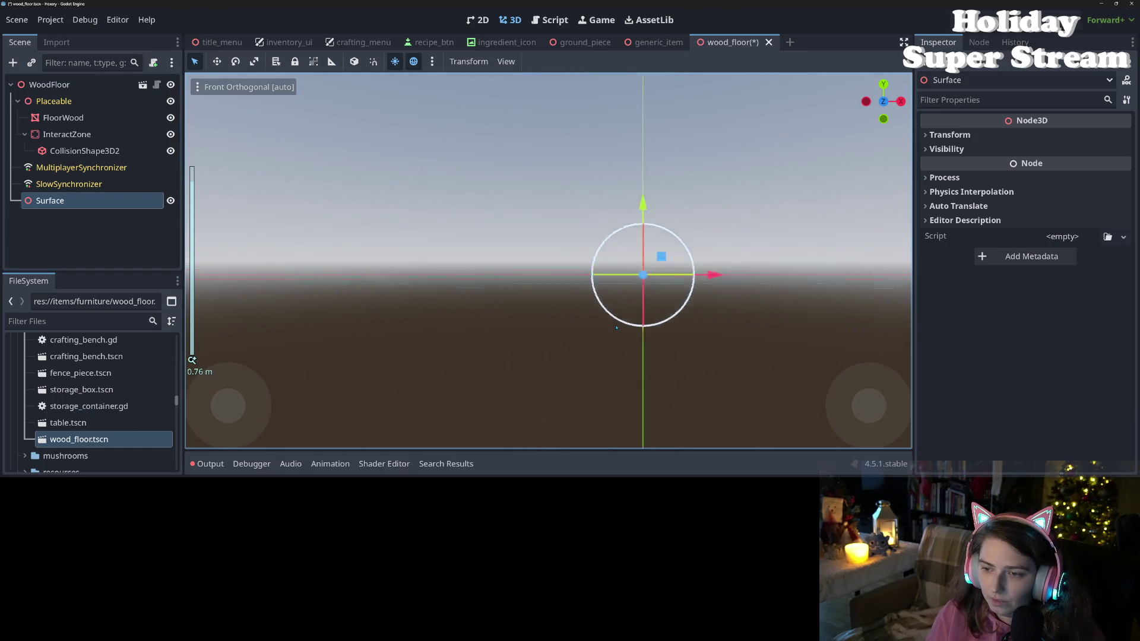
mouse_move(614, 253)
left_mouse_down()
mouse_move(614, 241)
mouse_move(552, 288)
mouse_move(642, 363)
mouse_move(586, 338)
mouse_move(598, 298)
left_mouse_up()
key("ctrl+s")
- Zoom the viewport in and out, then orbit to a higher view looking down at the plank
scroll(612, 279, "up", 2)
scroll(555, 291, "down", 2)
scroll(586, 338, "down", 5)
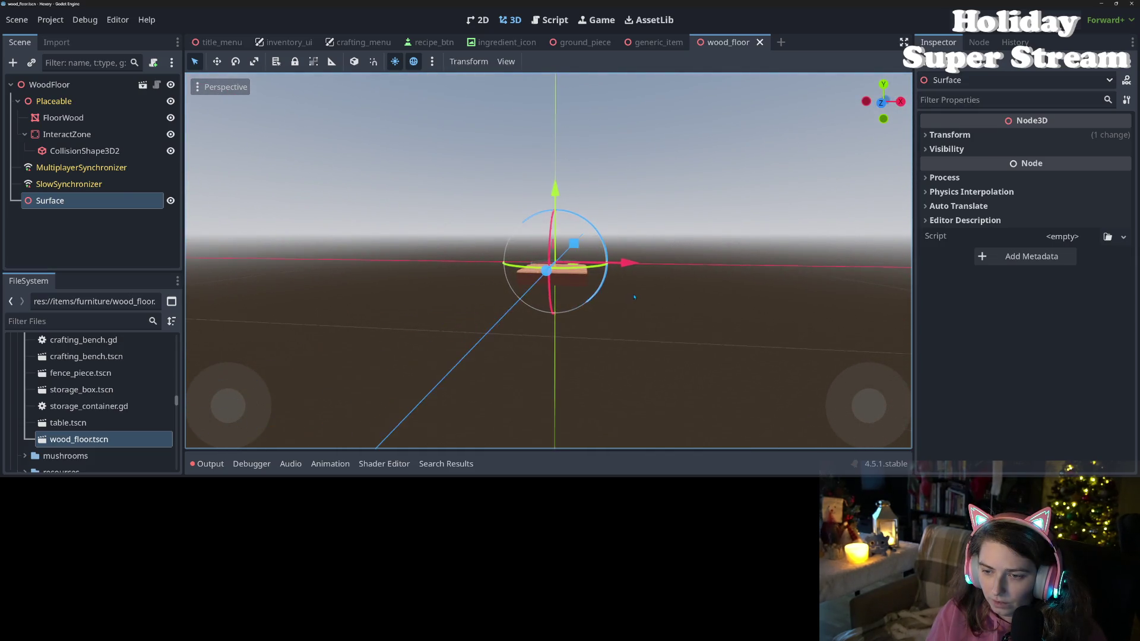
scroll(595, 297, "down", 2)
scroll(595, 296, "down", 2)
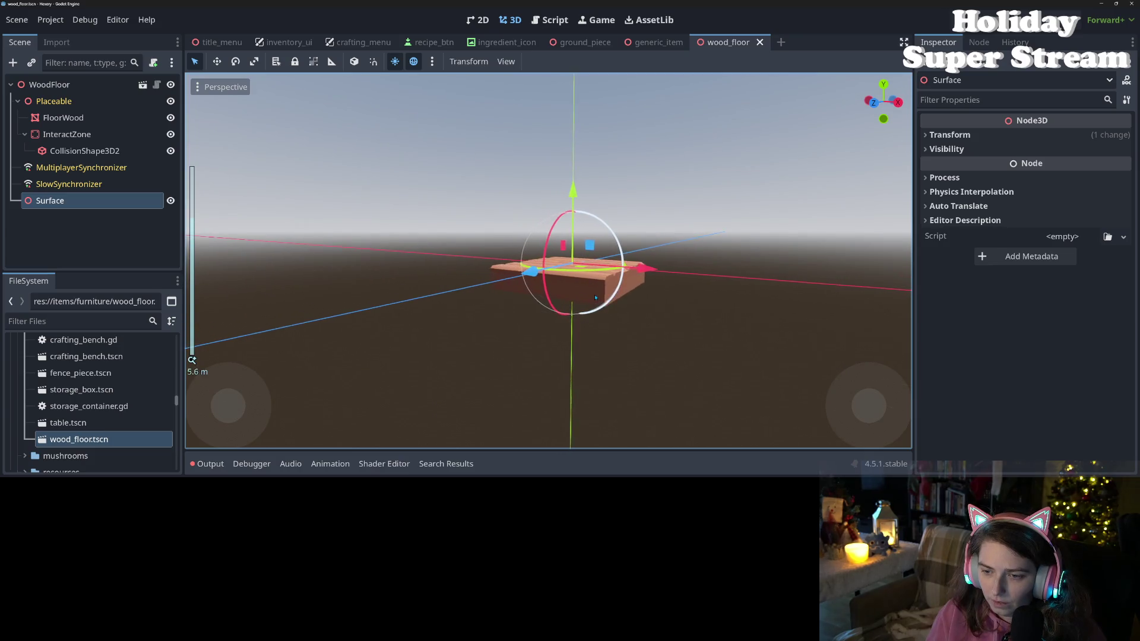
scroll(595, 297, "up", 10)
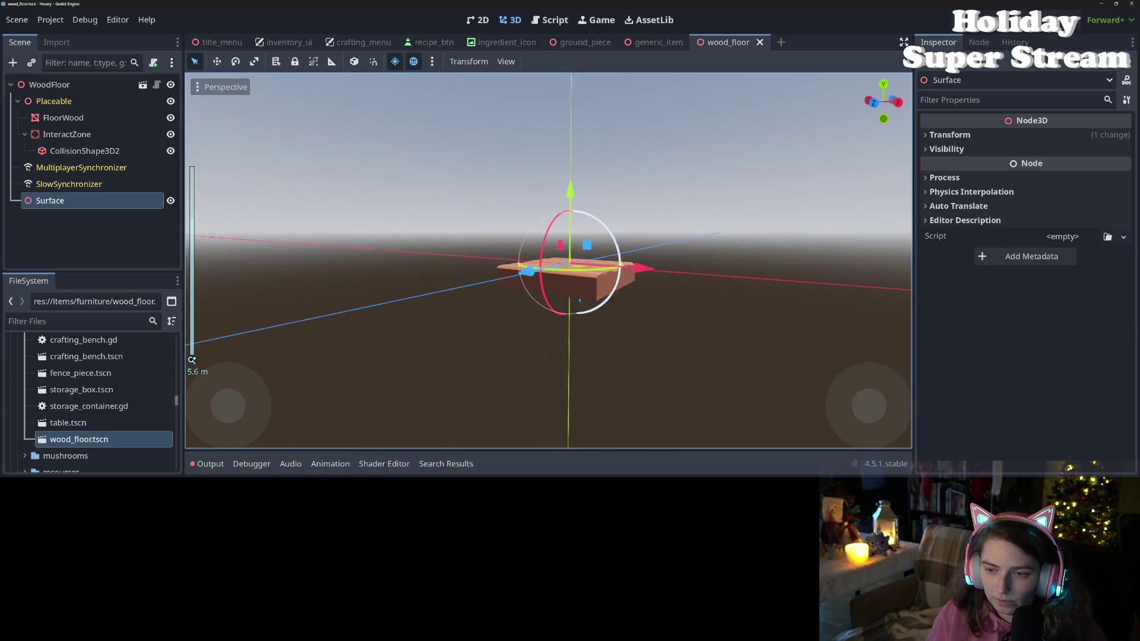
left_click_drag(595, 297, 599, 324)
- Add a MultiplayerSpawner child node under Surface
right_click(113, 199)
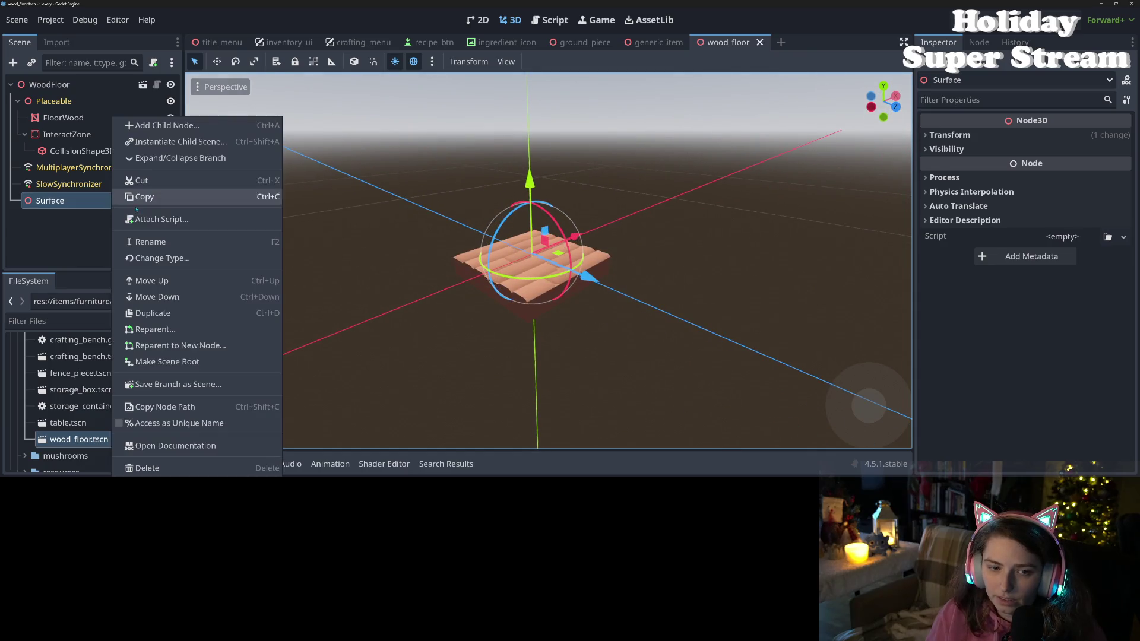
left_click(142, 123)
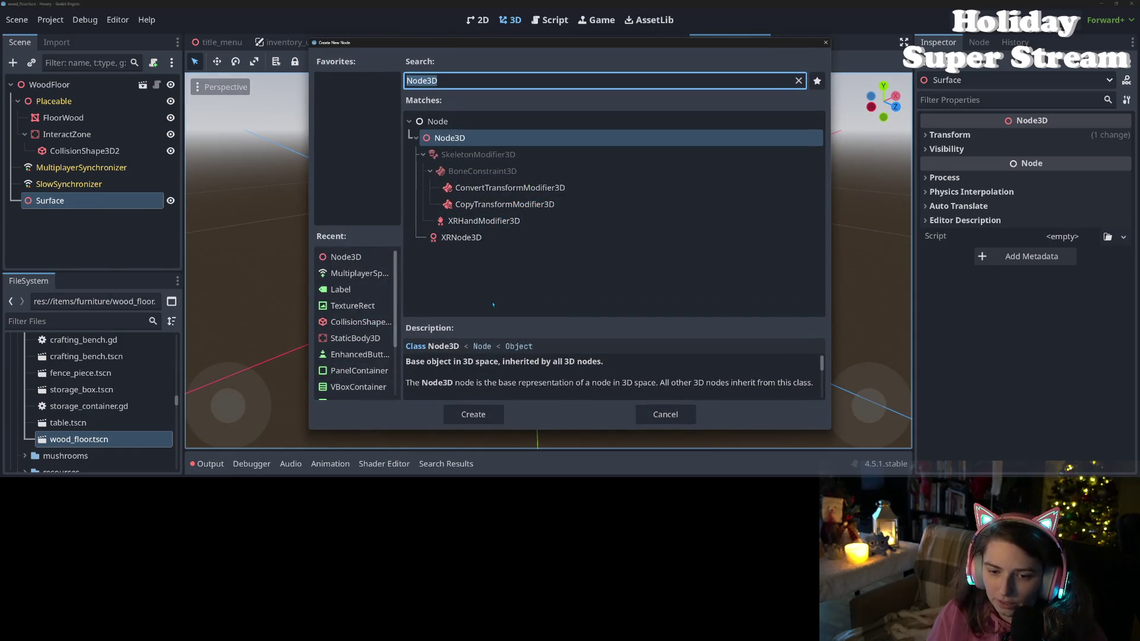
left_click(356, 273)
left_click(473, 414)
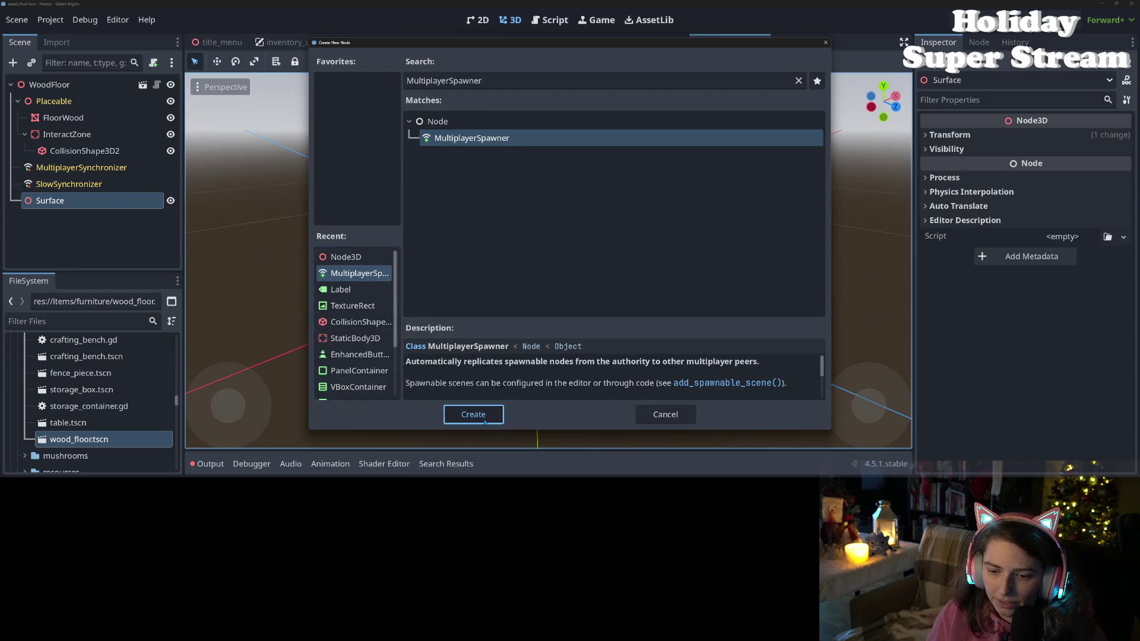
- Assign the Surface node as the MultiplayerSpawner's Spawn Path
left_click(1070, 136)
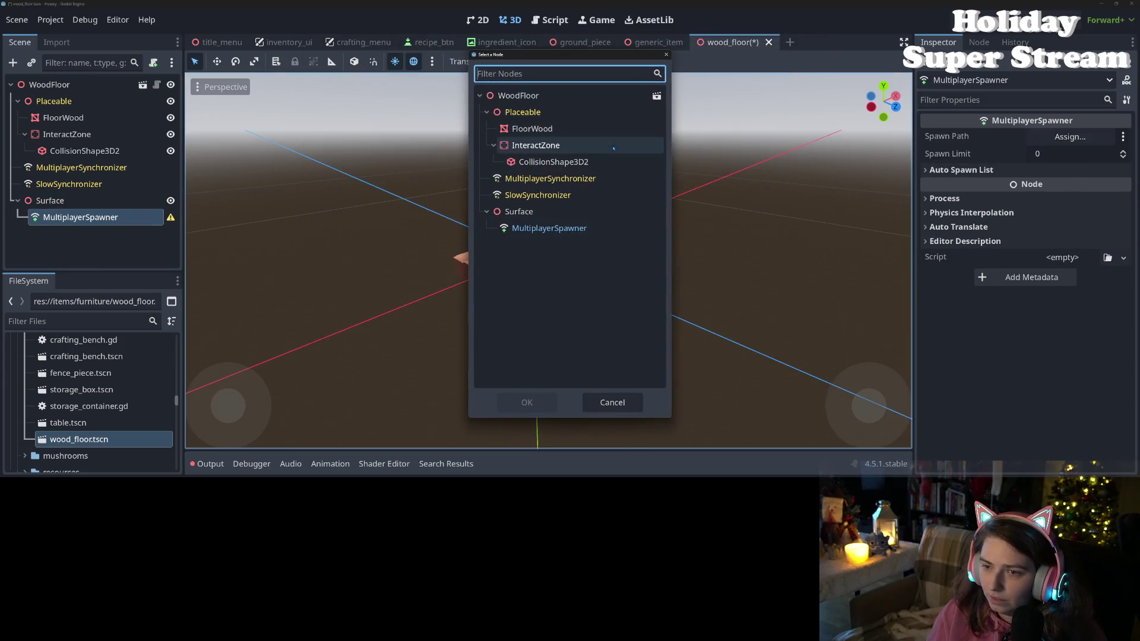
left_click(564, 213)
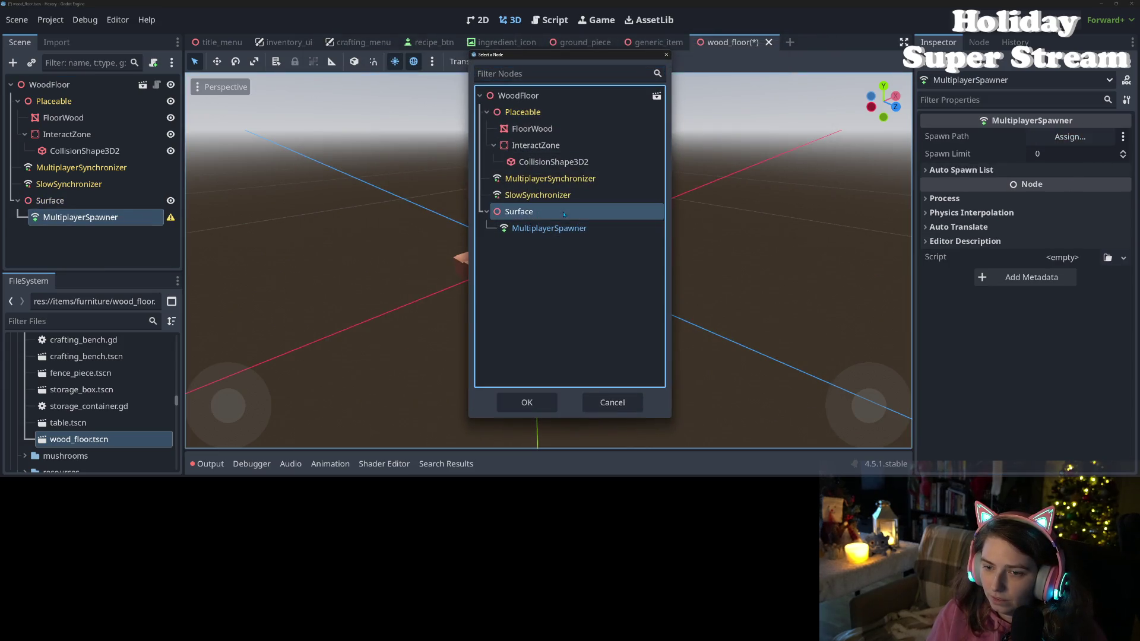
left_click(527, 403)
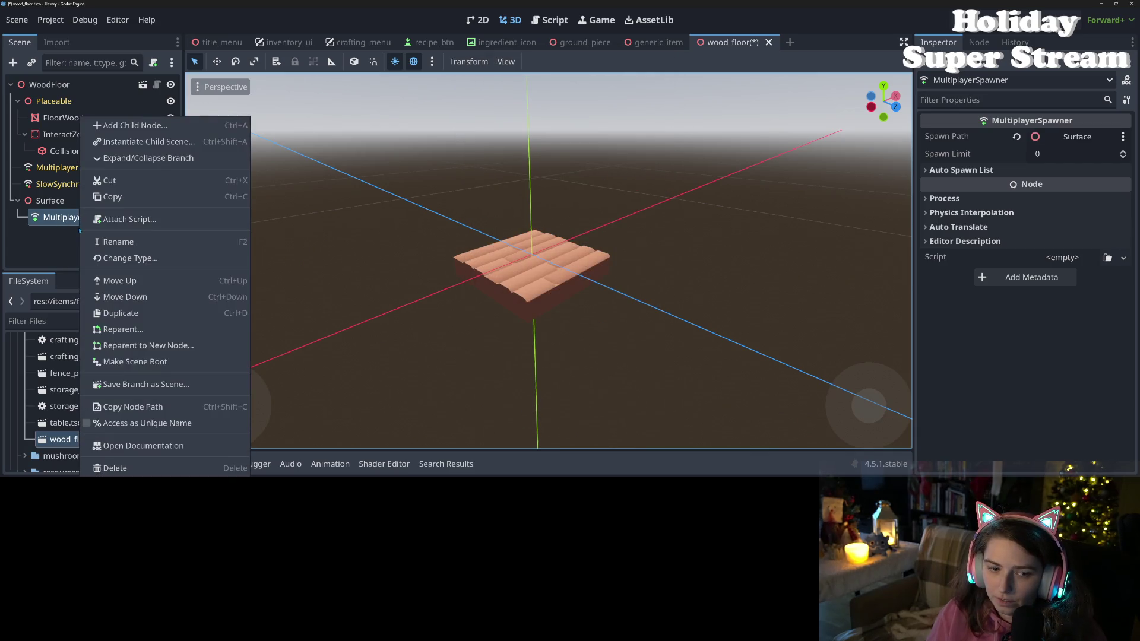
key("Escape")
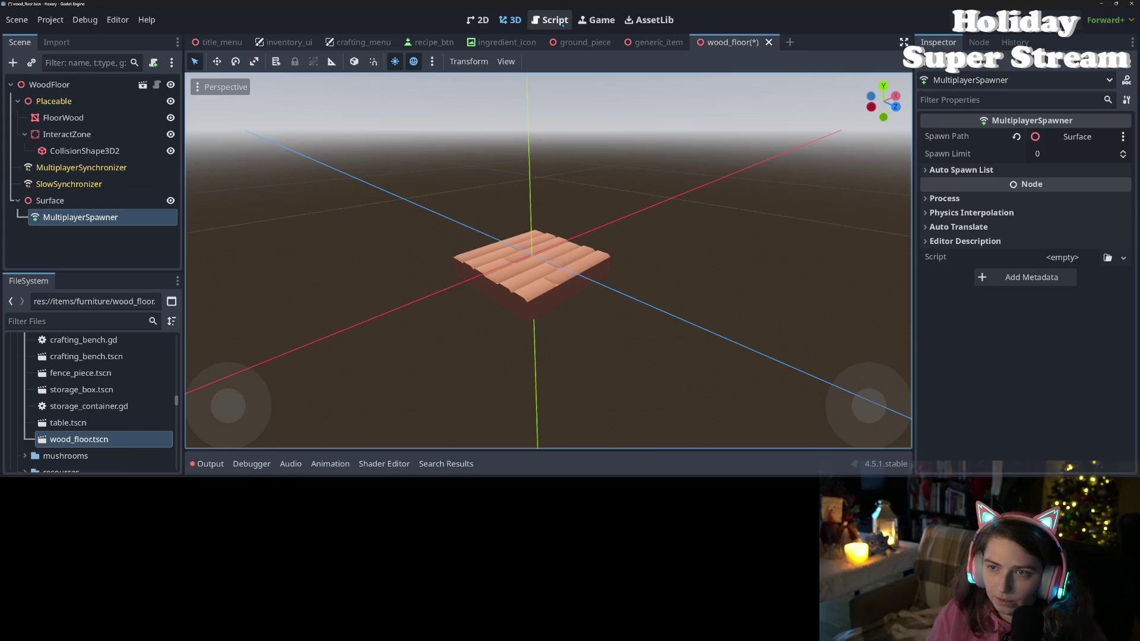
- Attach item_spawner.gd to the MultiplayerSpawner, then detach the script again
left_click(549, 20)
scroll(220, 302, "down", 5)
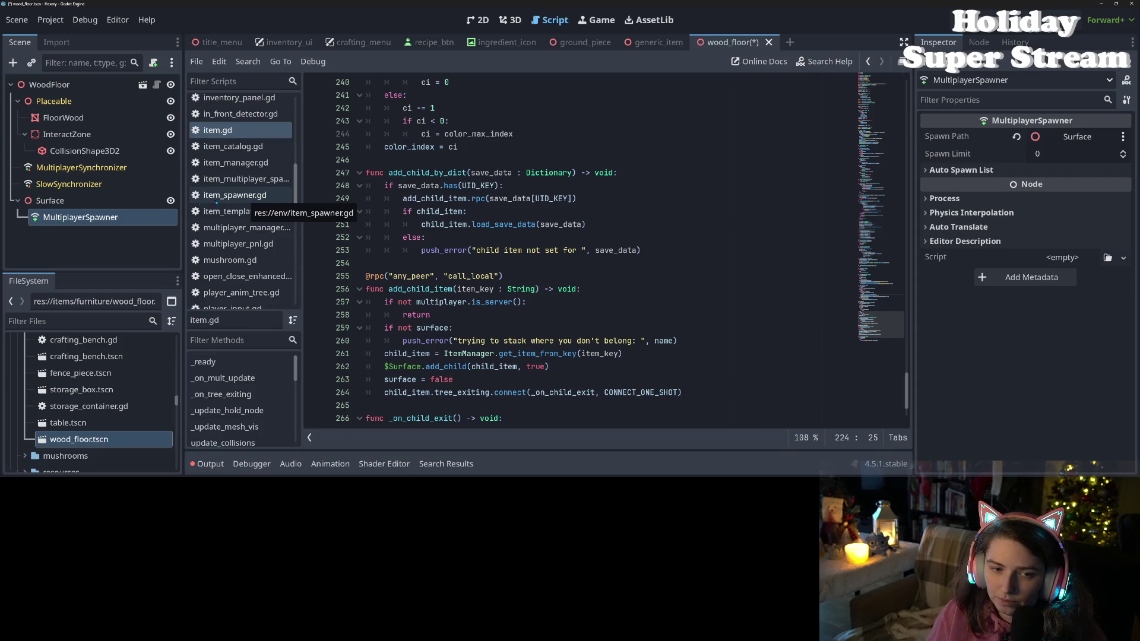
left_click_drag(216, 203, 118, 217)
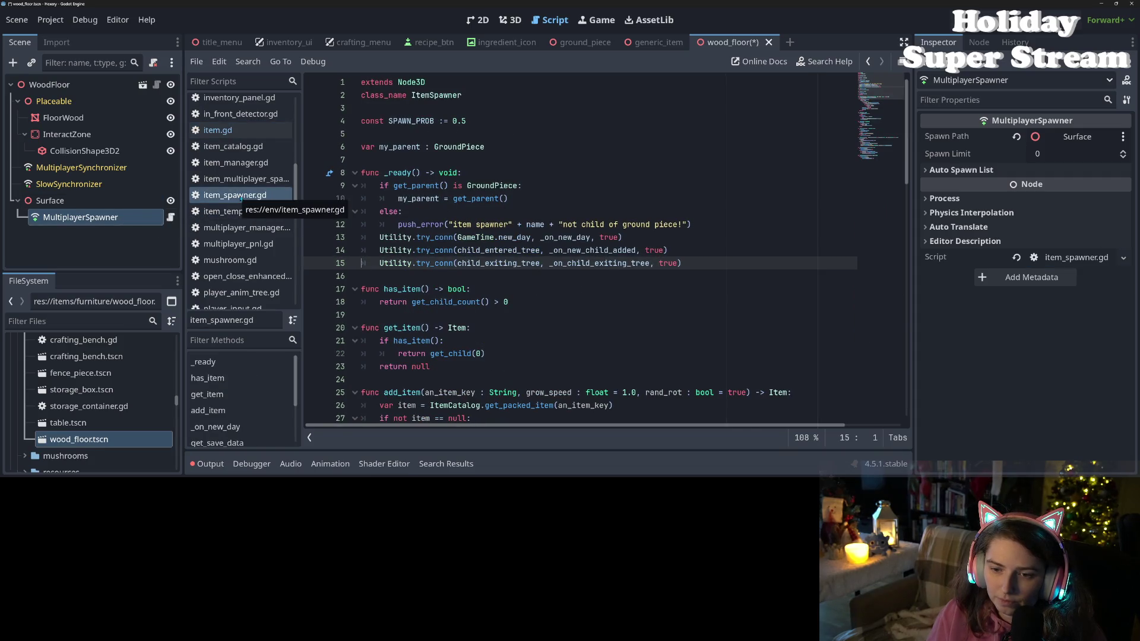
scroll(550, 328, "down", 2)
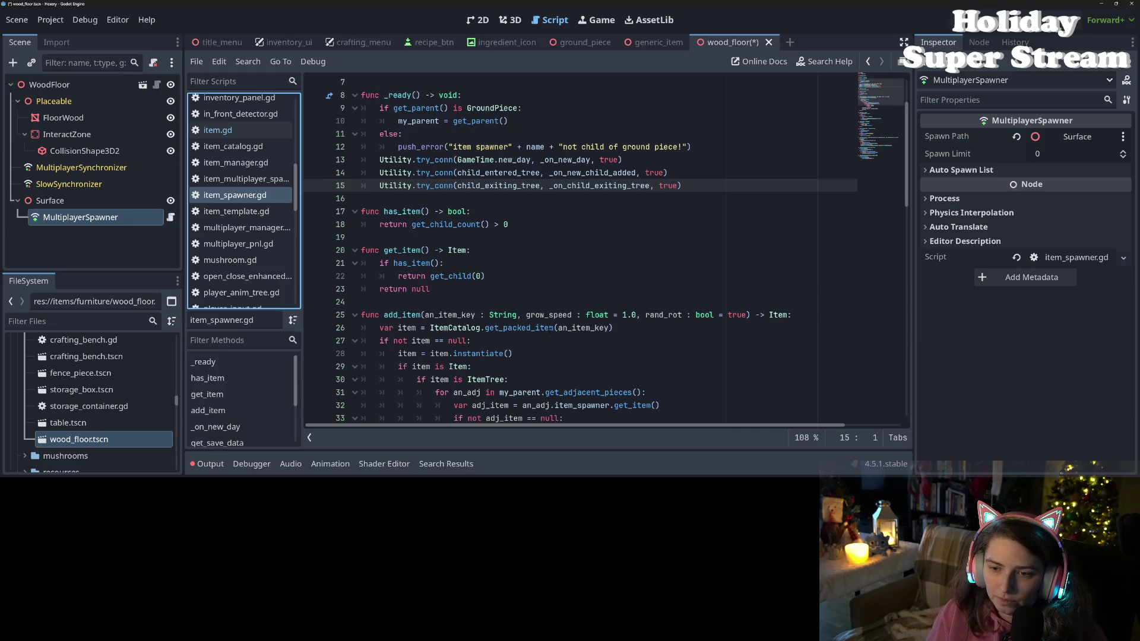
scroll(550, 328, "down", 12)
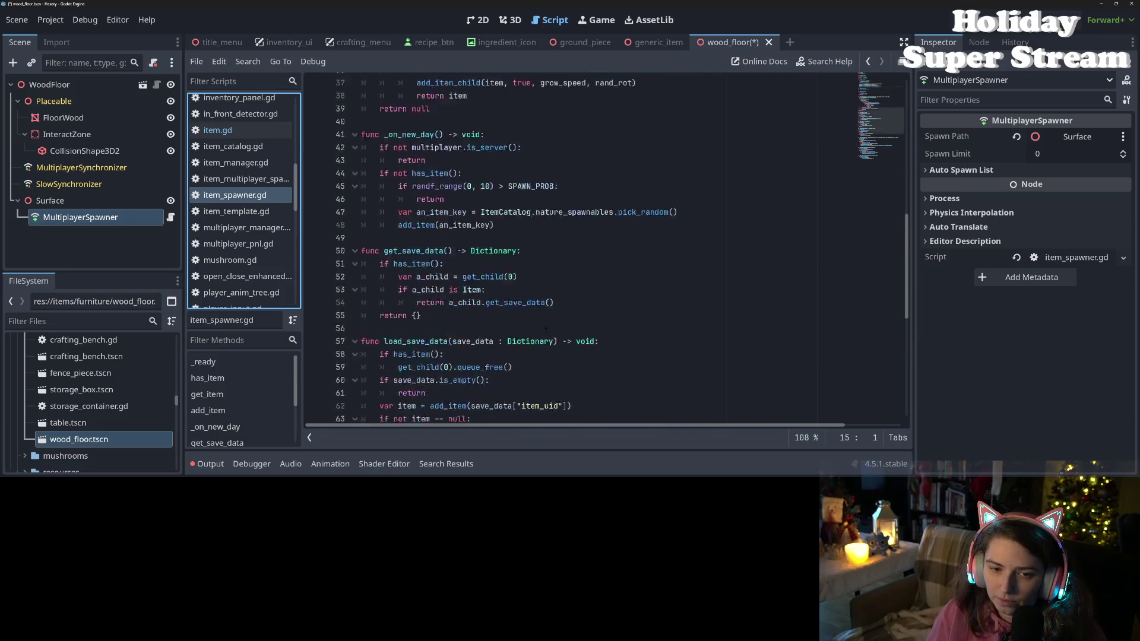
right_click(153, 217)
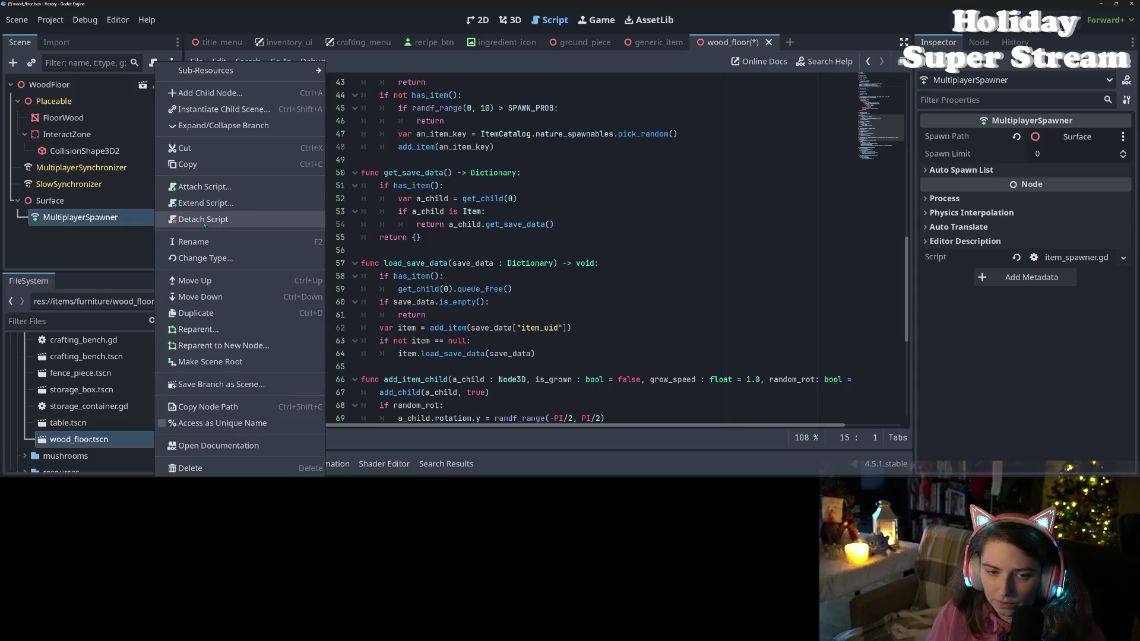
left_click(244, 219)
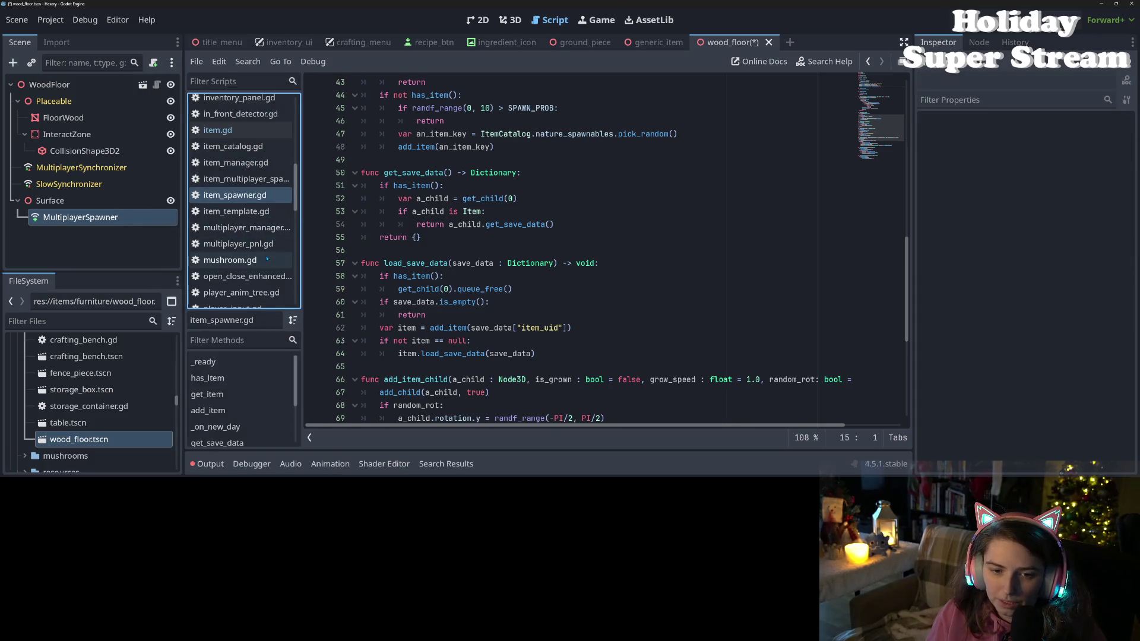
- Read player_spawner.gd, then switch to the ground_piece scene
scroll(268, 271, "down", 5)
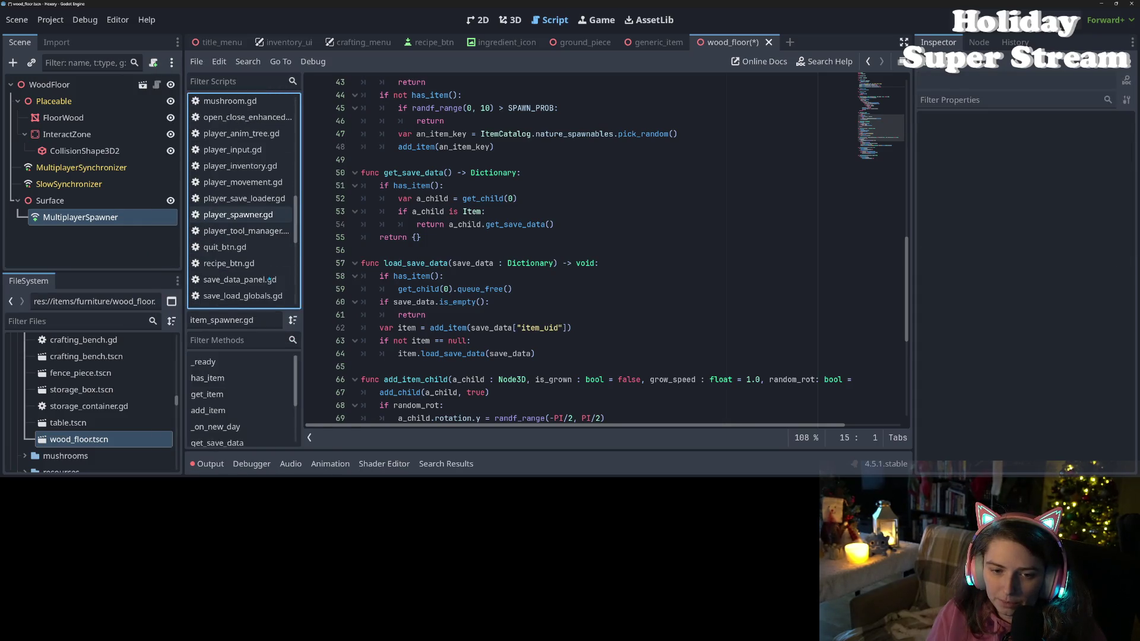
left_click(237, 215)
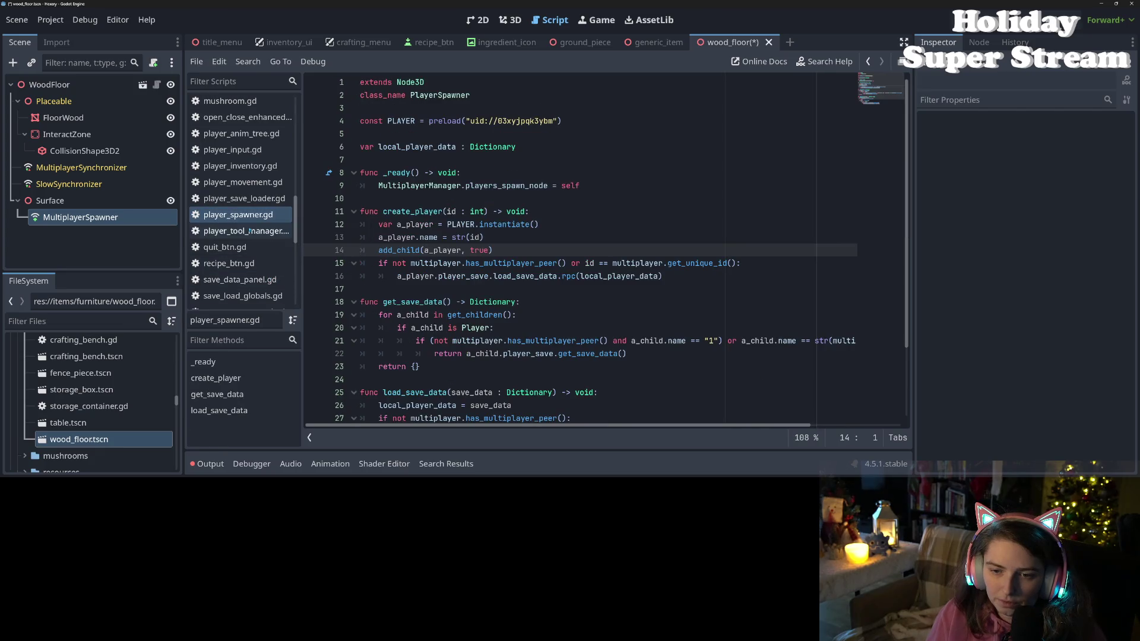
scroll(253, 235, "down", 10)
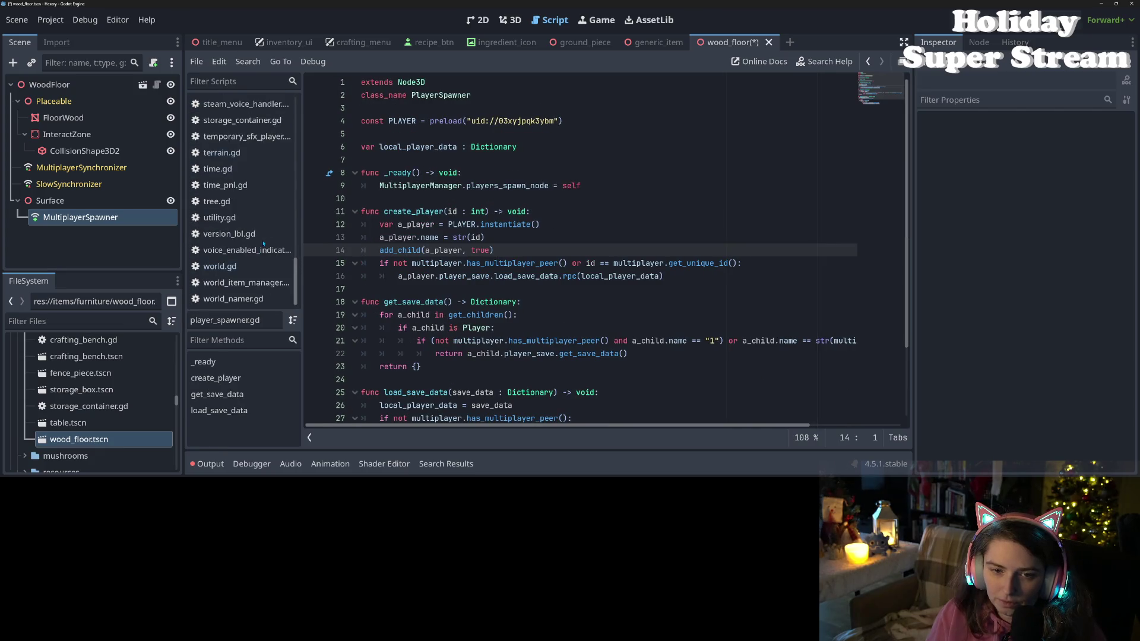
scroll(264, 244, "up", 3)
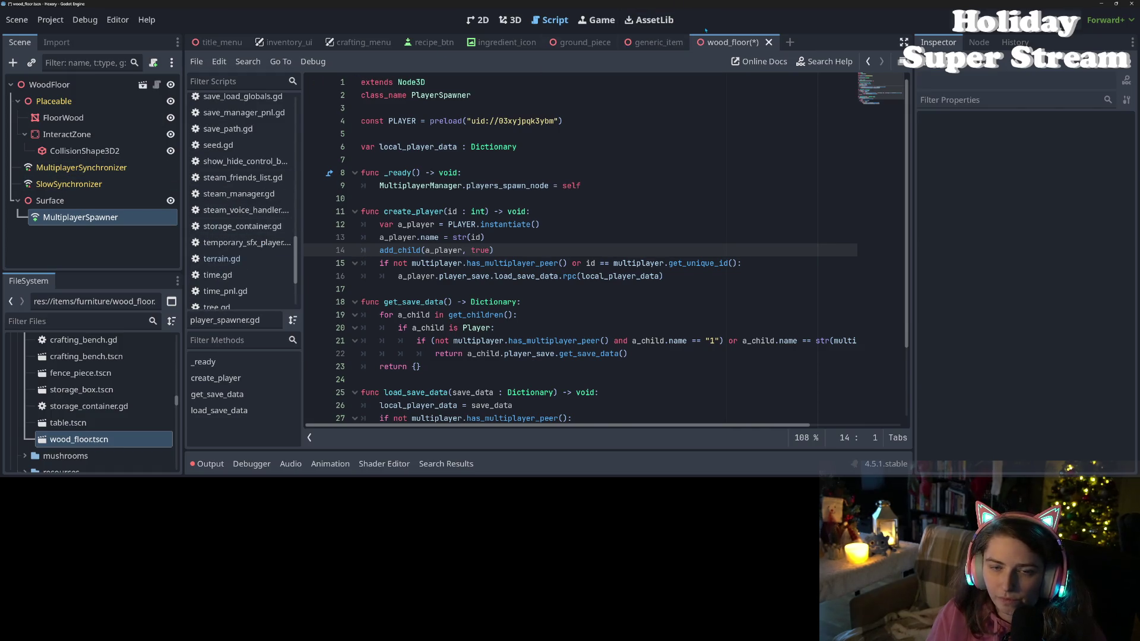
left_click(594, 46)
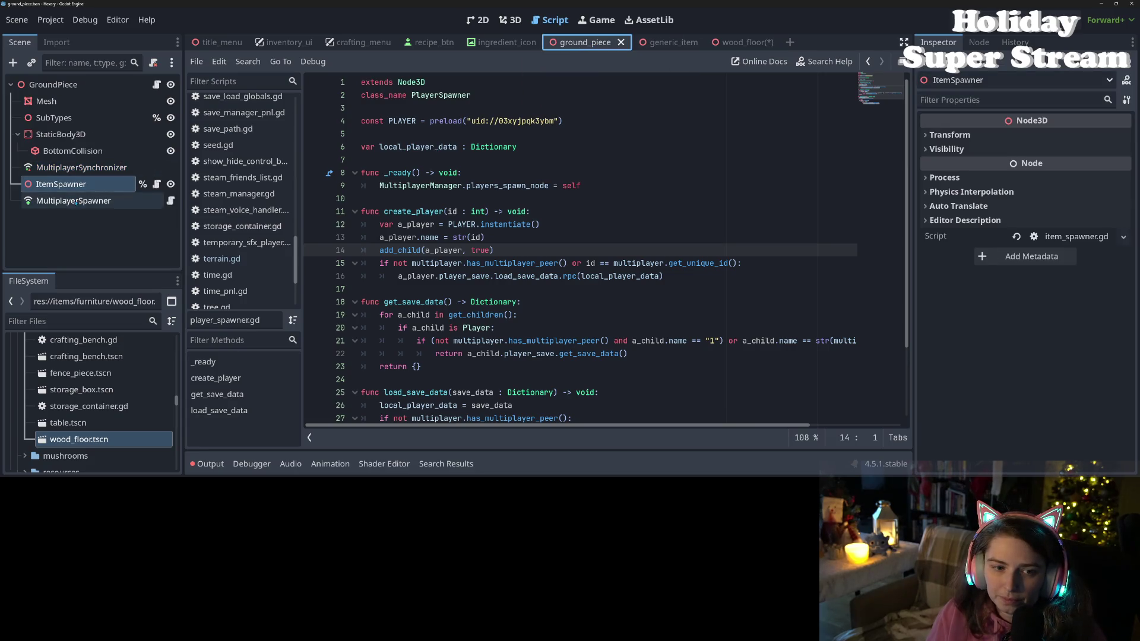
- Open and read the script on ground_piece's MultiplayerSpawner
left_click(170, 201)
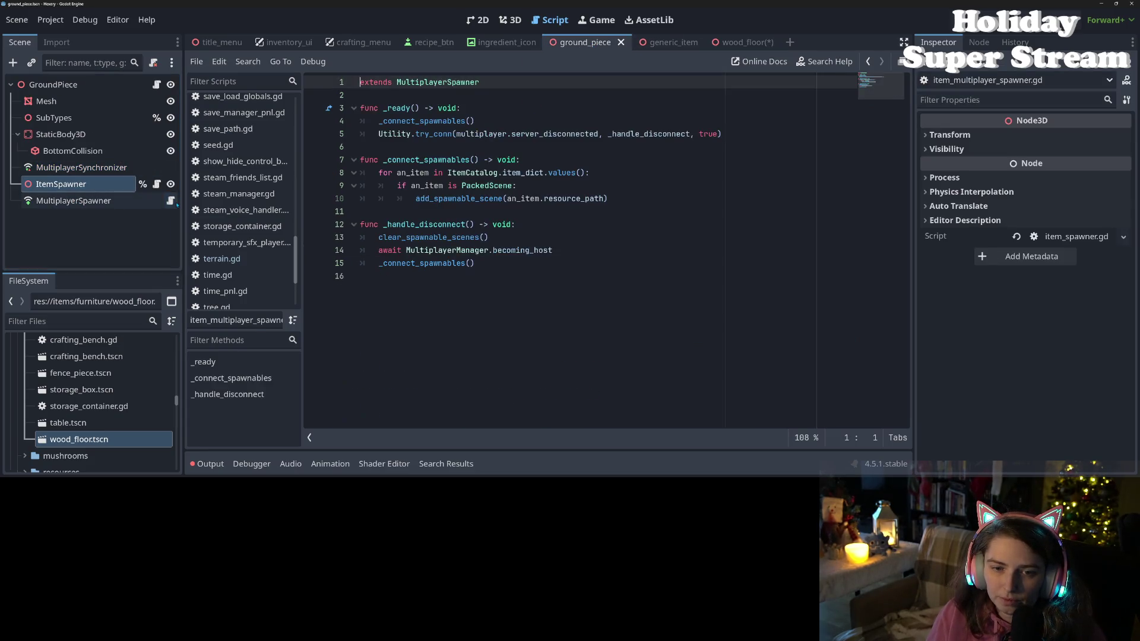
scroll(288, 217, "up", 10)
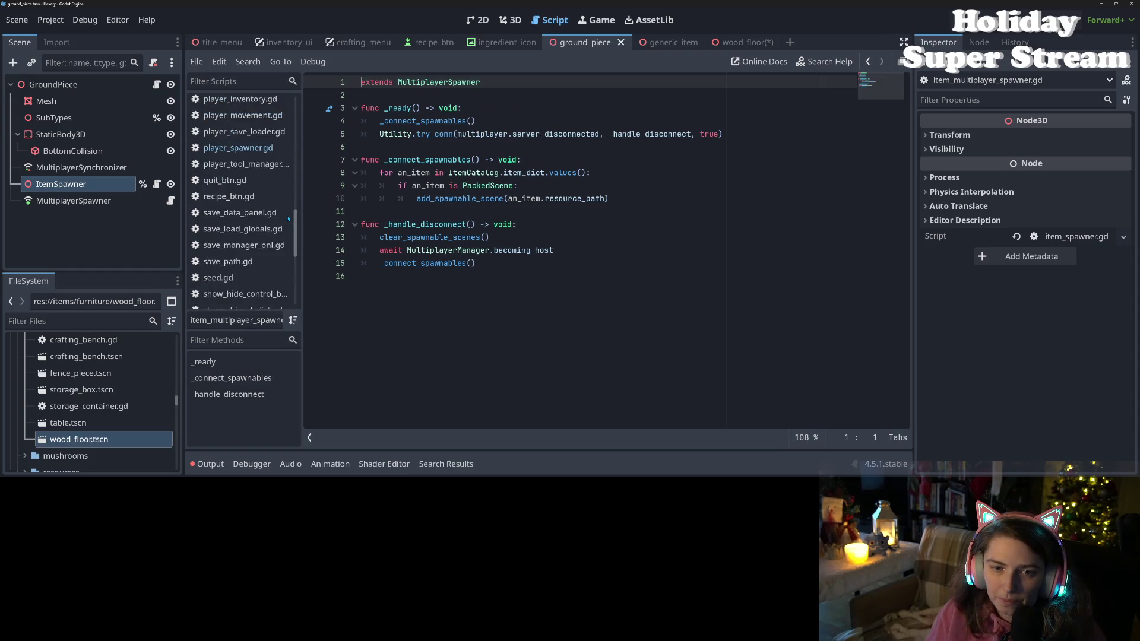
scroll(261, 208, "up", 4)
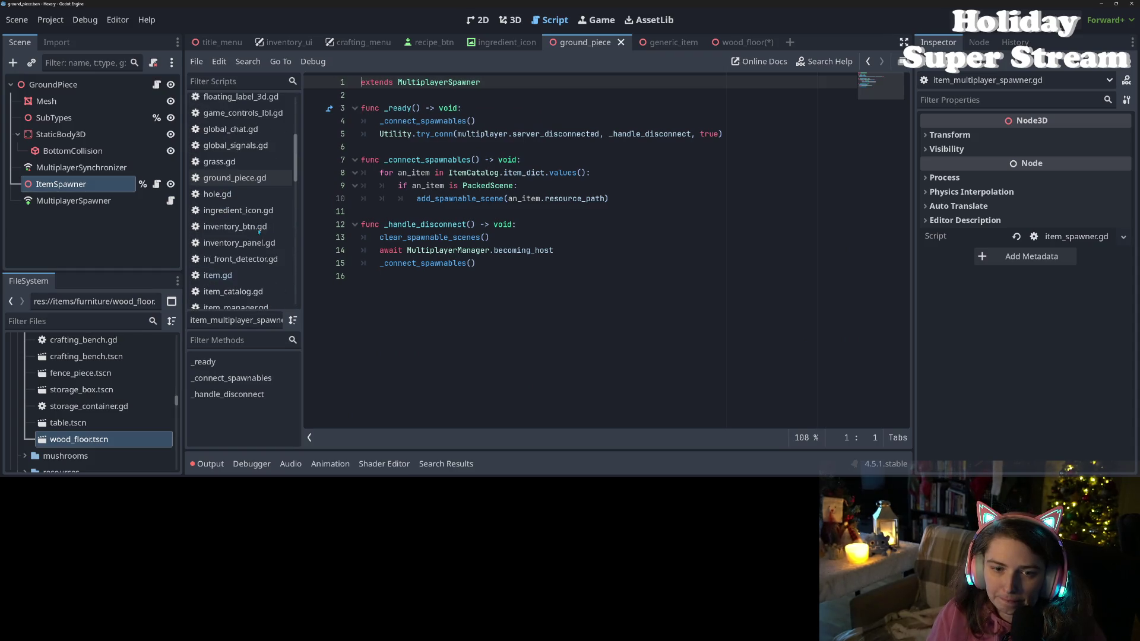
scroll(260, 204, "down", 1)
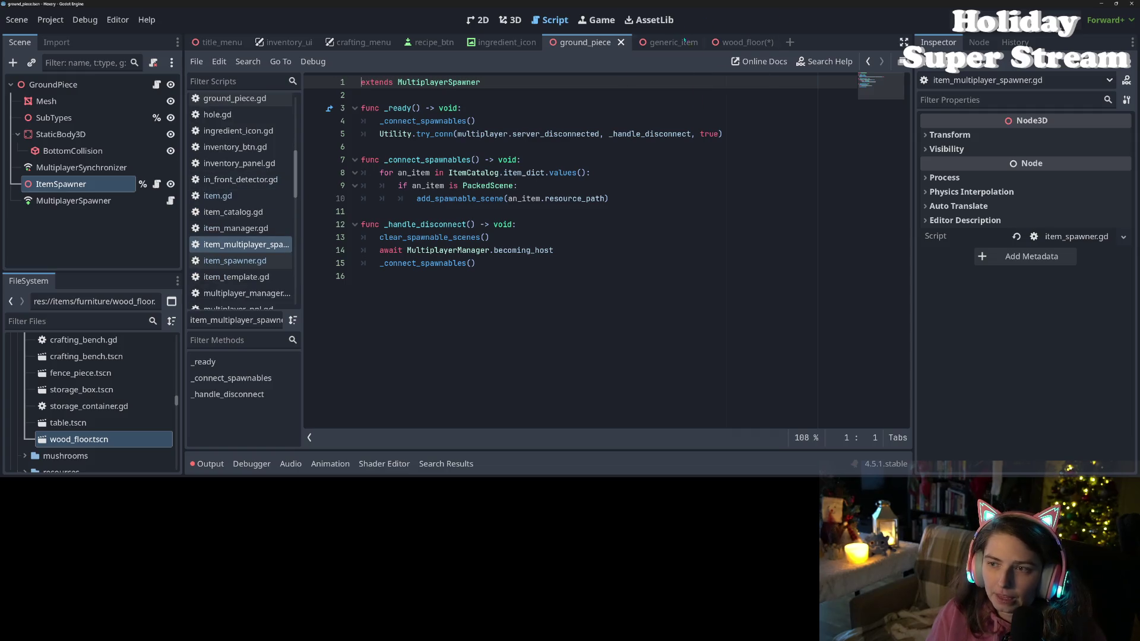
- Attach item_multiplayer_spawner.gd to wood_floor's MultiplayerSpawner, save, and run the project
left_click(737, 43)
left_click_drag(245, 248, 107, 220)
key("ctrl+s")
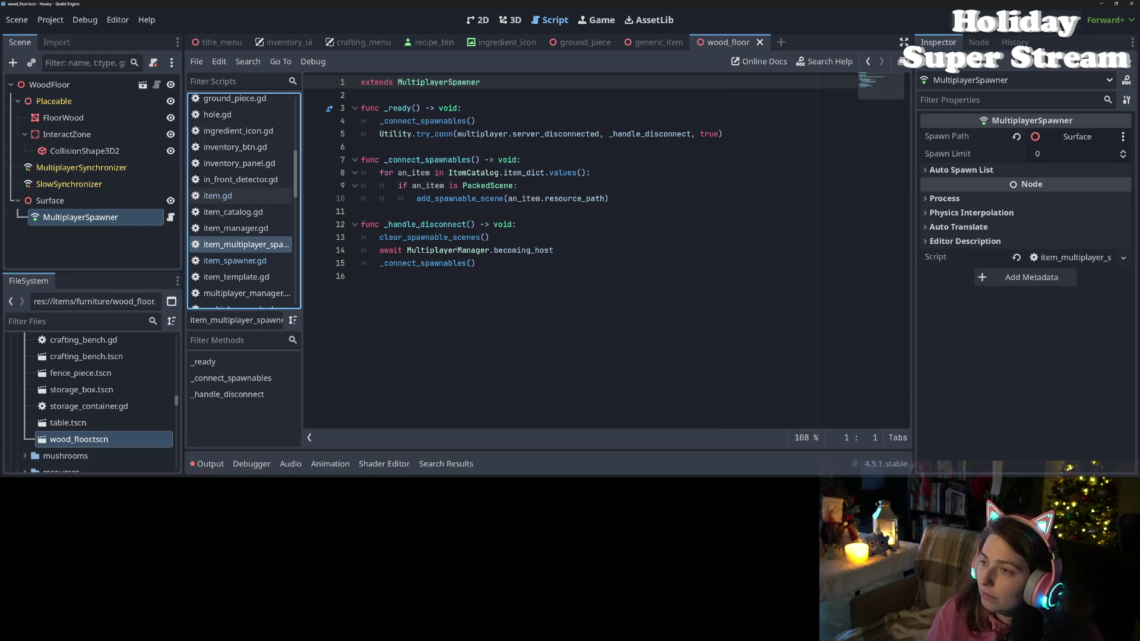
left_click(953, 21)
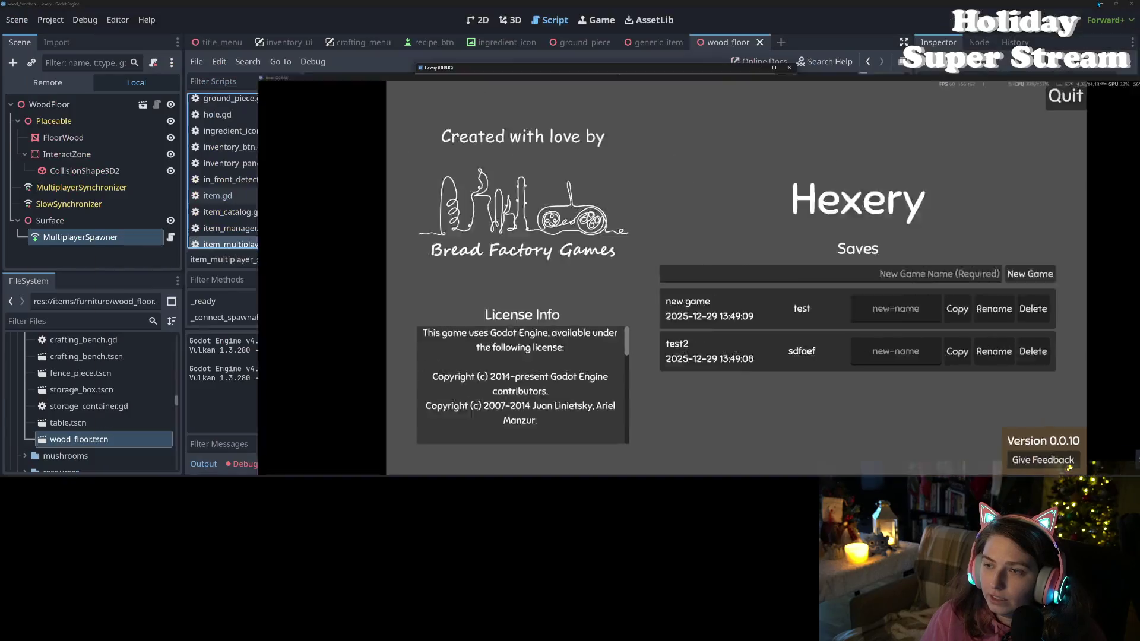
- Inspect the parse error listed in the debugger's errors
key("alt+Tab")
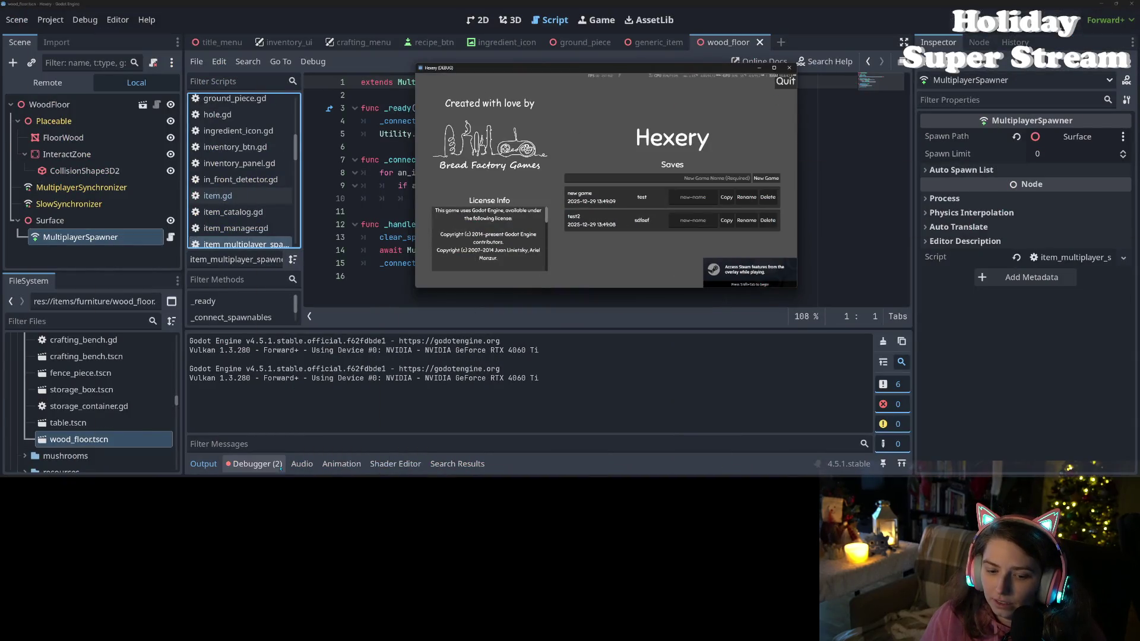
left_click(253, 463)
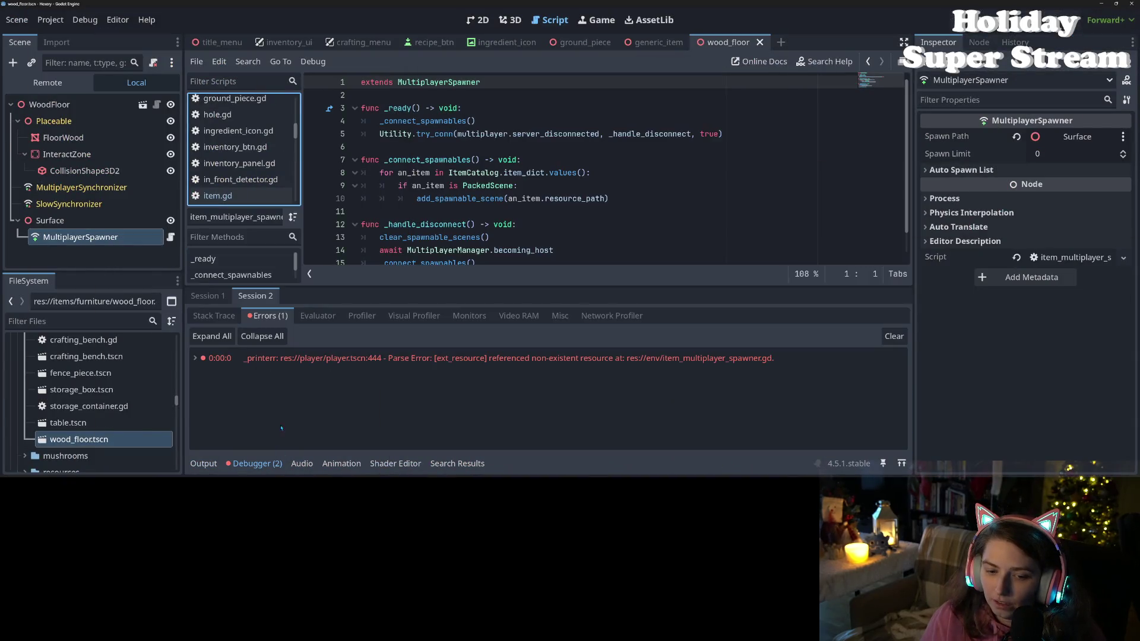
left_click(284, 367)
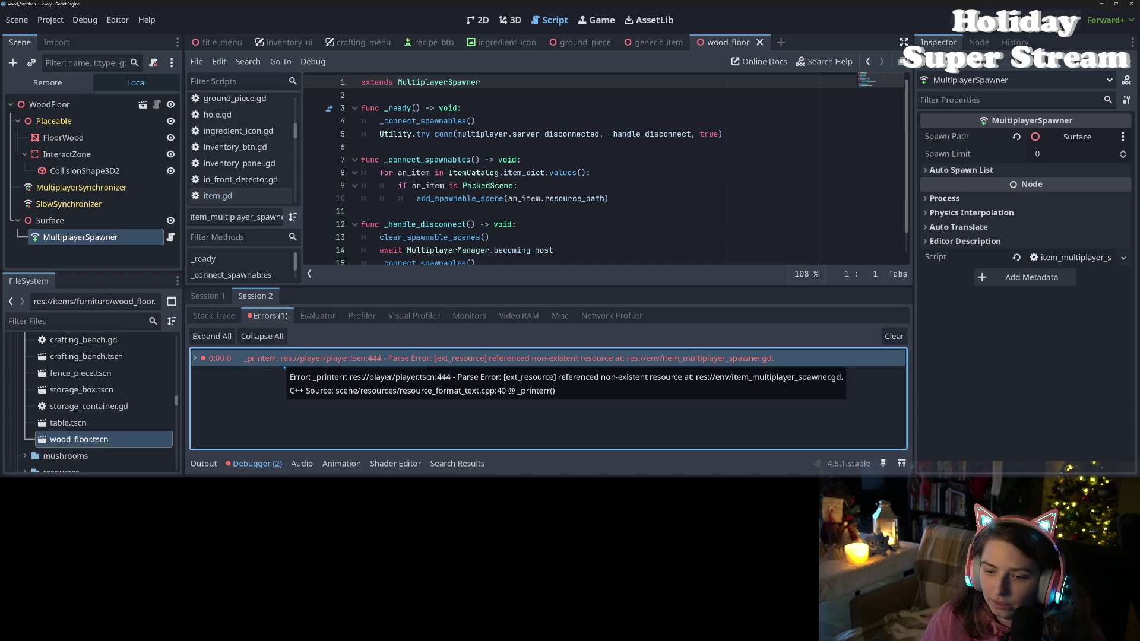
double_click(285, 367)
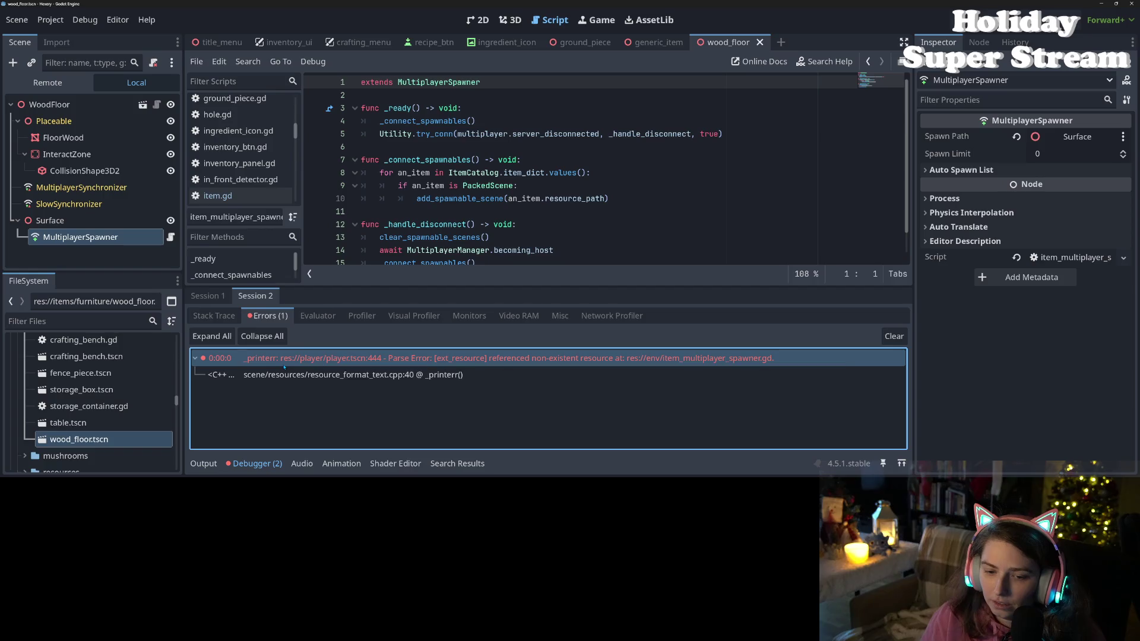
double_click(285, 367)
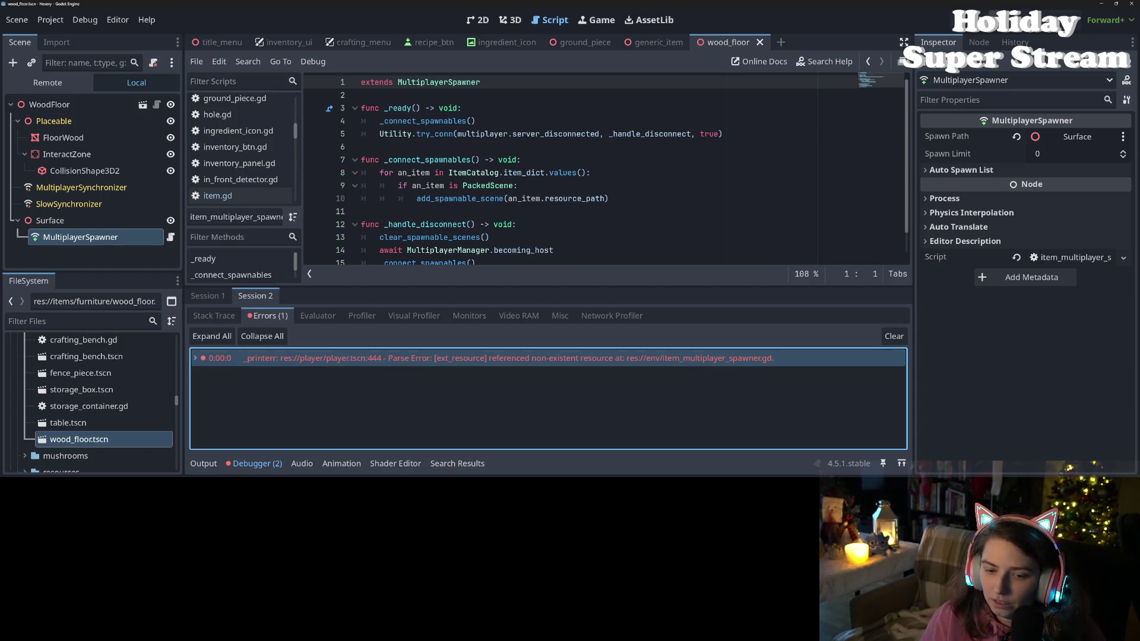
- Stop the game, open item_multiplayer_spawner.gd, and collapse the debugger panel
left_click(993, 20)
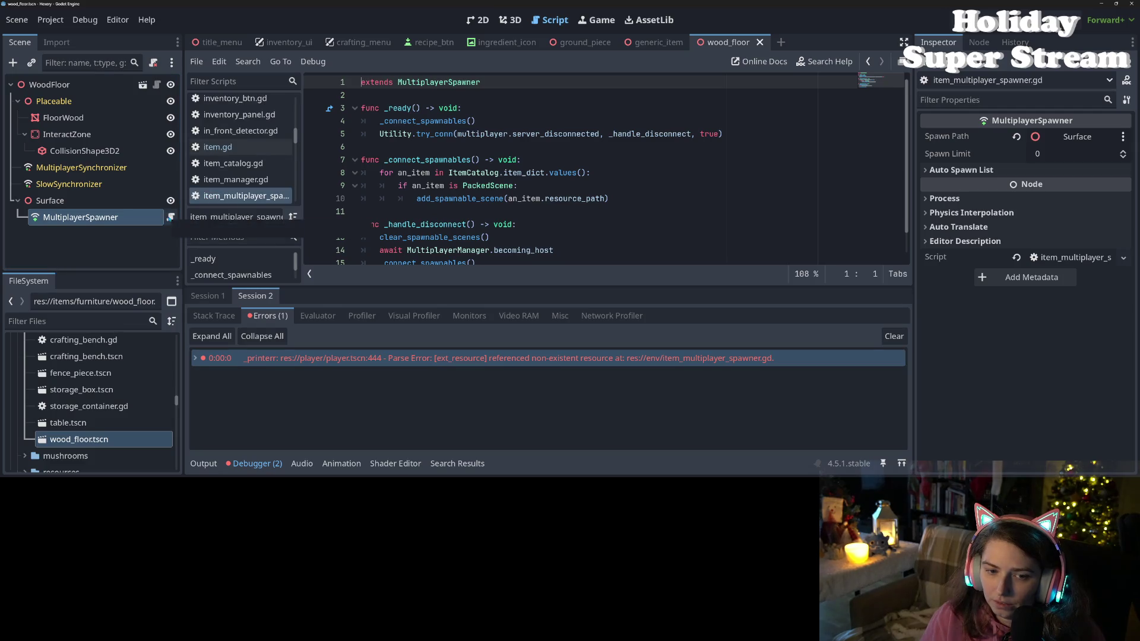
scroll(244, 178, "down", 2)
left_click(244, 196)
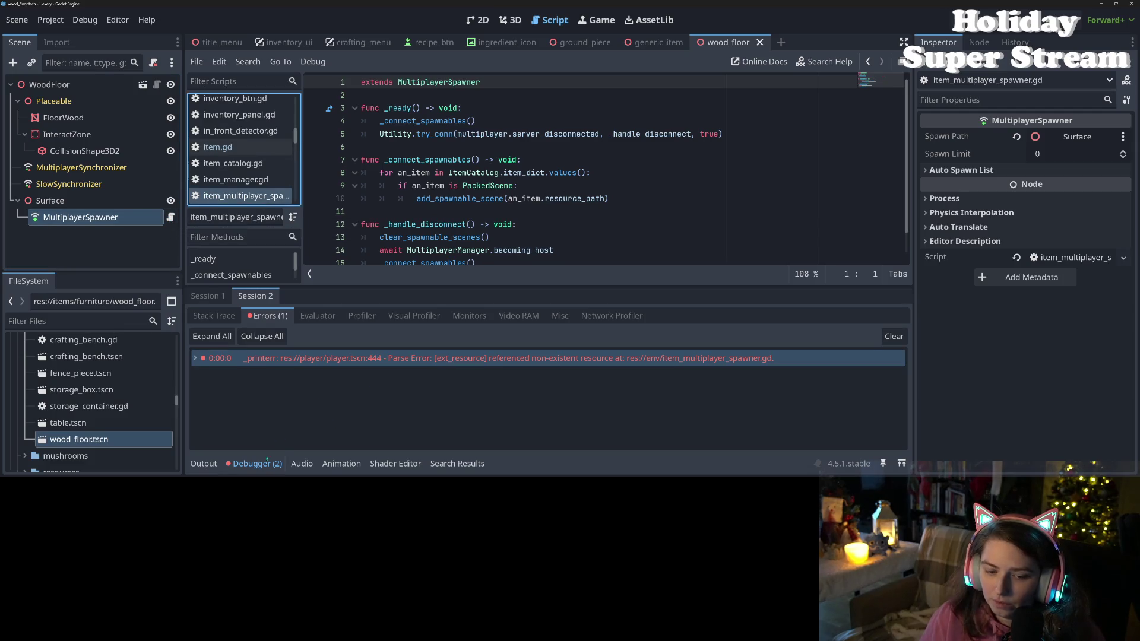
left_click(256, 464)
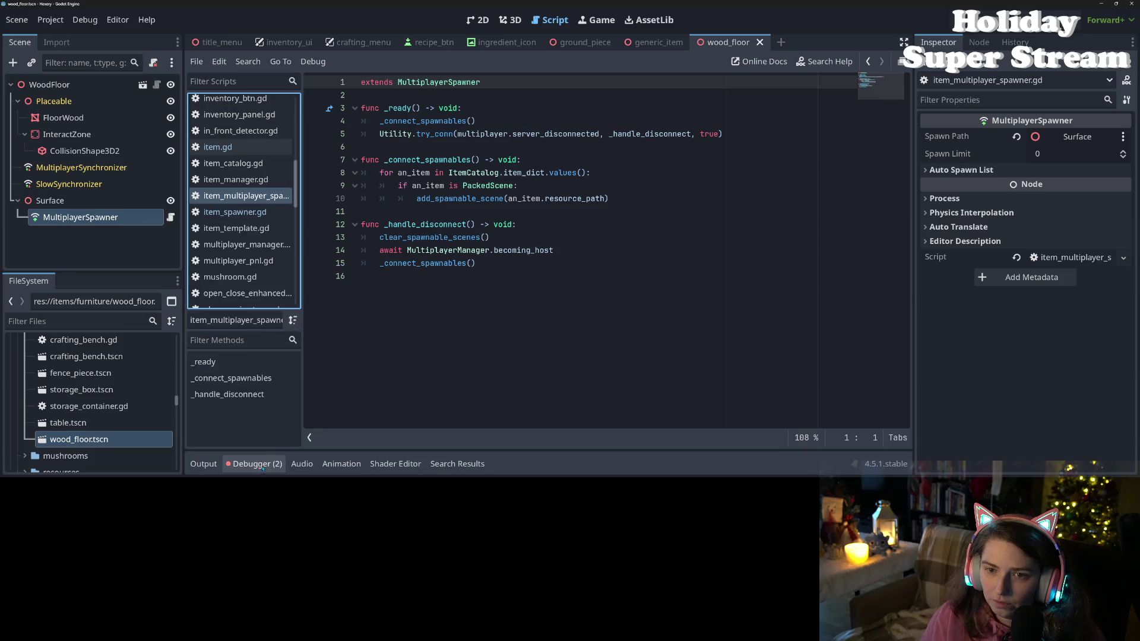
- Add 'class_name ItemMultiplayerSpawner' on line 2 of the spawner script
left_click(477, 311)
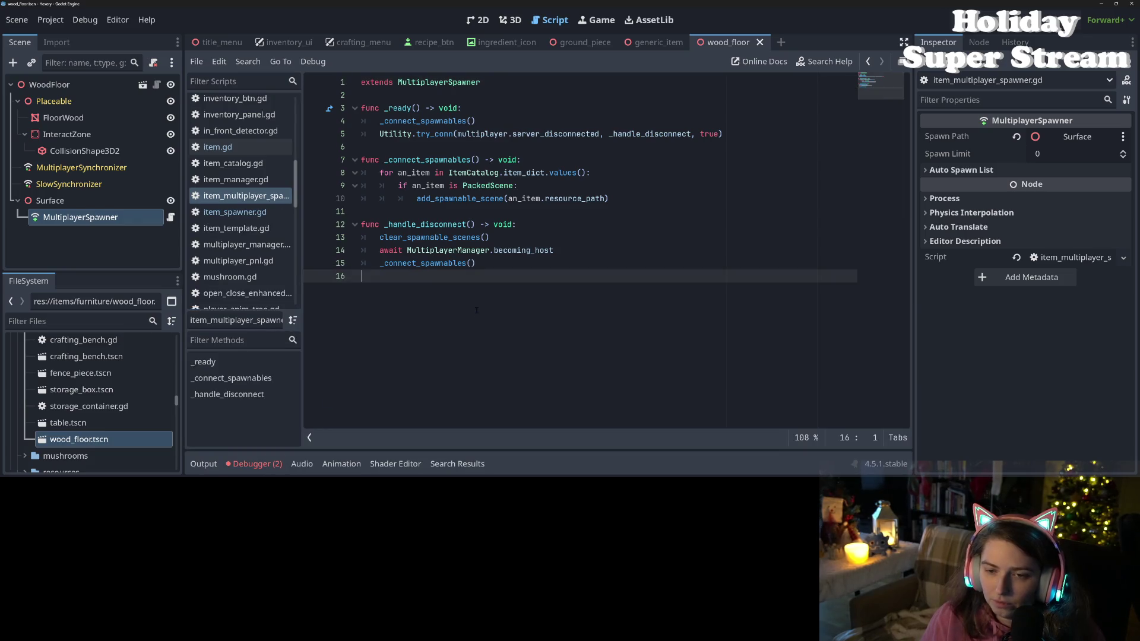
left_click(507, 78)
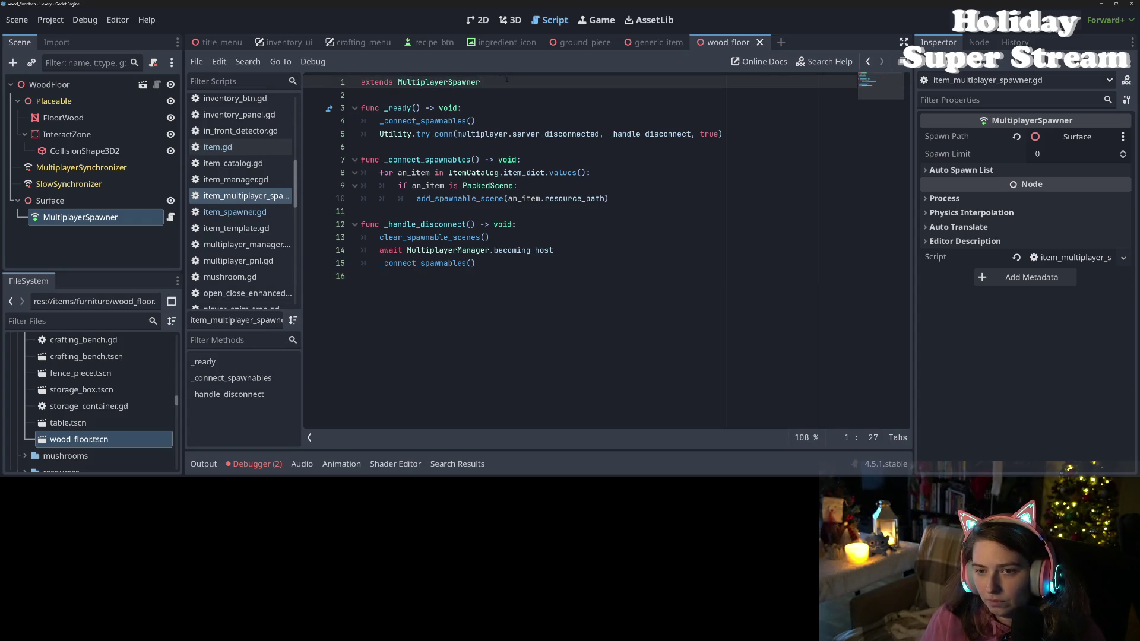
key("Return")
type("class_")
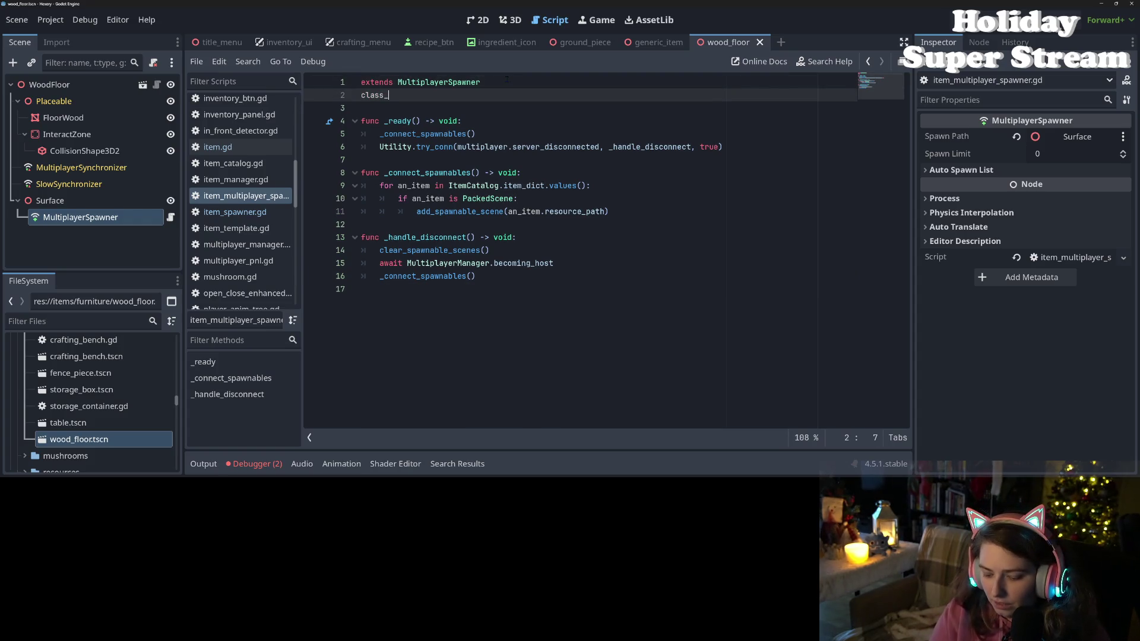
type("name I")
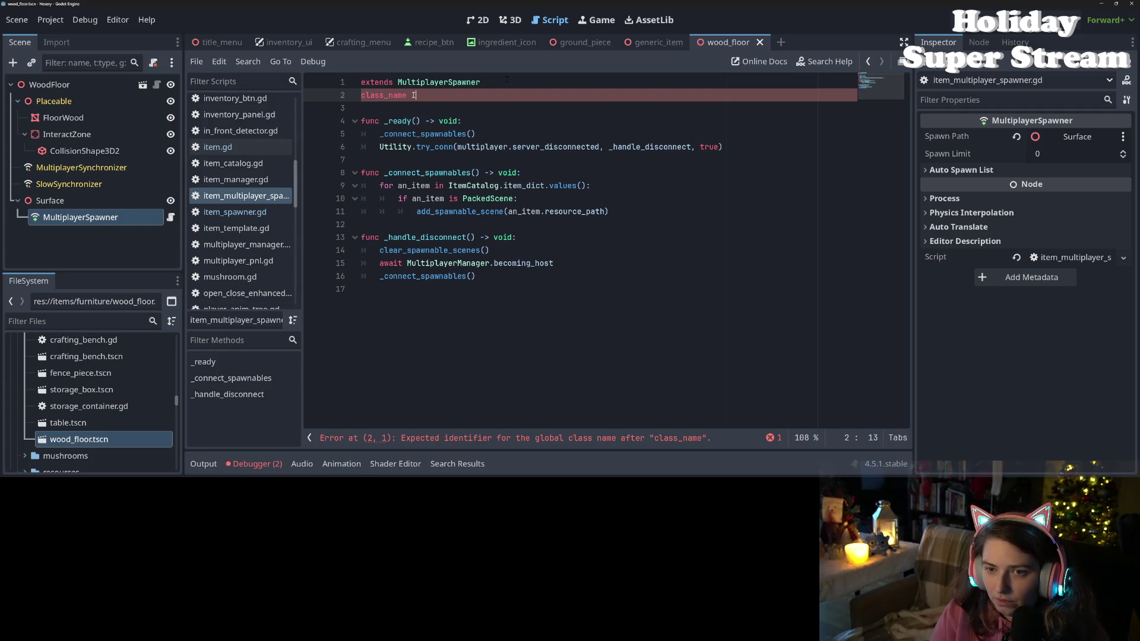
type("temMultip")
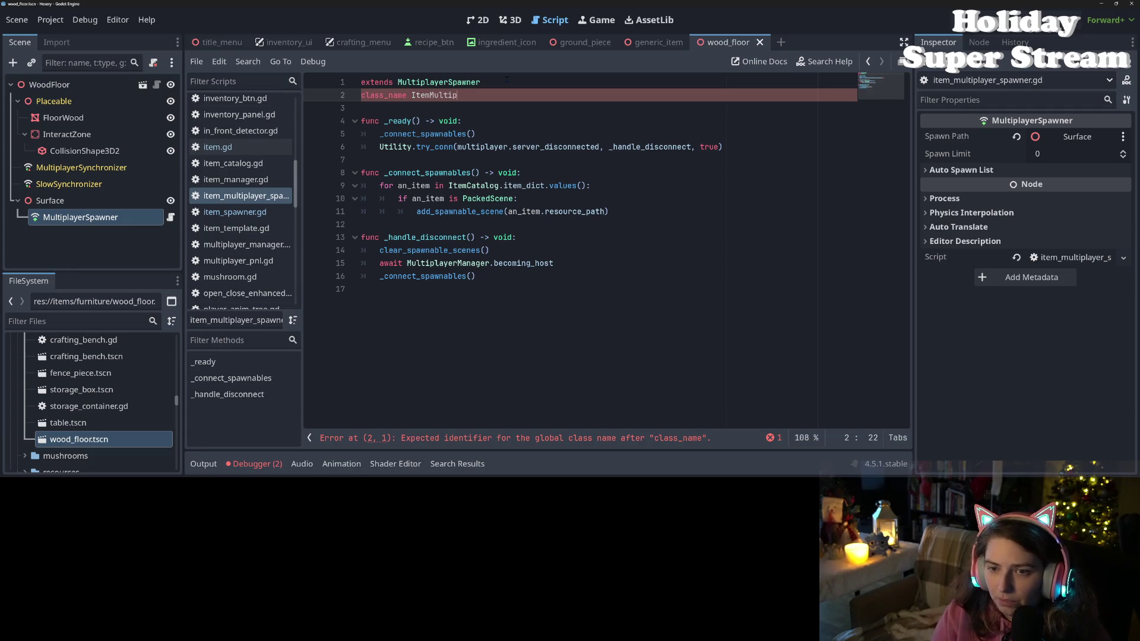
type("layerSpawne")
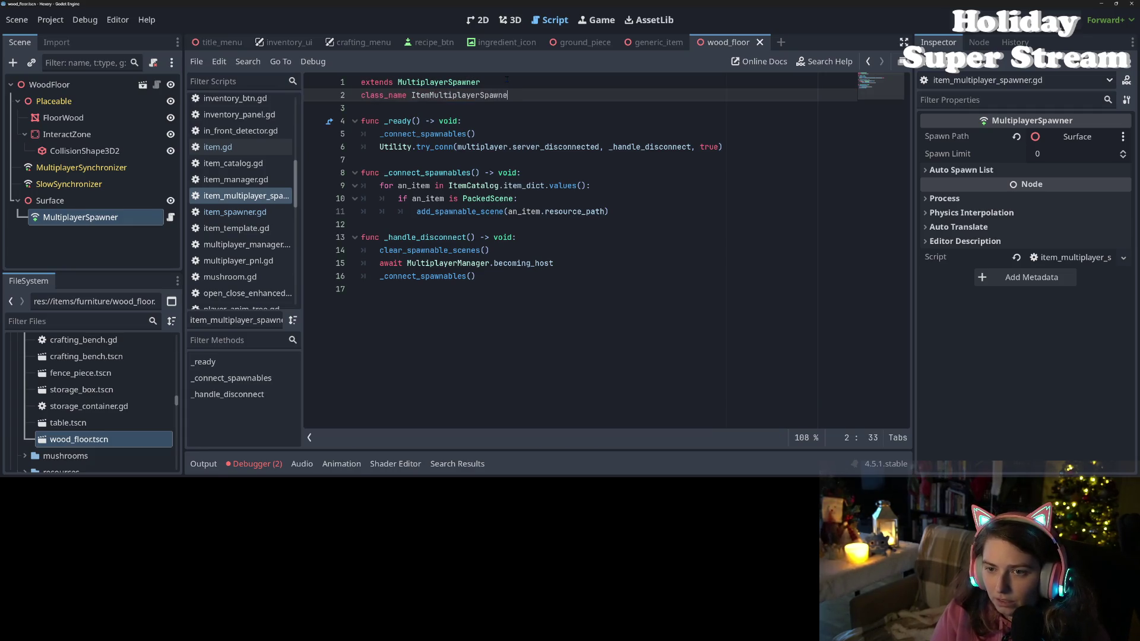
type("r")
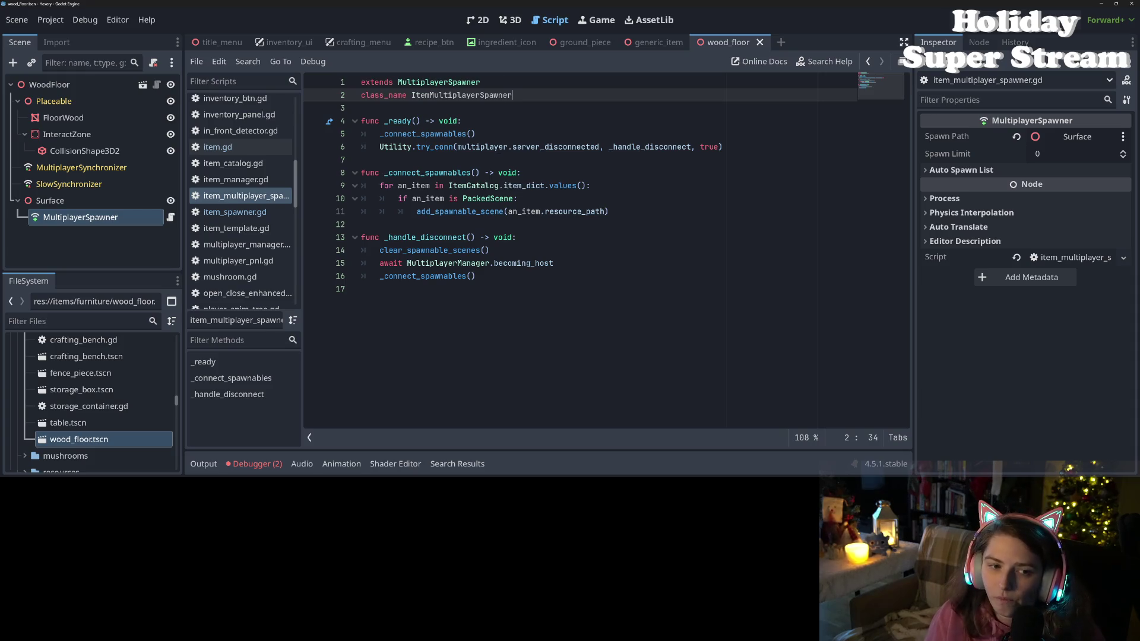
left_click(547, 242)
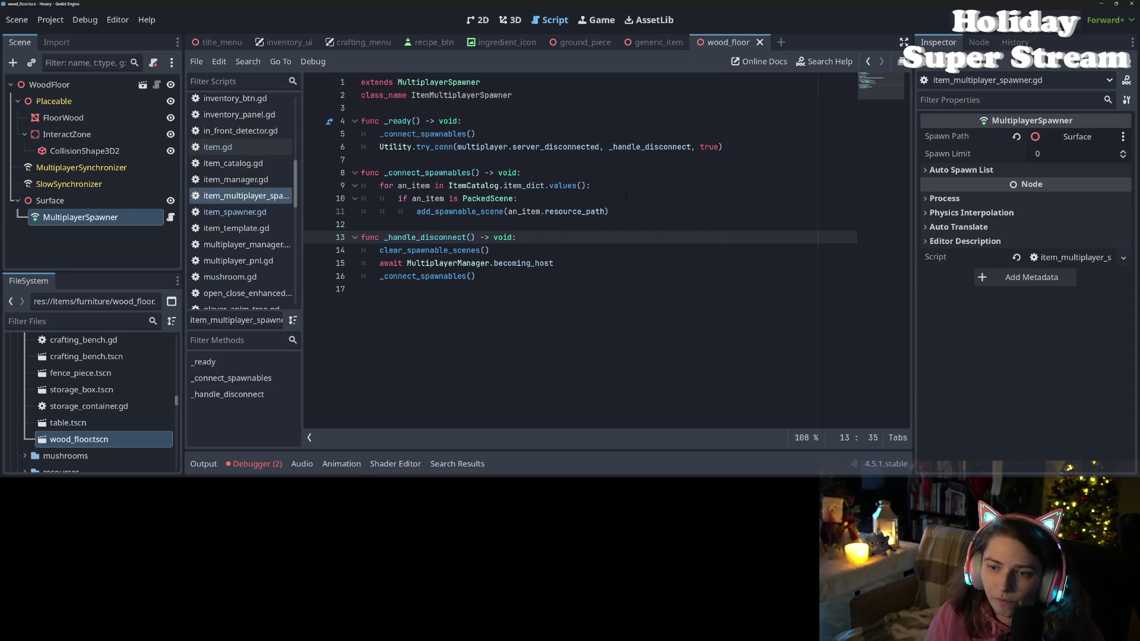
left_click(595, 204)
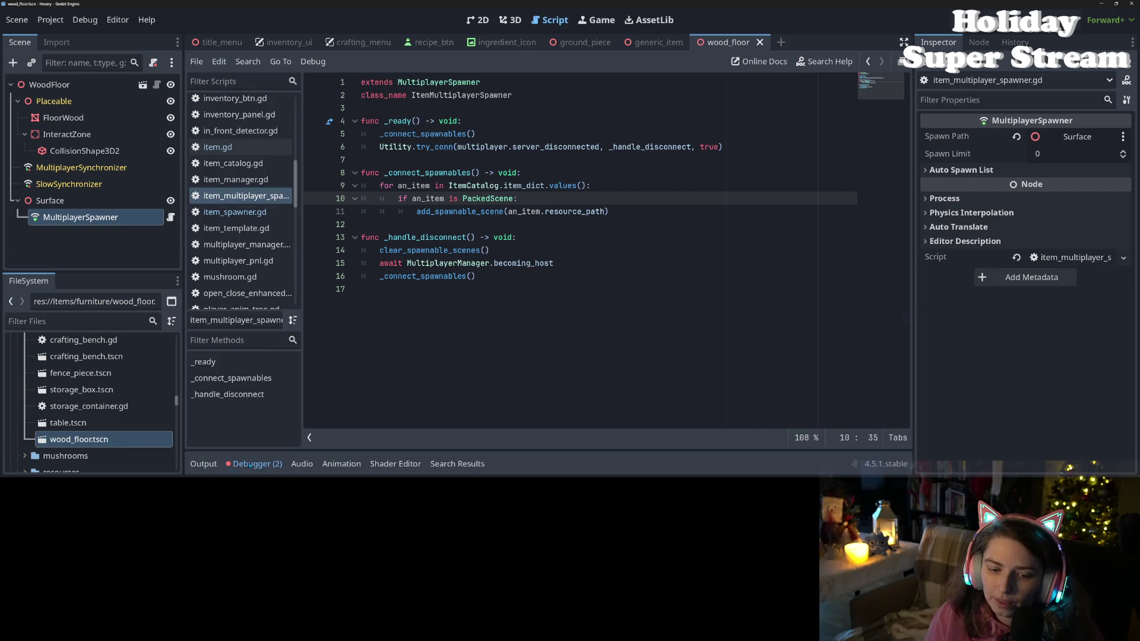
- Check the debugger's first-session error, then run the game and stop it
left_click(254, 464)
left_click(219, 296)
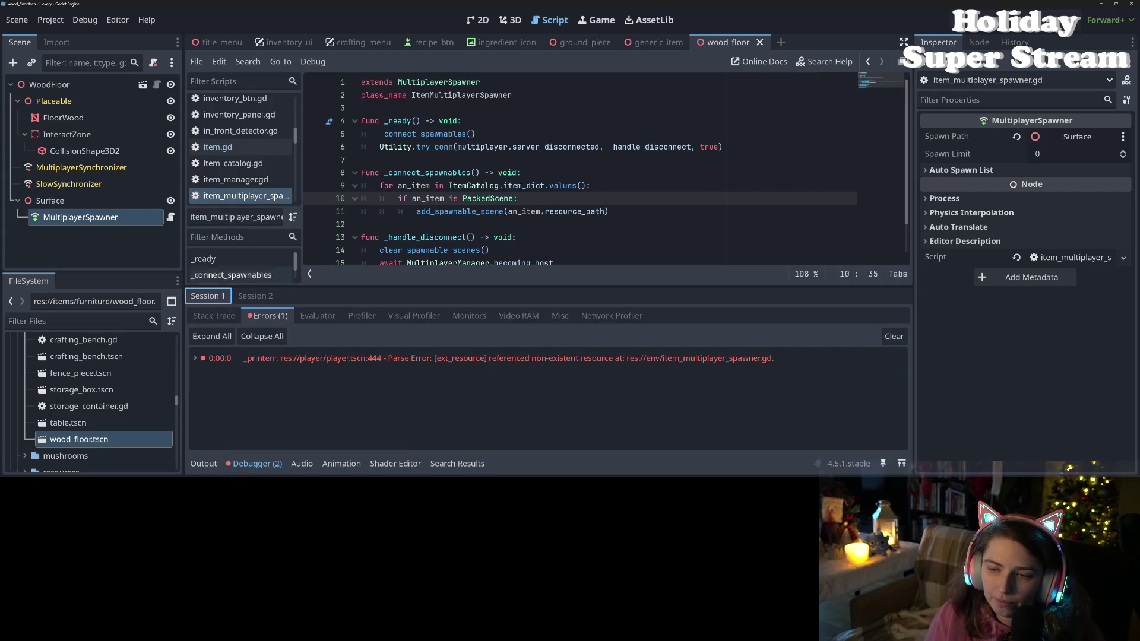
key("F5")
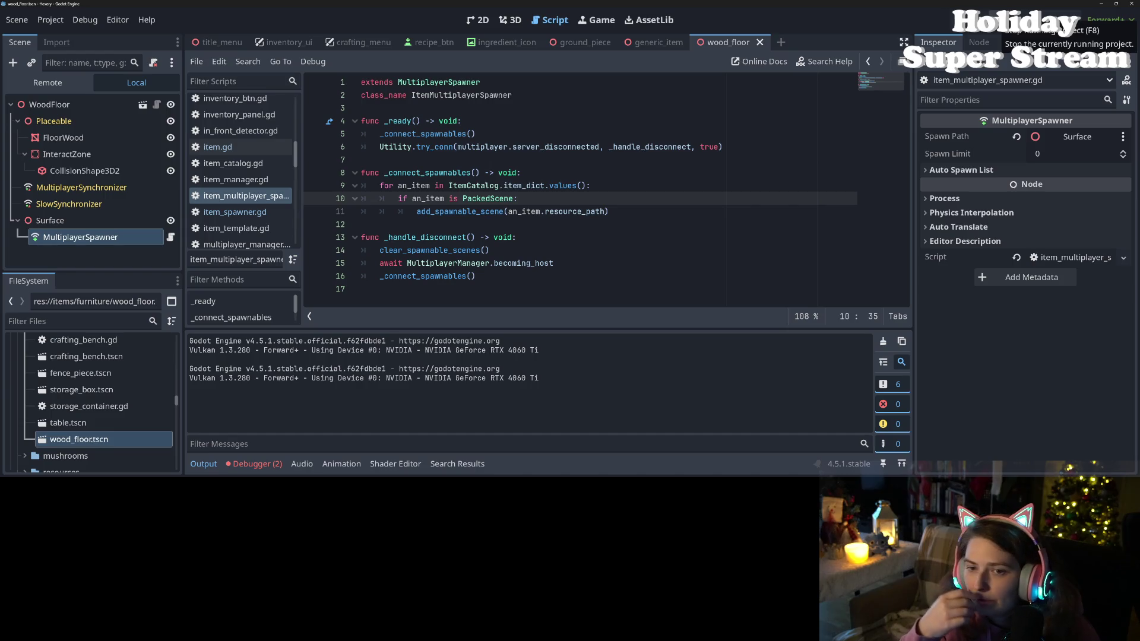
left_click(1007, 20)
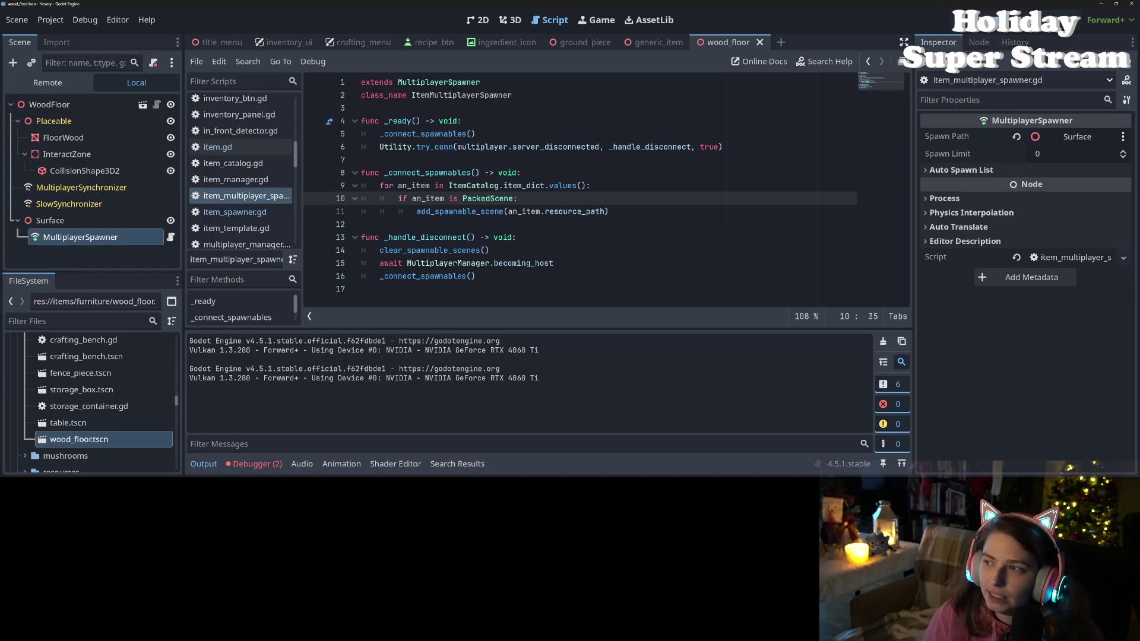
- Delete Surface's MultiplayerSpawner node, save, and select the ItemMultiplayerSpawner class name
left_click(89, 222)
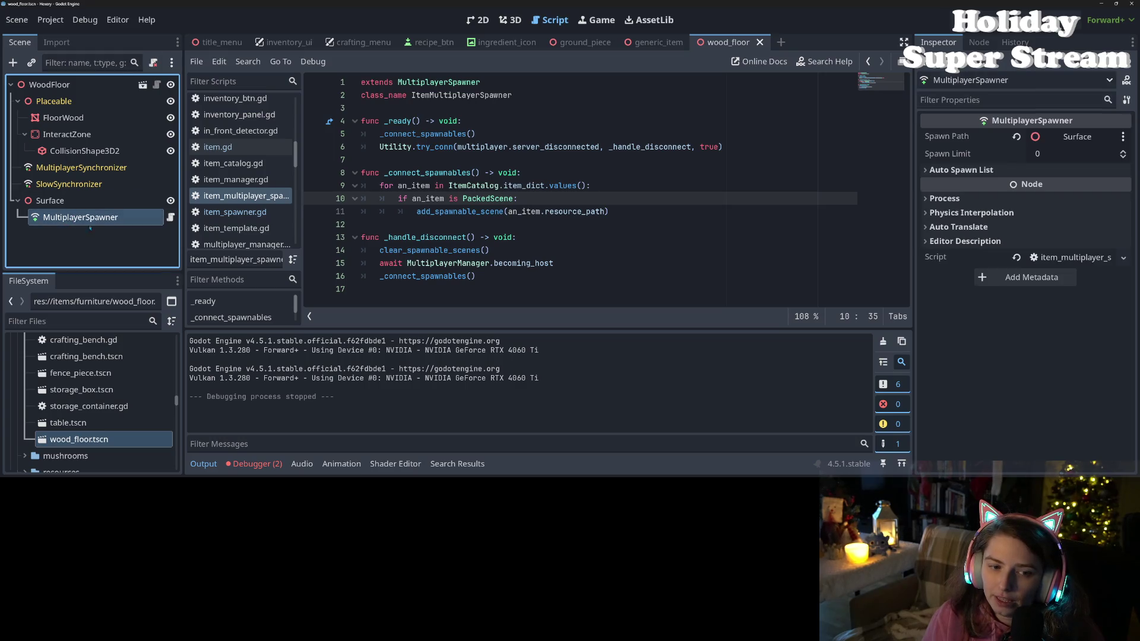
key("Delete")
key("Return")
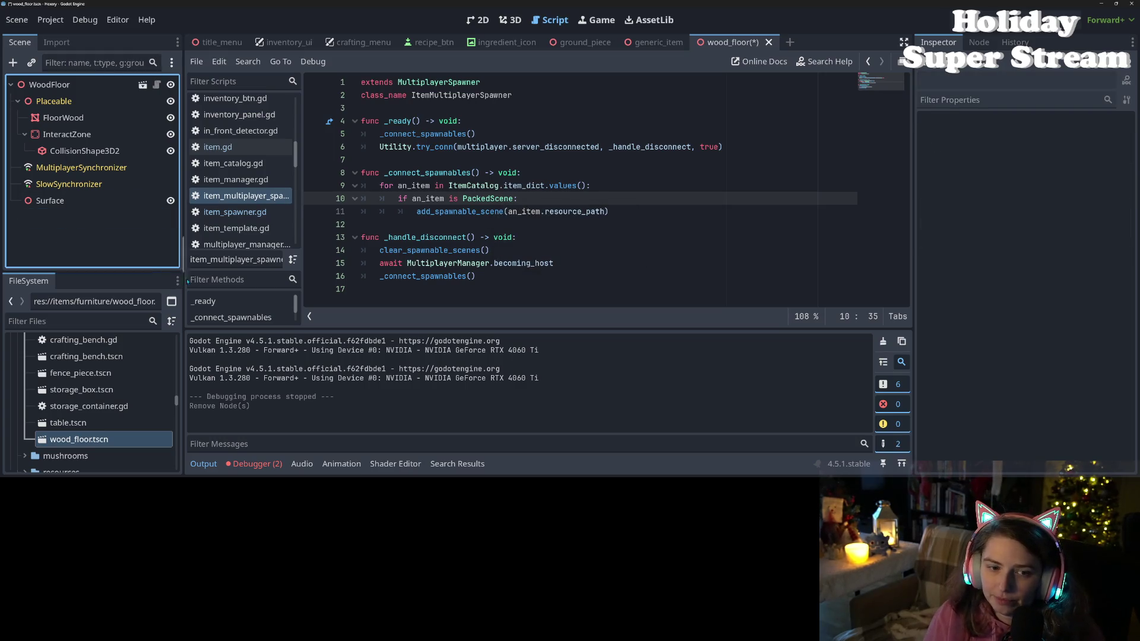
left_click(546, 96)
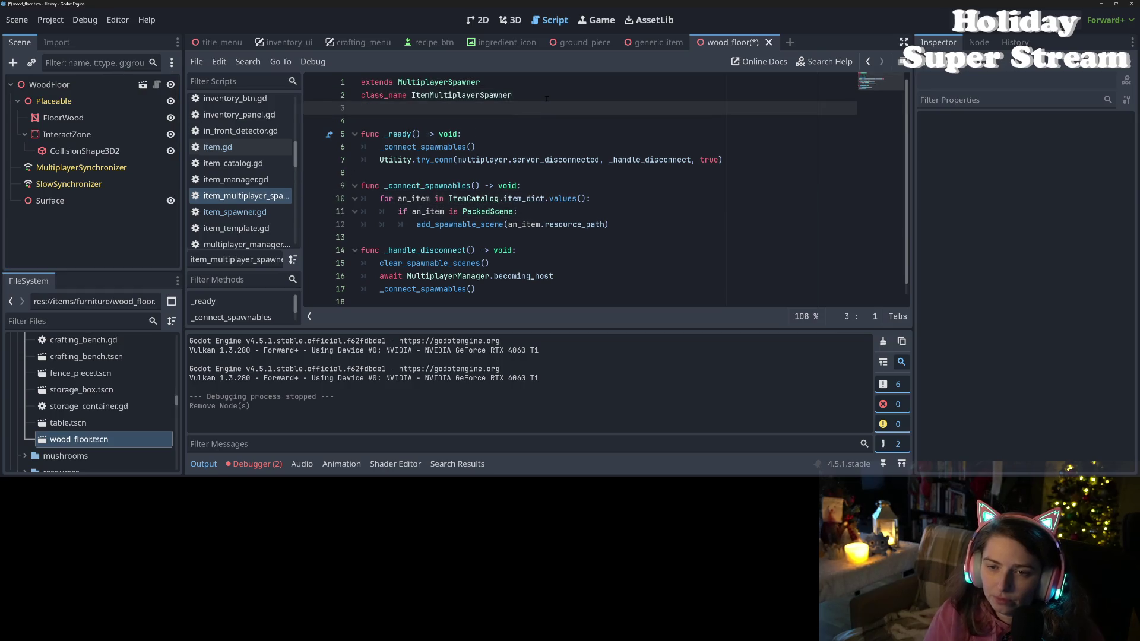
key("Return")
key("ctrl+s")
key("BackSpace")
key("ctrl+s")
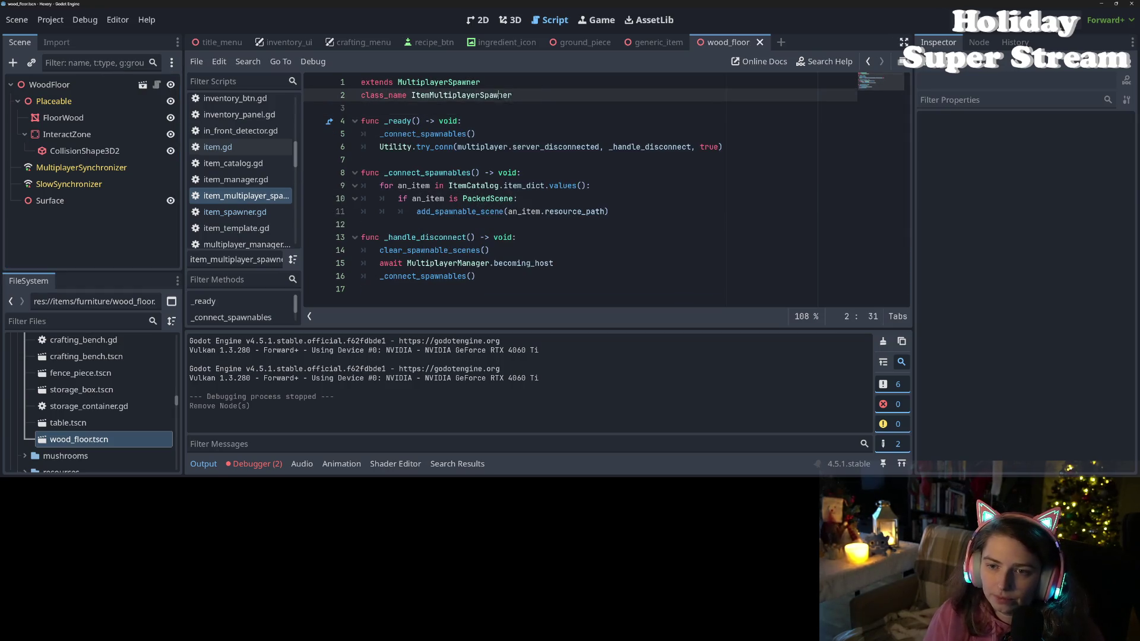
double_click(501, 96)
key("ctrl+c")
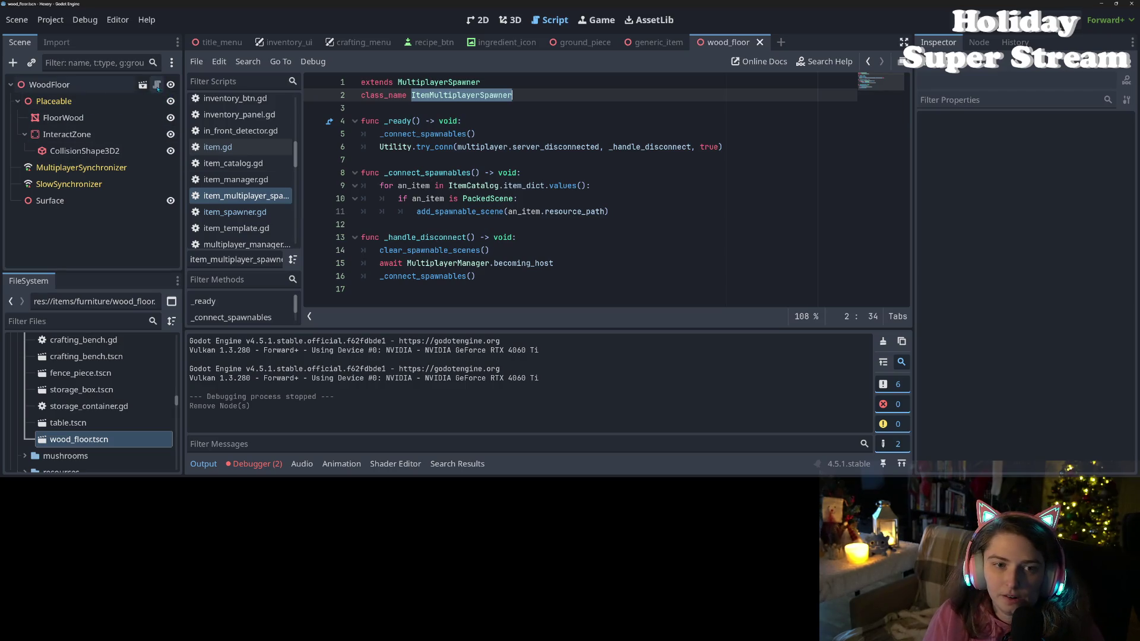
- Open item.gd and scroll up to the _ready function
left_click(218, 147)
scroll(372, 239, "down", 4)
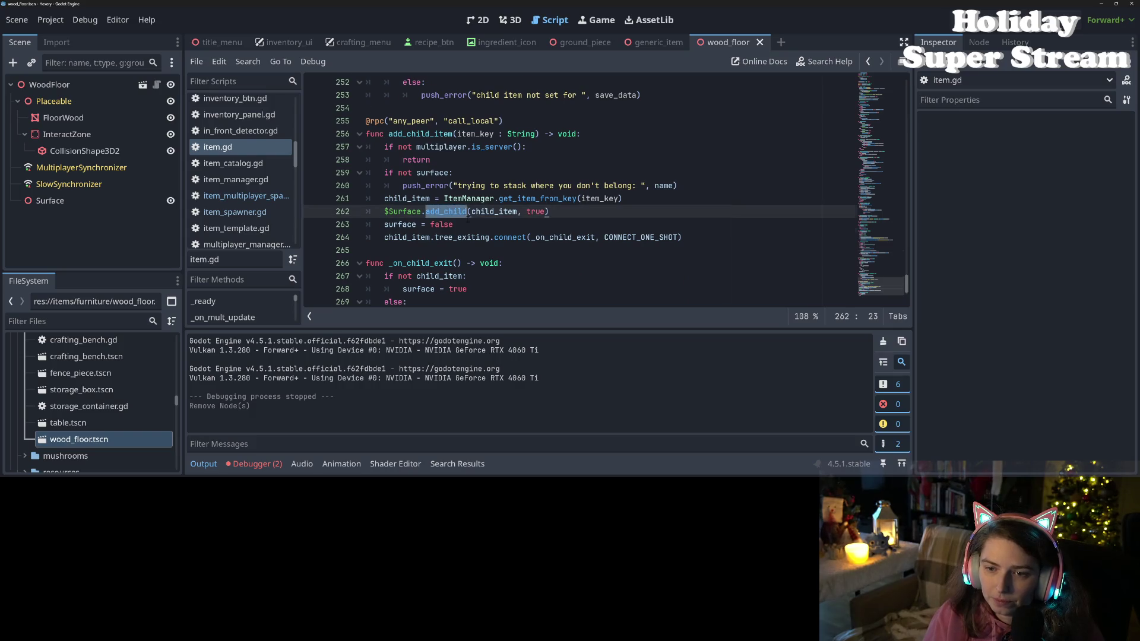
scroll(468, 213, "up", 20)
left_click(197, 463)
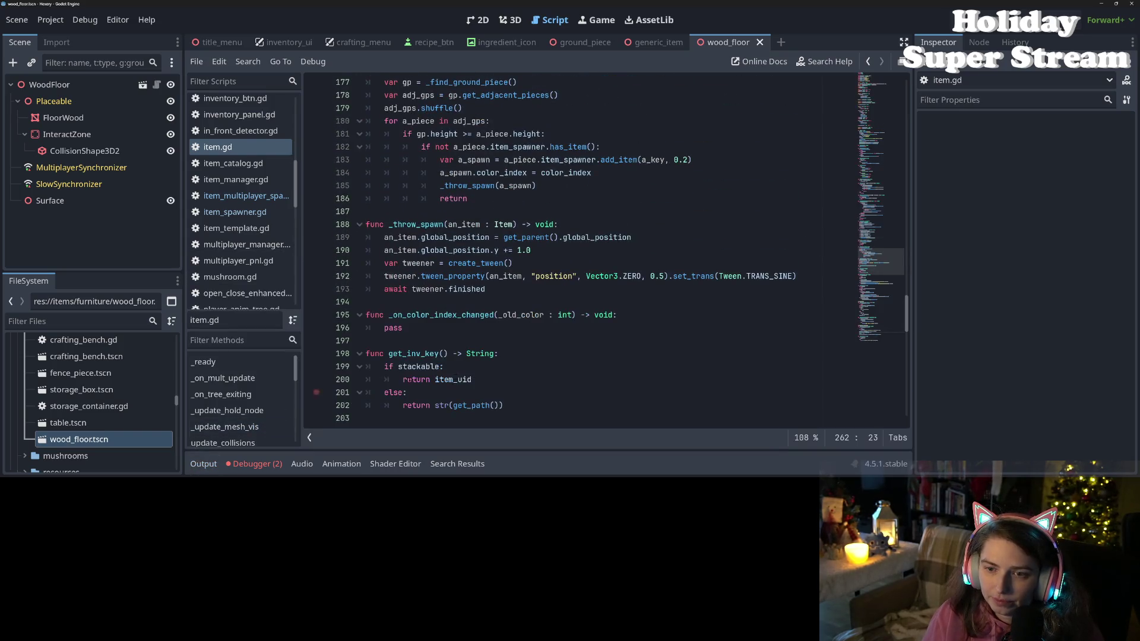
scroll(542, 383, "up", 15)
scroll(542, 383, "up", 11)
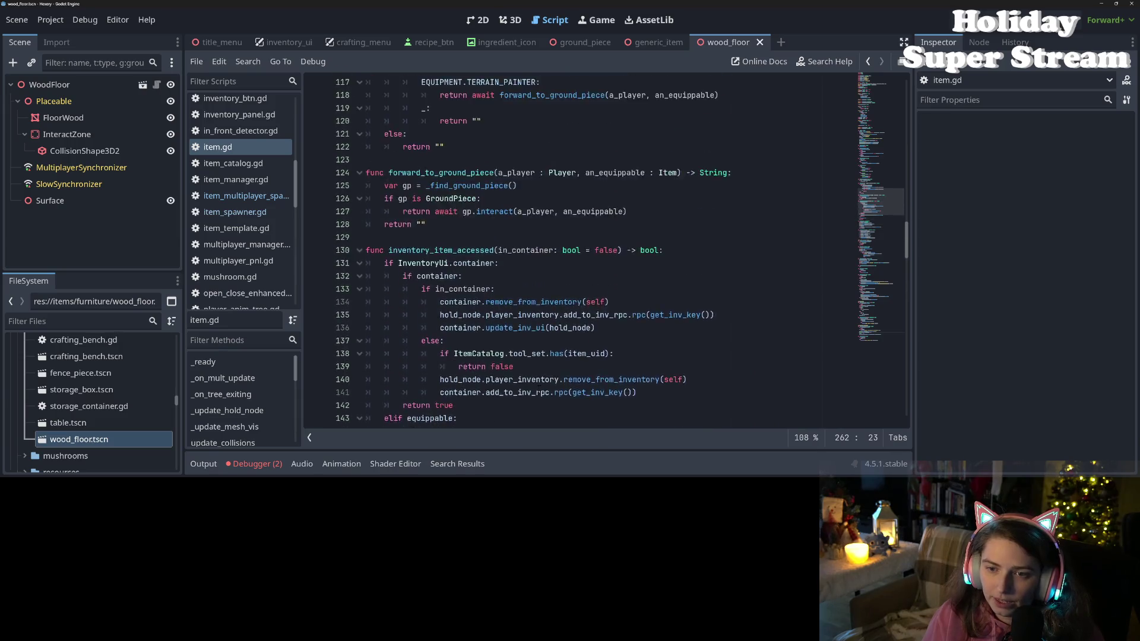
scroll(525, 383, "up", 11)
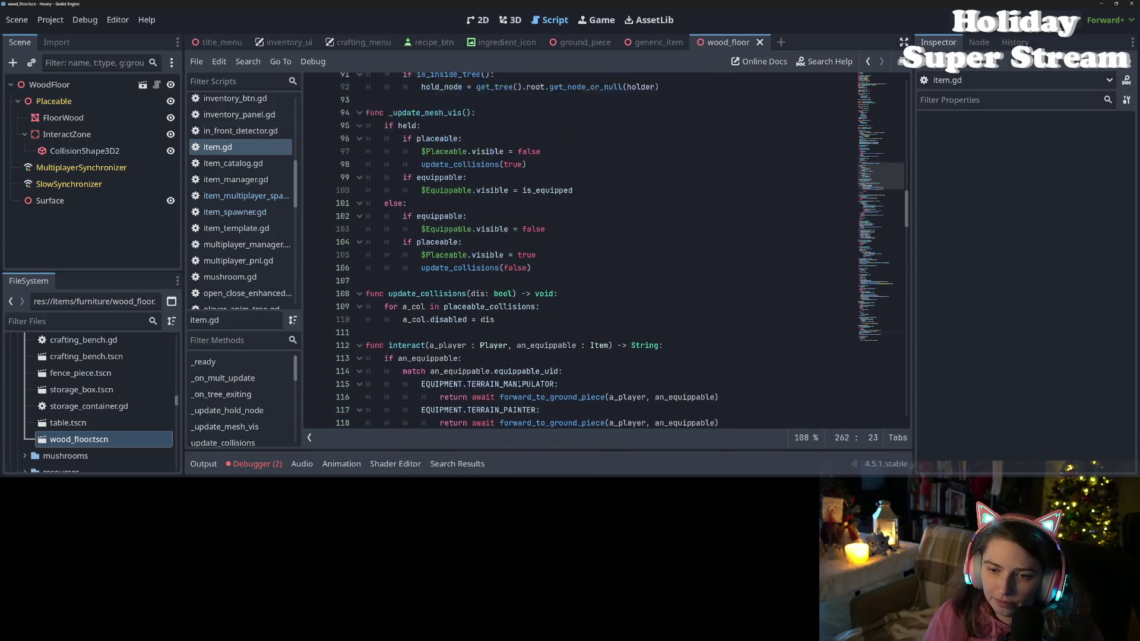
scroll(520, 383, "up", 5)
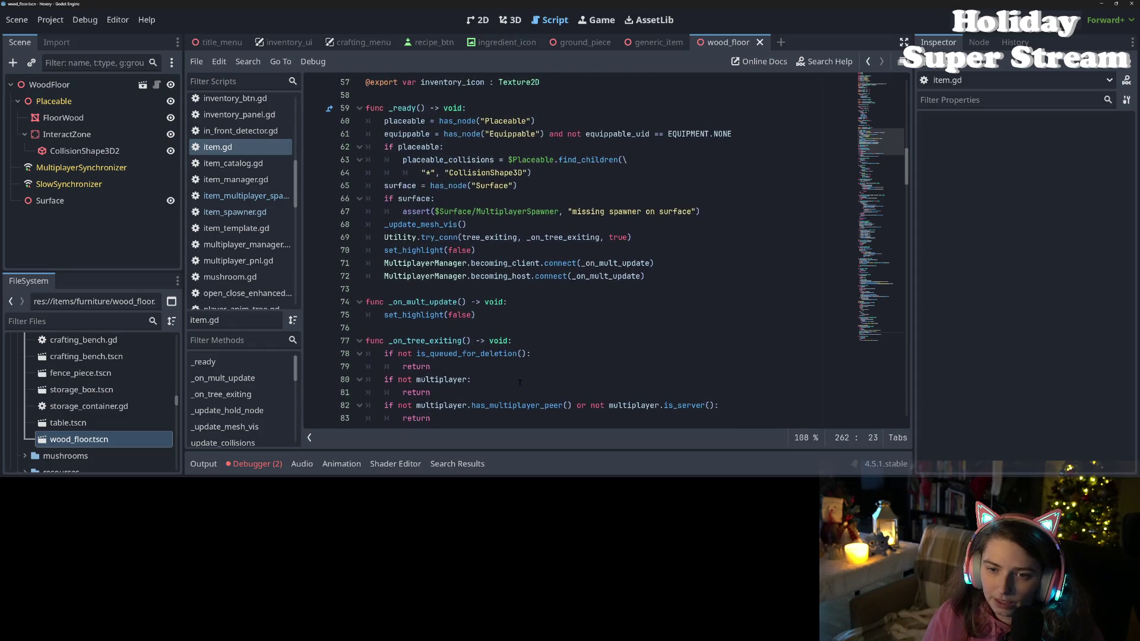
- Replace the assert under if surface with $Surface.add_child(ItemMultiplayerSpawner.new()), save, and run
left_click(398, 276)
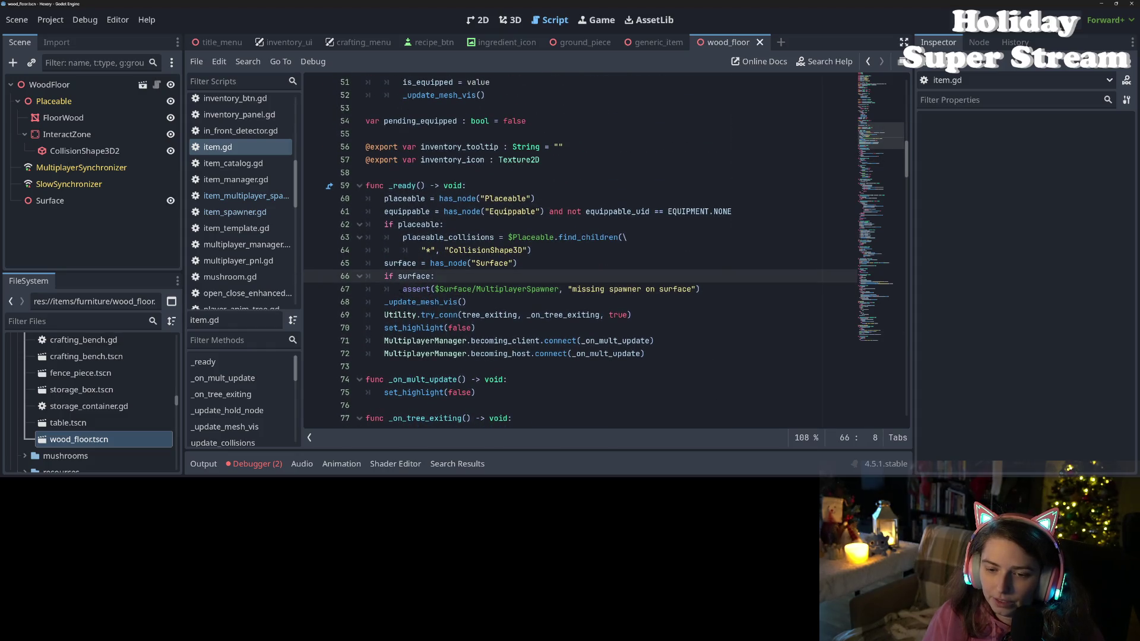
left_click_drag(403, 289, 696, 289)
key("BackSpace")
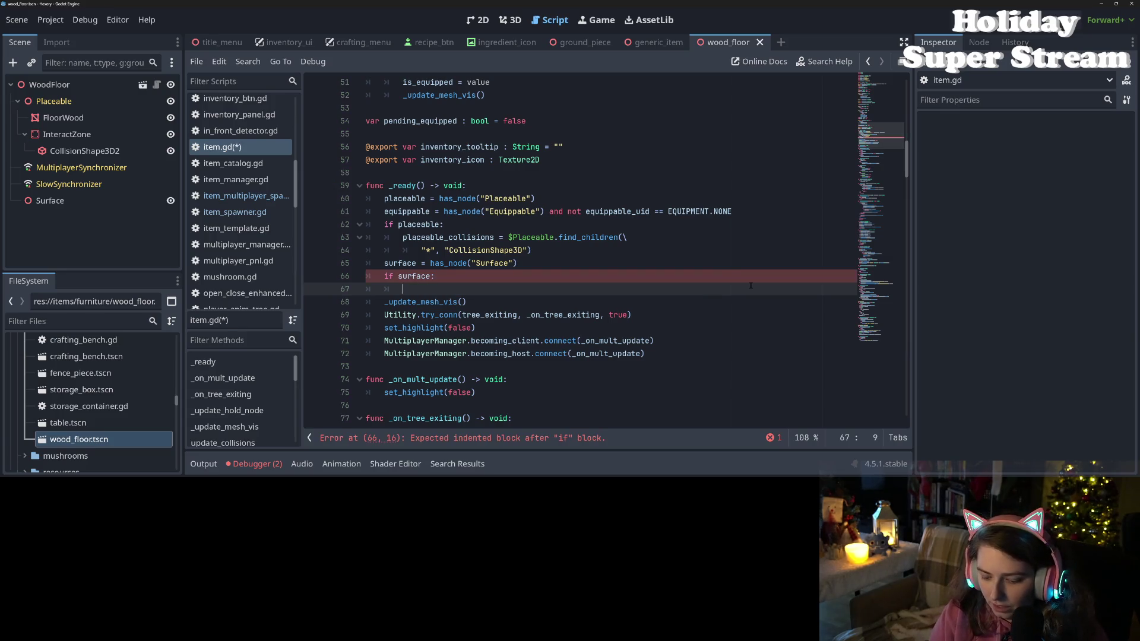
type("$Su")
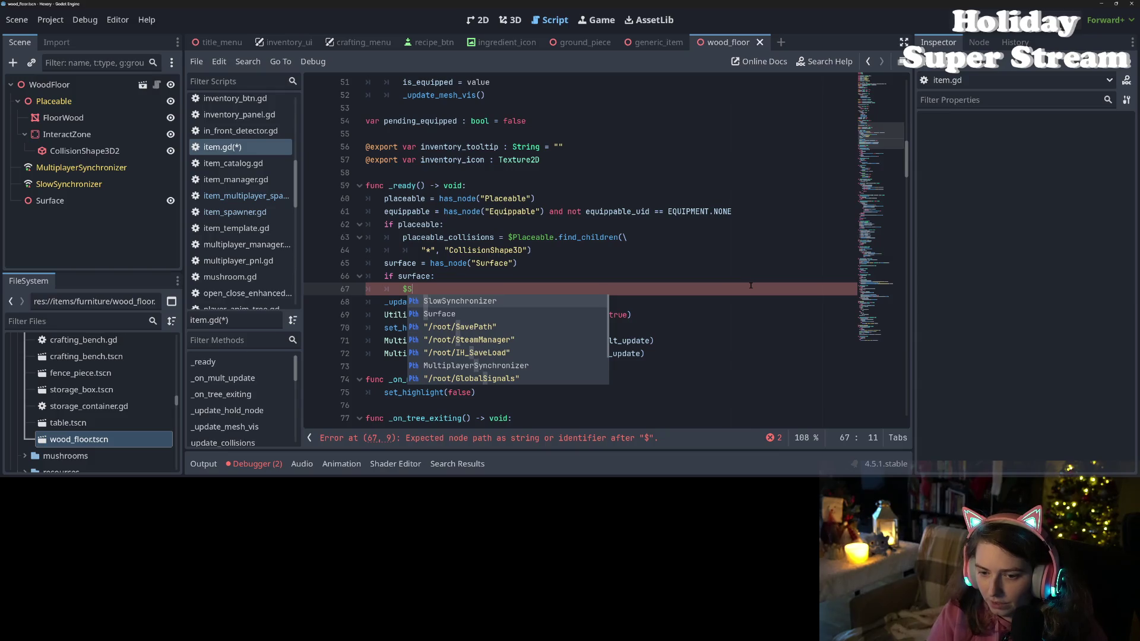
key("Return")
type("add_c")
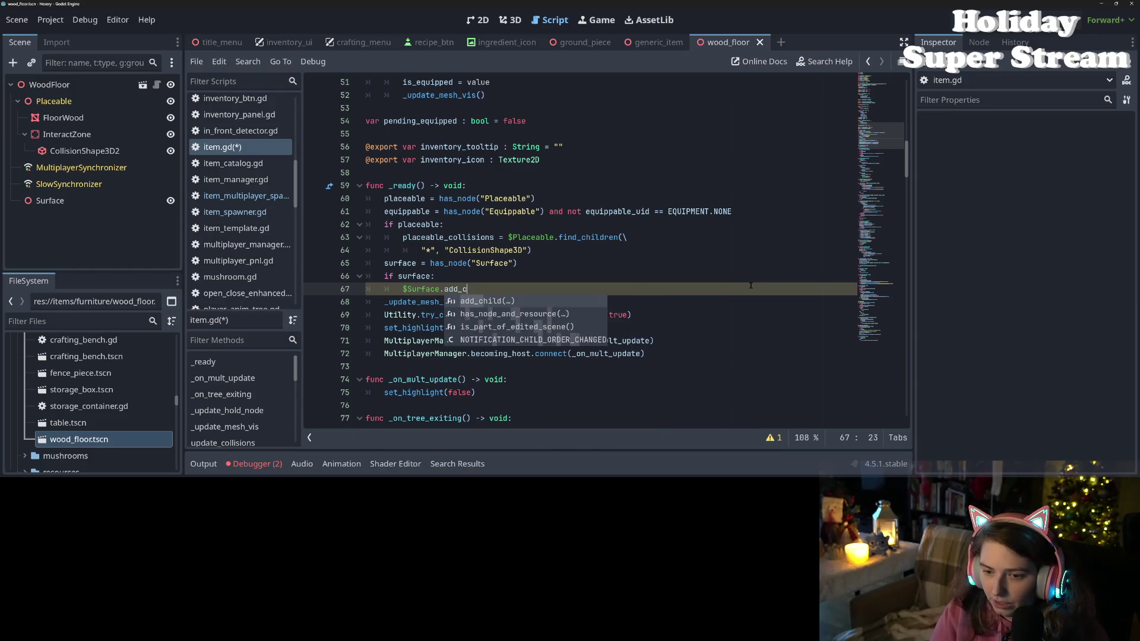
key("Return")
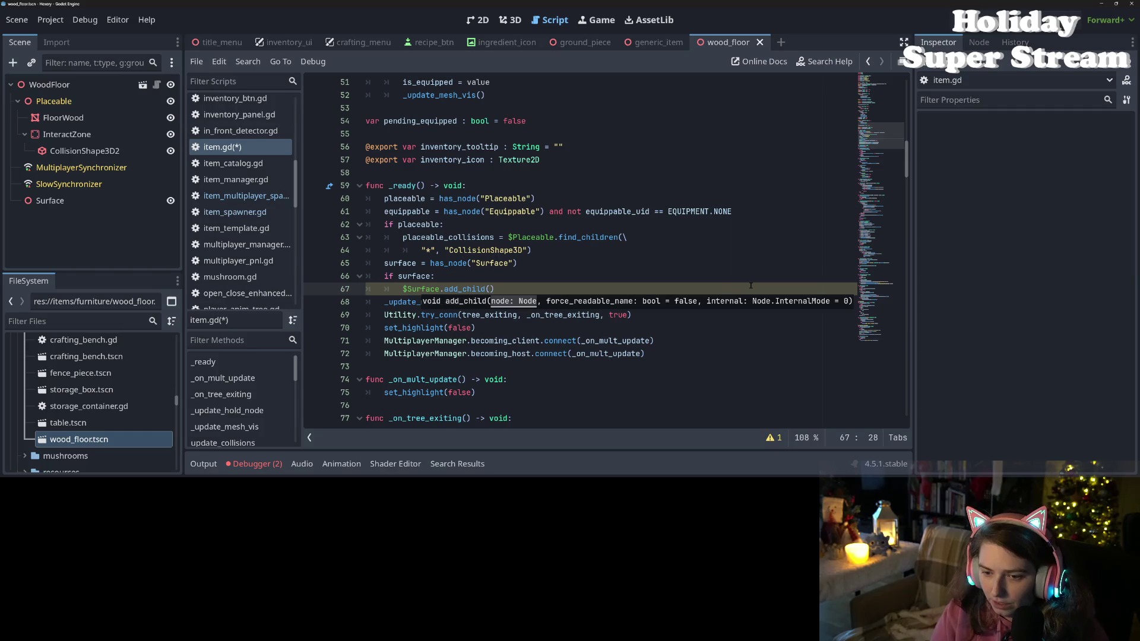
key("ctrl+v")
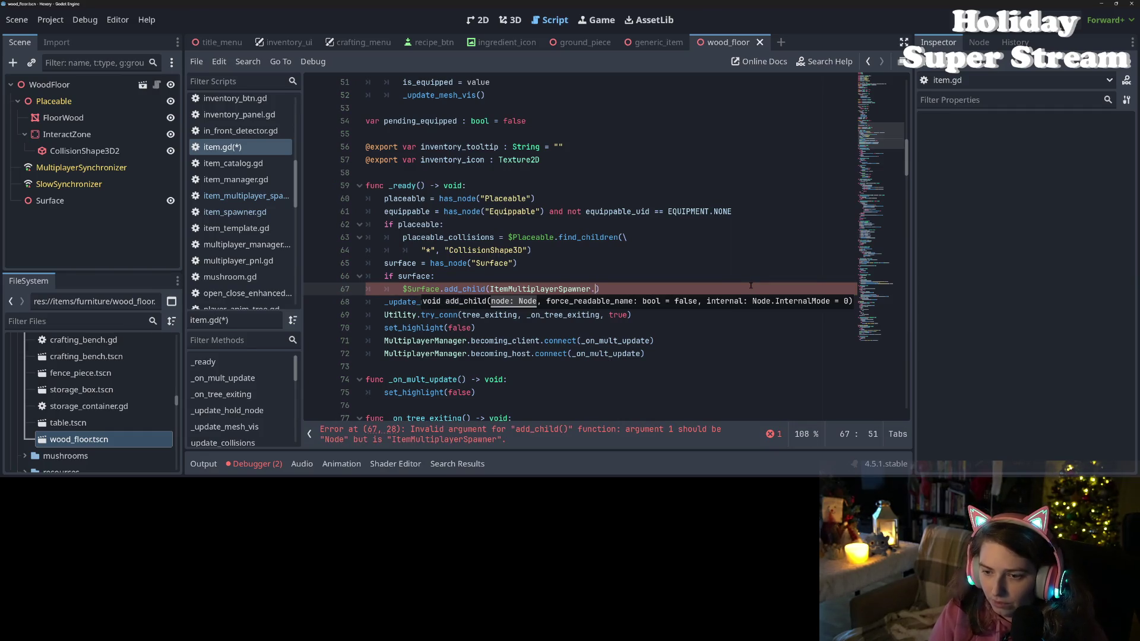
type("new(")
key("Return")
key("ctrl+s")
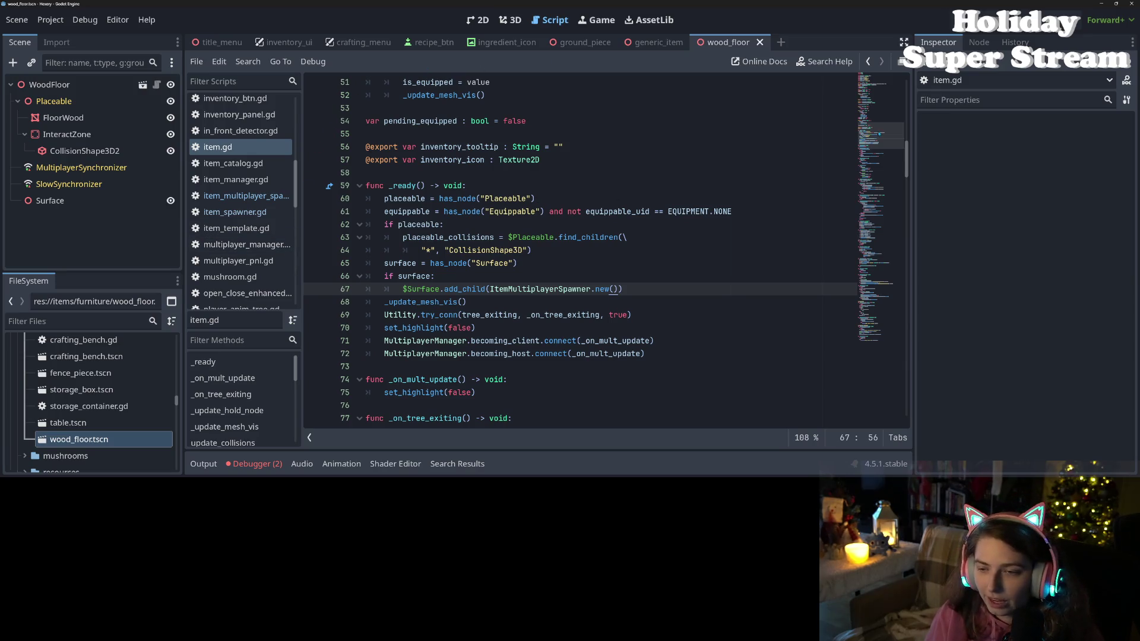
key("F5")
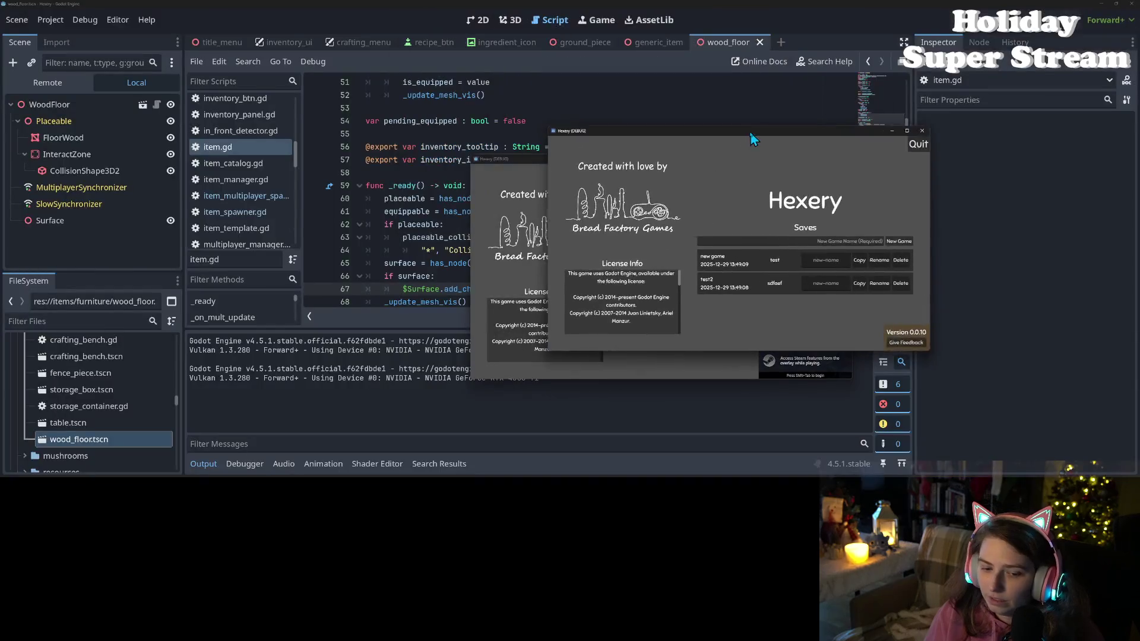
- Load the 'new game' save and open and close the inventory
left_click(327, 213)
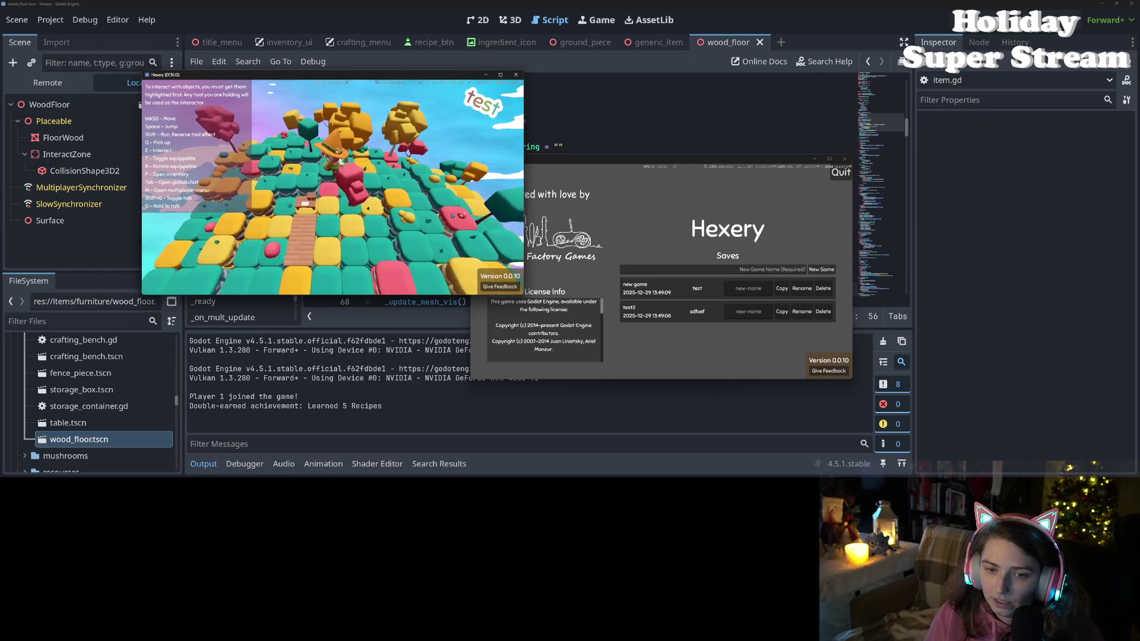
key("f")
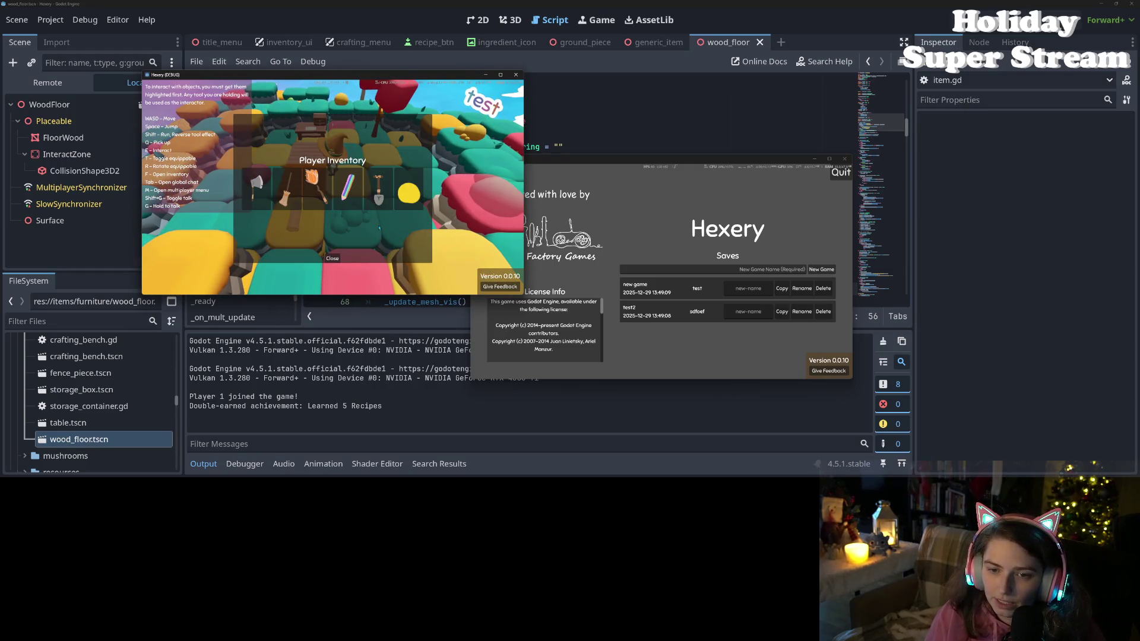
left_click(328, 258)
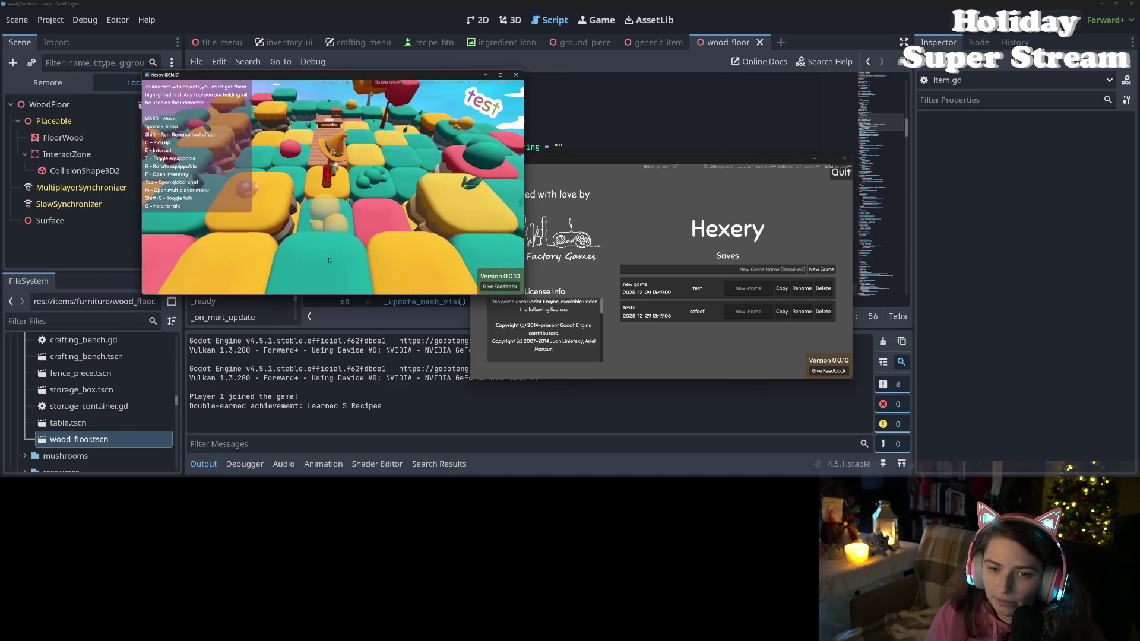
- Walk forward, check the inventory twice more, then quit and reload the save
key("w")
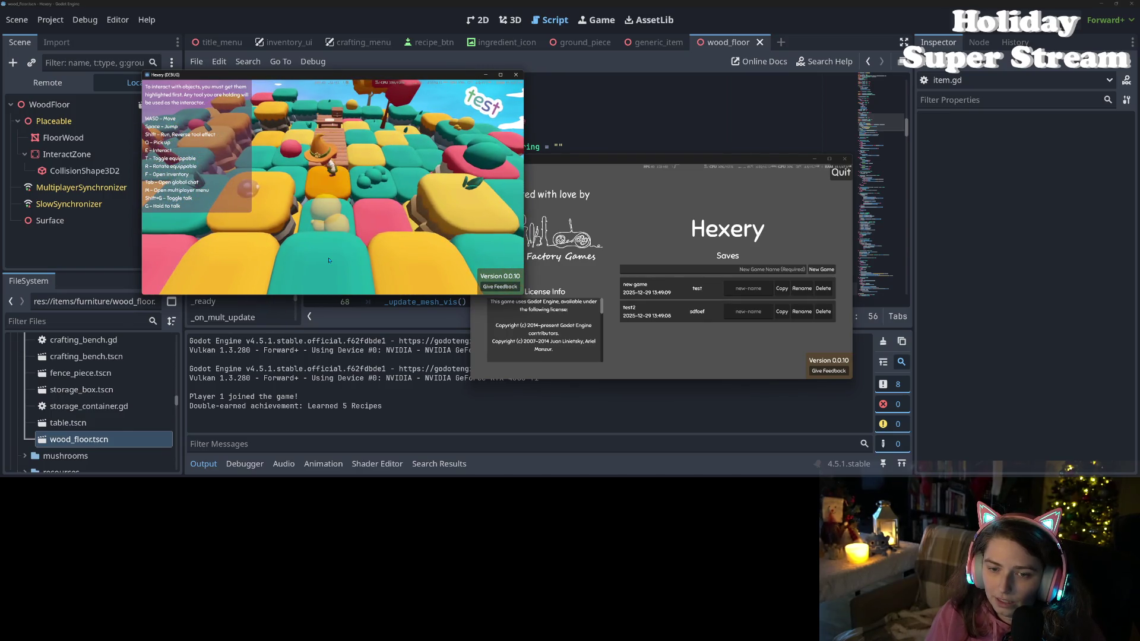
key("f")
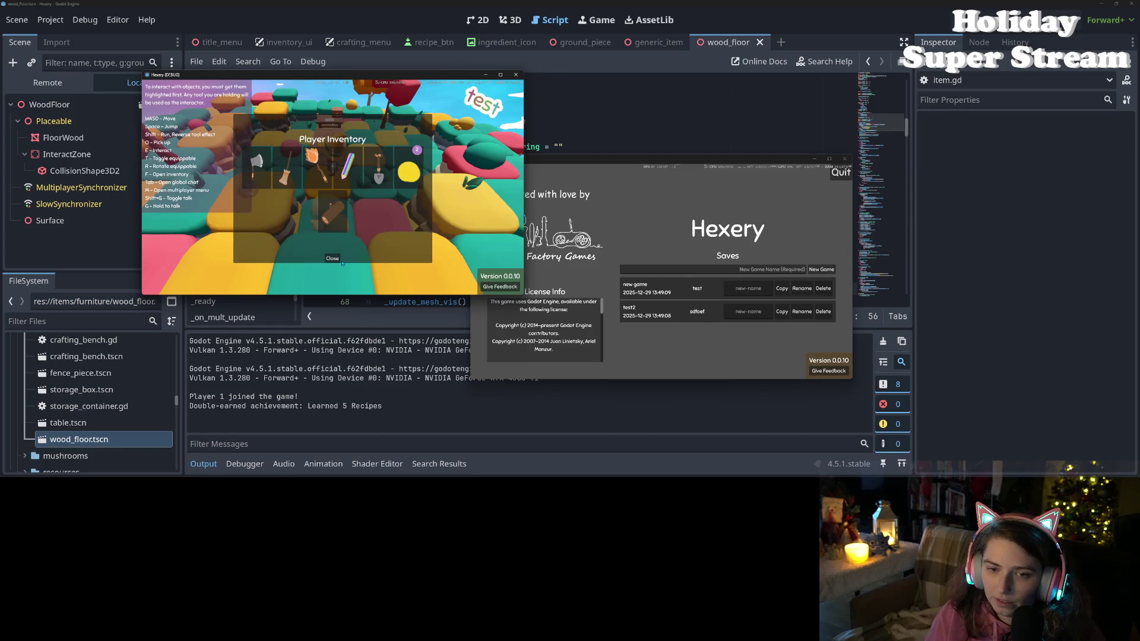
left_click(341, 261)
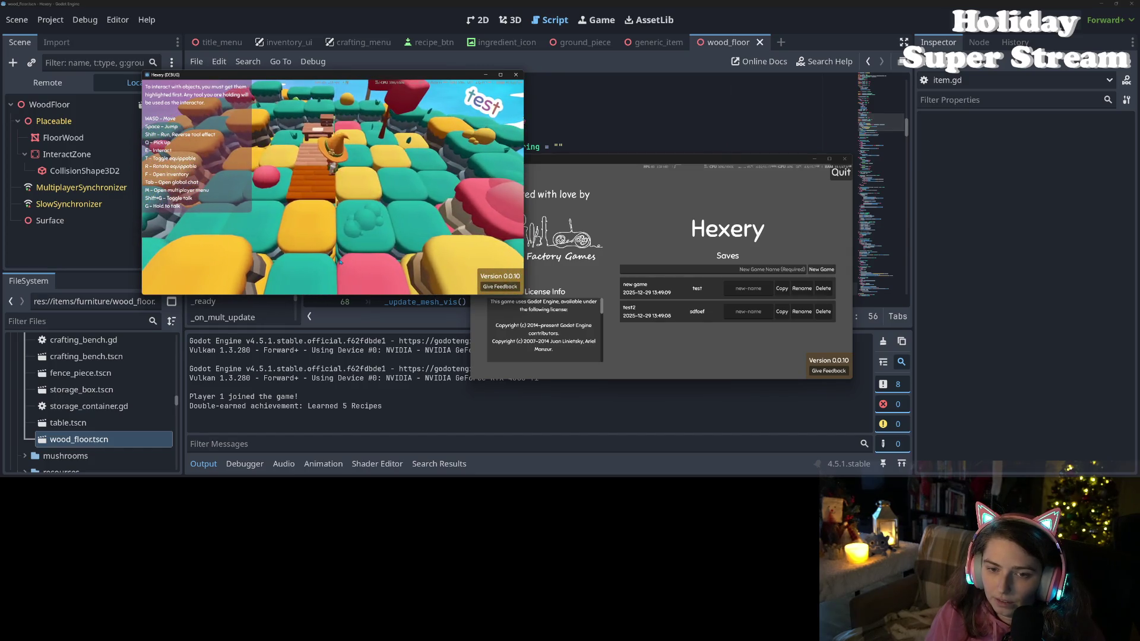
key("f")
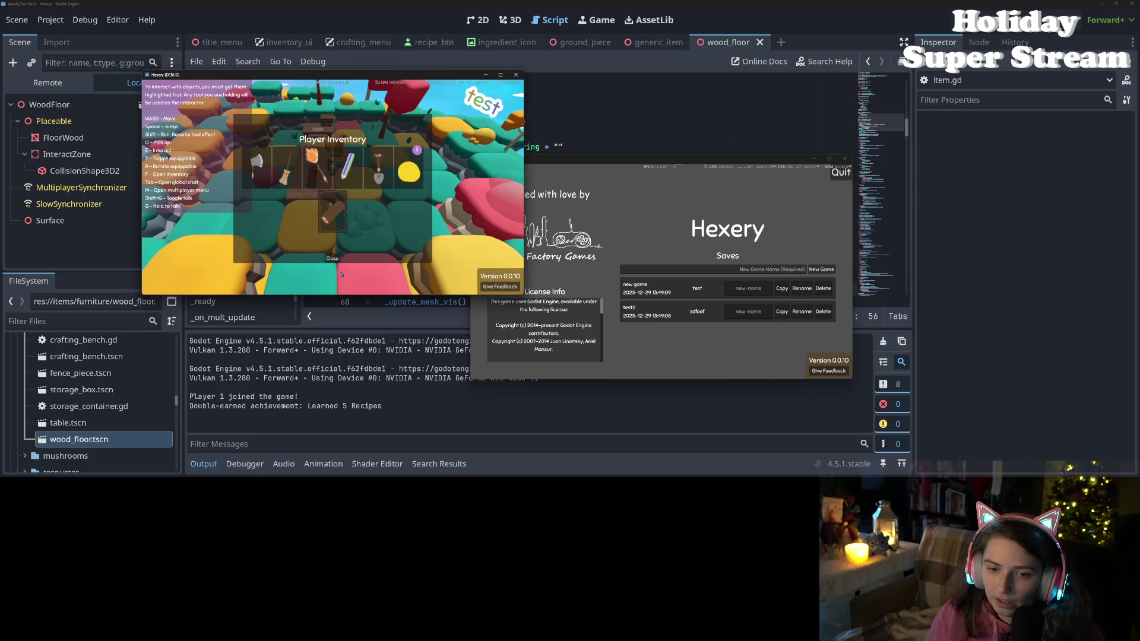
left_click(335, 261)
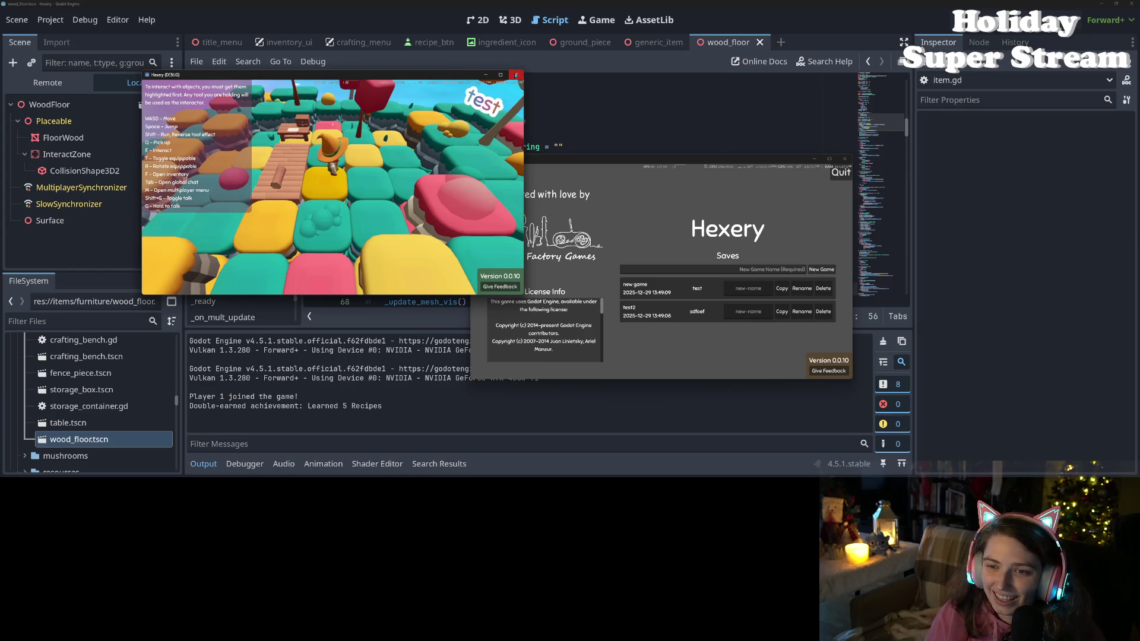
left_click(516, 75)
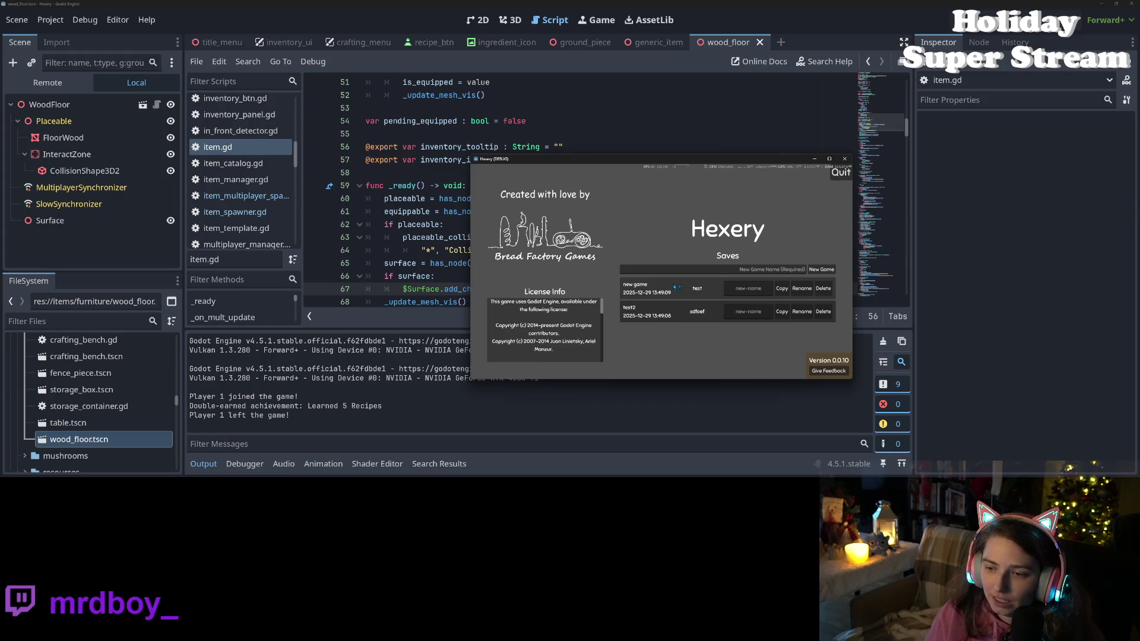
left_click(675, 288)
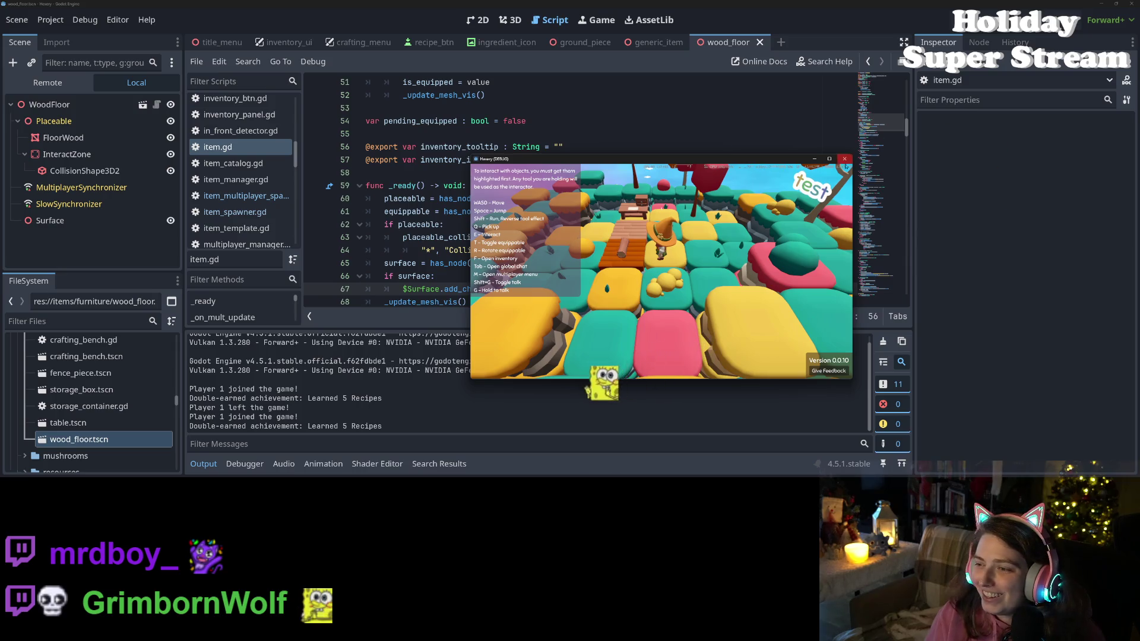
- Maximize the game, walk forward and back, and open and close the inventory twice
key("super+Up")
key("w")
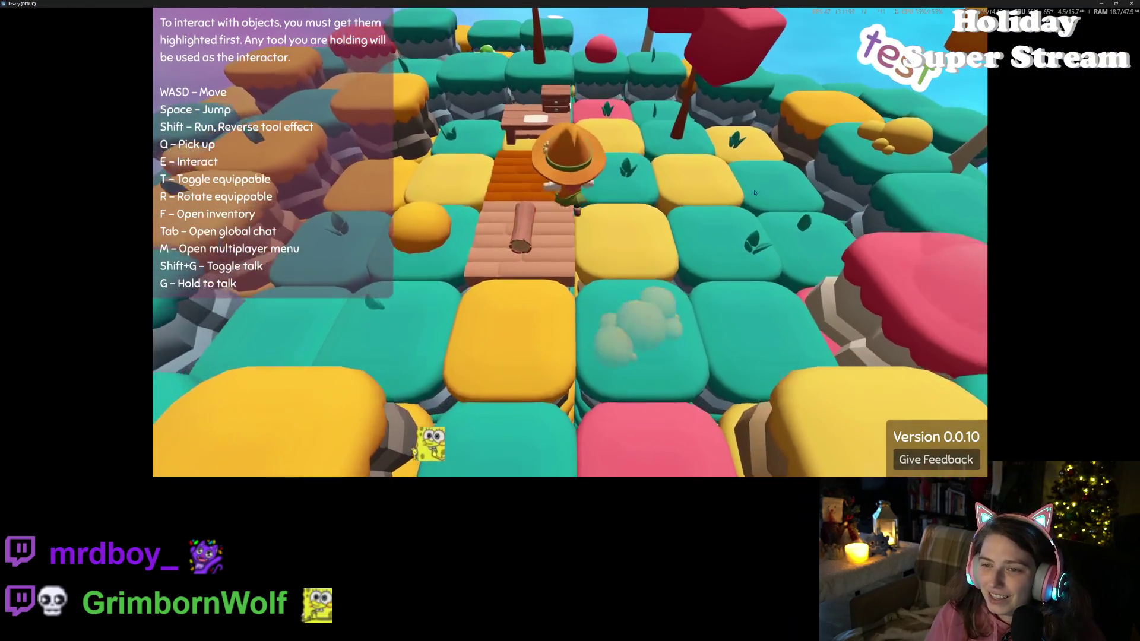
key("q")
key("s")
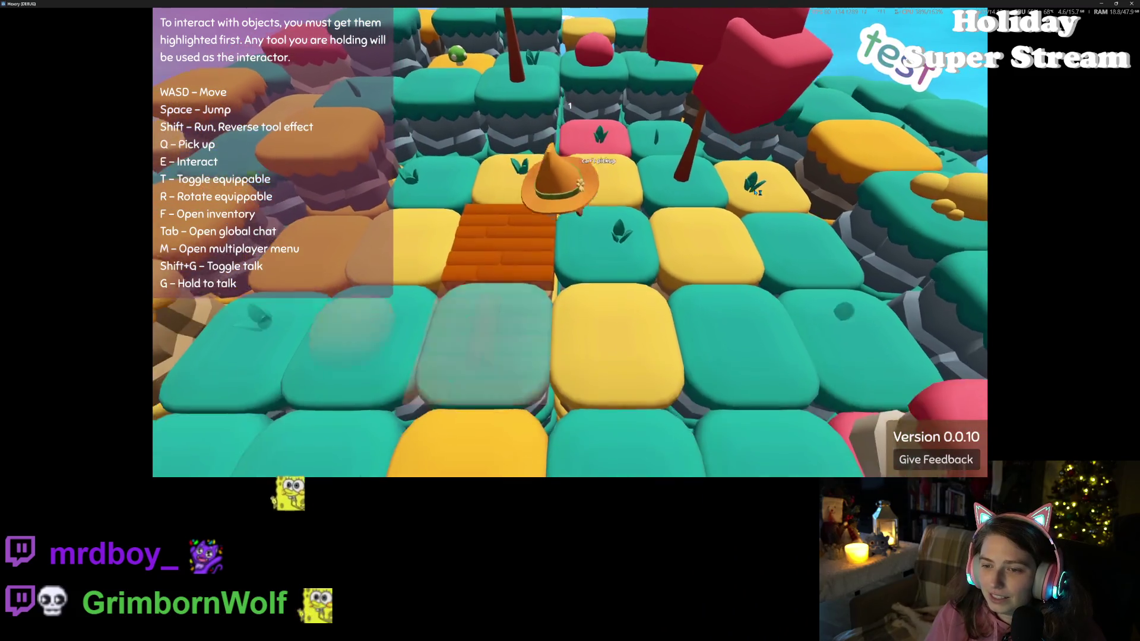
key("f")
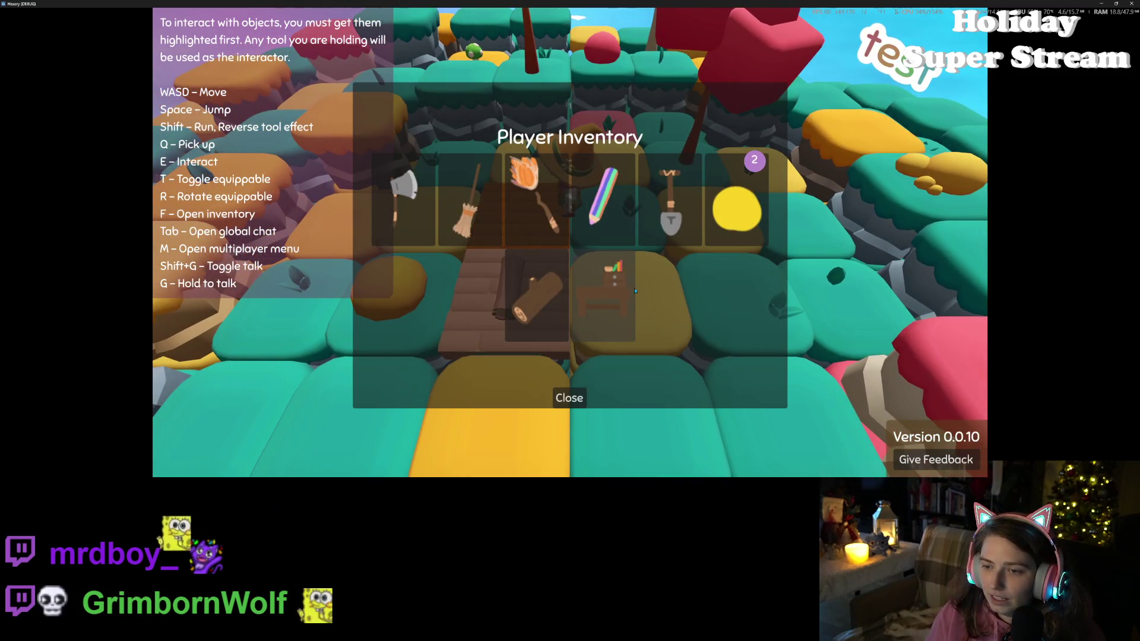
left_click(565, 399)
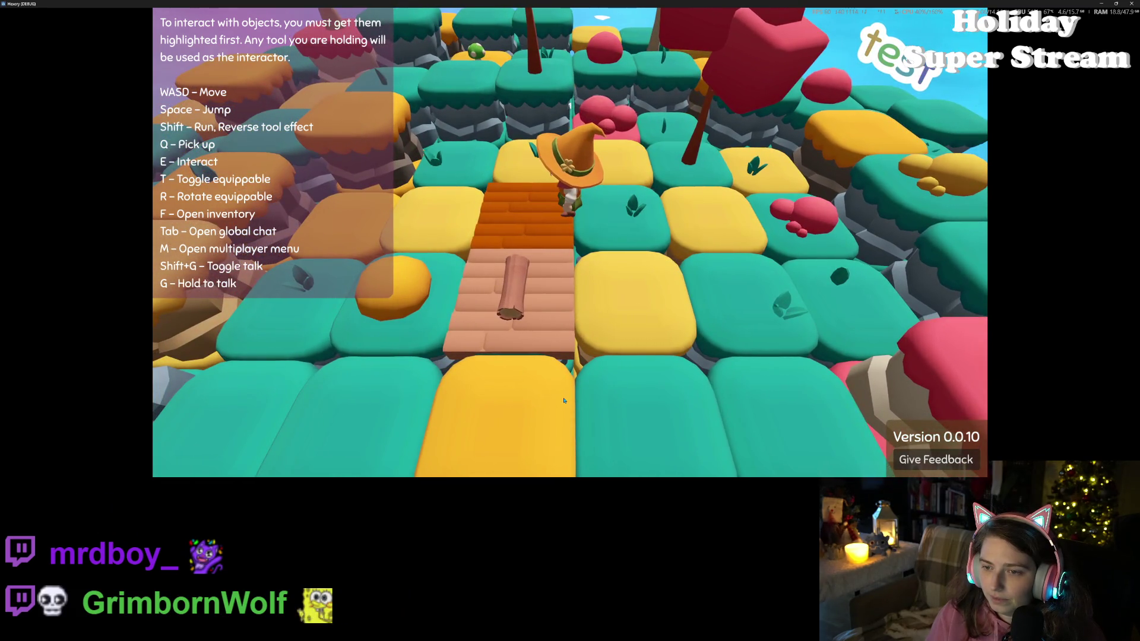
key("f")
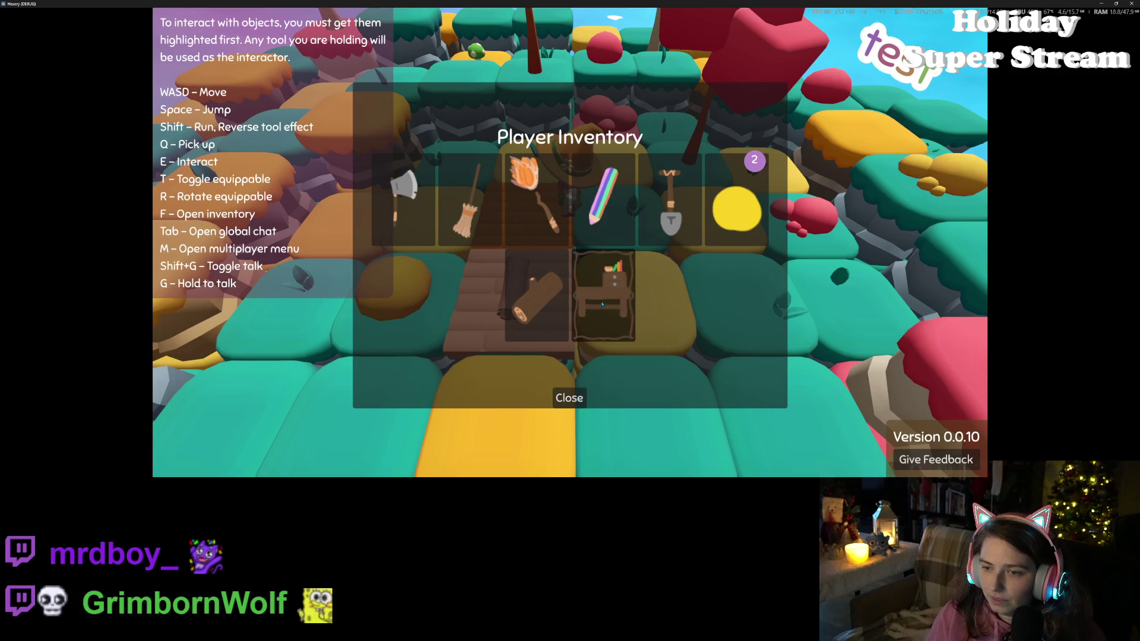
left_click(574, 397)
- Walk across the wooden bridge to the yellow tile, taking one plank from the inventory
key("s")
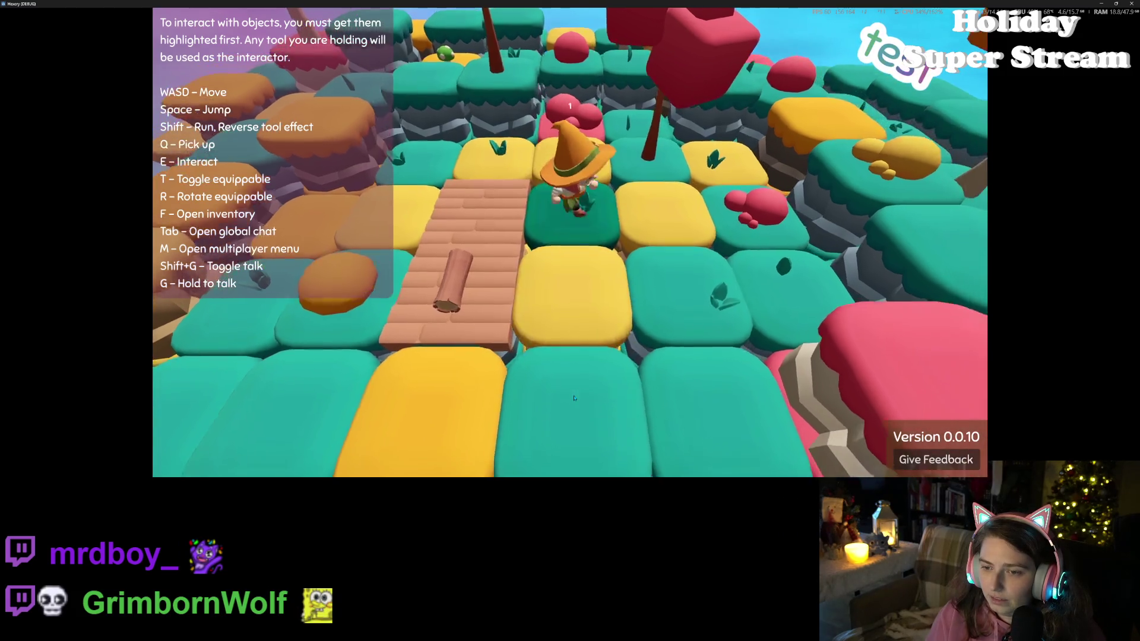
key("a")
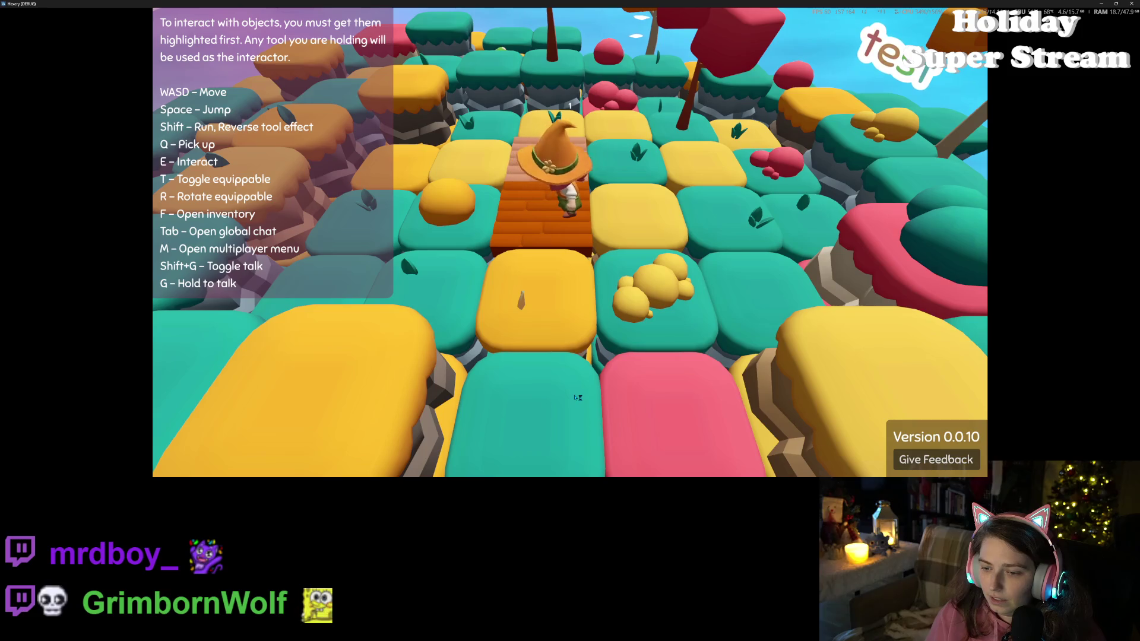
key("f")
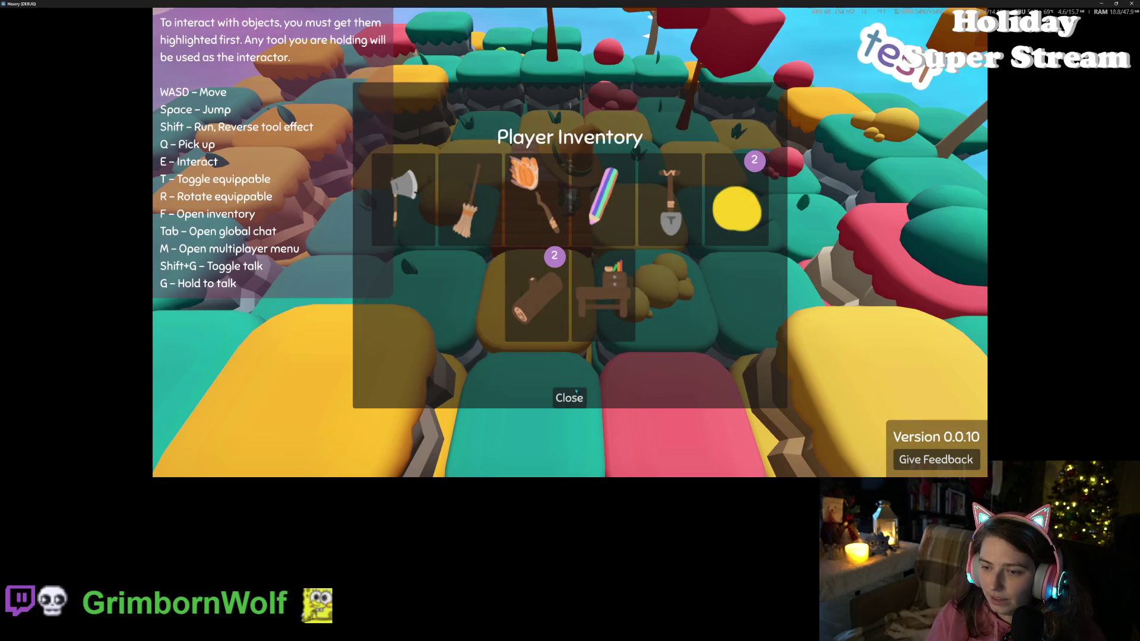
left_click(569, 402)
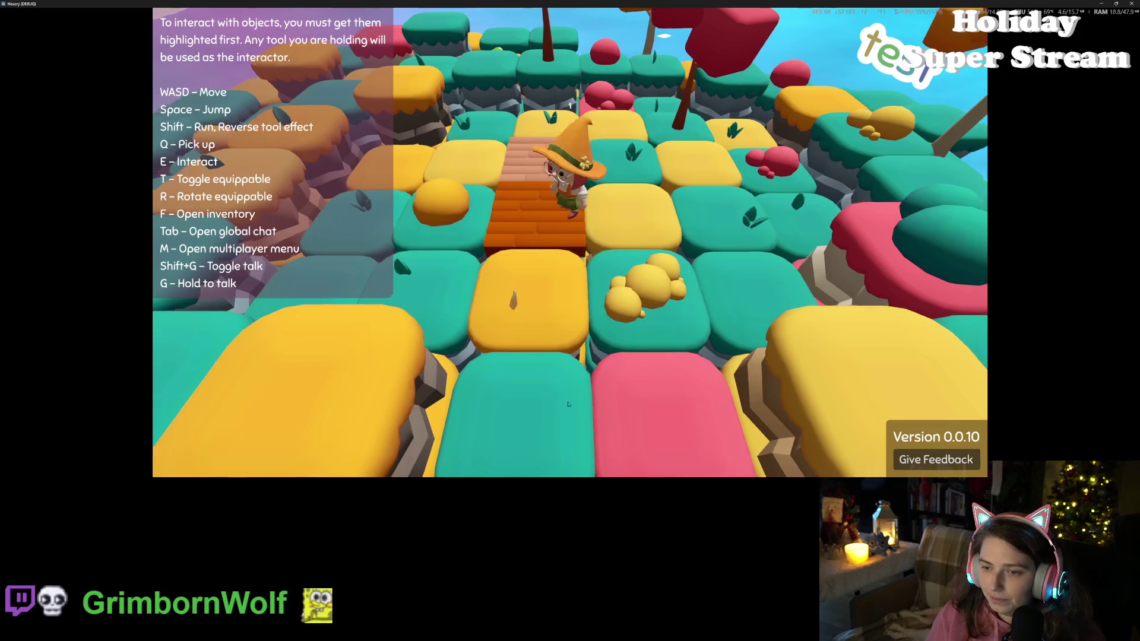
key("w")
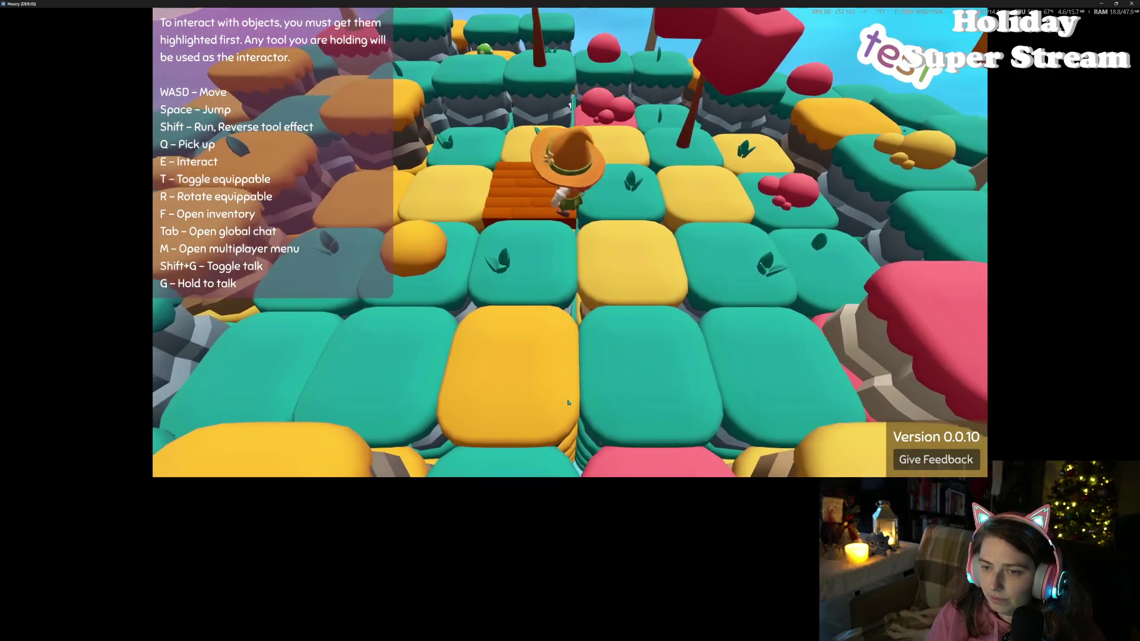
key("a")
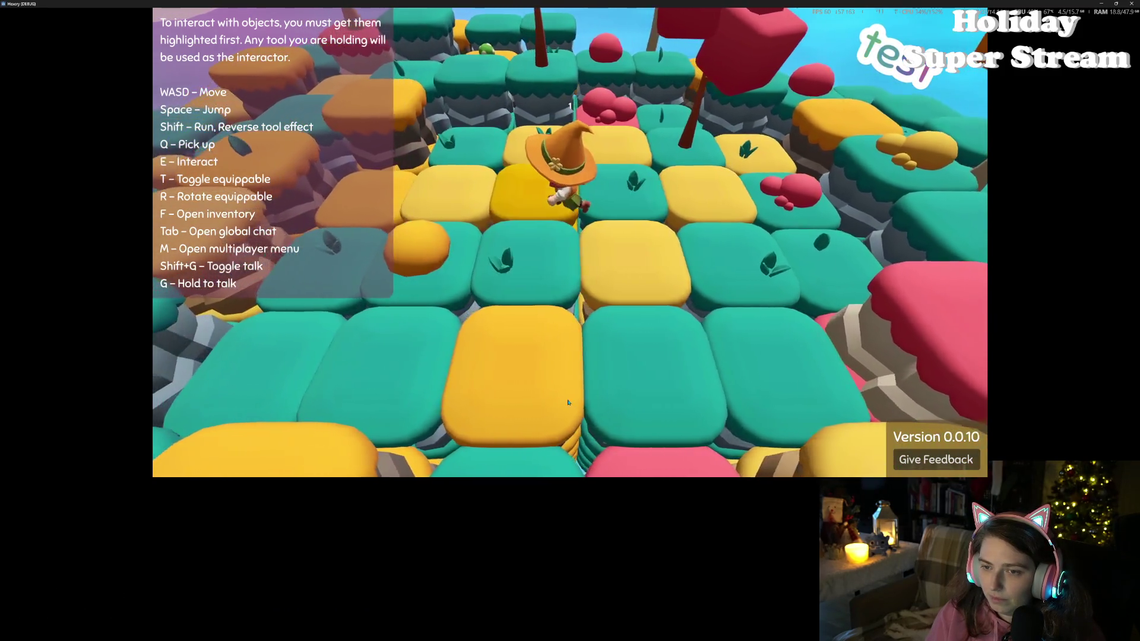
key("f")
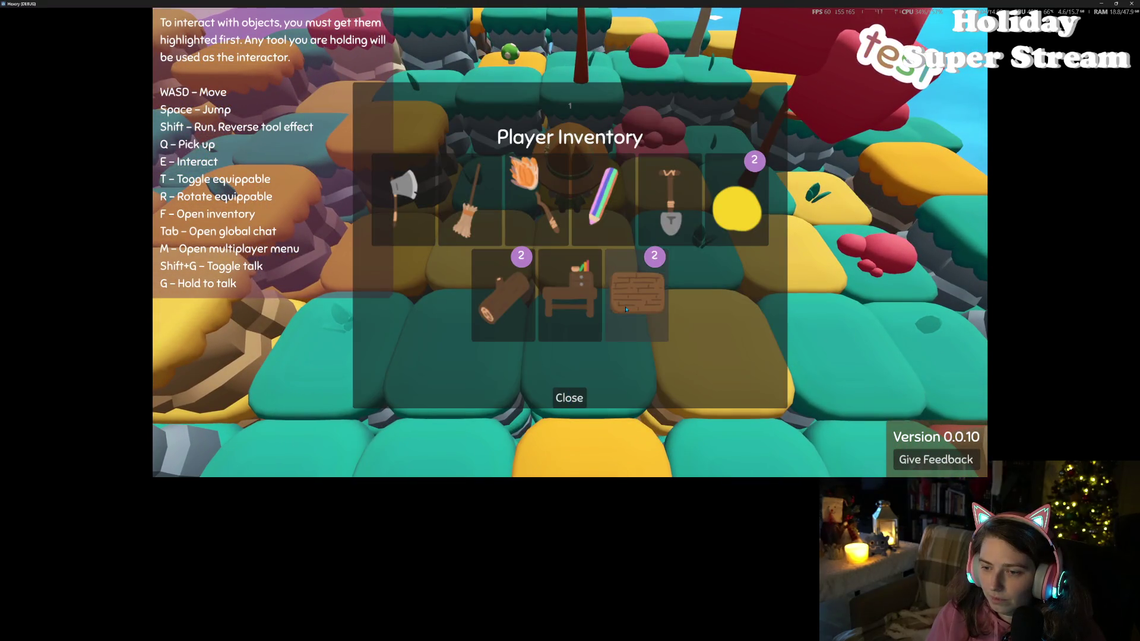
left_click(626, 309)
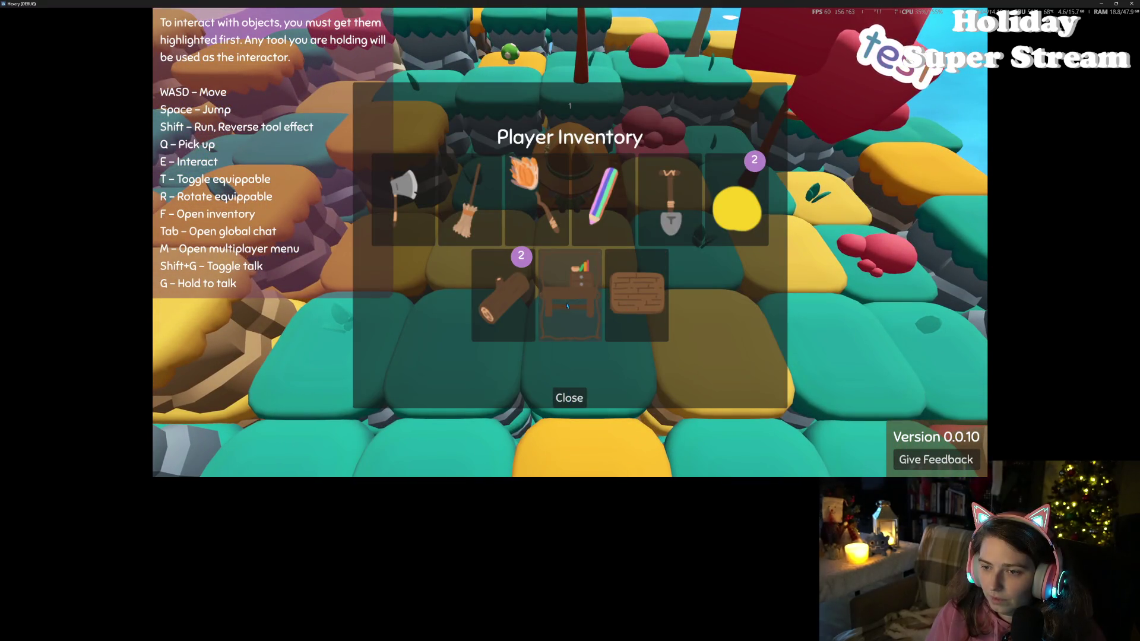
left_click(569, 397)
key("f")
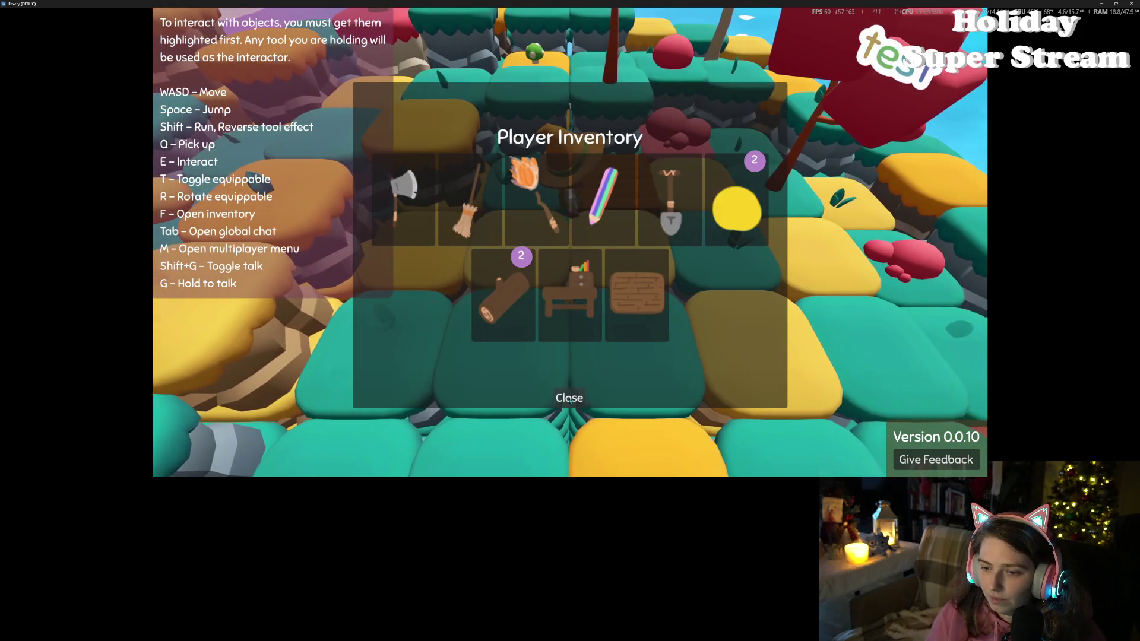
left_click(569, 398)
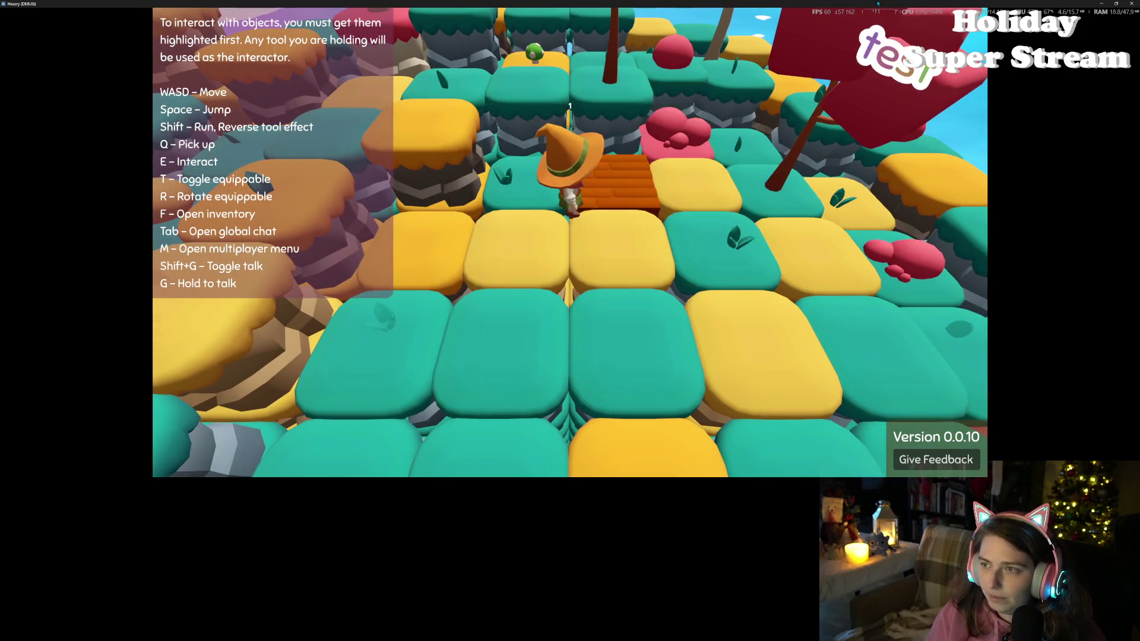
- Restore the game window and view the debugger's second-session errors
double_click(878, 3)
left_click_drag(903, 88, 777, 107)
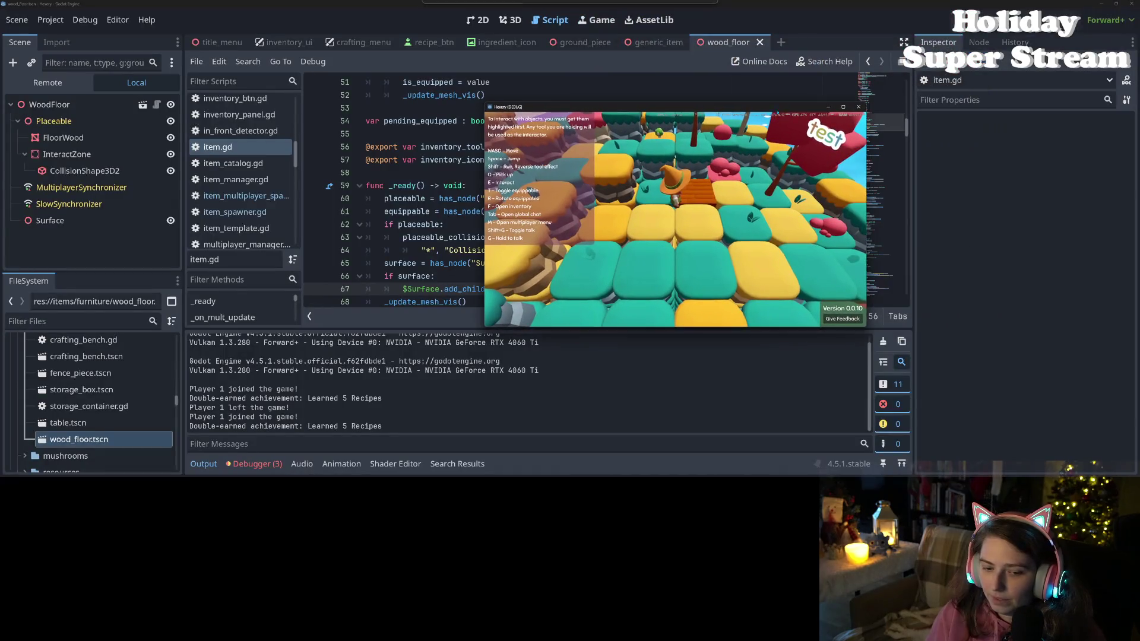
left_click(267, 465)
left_click(253, 296)
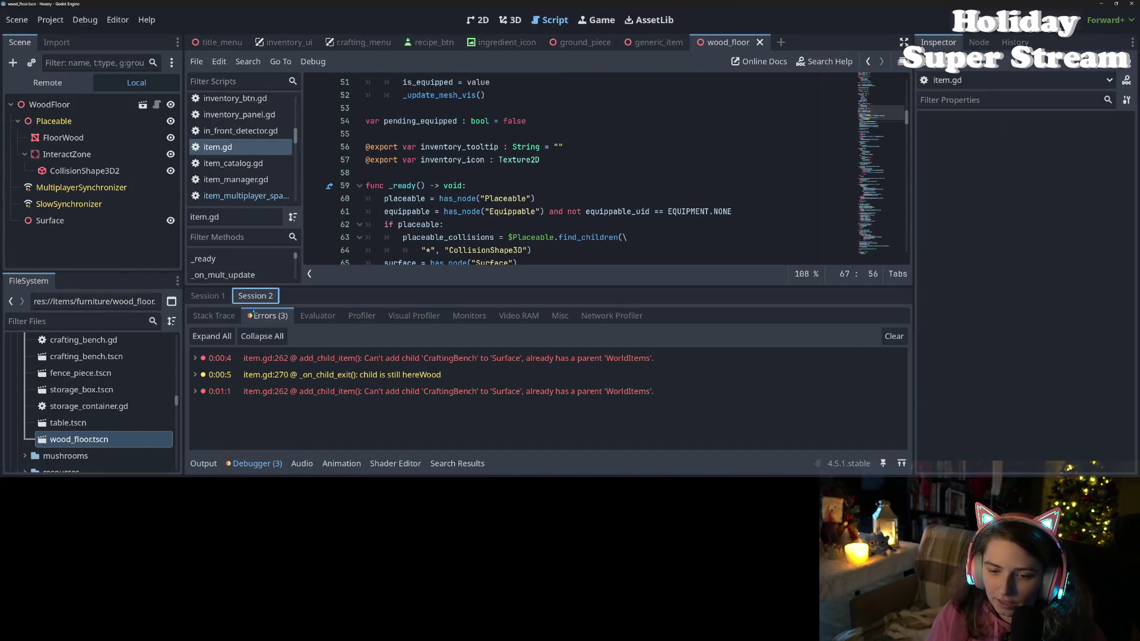
- Follow the Debugger error and warning into item.gd, then inspect the Surface node's properties
mouse_move(570, 364)
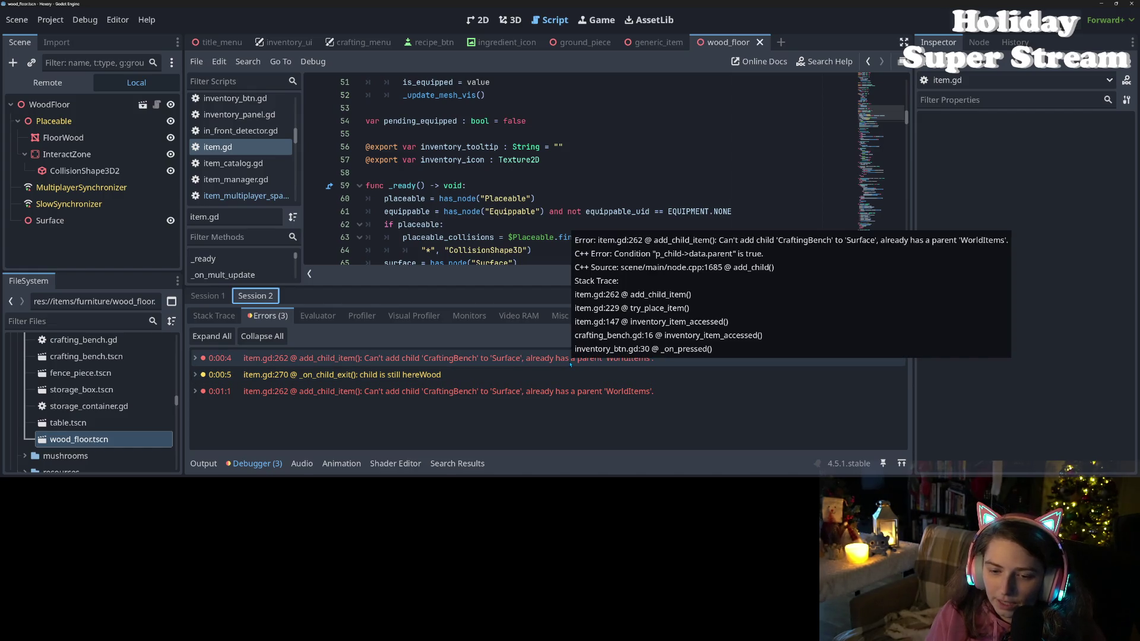
left_click(562, 362)
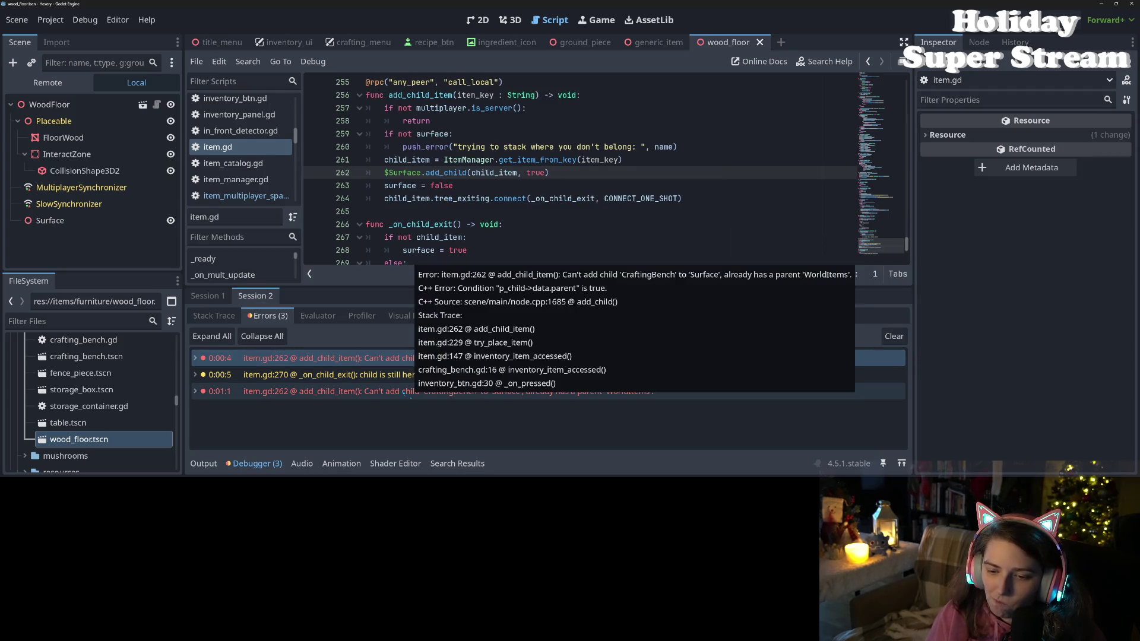
left_click(398, 379)
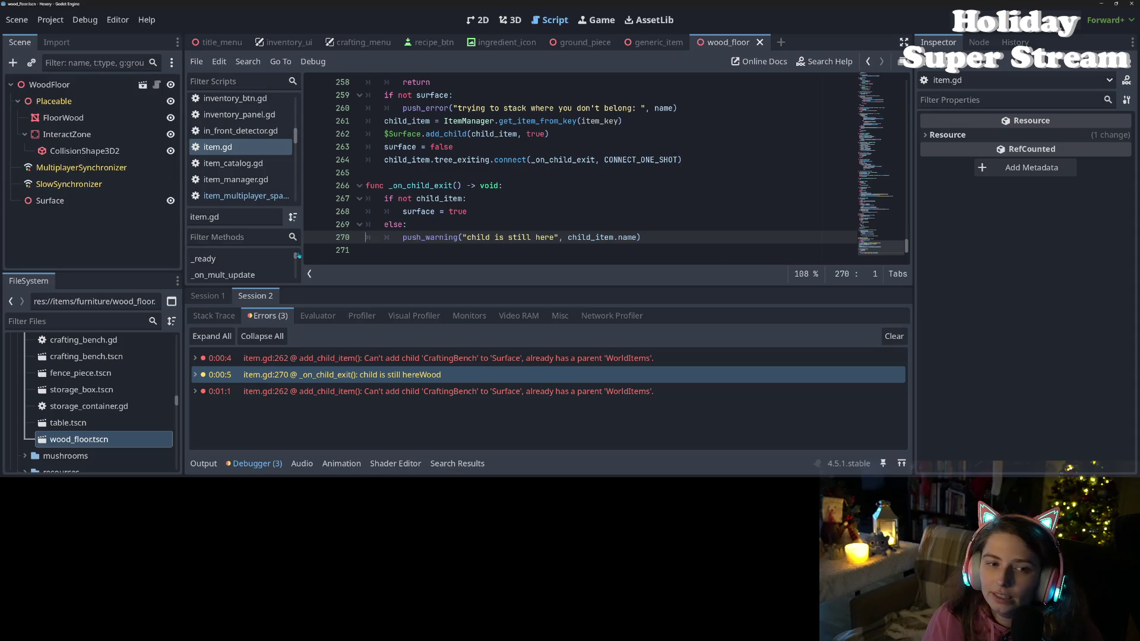
left_click(468, 212)
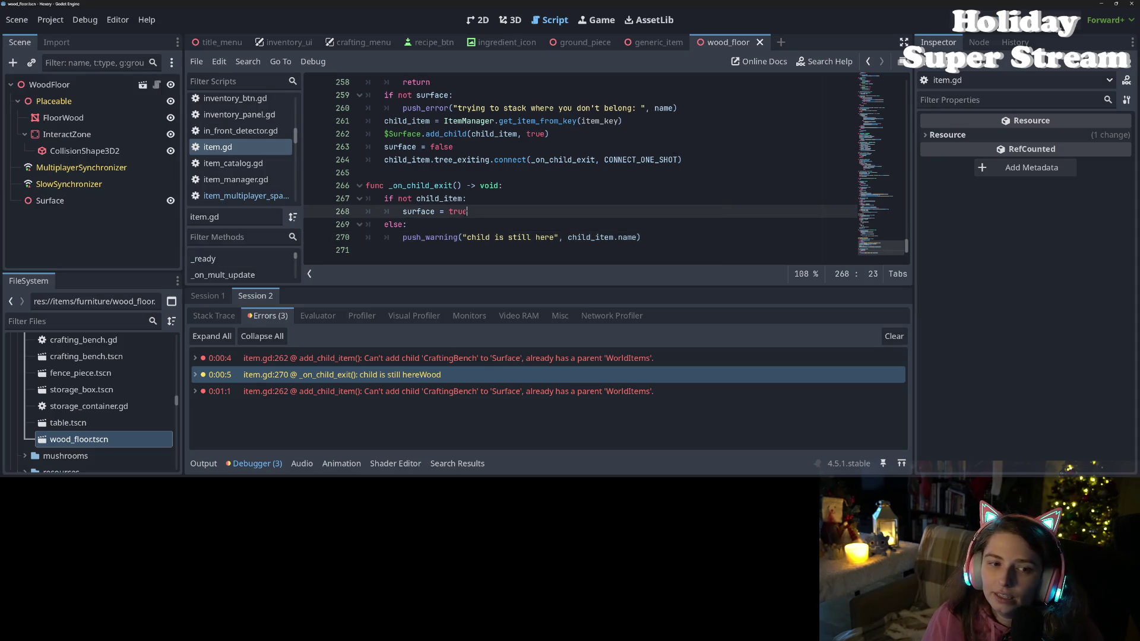
left_click(93, 205)
scroll(562, 224, "up", 18)
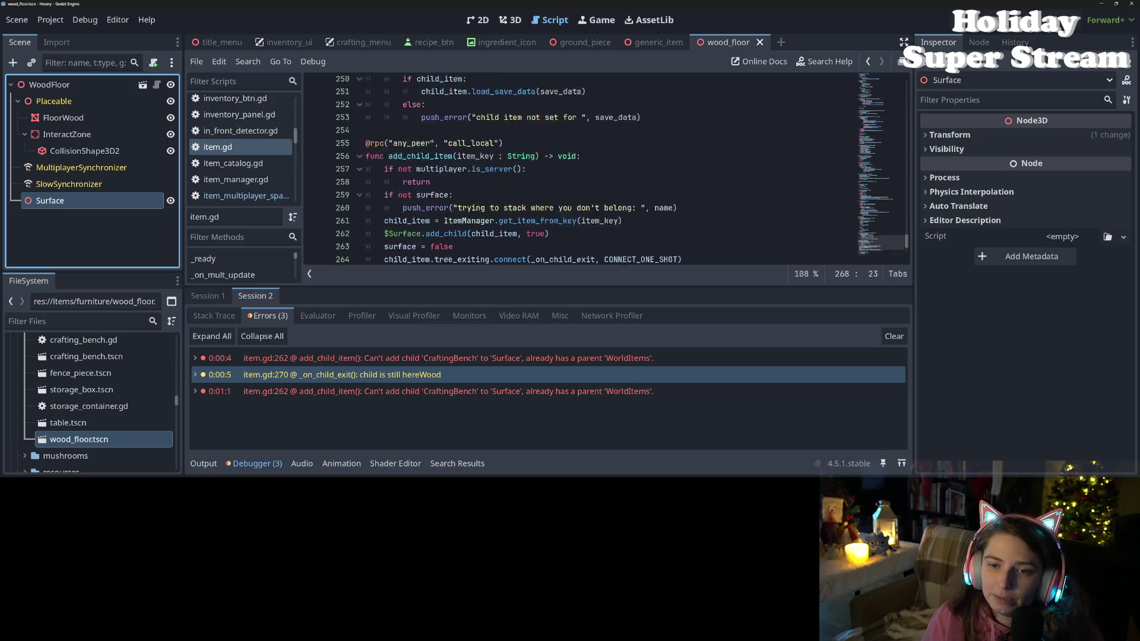
scroll(562, 225, "up", 7)
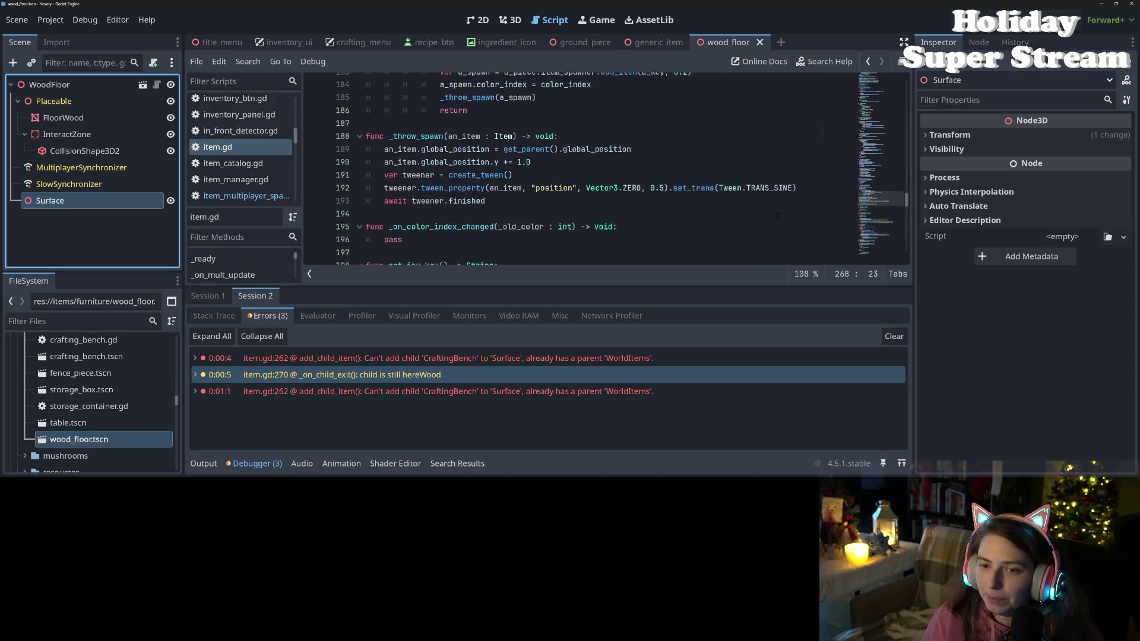
- Hide the debugger and select the ItemMultiplayerSpawner.new( expression on line 67 in _ready
left_click(273, 464)
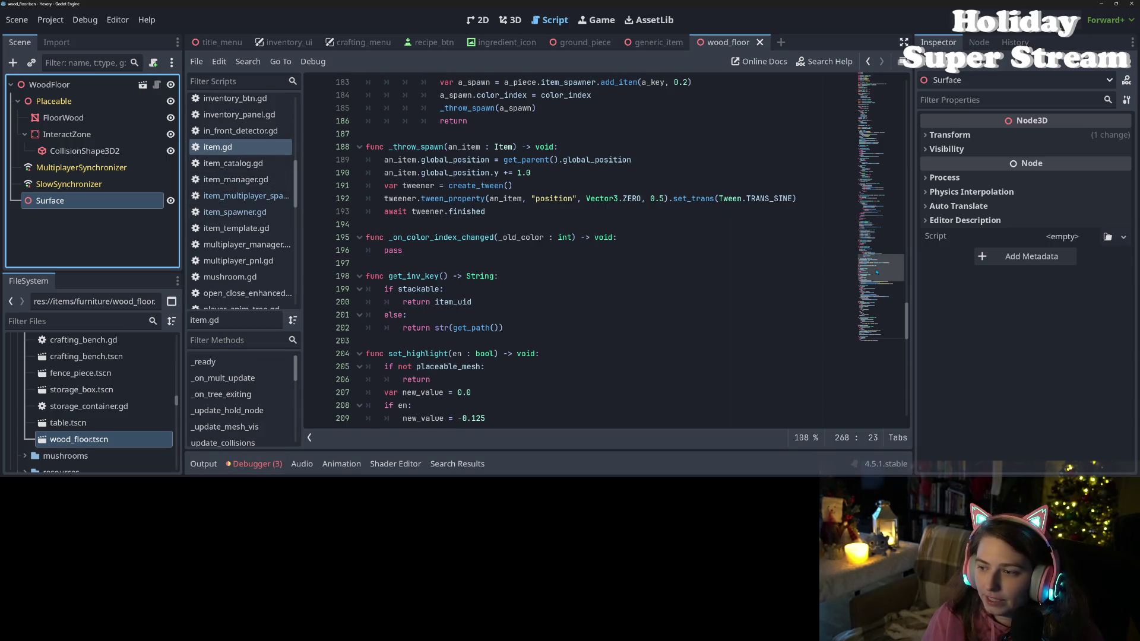
mouse_move(872, 267)
left_mouse_down()
mouse_move(854, 84)
mouse_move(843, 141)
left_mouse_up()
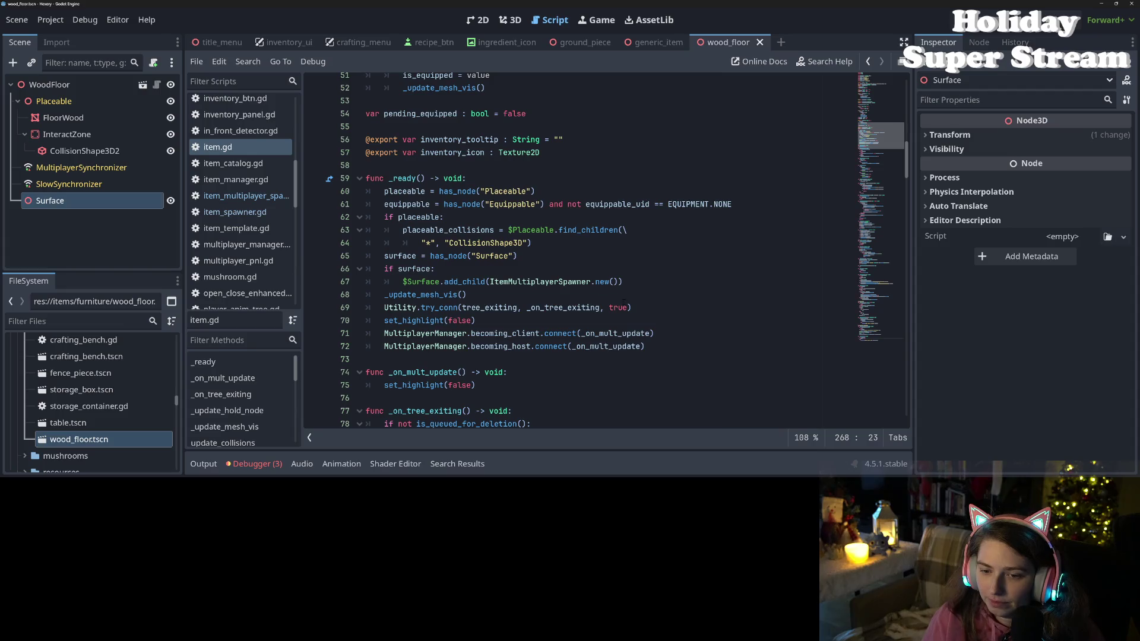
left_click(499, 271)
left_click(444, 281)
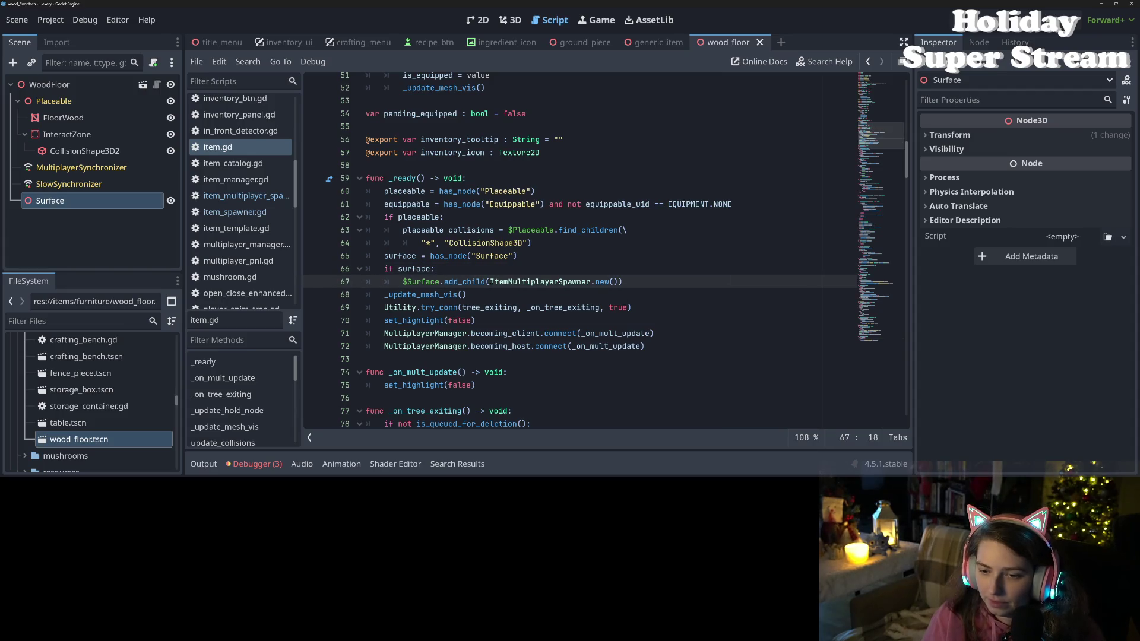
left_click_drag(491, 281, 617, 281)
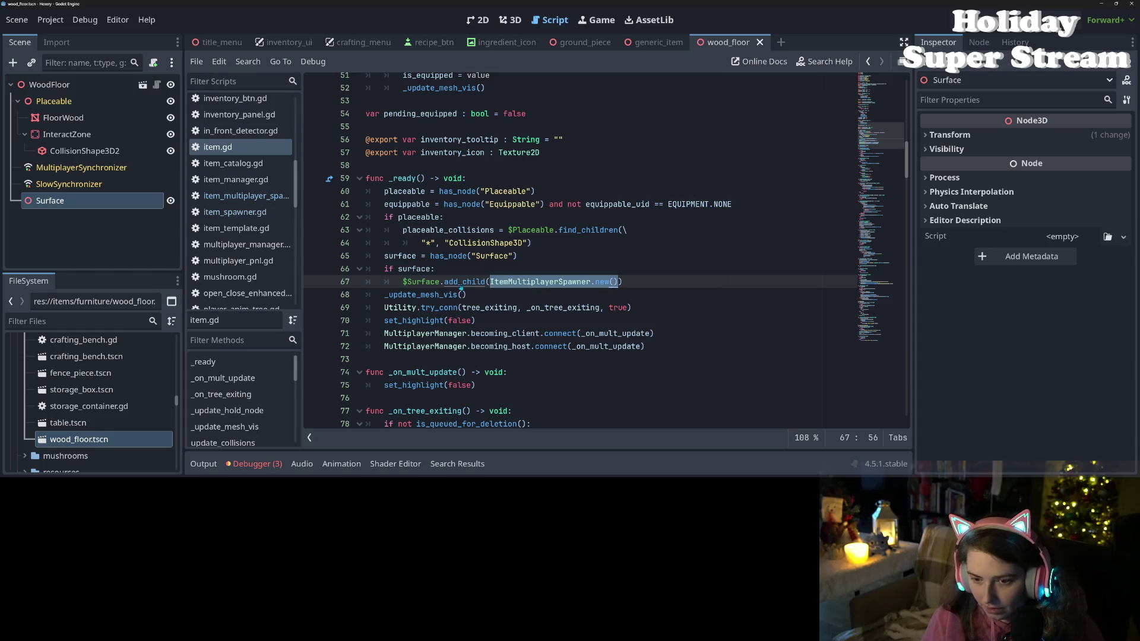
- Move the ItemMultiplayerSpawner constructor into 'var spawner' and pass spawner to add_child
key("ctrl+x")
left_click(466, 269)
key("Return")
type("var spawner =")
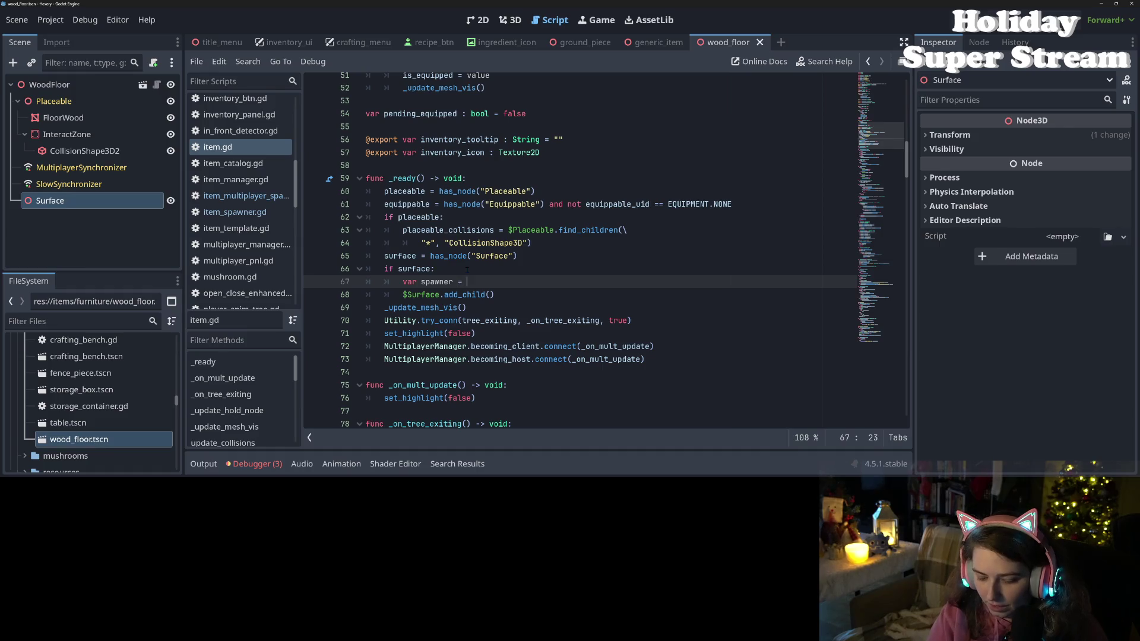
key("ctrl+v")
double_click(436, 281)
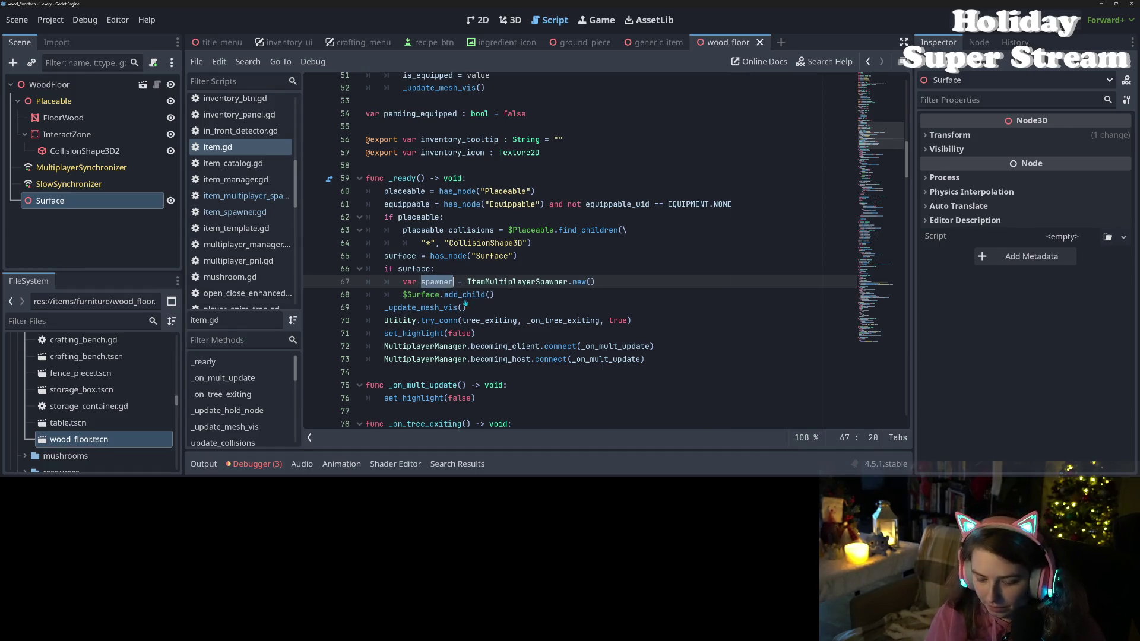
key("ctrl+c")
left_click(491, 302)
key("ctrl+v")
- Add 'spawner.spawn_path = spawner.get_path()', save item.gd, and view the spawn_path documentation
left_click(637, 290)
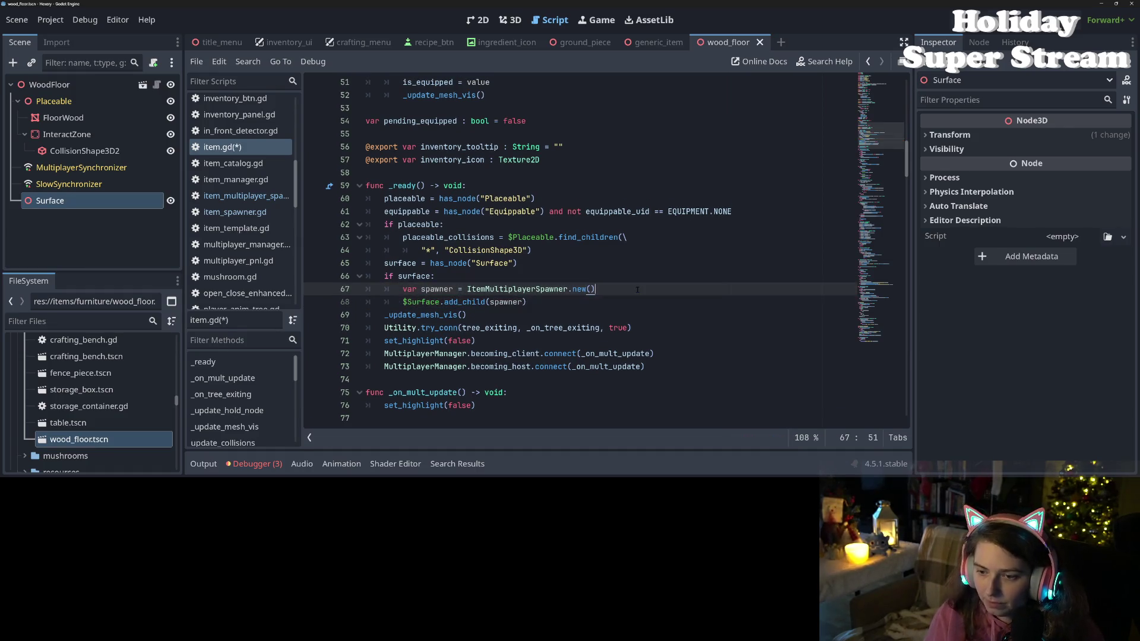
key("Return")
type("spawner.")
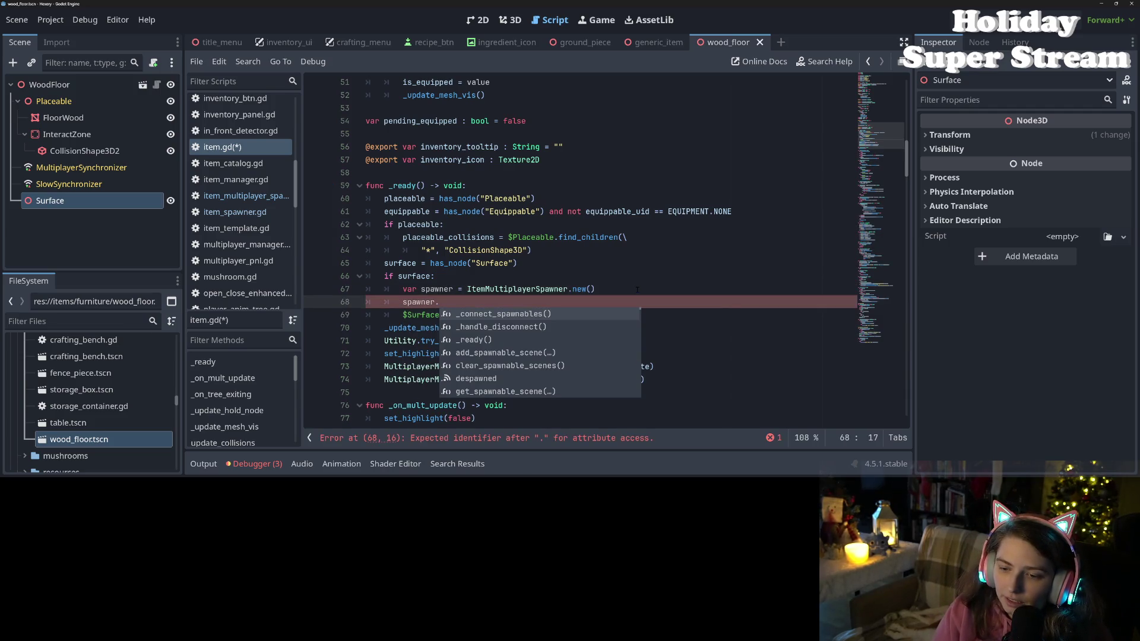
key("Down")
key("Down")
key("Down")
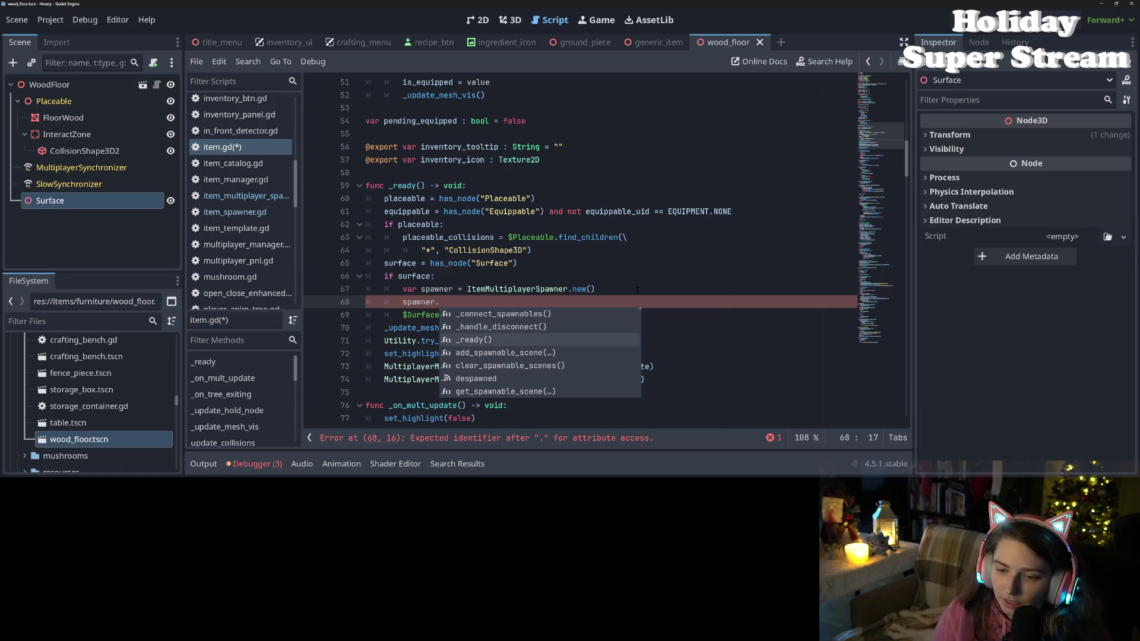
key("Down")
key("Down")
key("Down")
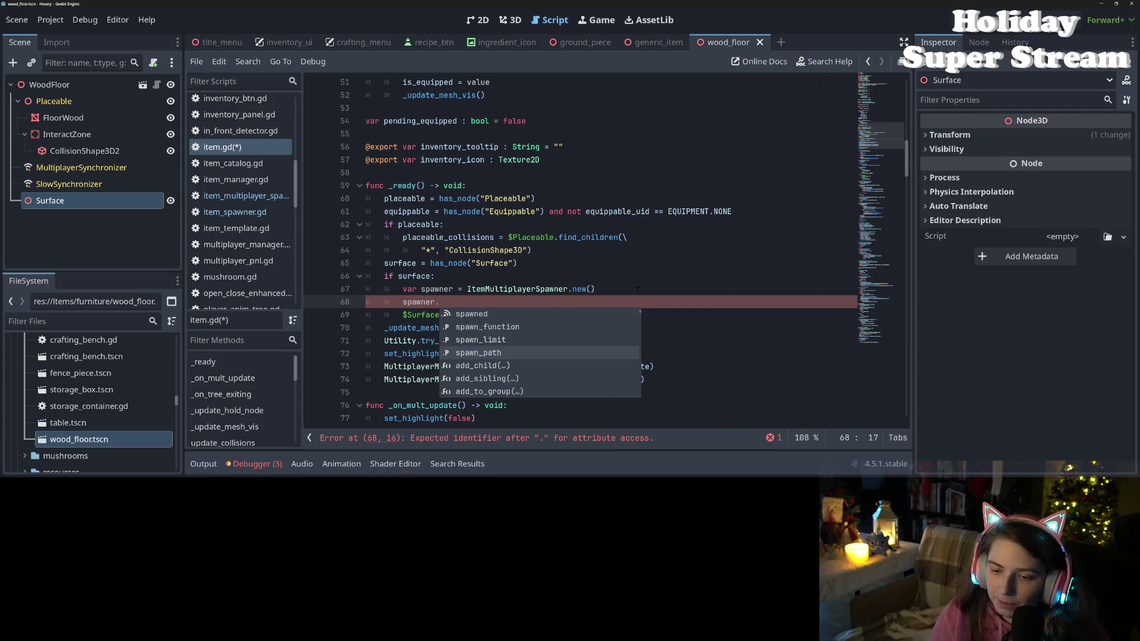
key("Return")
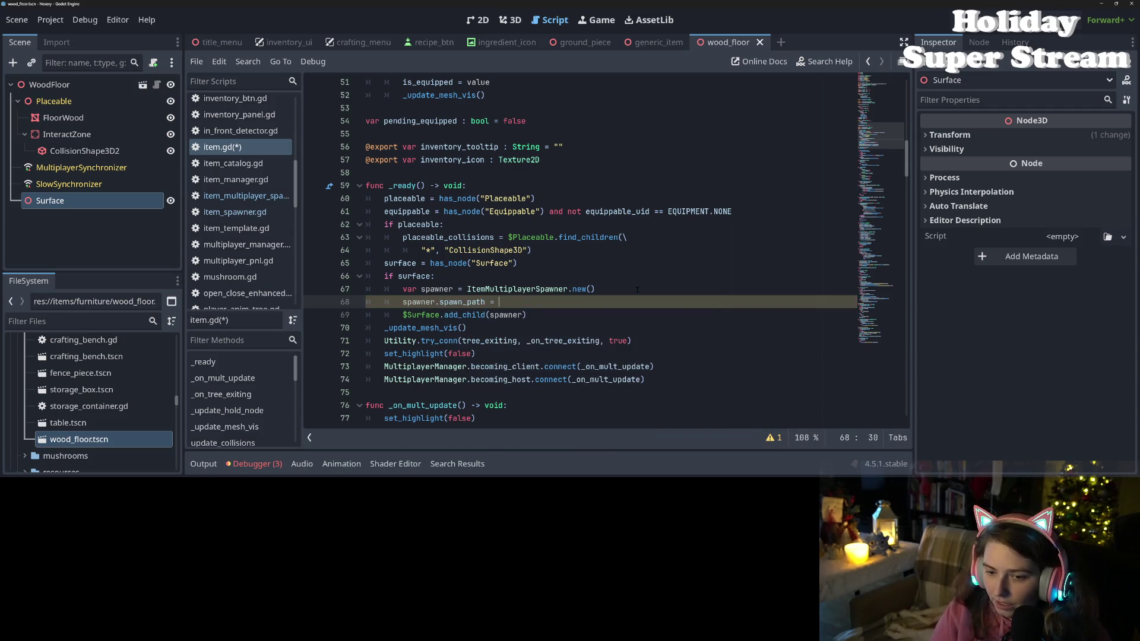
type("spa")
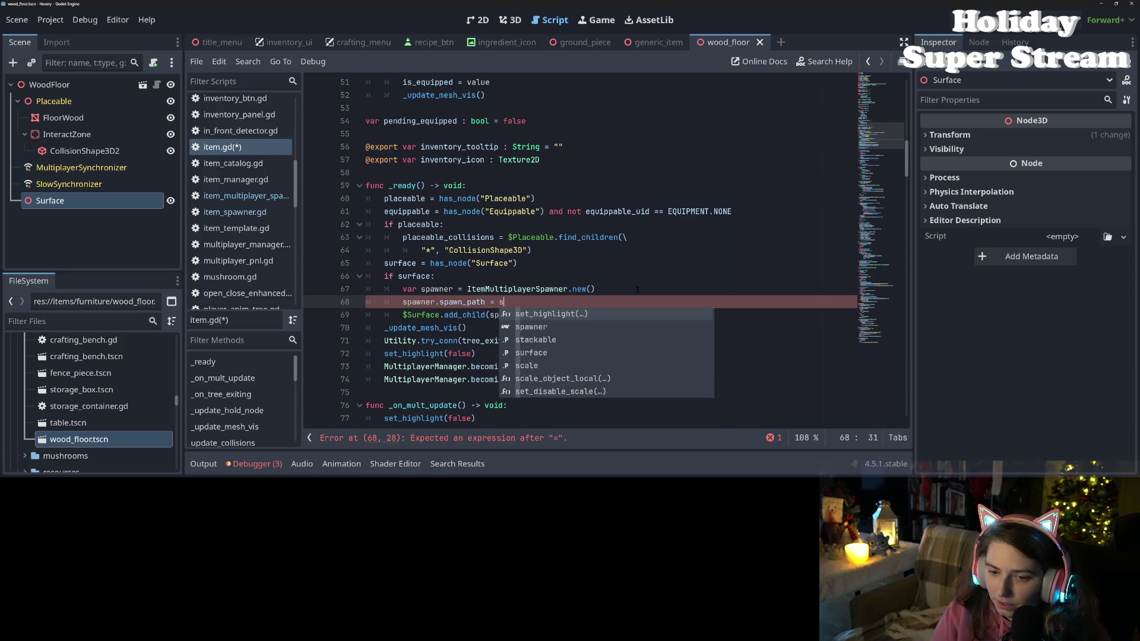
key("Return")
type(".get_p")
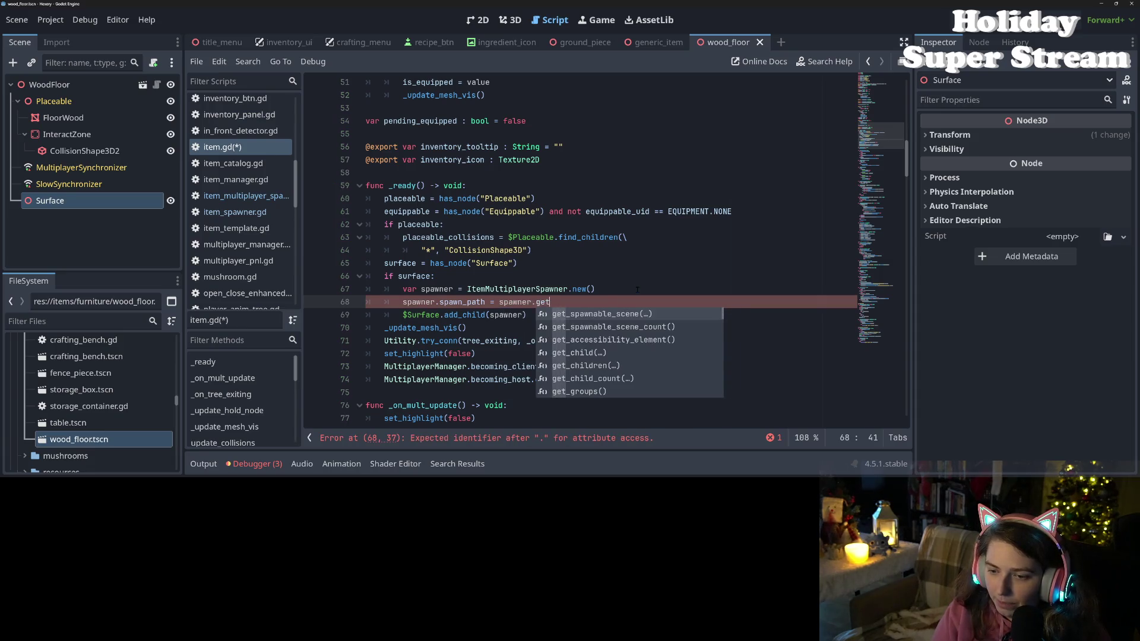
key("Down")
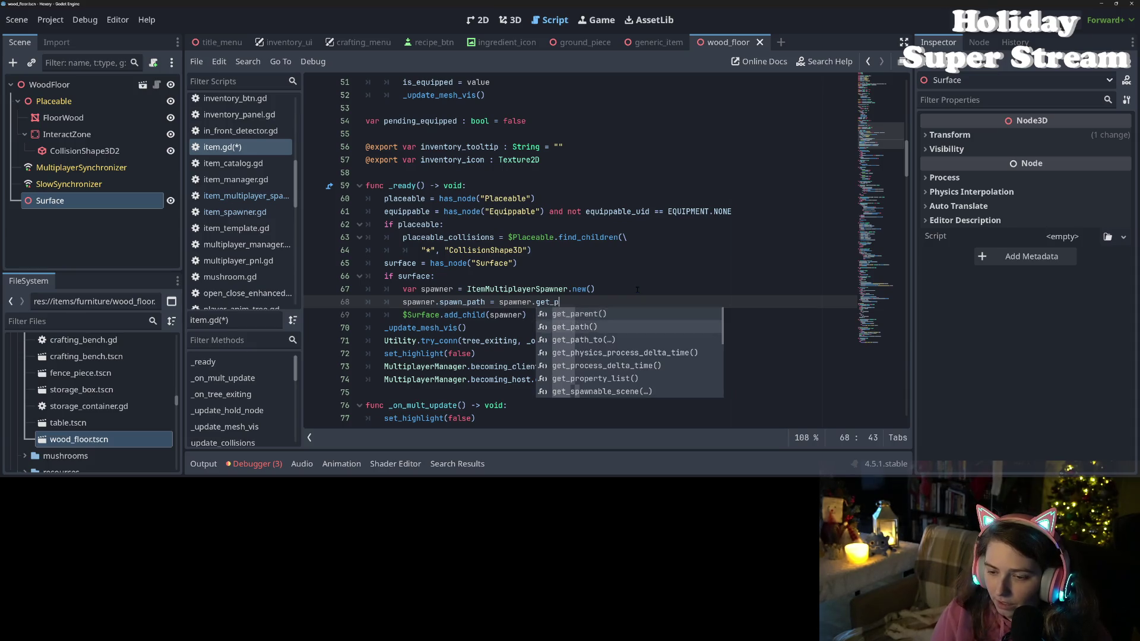
key("Return")
key("ctrl+s")
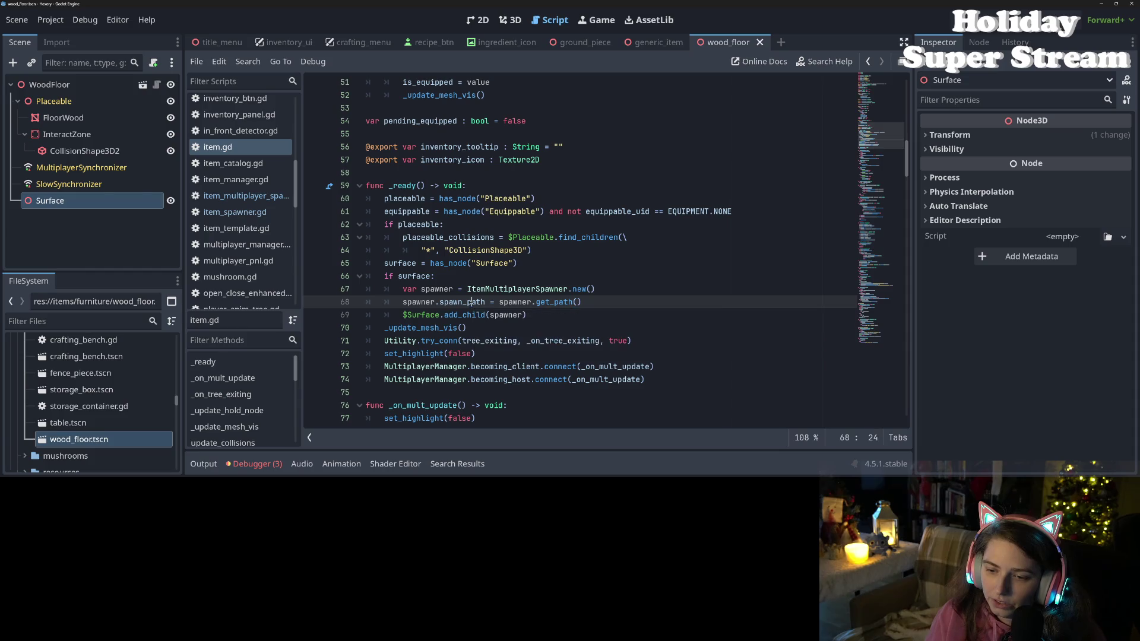
left_click(473, 304, "ctrl")
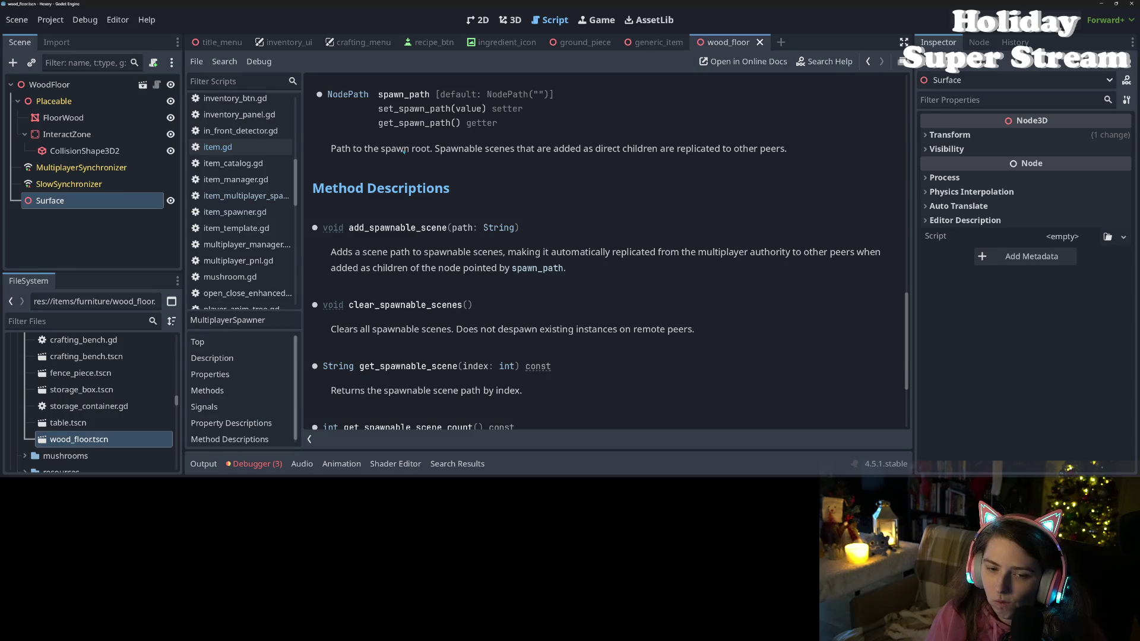
- Start instancing a scene under the Surface node, then cancel the selection
left_click(97, 208)
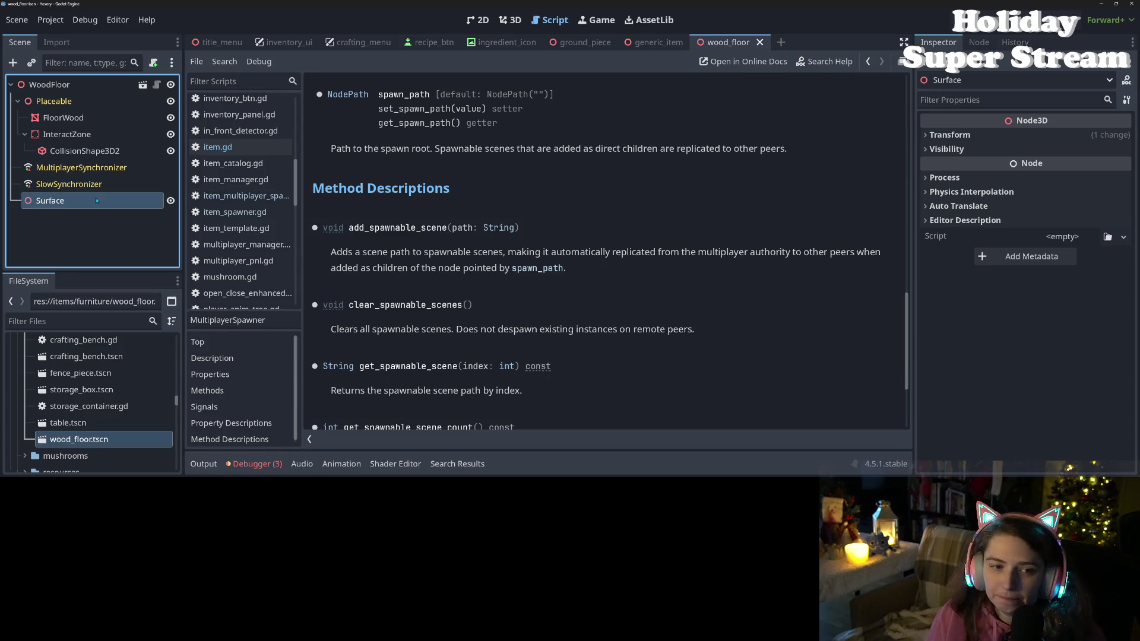
right_click(96, 201)
left_click(118, 141)
type("s")
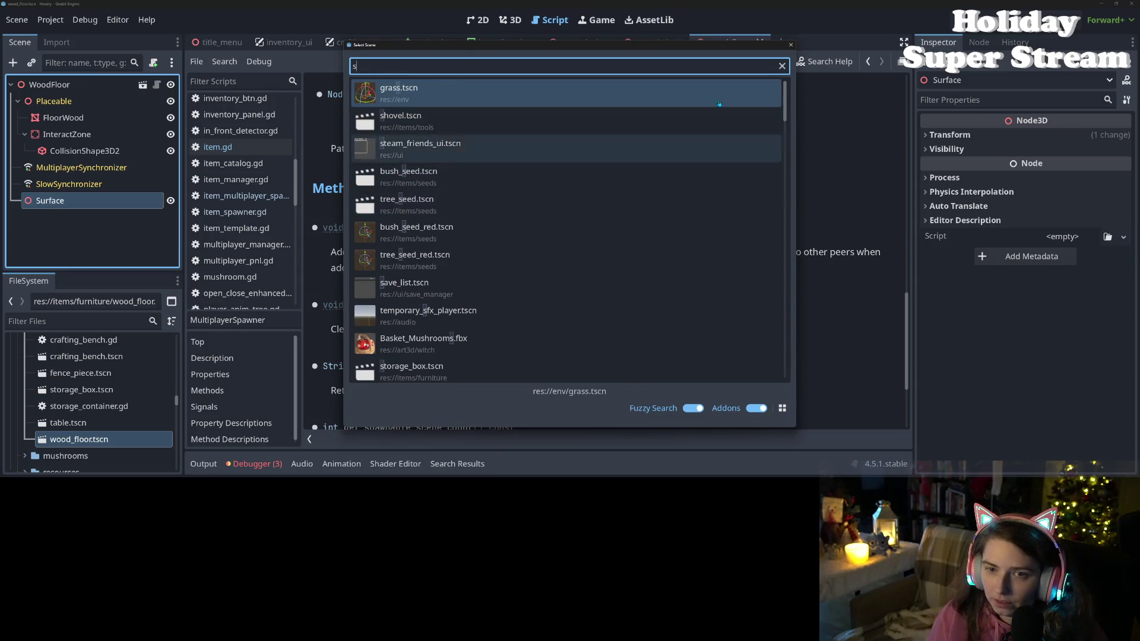
left_click(791, 44)
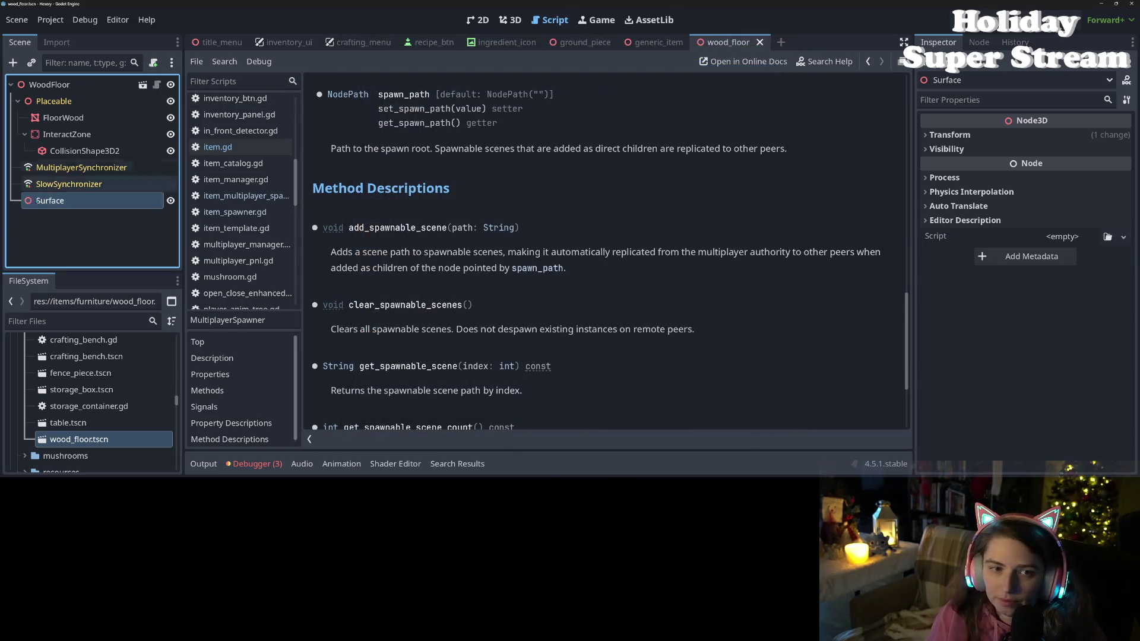
- Add an ItemMultiplayerSpawner under Surface with Surface as its Spawn Path
left_click(14, 63)
left_click(511, 156)
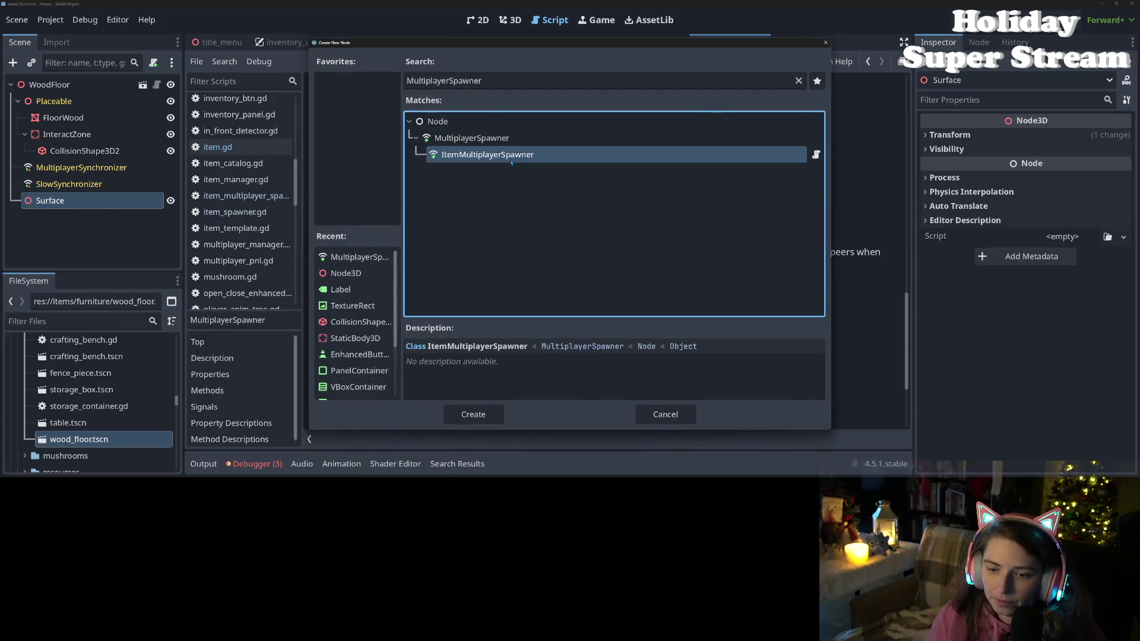
double_click(511, 156)
left_click(1069, 136)
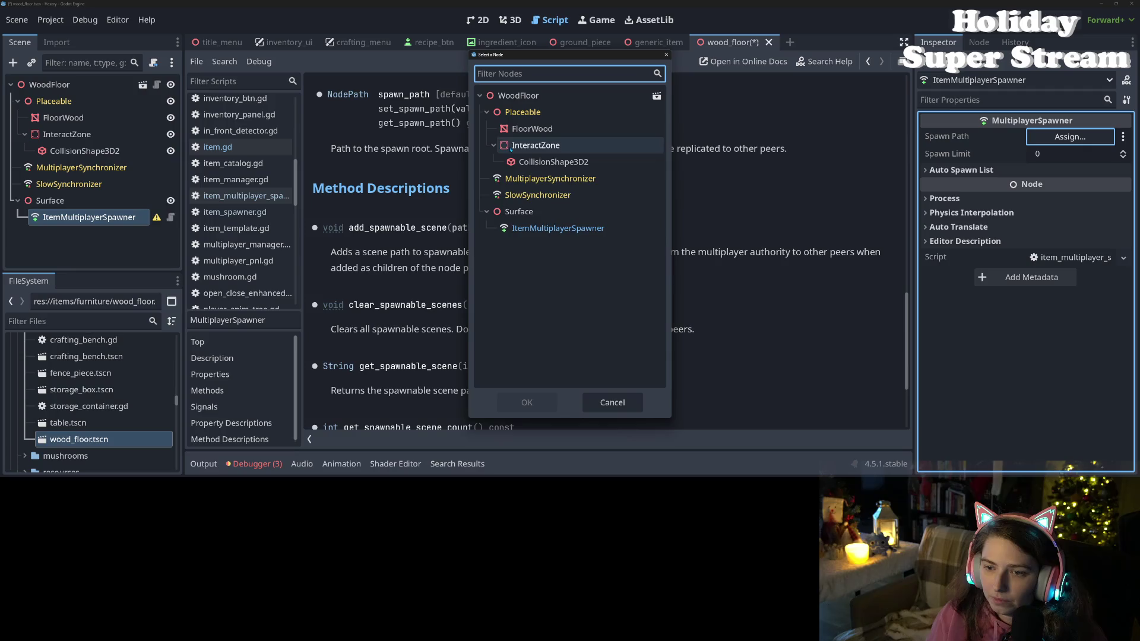
left_click(539, 218)
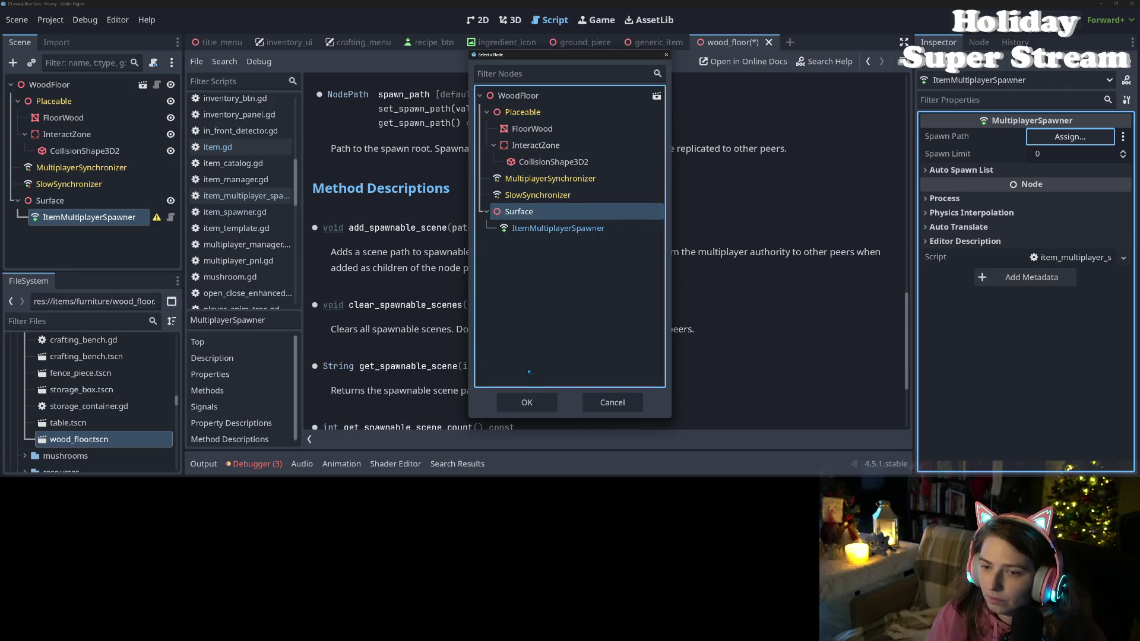
left_click(526, 402)
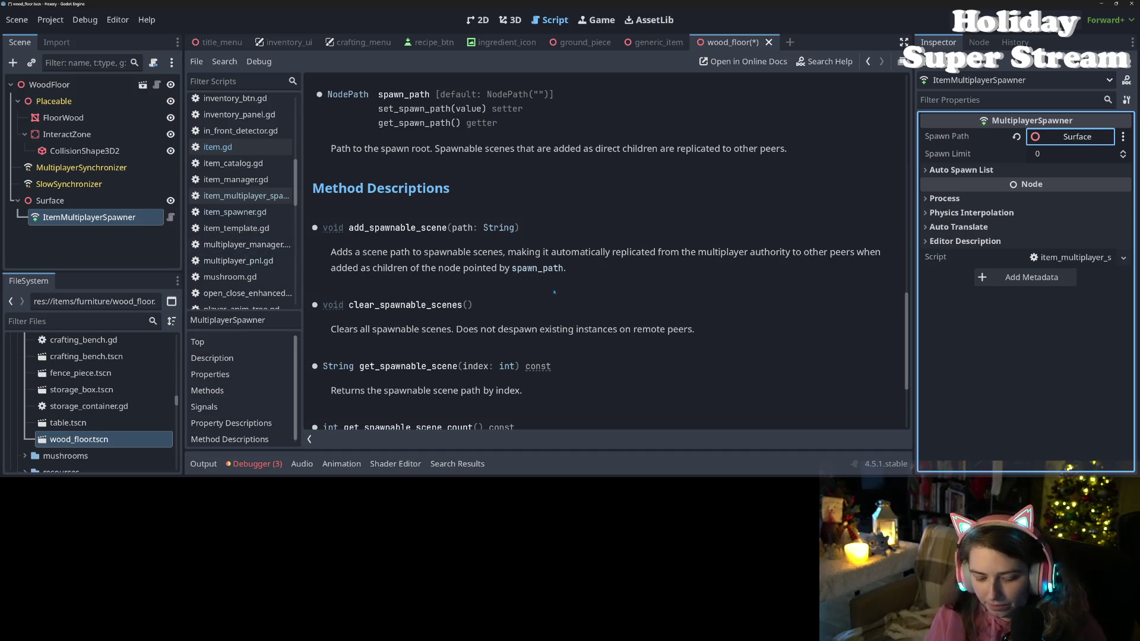
- Delete the test ItemMultiplayerSpawner and return to item.gd's code
key("Delete")
key("Return")
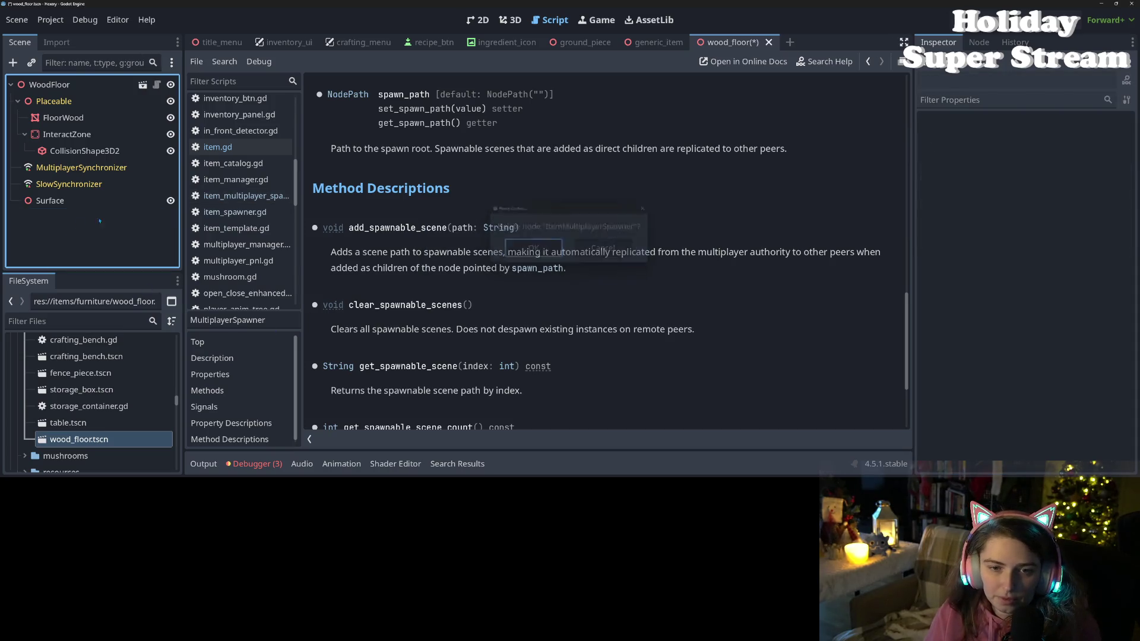
left_click(217, 147)
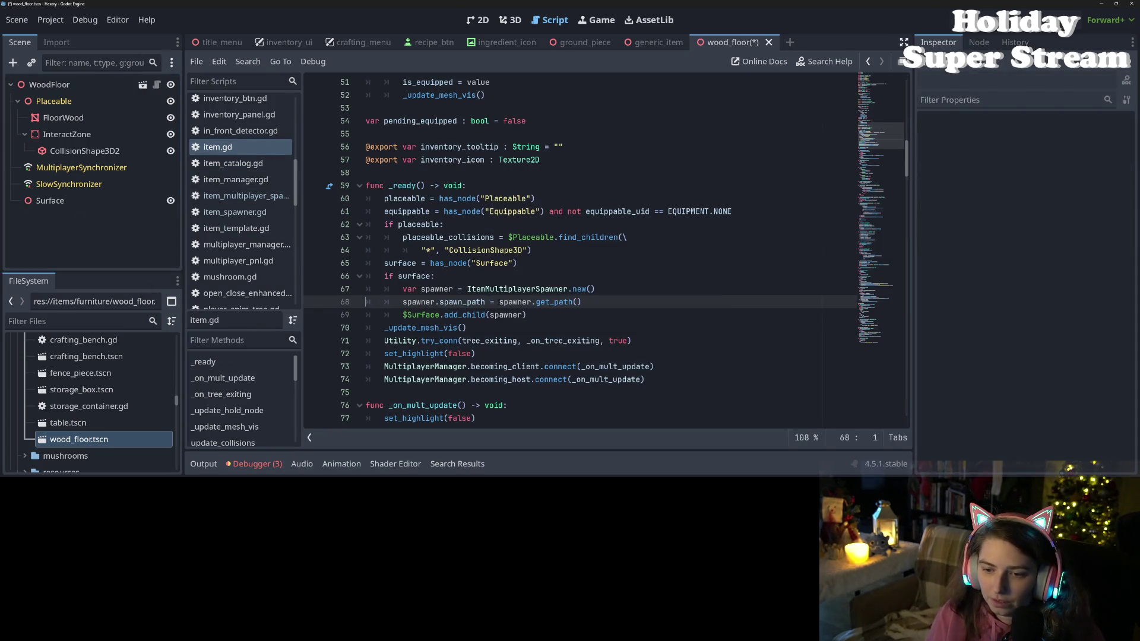
- Replace spawner.get_path() on line 68 with the ".." string and save
left_click_drag(499, 301, 594, 305)
type("\"..")
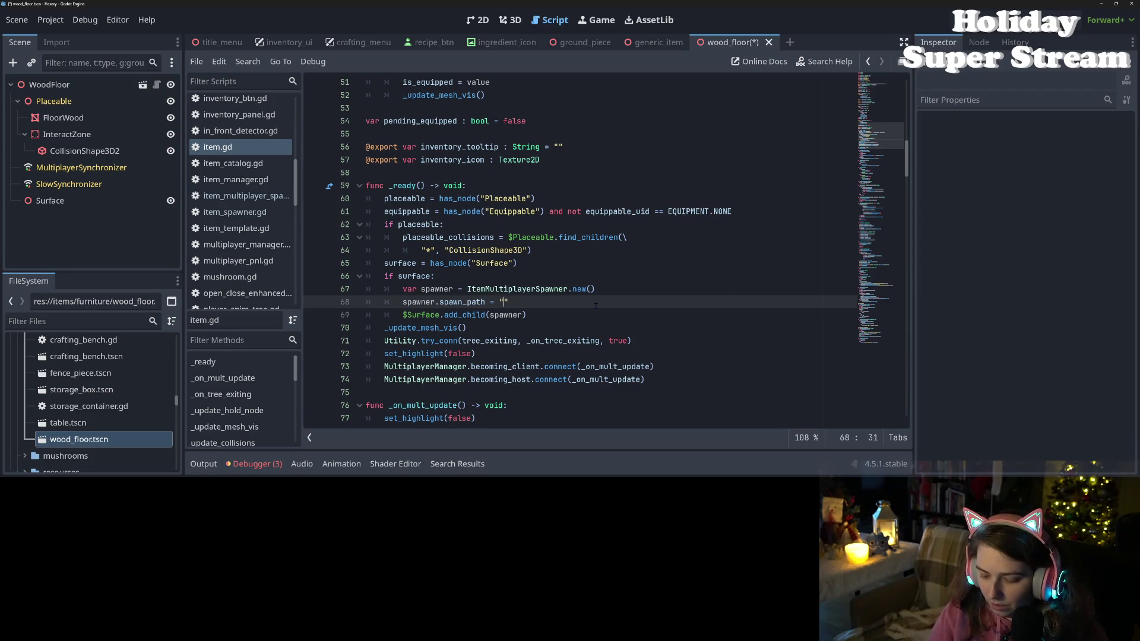
key("ctrl+s")
left_click(585, 318)
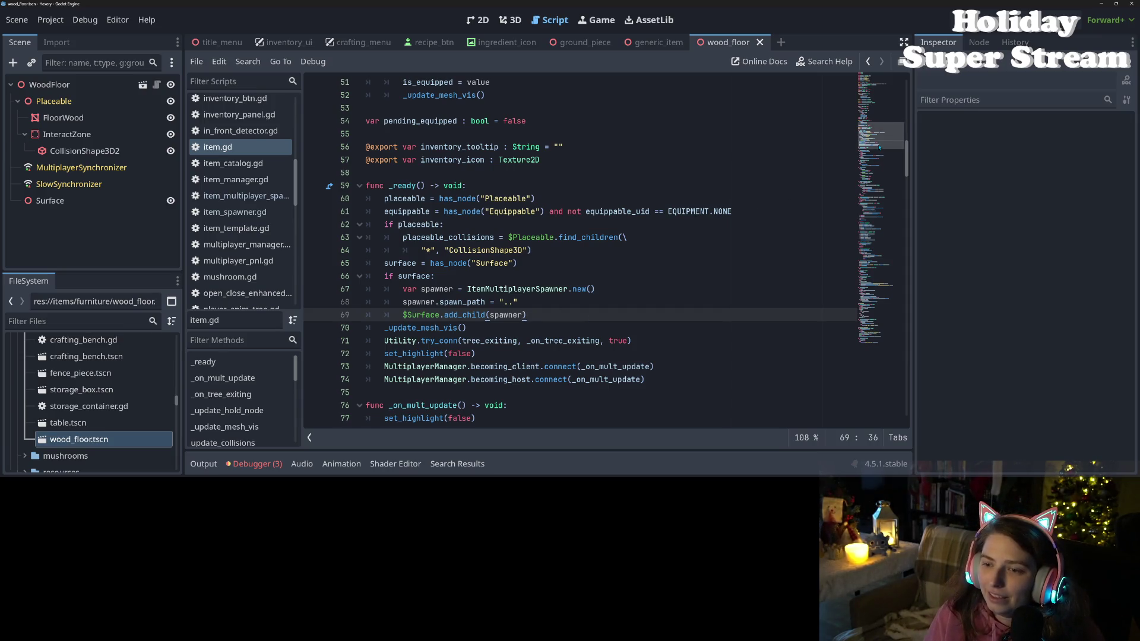
- Begin replacing $Surface.add_child on line 264 with Utility.try_reparent from autocomplete
scroll(880, 138, "down", 20)
scroll(881, 237, "down", 20)
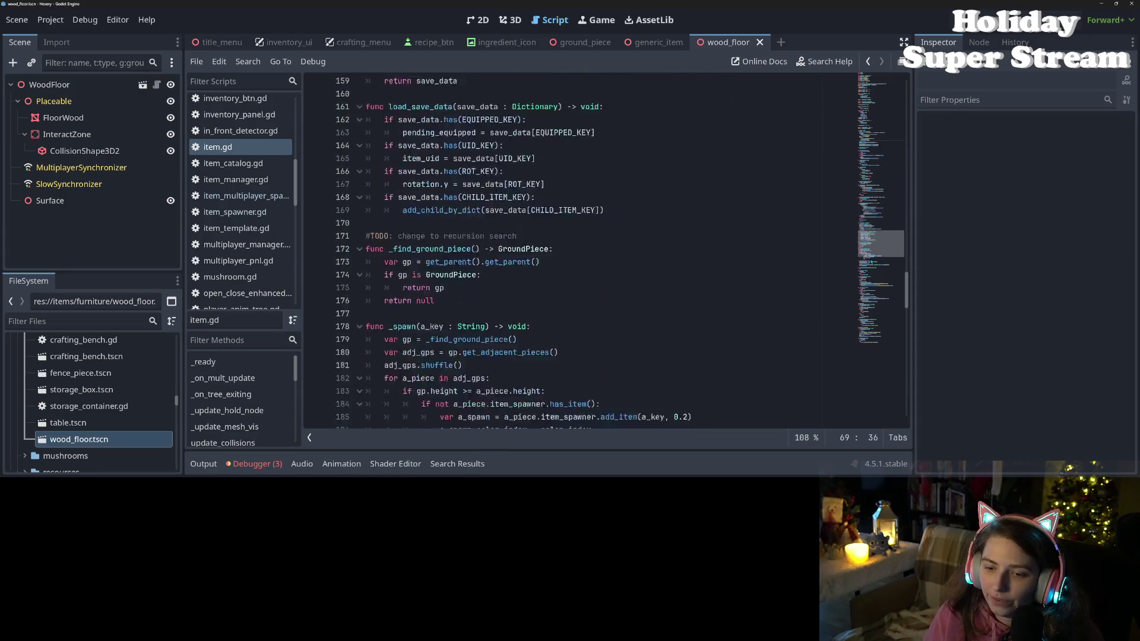
scroll(880, 291, "down", 14)
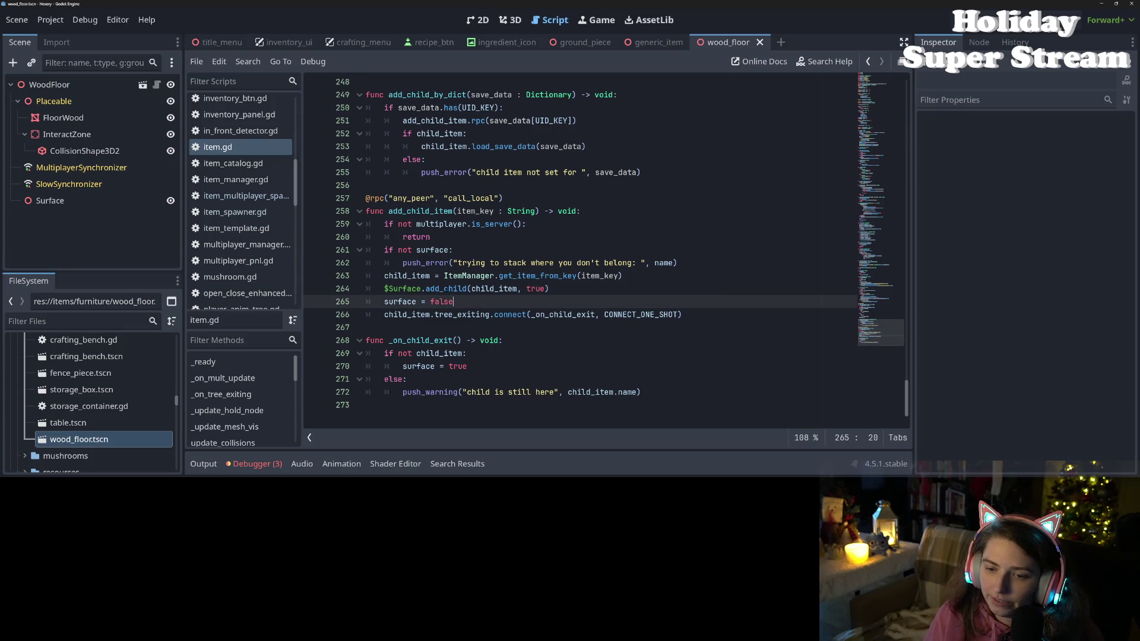
left_click(402, 289)
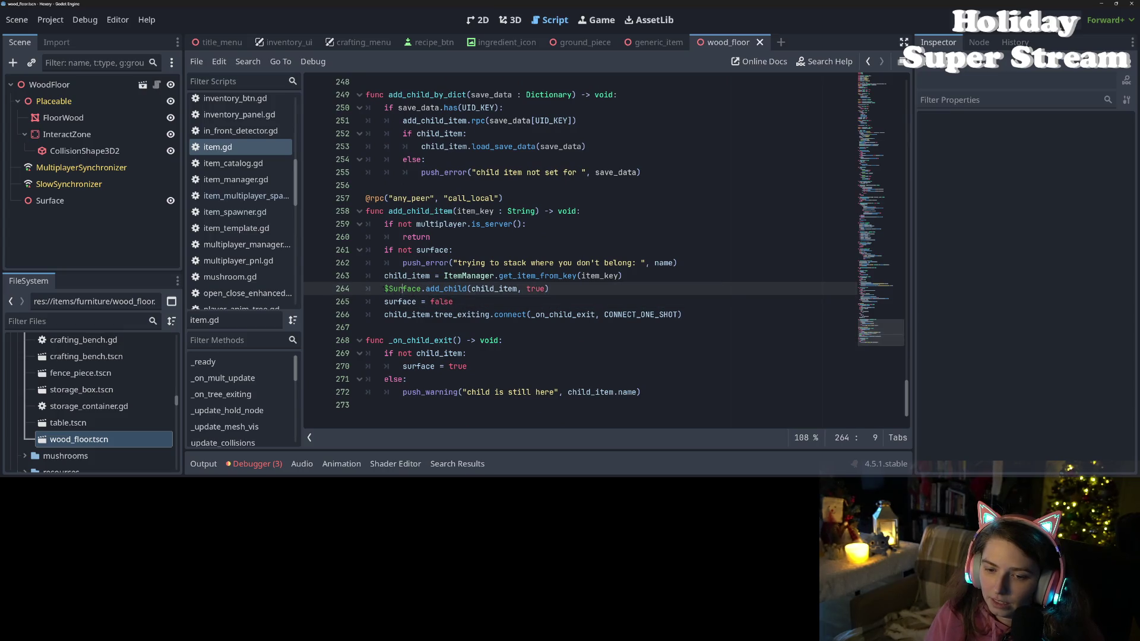
key("Tab")
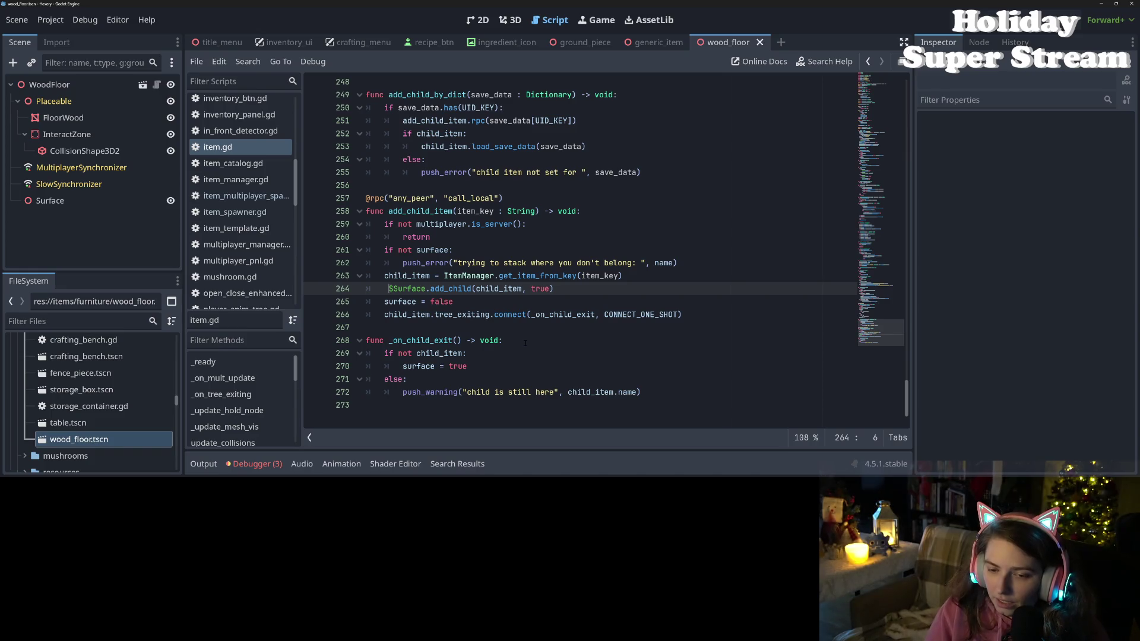
key("BackSpace")
type("Utility.")
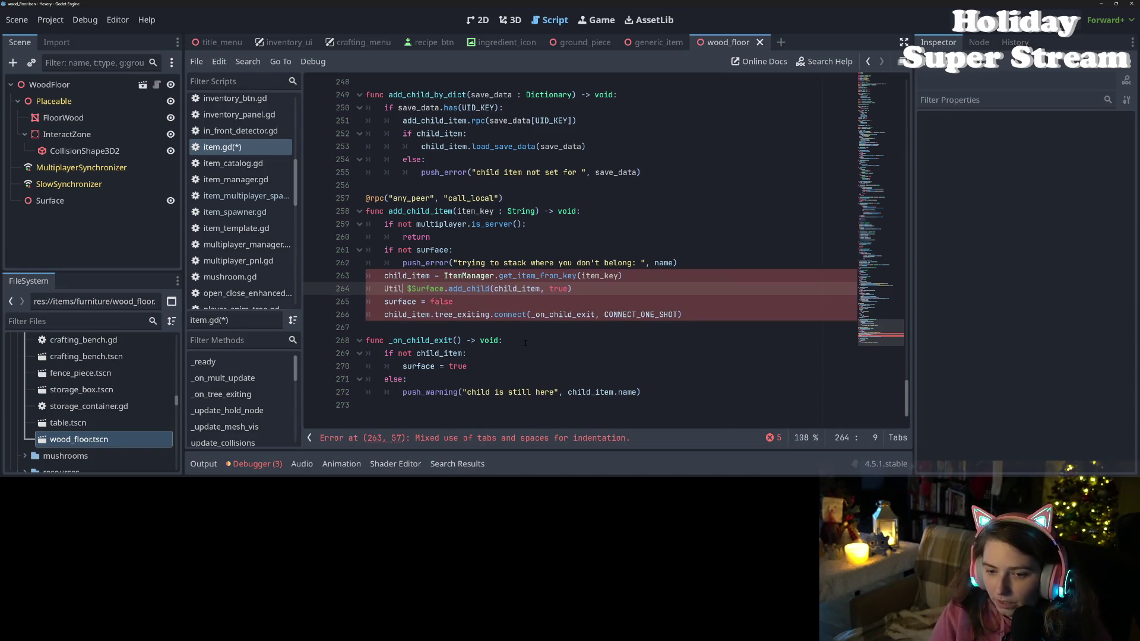
type("tr")
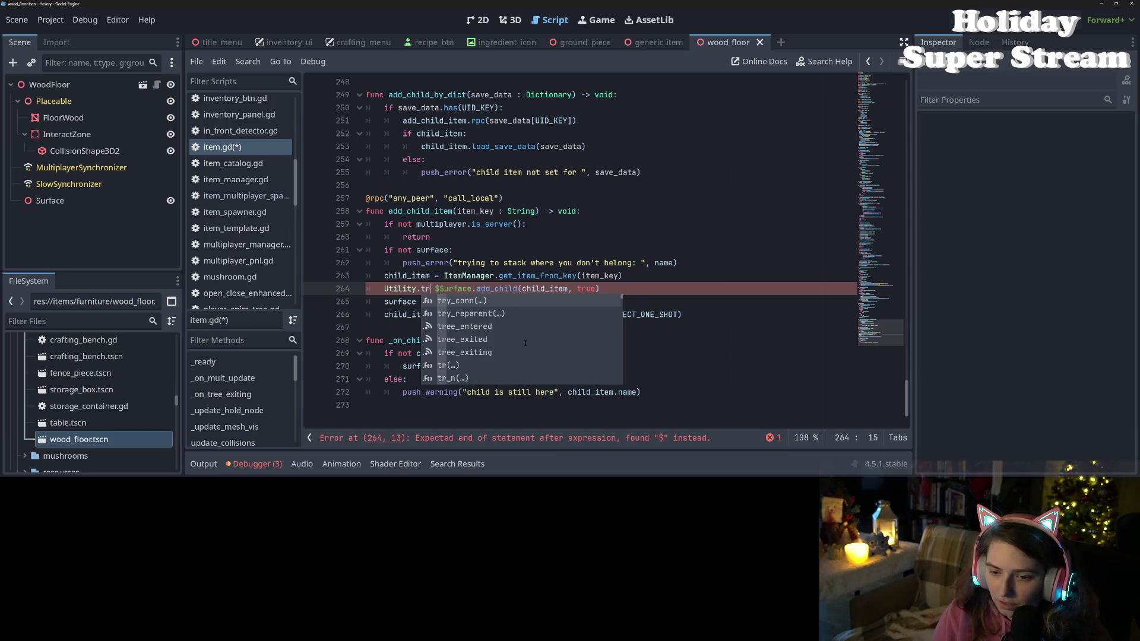
key("Down")
key("Return")
- Tidy the arguments into Utility.try_reparent($Surface, child_item) and save the script
key("Delete")
key("Delete")
key("Right")
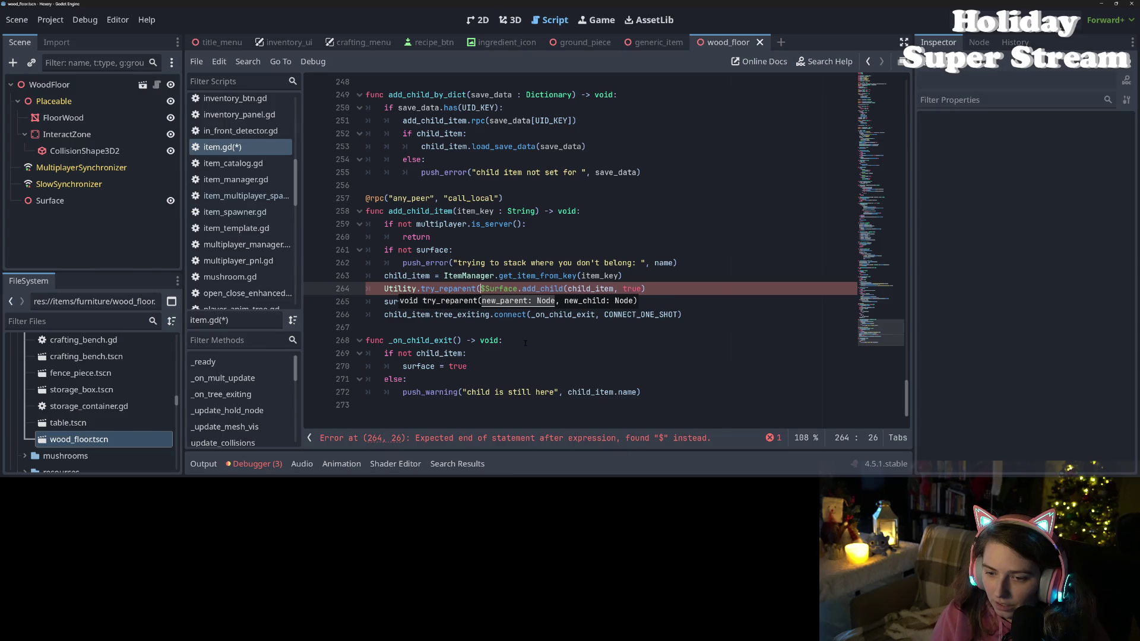
key("Right")
key("Right")
key("Right")
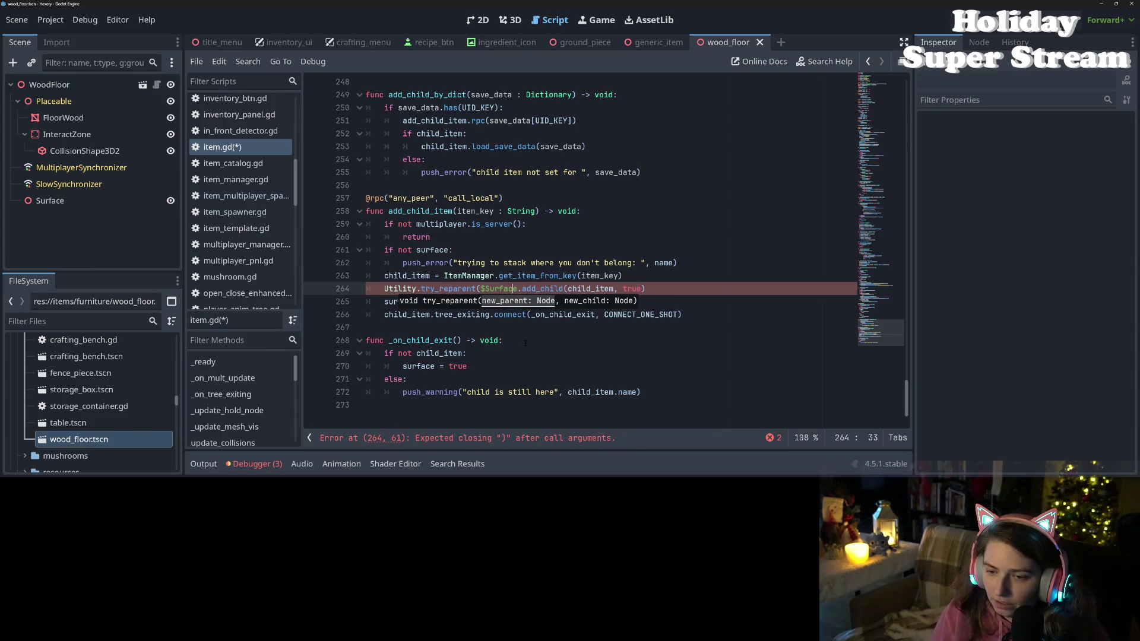
type(",")
key("Delete")
key("Delete")
key("Delete")
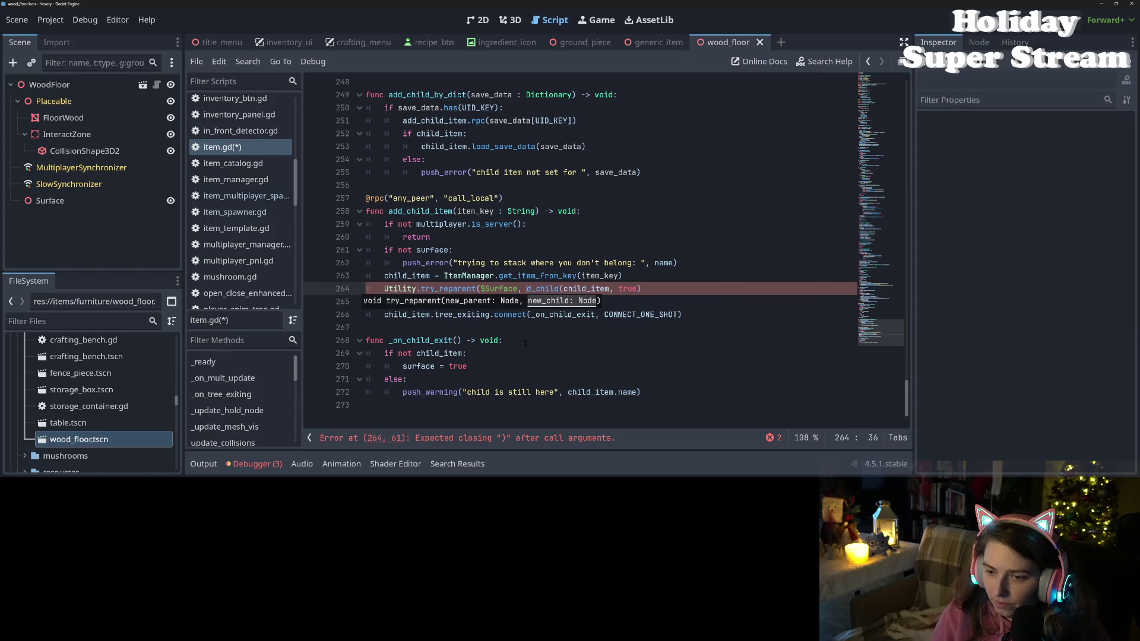
key("Delete")
key("Delete")
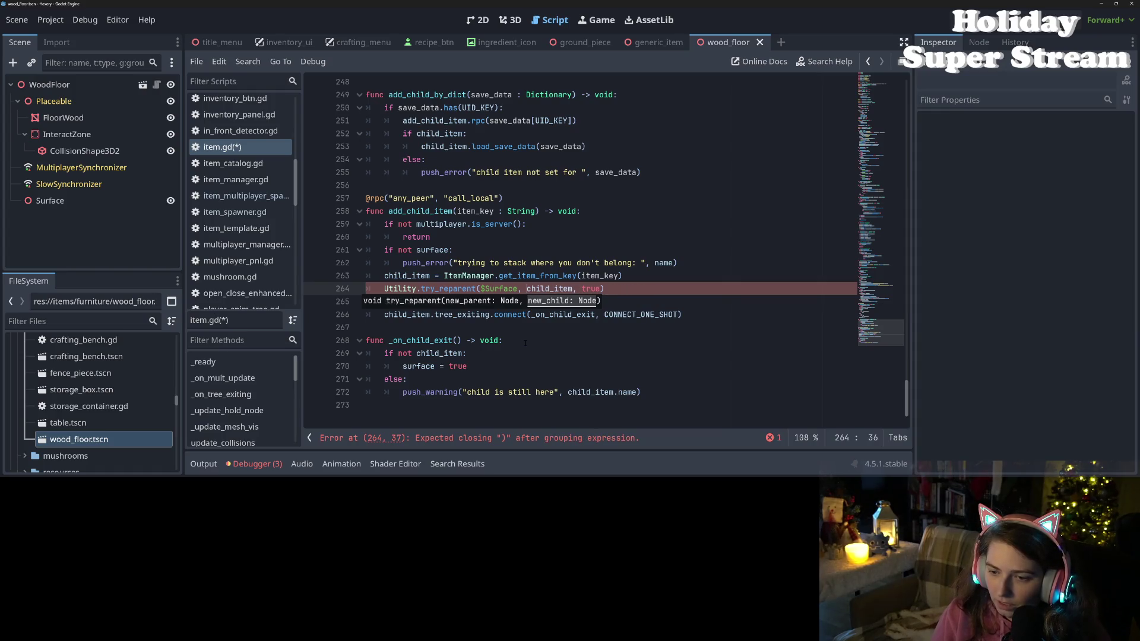
key("End")
key("BackSpace")
key("BackSpace")
key("BackSpace")
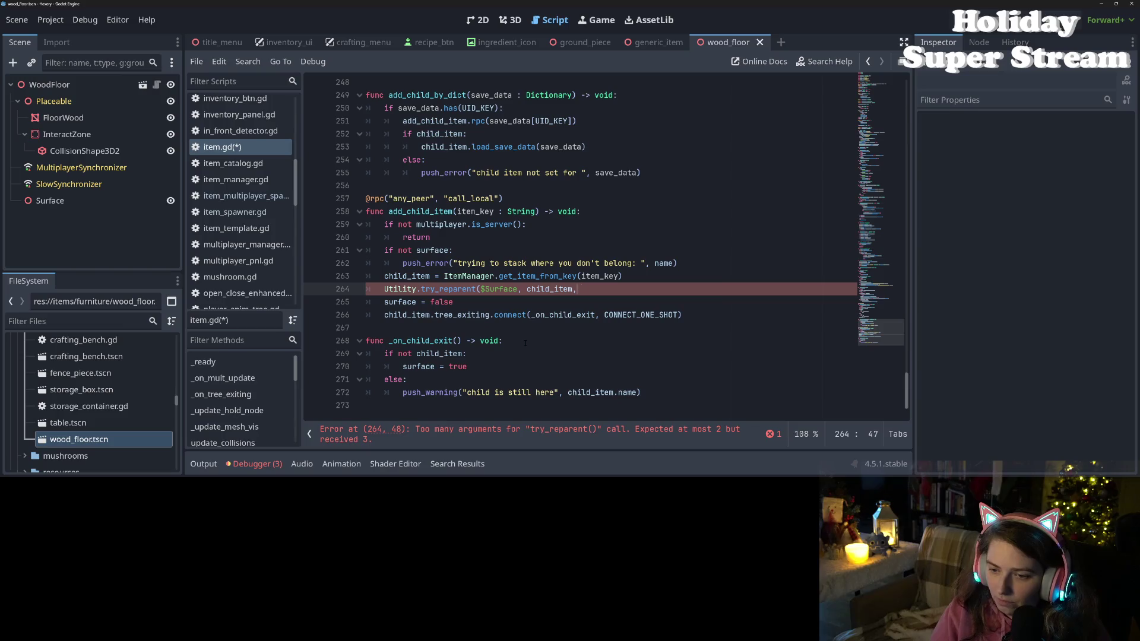
key("BackSpace")
type(")")
key("ctrl+s")
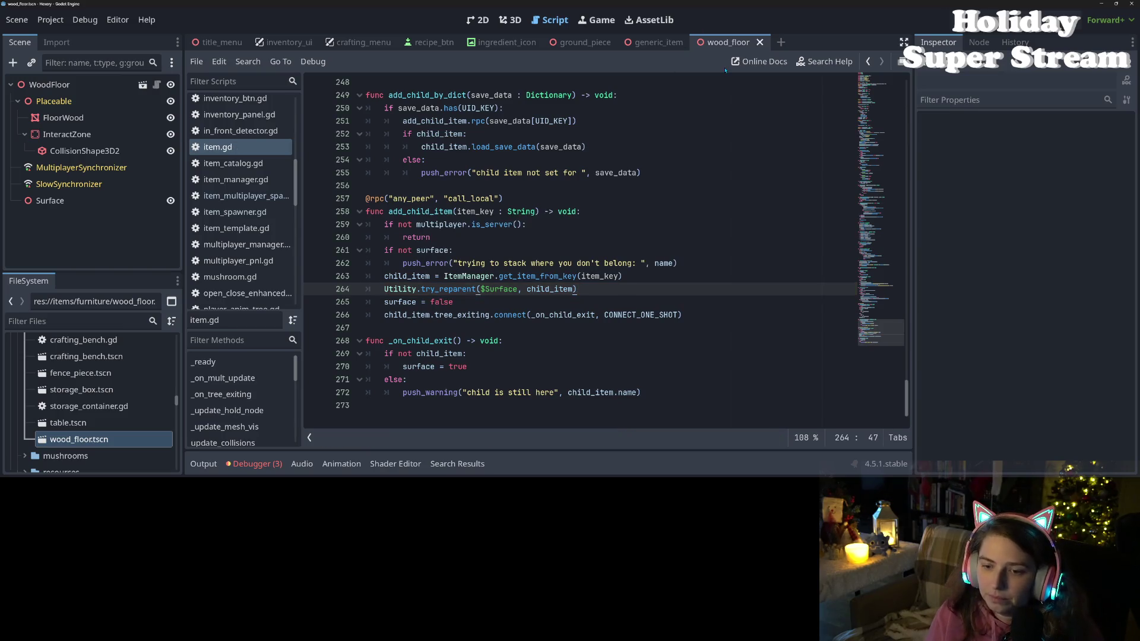
left_click(715, 233)
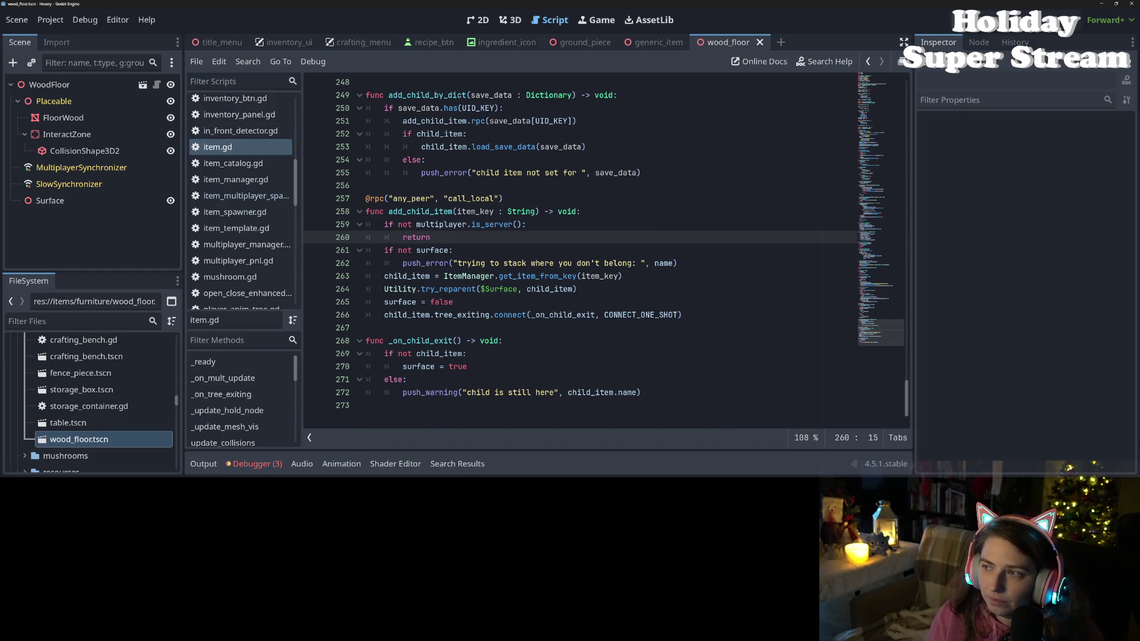
- Run the game, load the 'new game' save, toggle the inventory three times, then stop
key("F5")
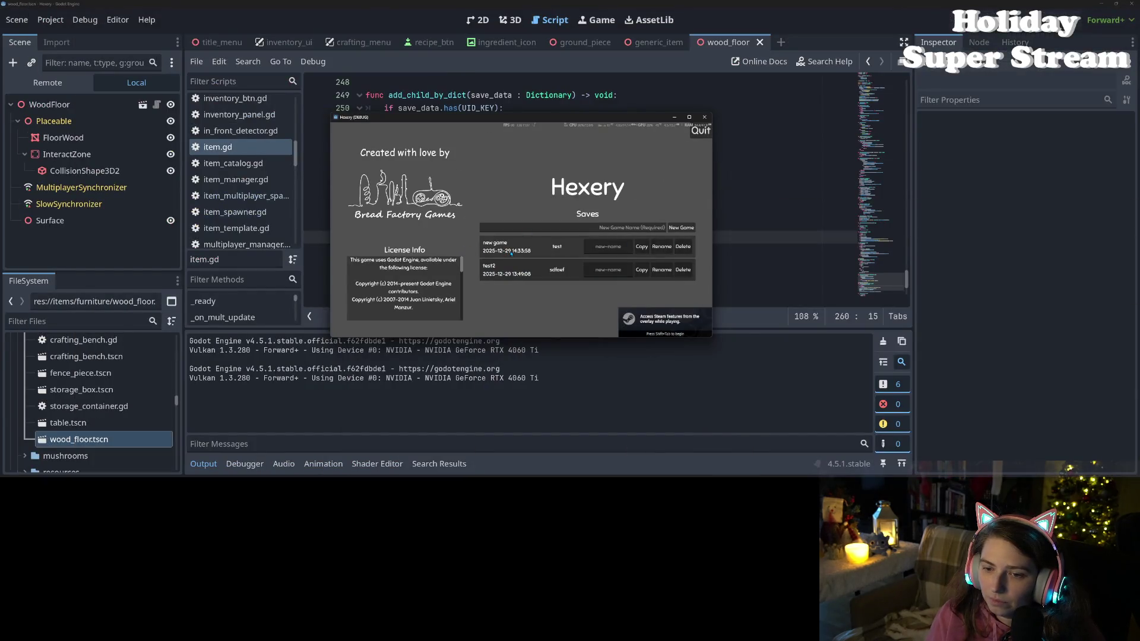
left_click(511, 253)
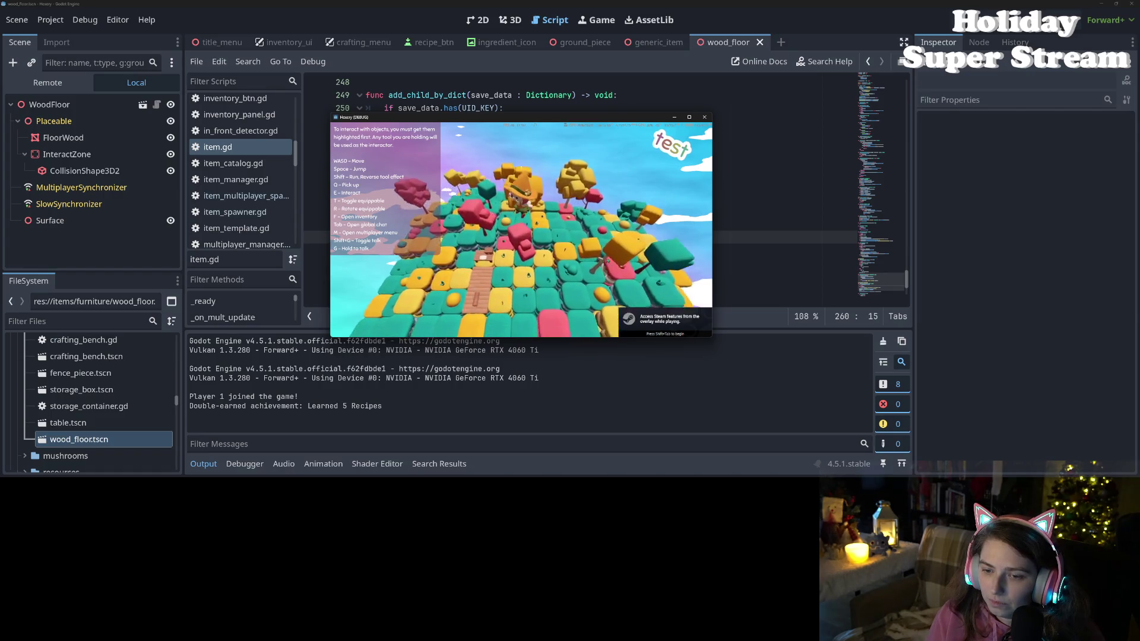
key("w")
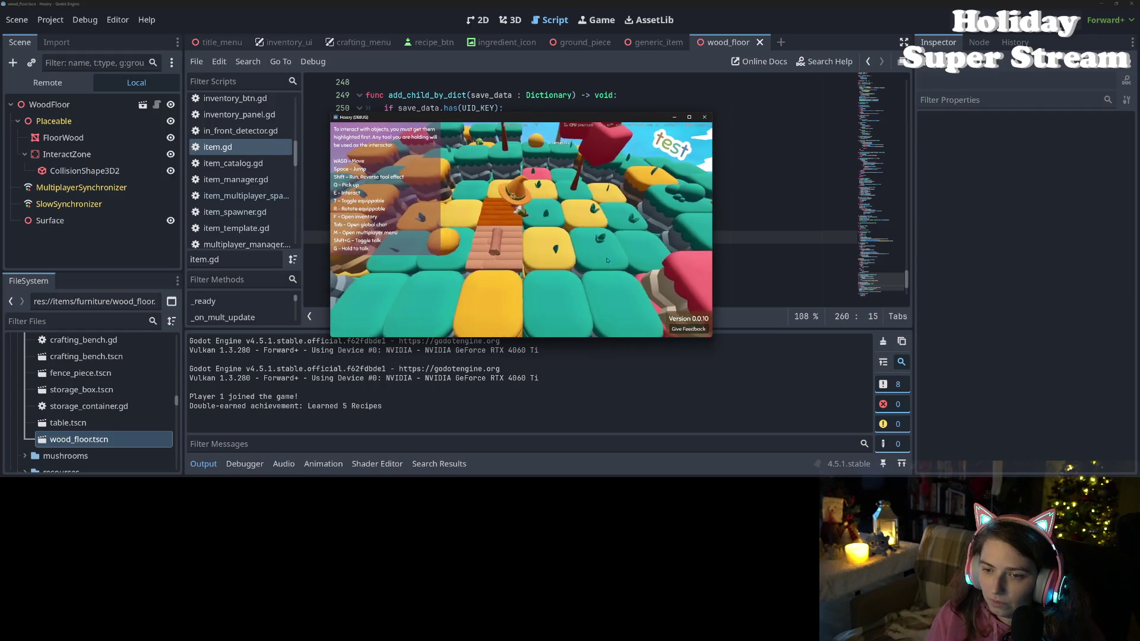
key("f")
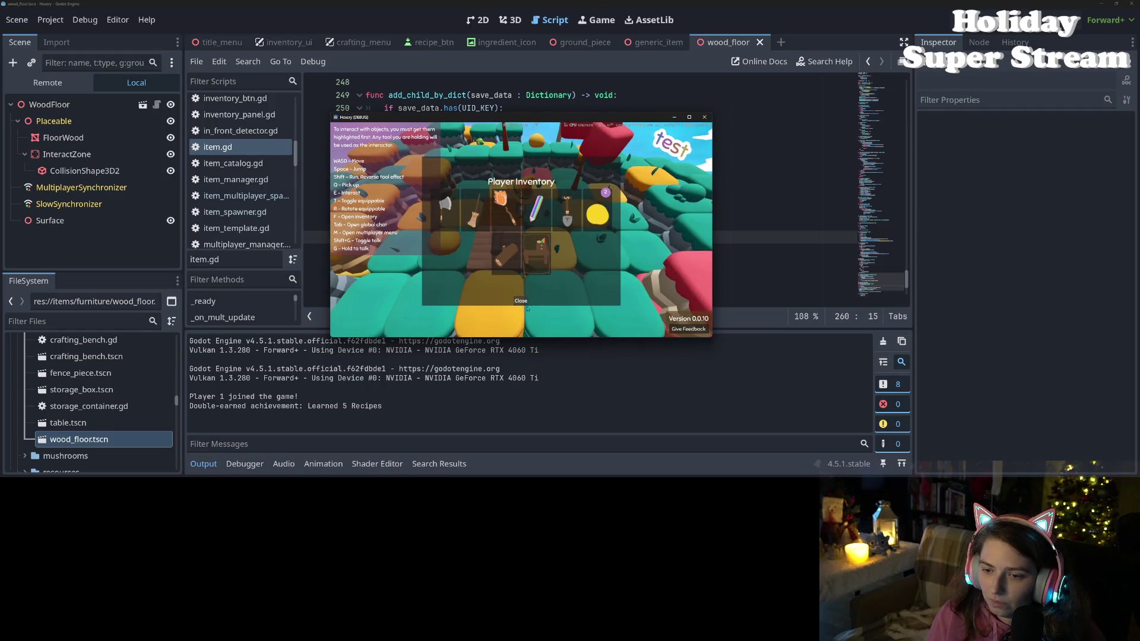
left_click(524, 304)
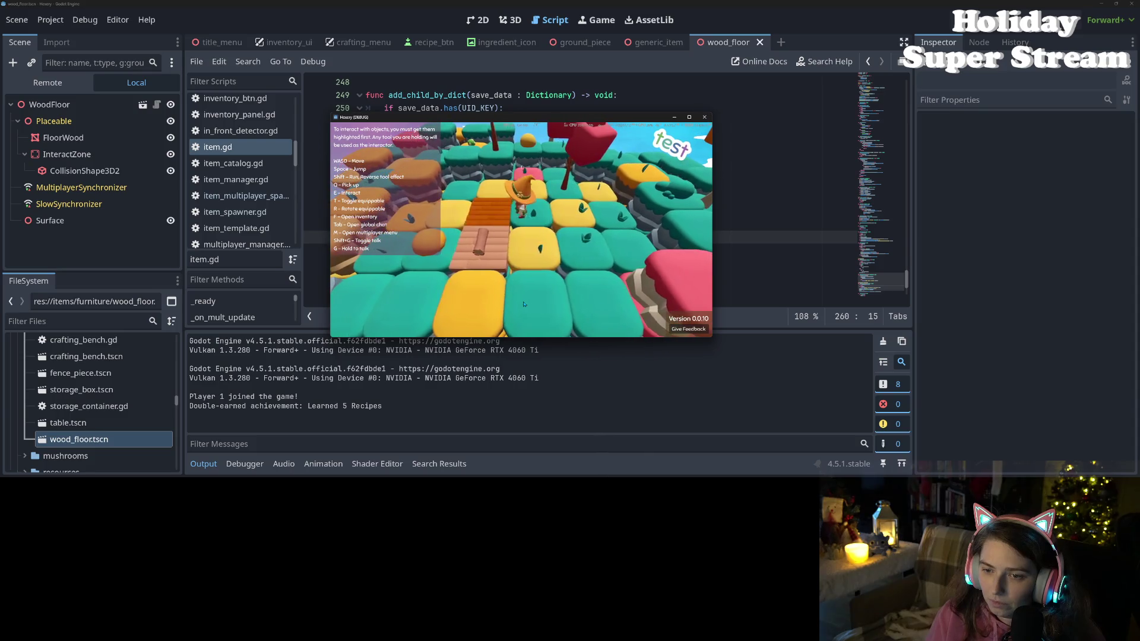
key("f")
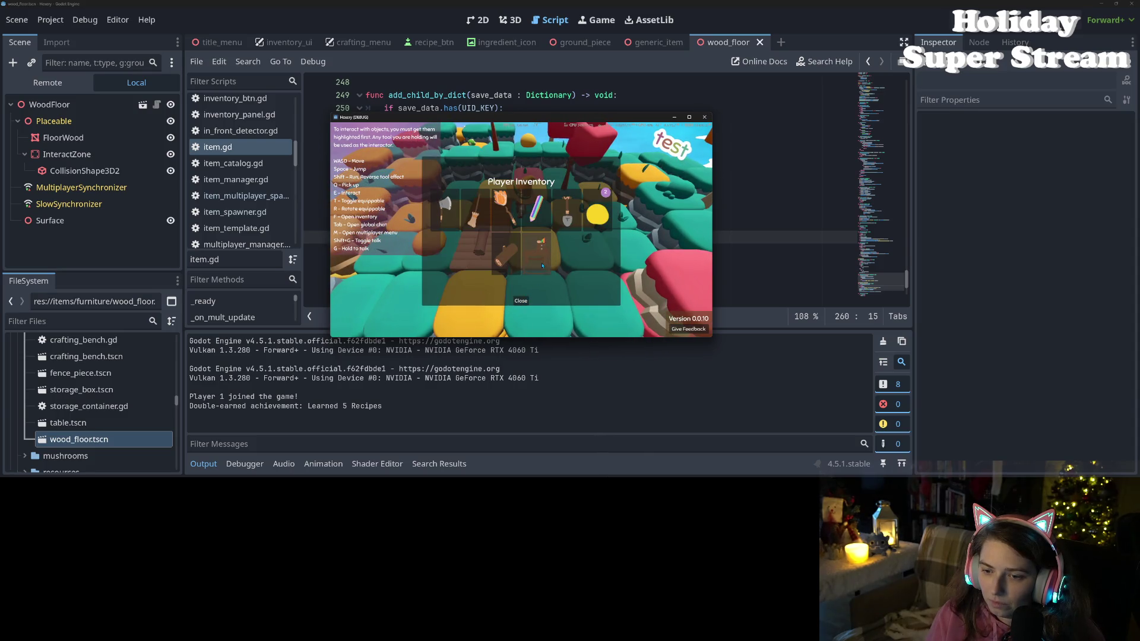
left_click(521, 301)
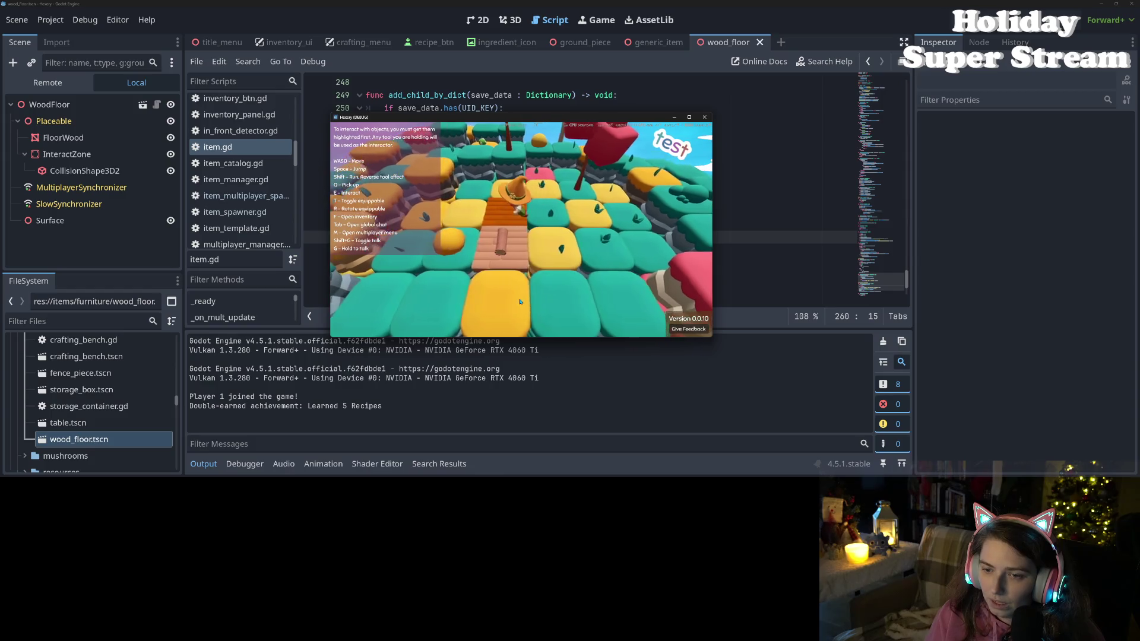
key("f")
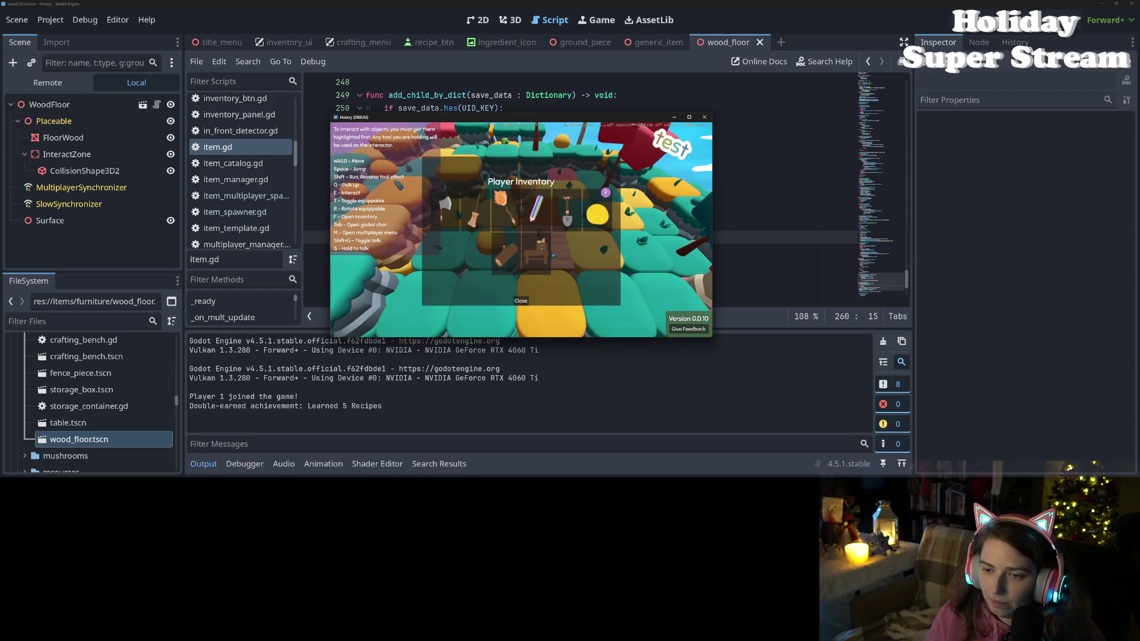
left_click(521, 301)
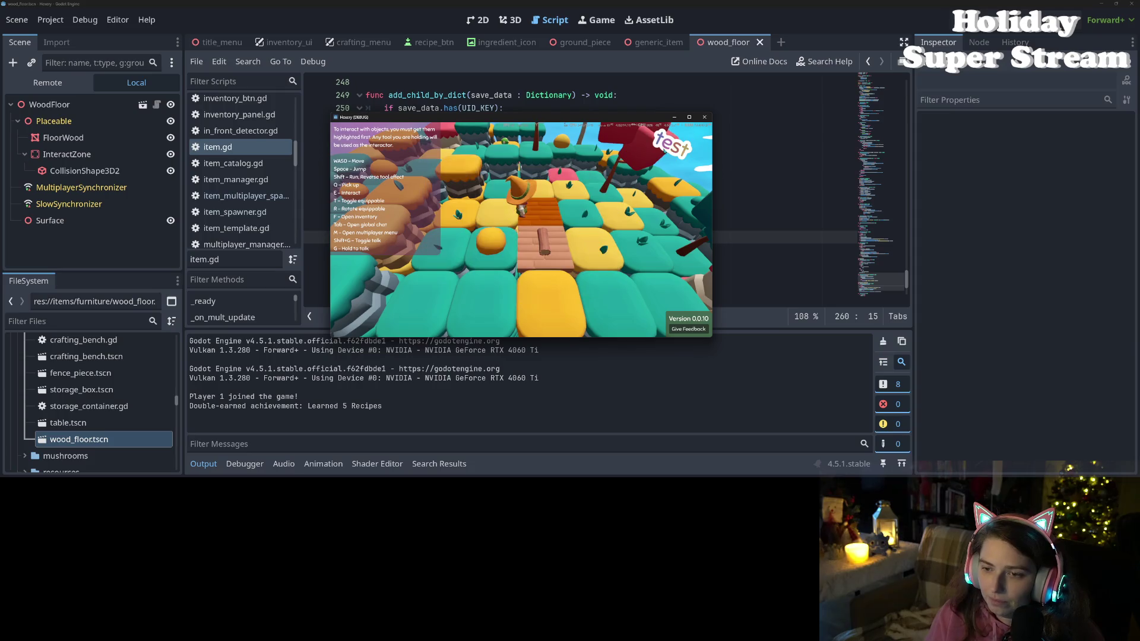
key("F8")
- Inspect the try_reparent call and child_item usage in add_child_item
left_click(517, 224)
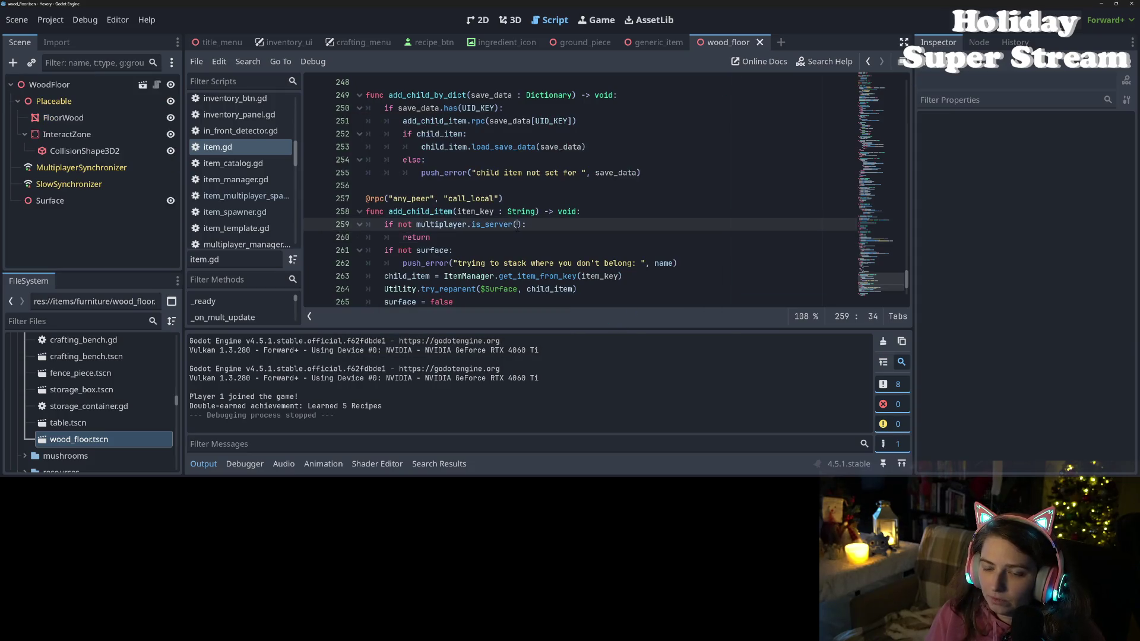
scroll(517, 226, "down", 3)
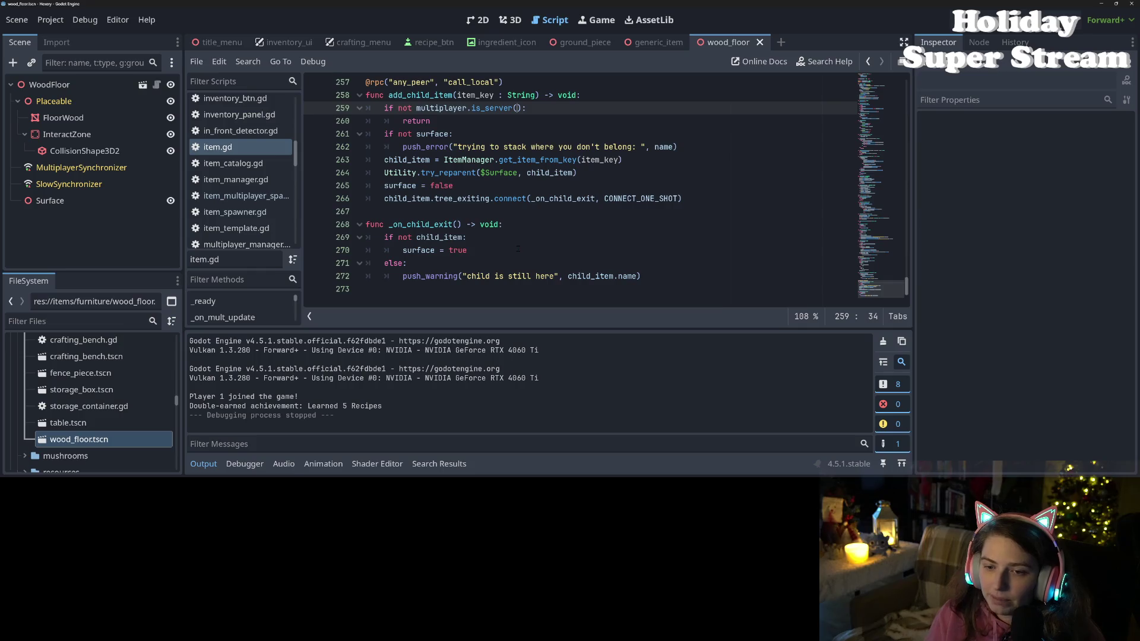
scroll(517, 228, "up", 3)
scroll(517, 227, "down", 3)
left_click(473, 186)
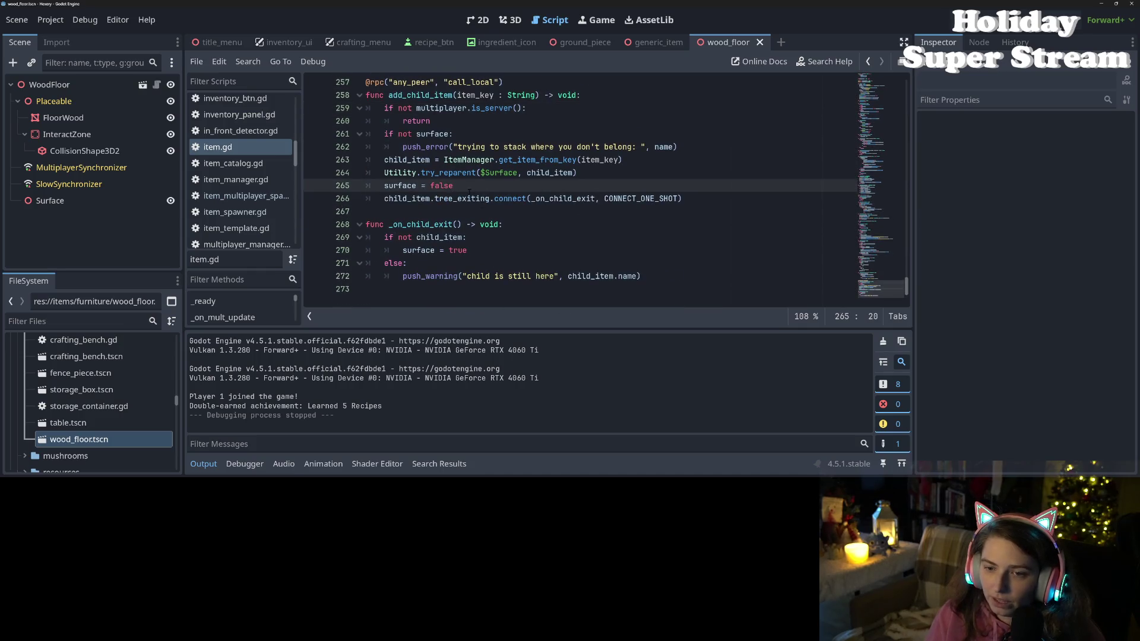
double_click(448, 173)
key("End")
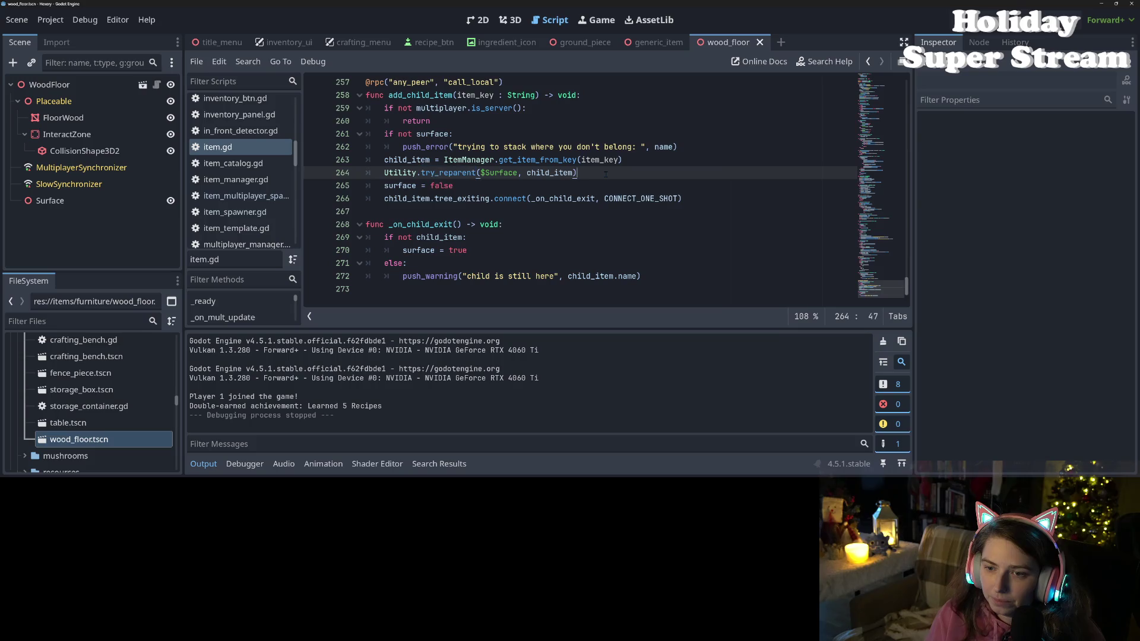
double_click(437, 174)
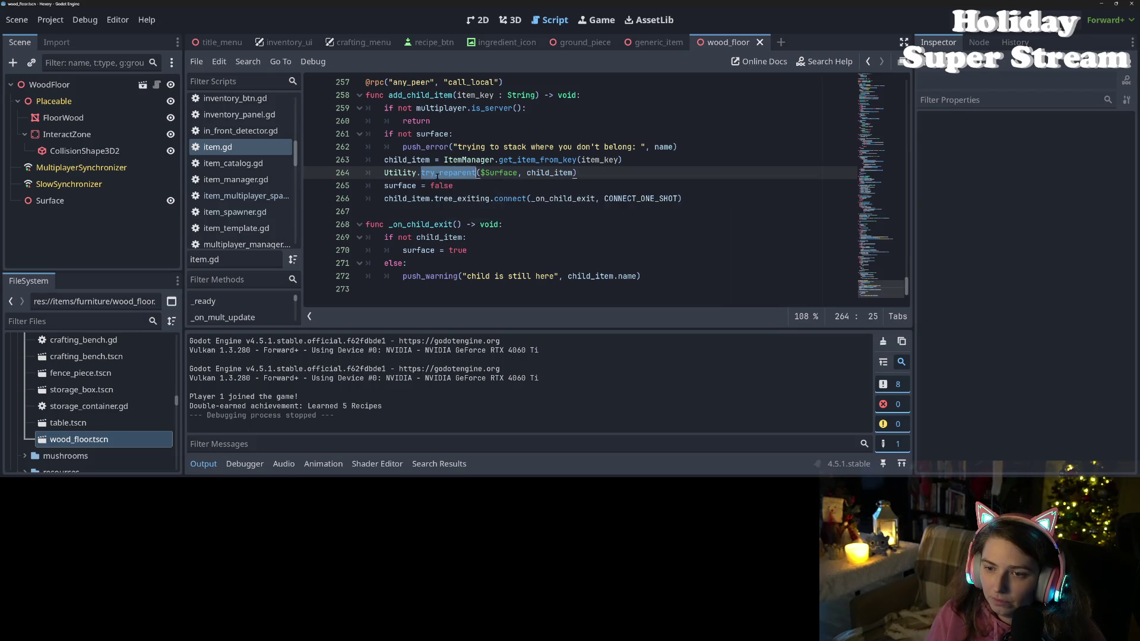
double_click(472, 147)
double_click(406, 160)
- Select line 227's hold_node.player_inventory.remove_from_inventory(self) call in the GroundPiece branch
scroll(582, 190, "up", 3)
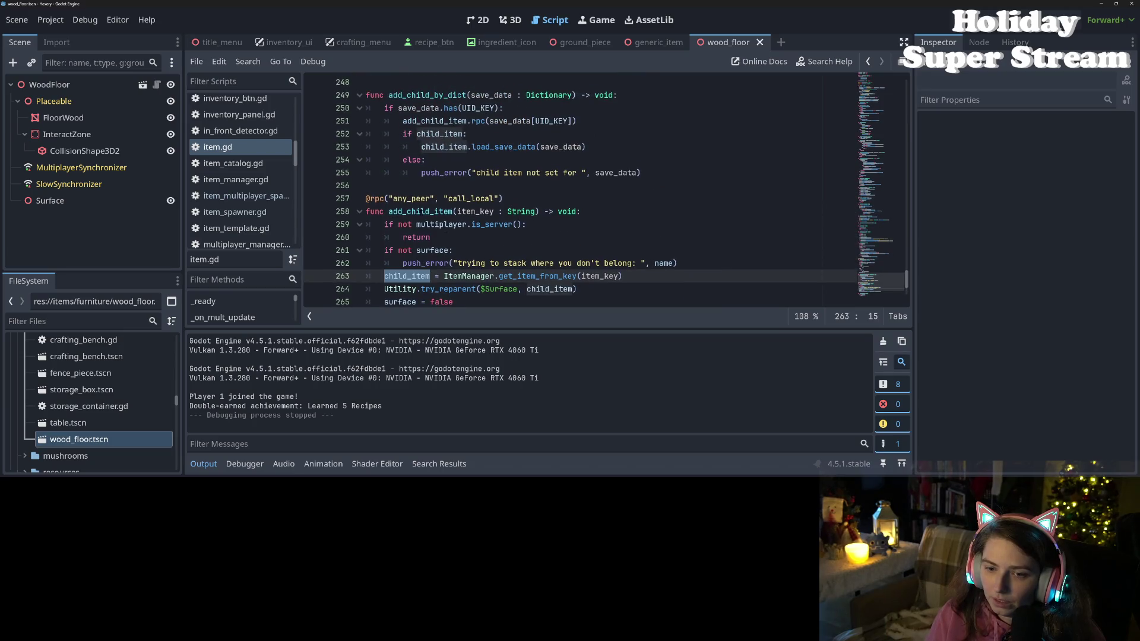
double_click(420, 212)
scroll(582, 190, "up", 9)
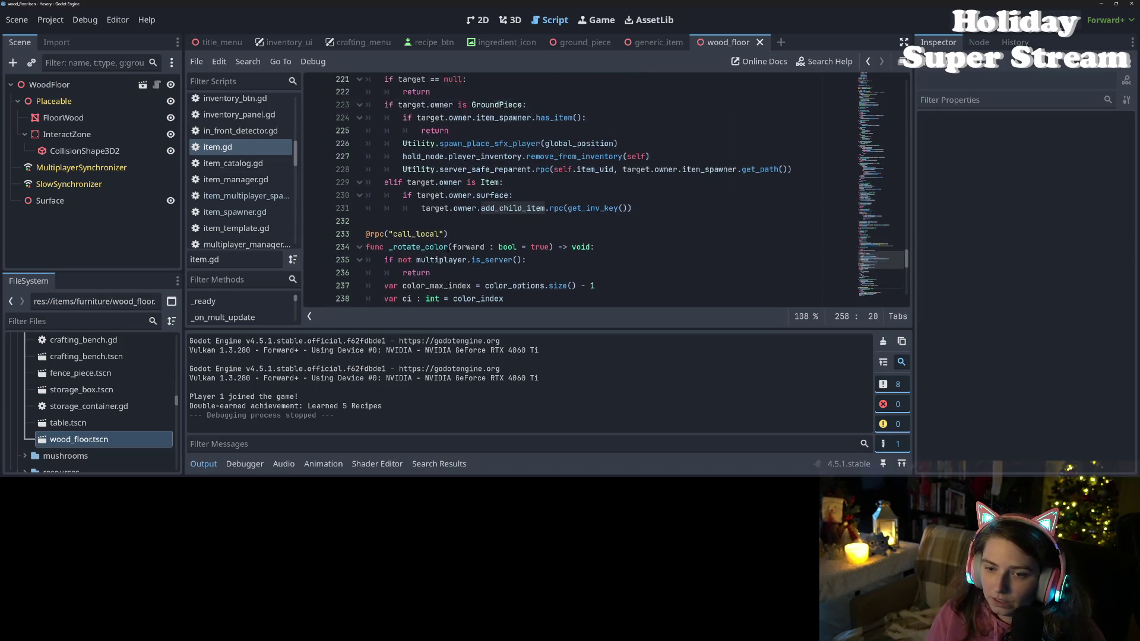
scroll(462, 212, "up", 6)
scroll(461, 212, "down", 7)
scroll(462, 212, "up", 1)
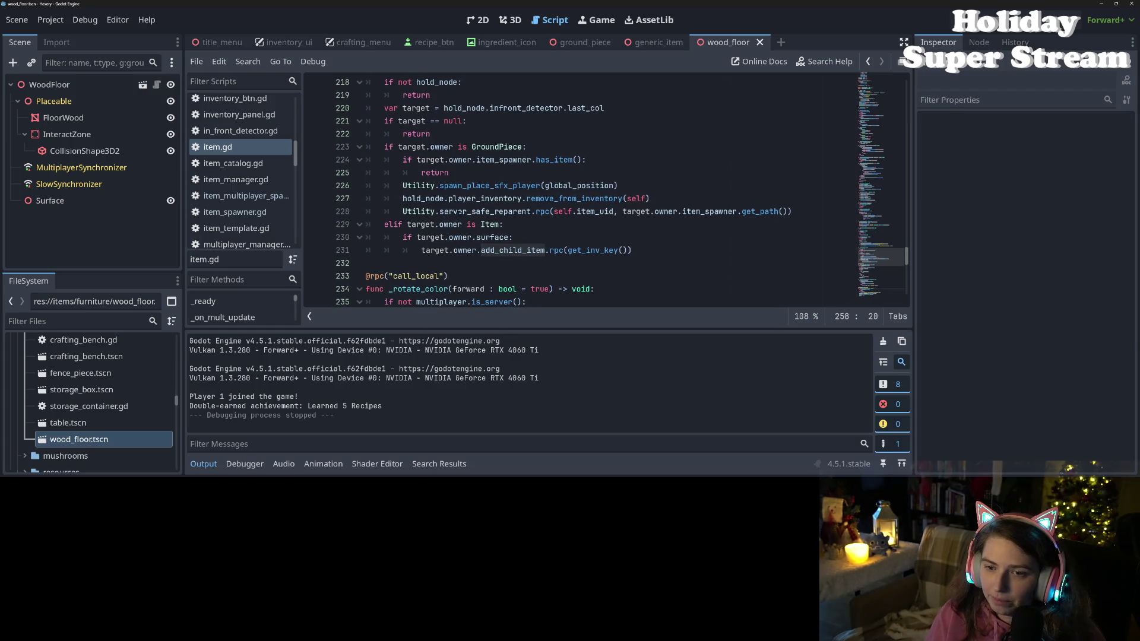
left_click(535, 199)
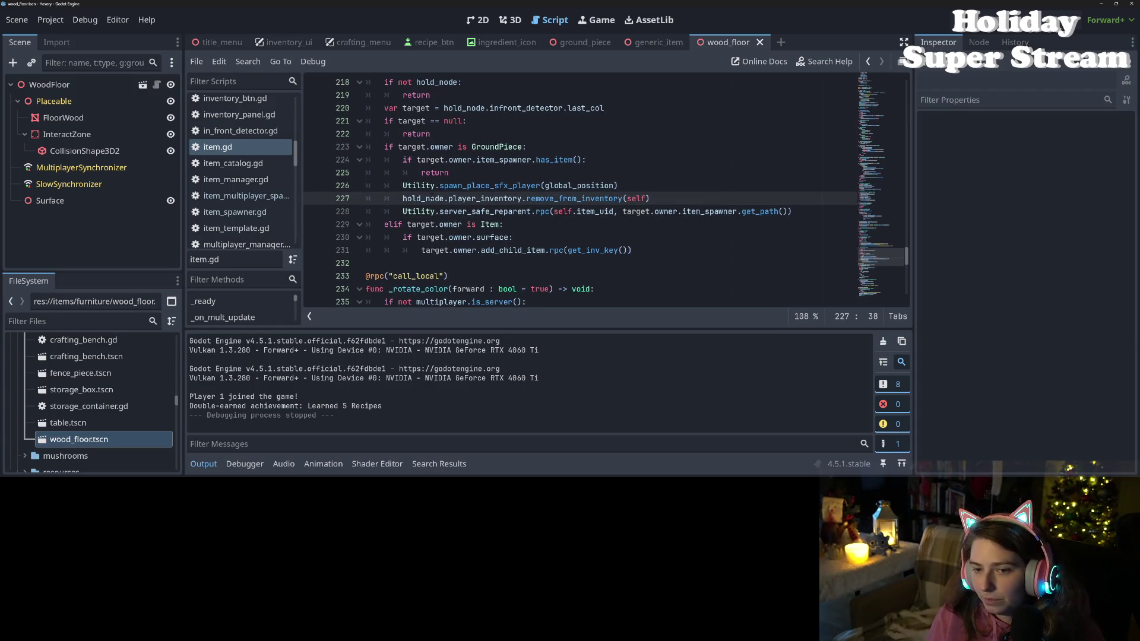
left_click_drag(402, 199, 658, 201)
key("ctrl+c")
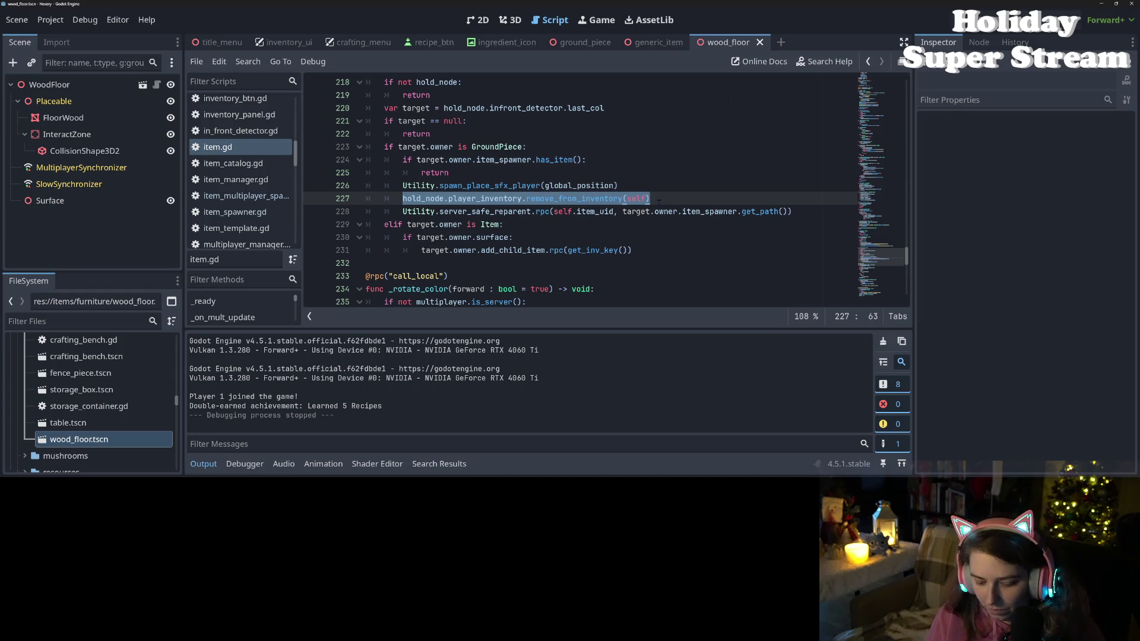
- Paste the remove_from_inventory call under the surface check on line 230 and save
left_click(626, 238)
key("Return")
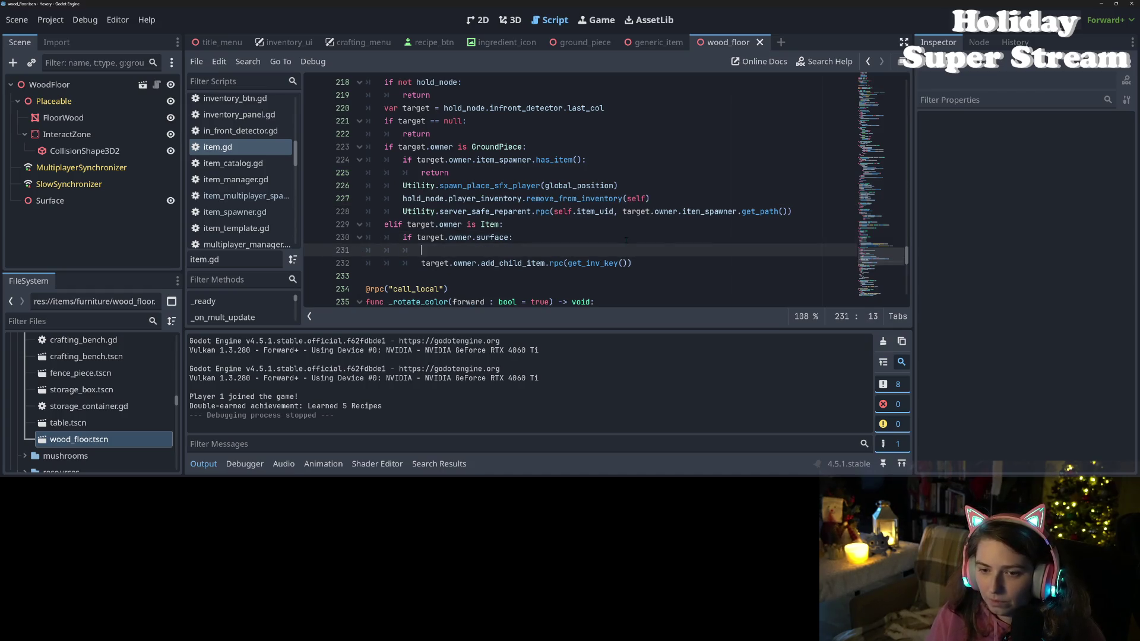
key("ctrl+v")
key("ctrl+s")
- Examine the Utility.server_safe_reparent call on line 228
double_click(509, 212)
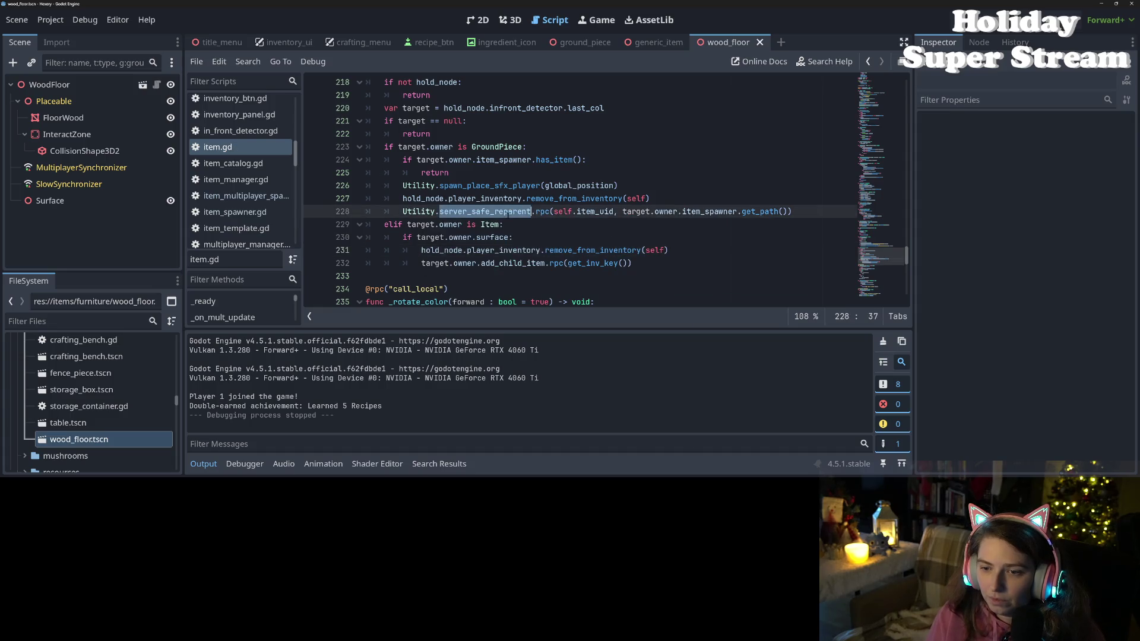
mouse_move(517, 216)
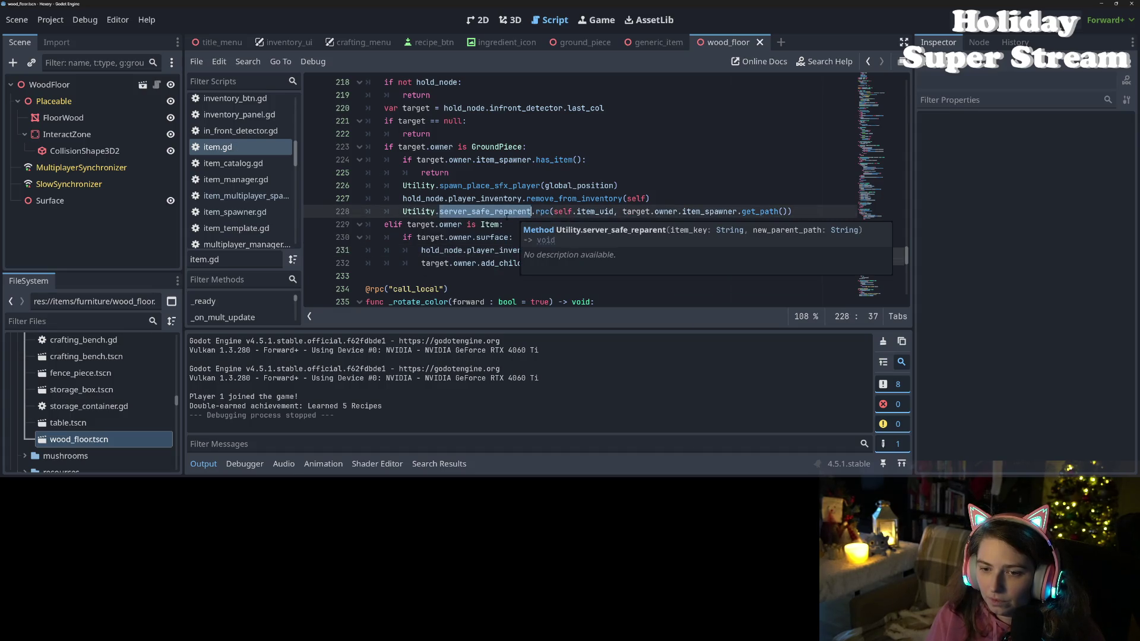
left_click(503, 212)
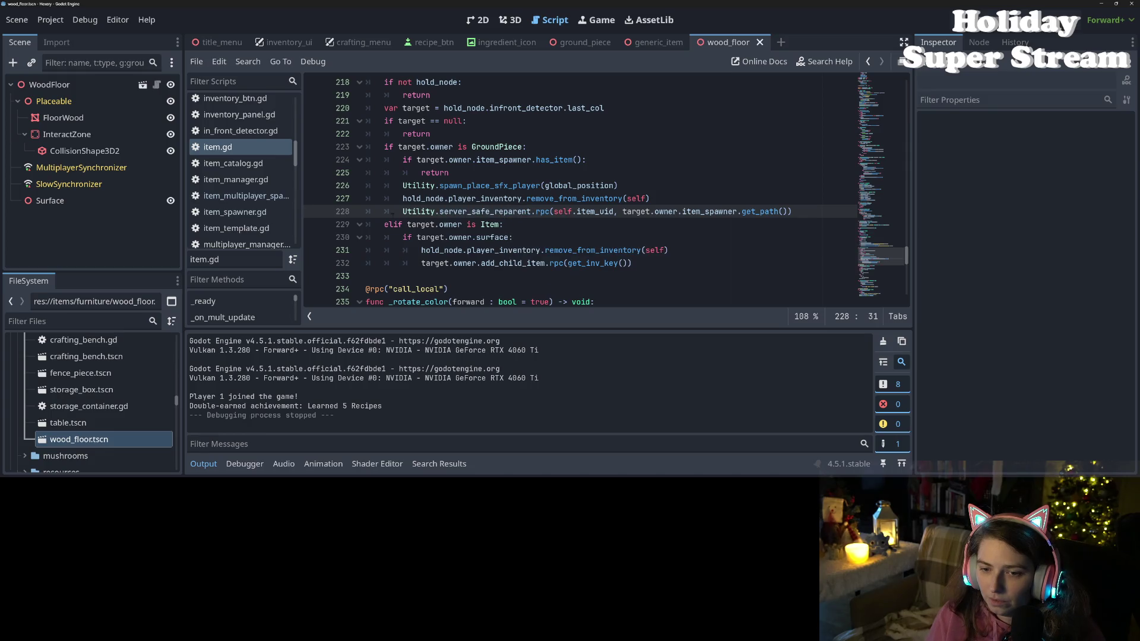
left_click_drag(402, 212, 531, 212)
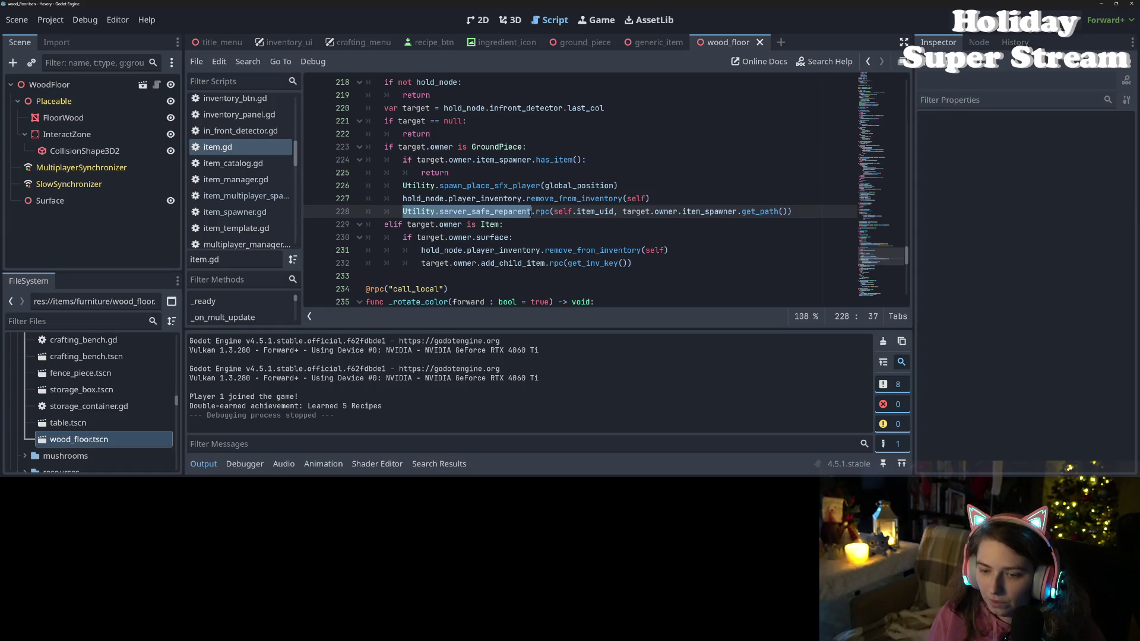
double_click(509, 212)
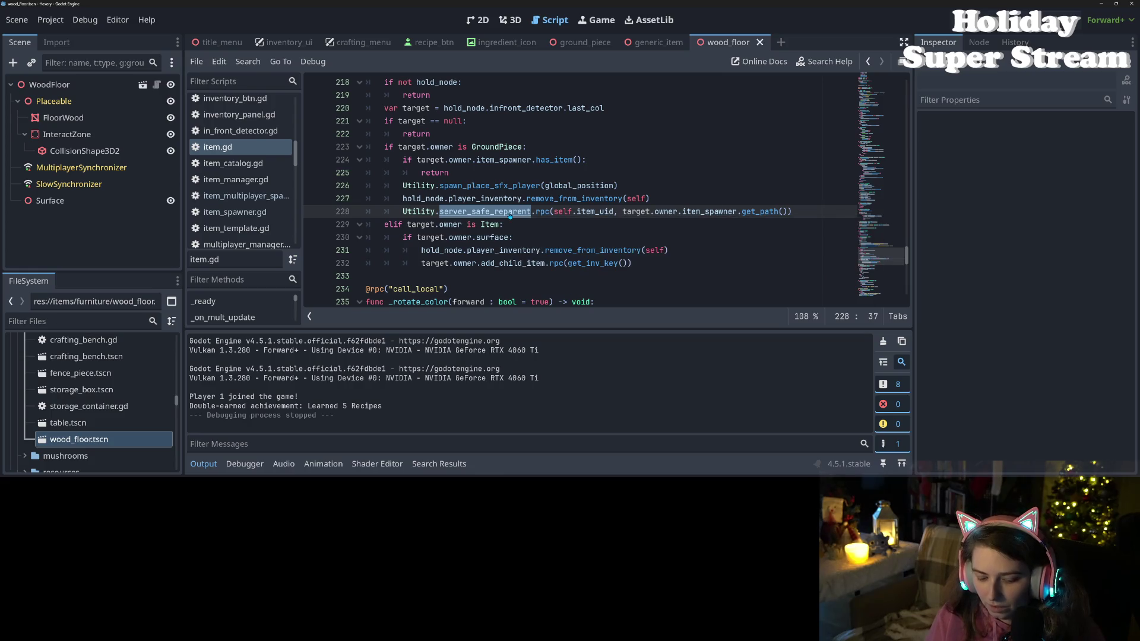
- Copy the spawn_place_sfx_player call from line 226 under the surface check
left_click(412, 186)
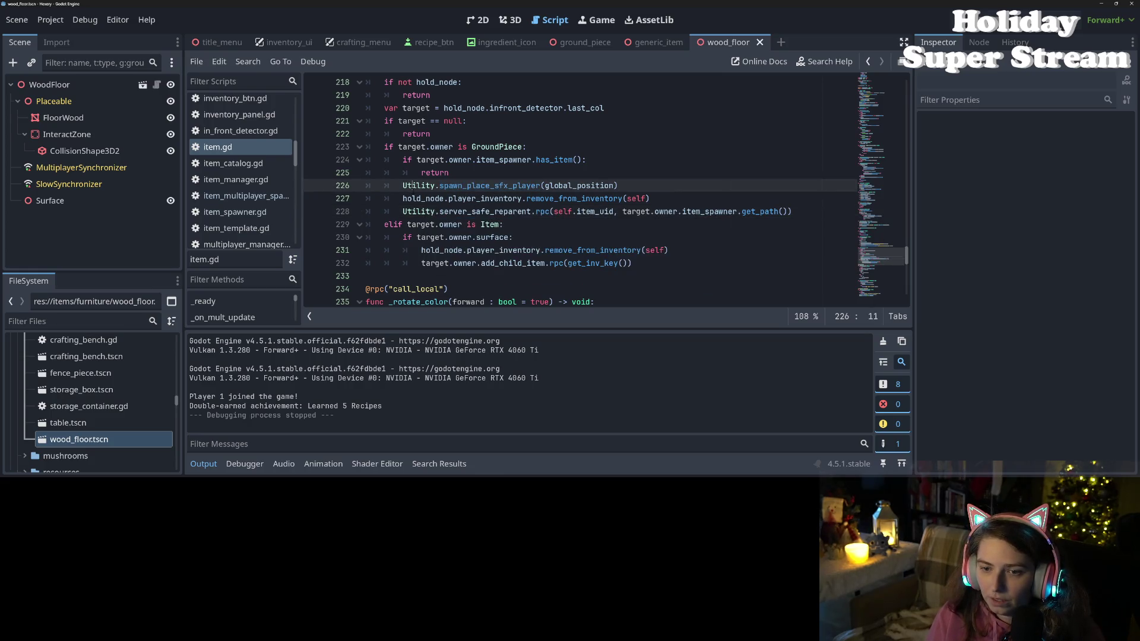
left_click_drag(401, 186, 619, 186)
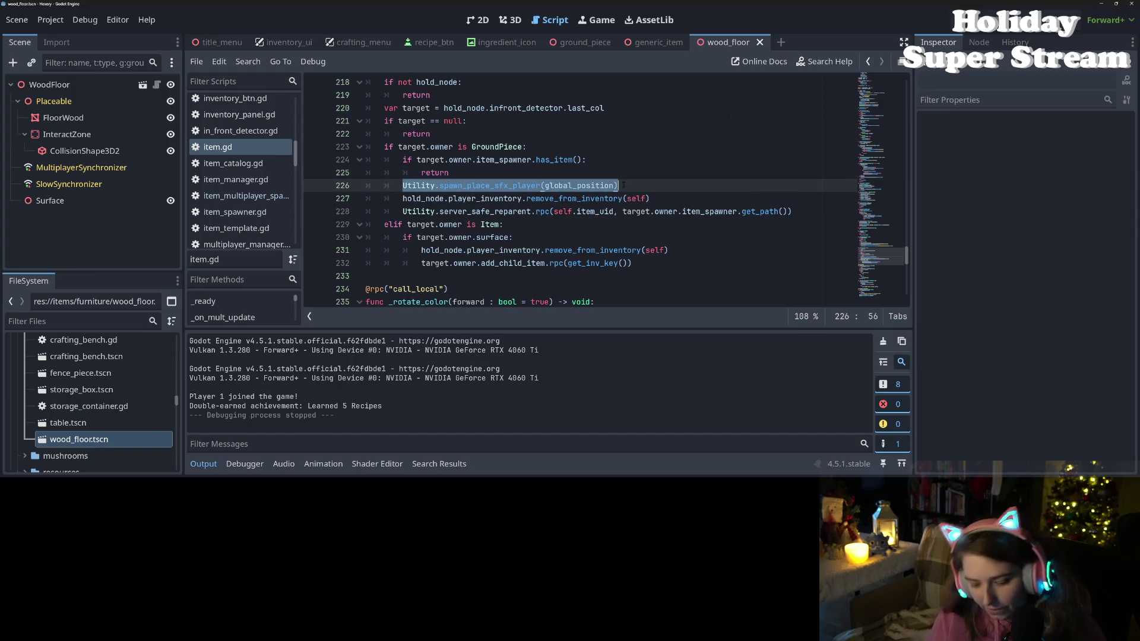
key("ctrl+c")
left_click(574, 238)
key("Return")
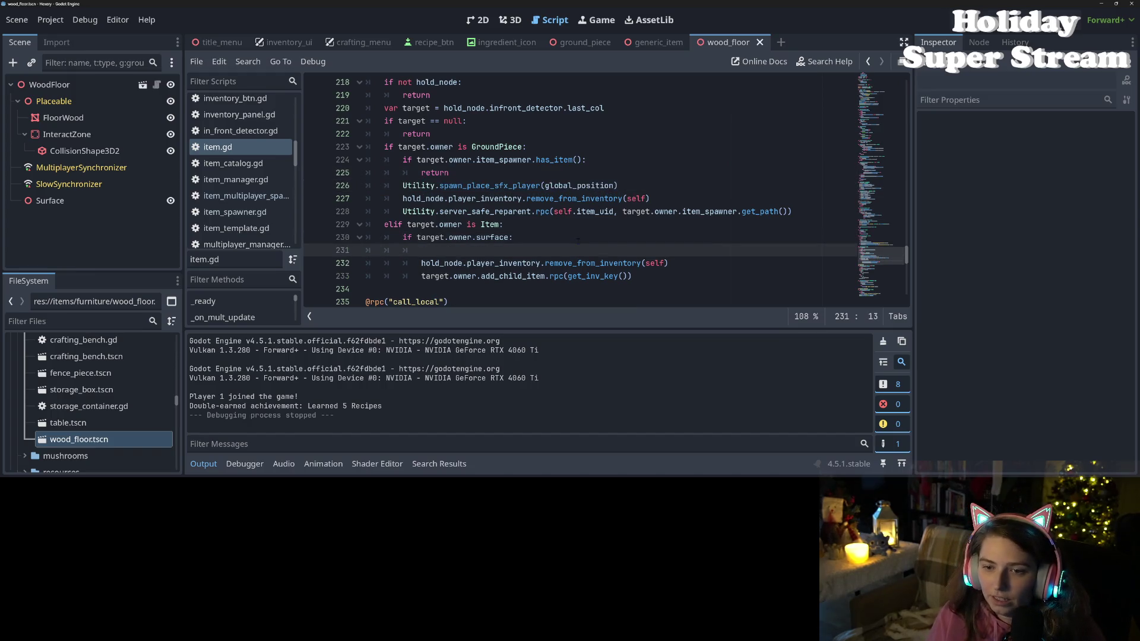
key("ctrl+v")
- Change the check to 'if not' and dedent the three lines below it
left_click(445, 224)
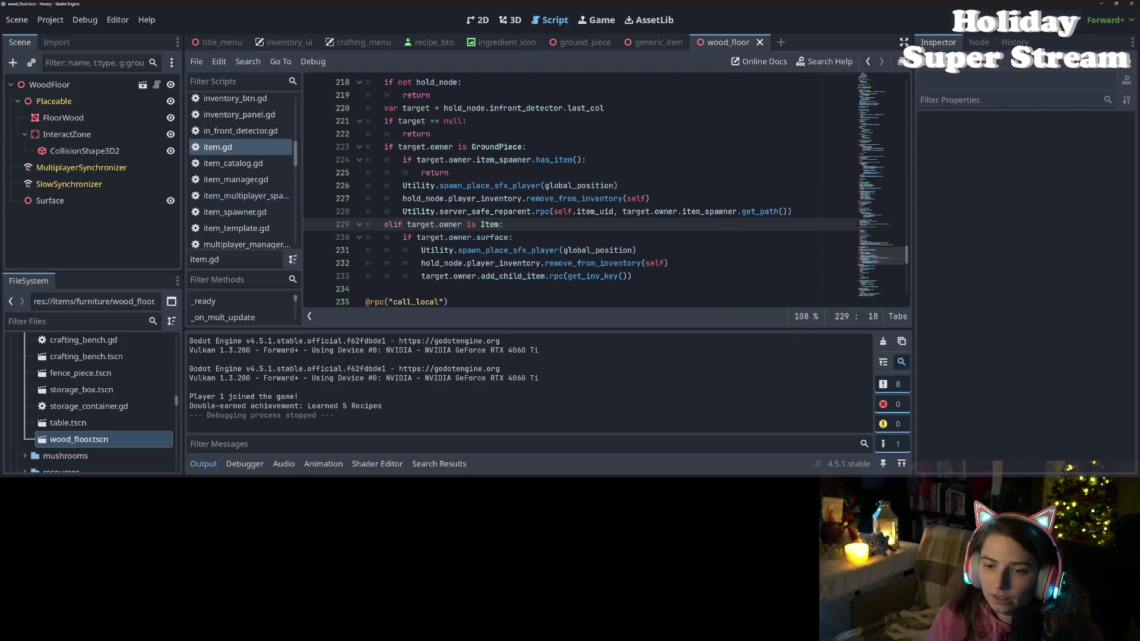
left_click(435, 250)
left_click(417, 238)
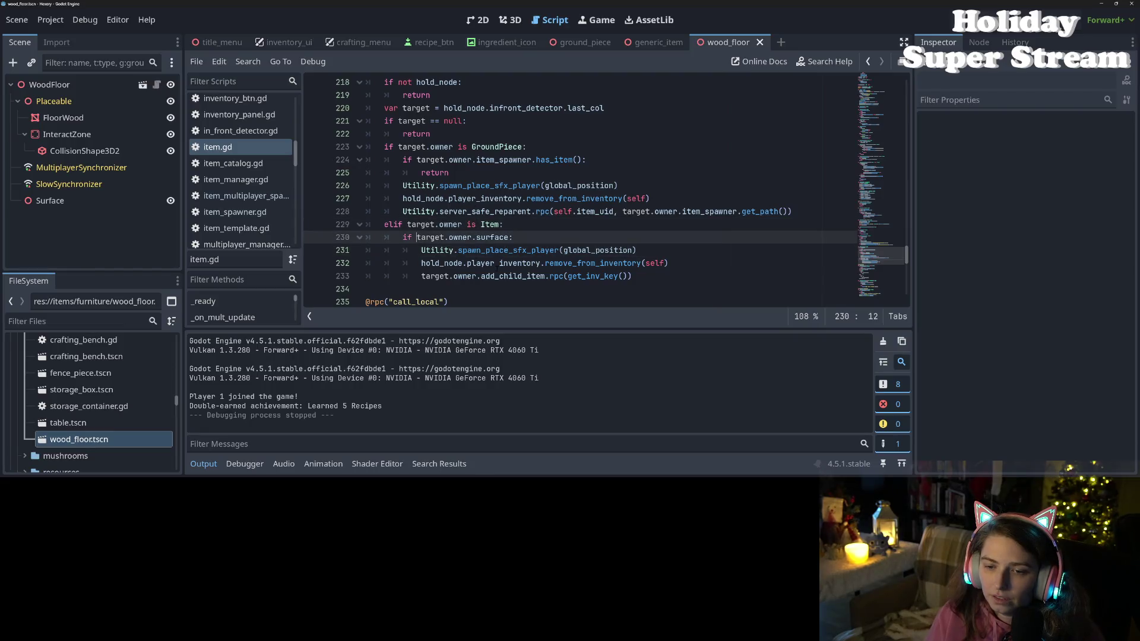
type("not")
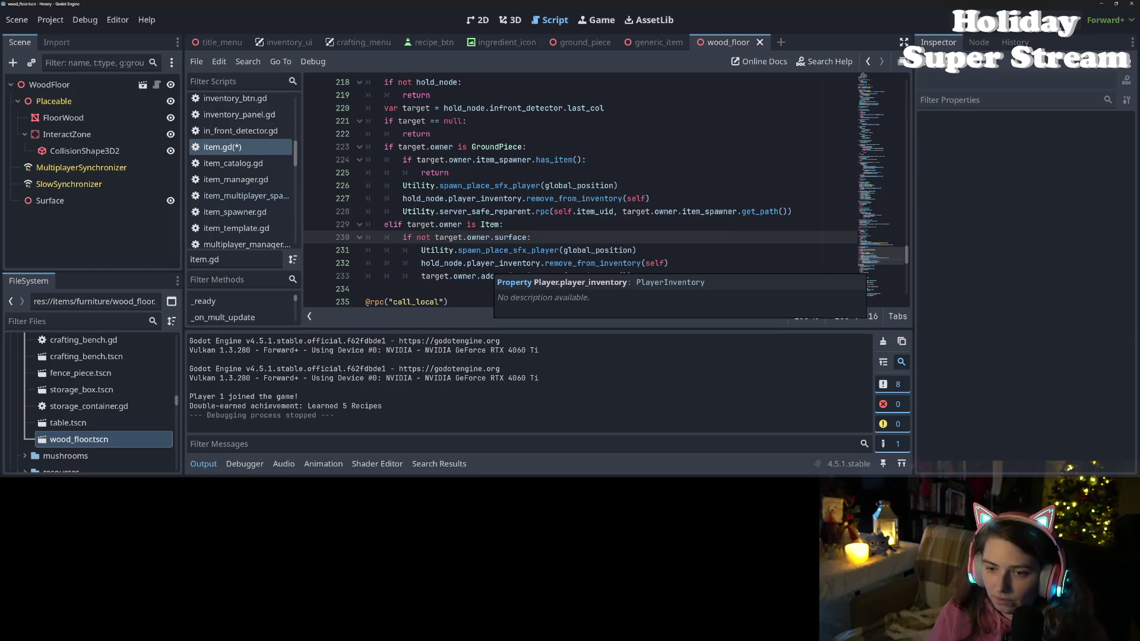
left_click_drag(422, 250, 631, 276)
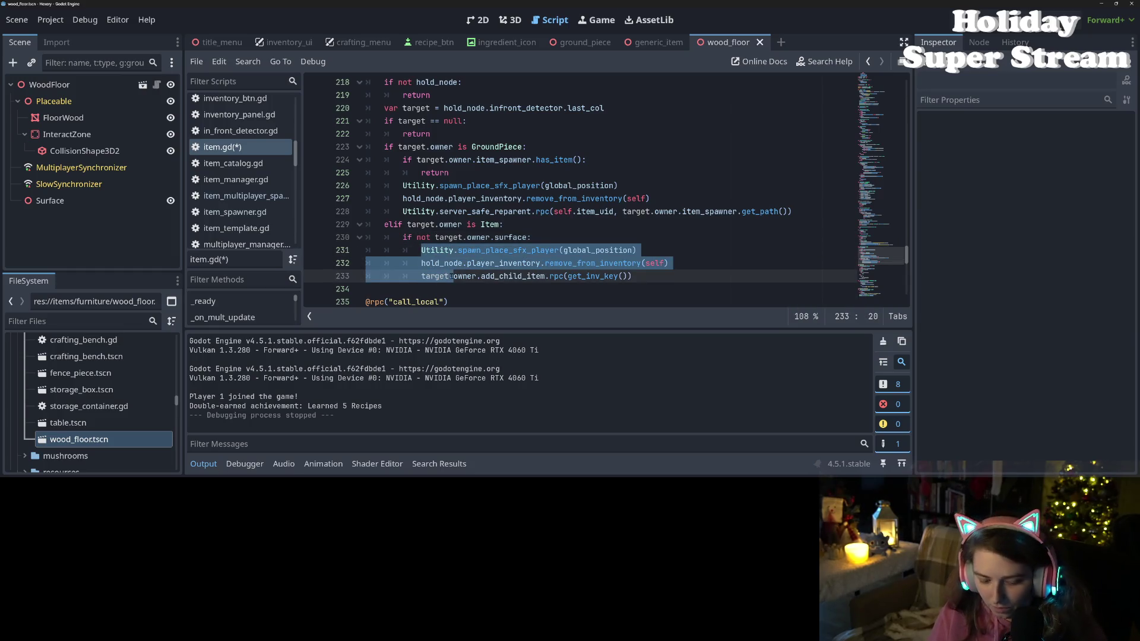
key("shift+Tab")
left_click(541, 228)
- Add an early 'return' under the surface check and save the script
left_click(546, 237)
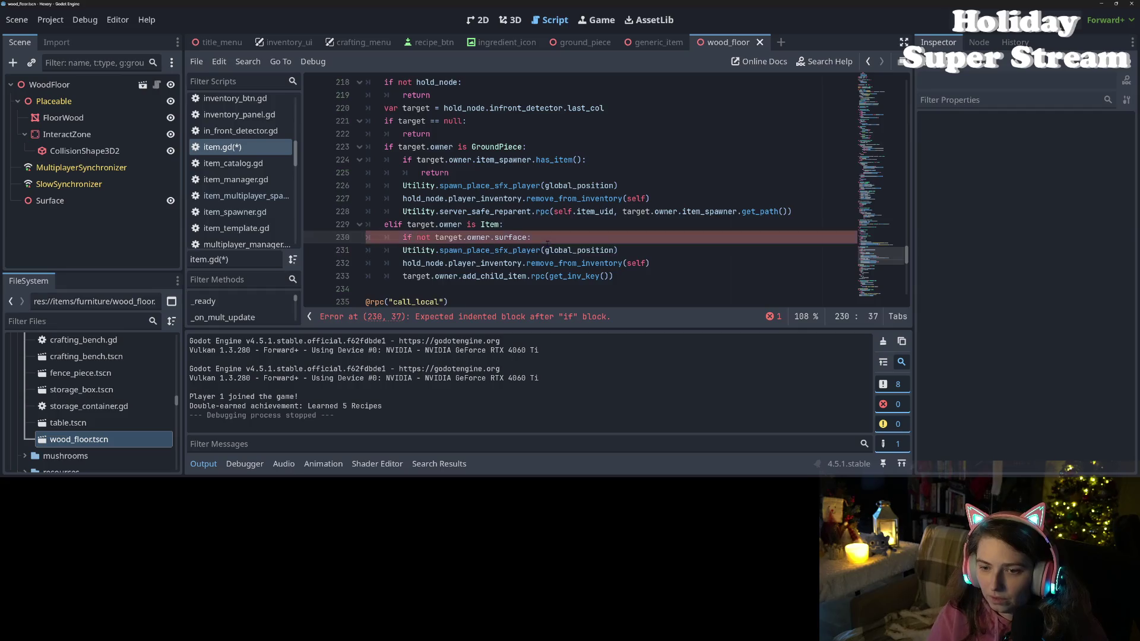
key("Return")
type("retuyr")
key("BackSpace")
key("BackSpace")
type("rn")
key("ctrl+s")
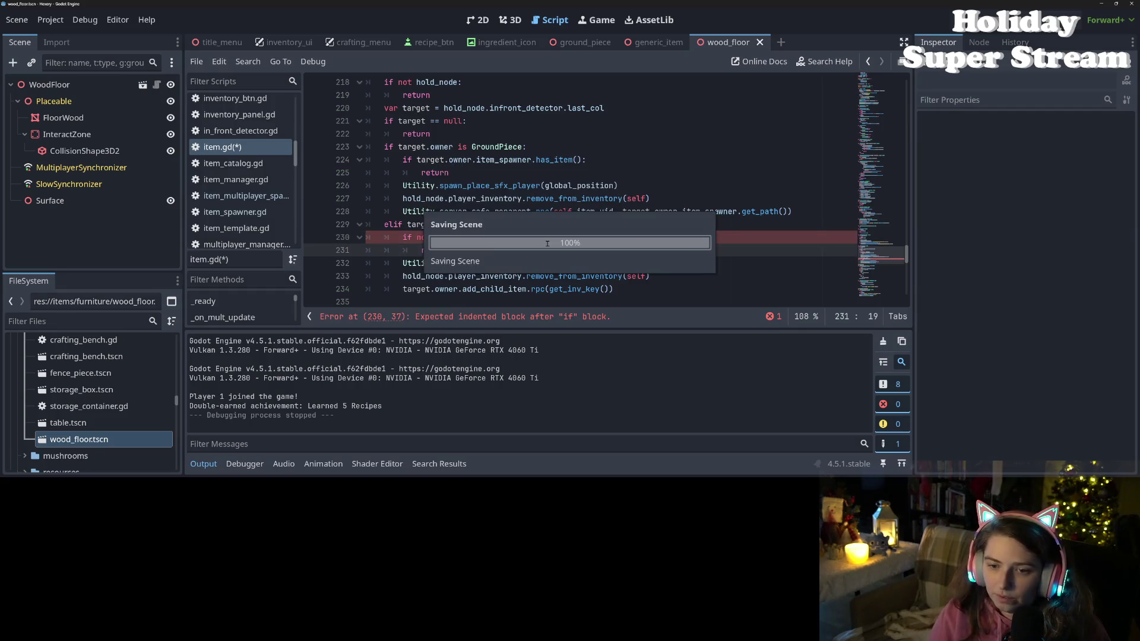
- Select Utility.server_safe_reparent.rpc on line 228
left_click(488, 225)
left_click(422, 212)
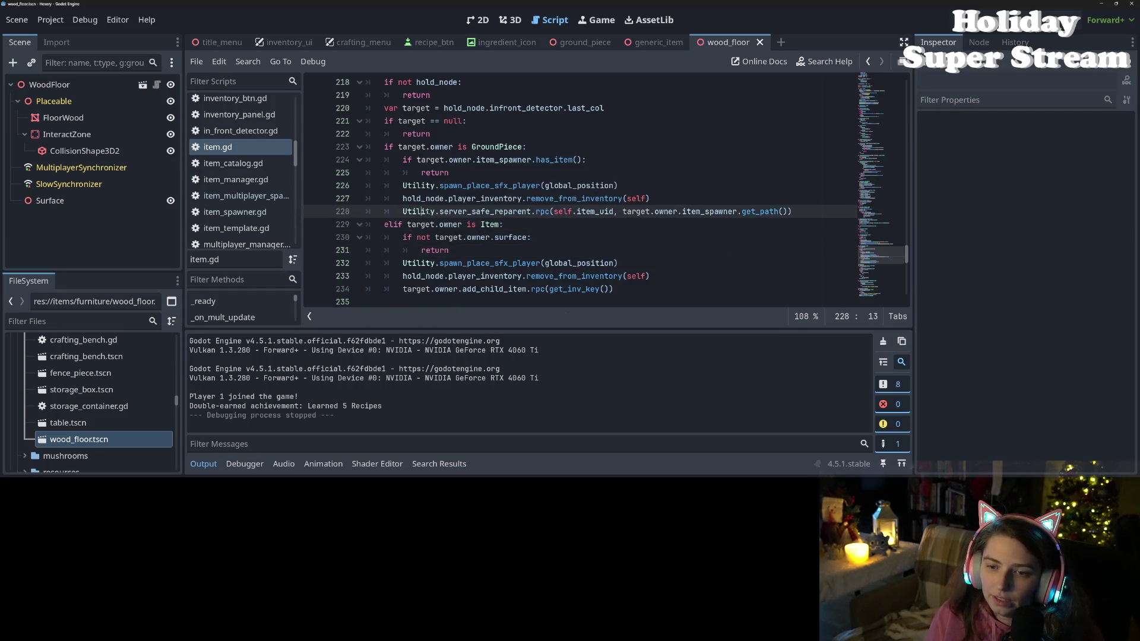
left_click_drag(403, 211, 549, 215)
- Check spawn_place_sfx_player and the add_child_item call on lines 232–234, then locate add_child_item's body
double_click(530, 265)
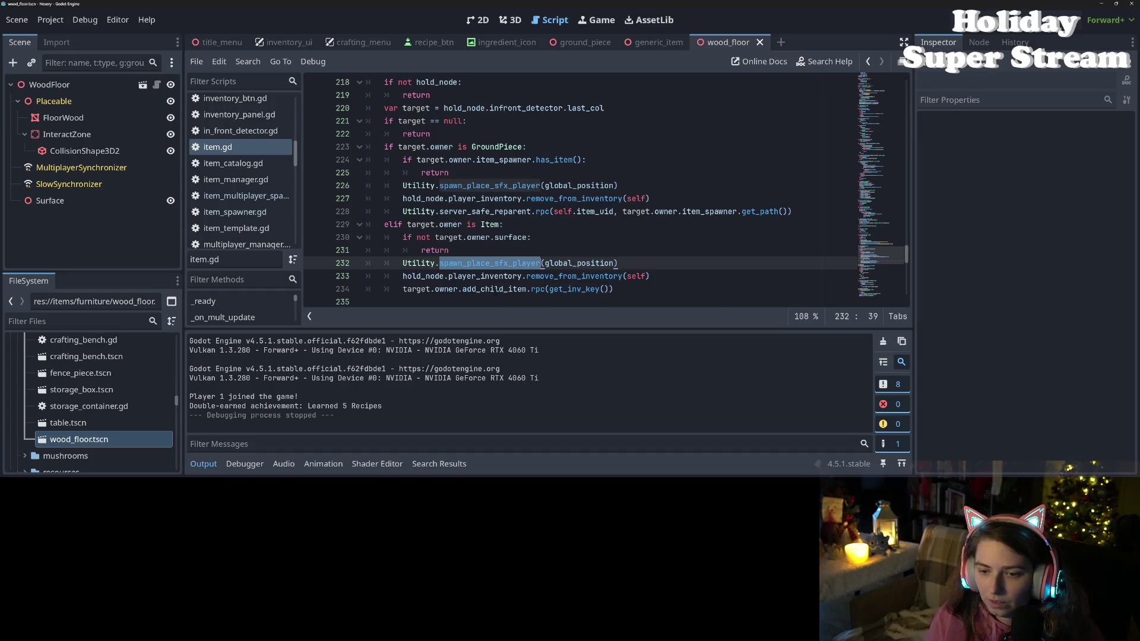
left_click(499, 289)
double_click(505, 289)
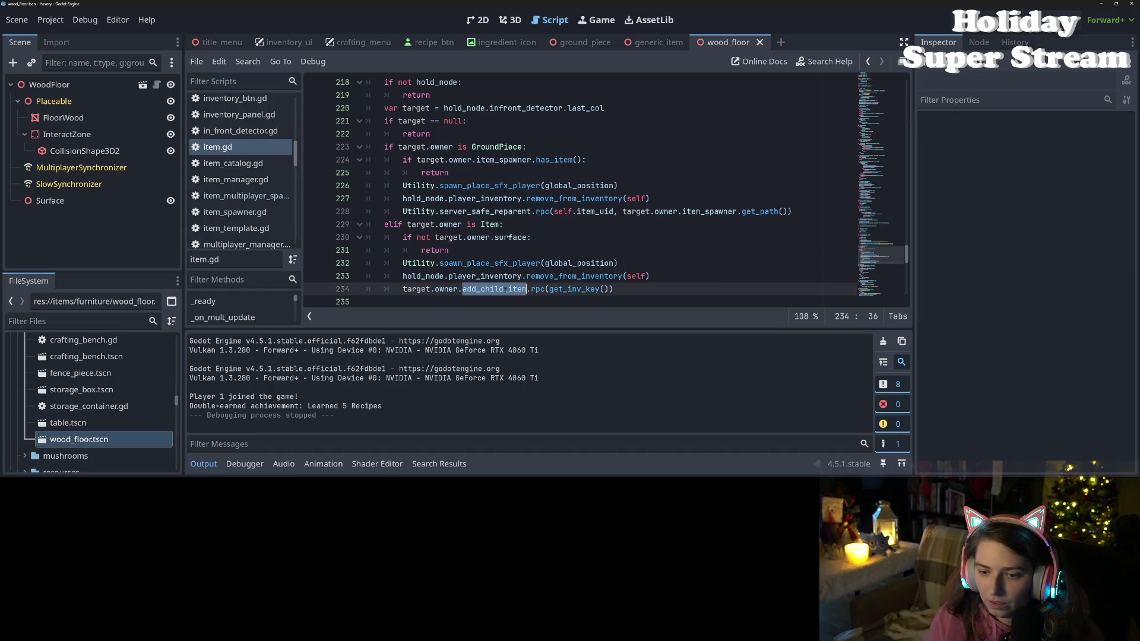
scroll(601, 295, "down", 4)
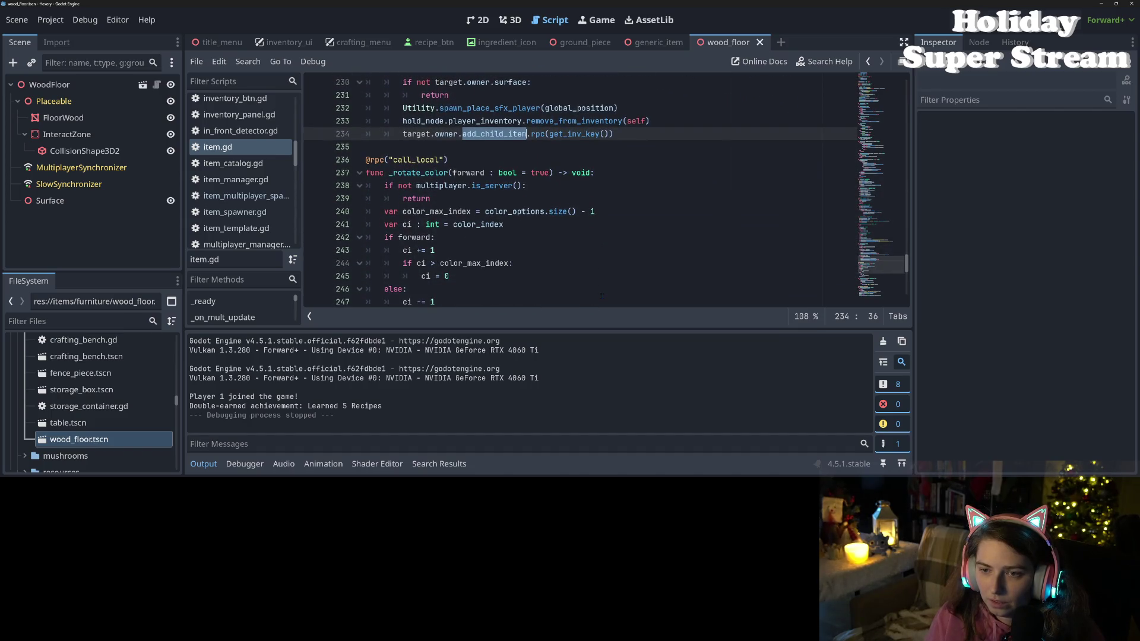
scroll(601, 295, "up", 2)
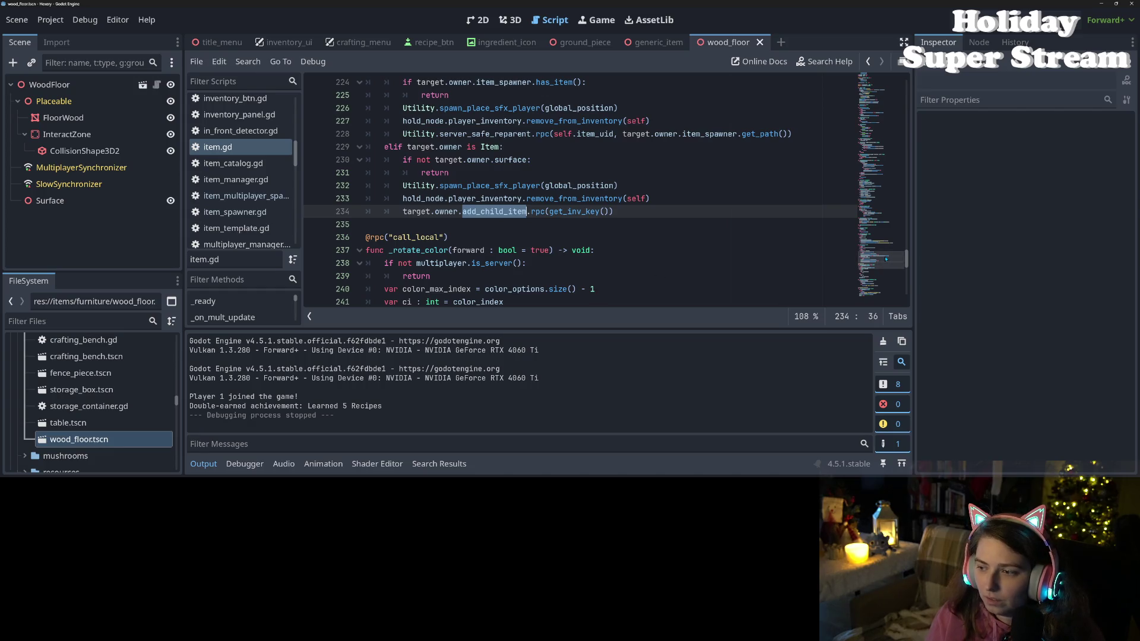
scroll(807, 224, "up", 3)
scroll(593, 190, "down", 15)
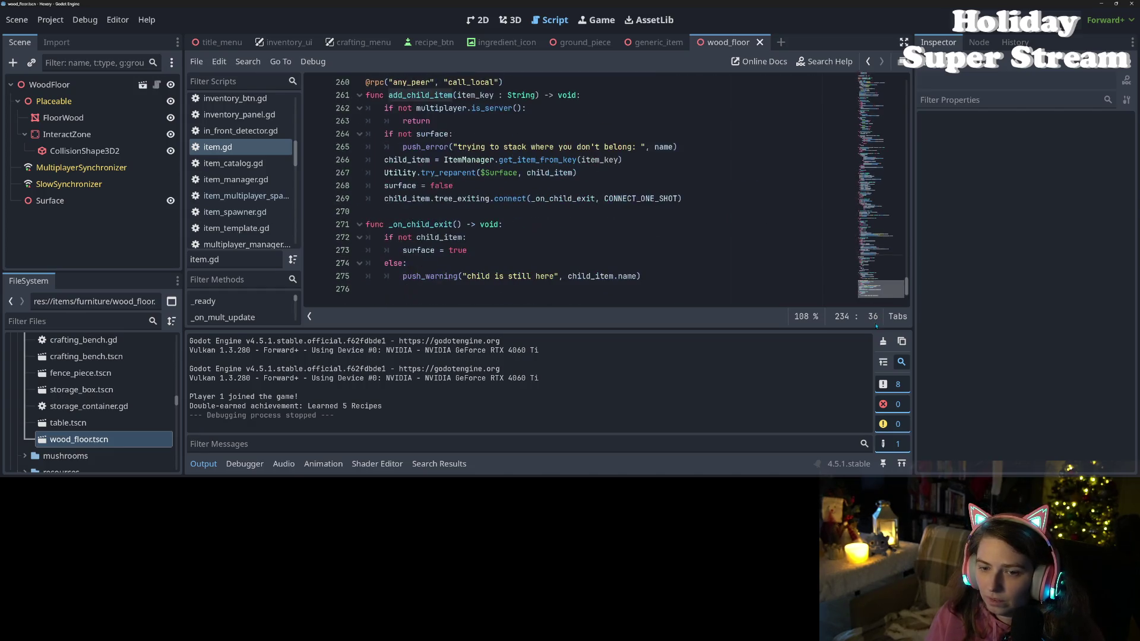
scroll(594, 190, "up", 2)
scroll(470, 234, "down", 2)
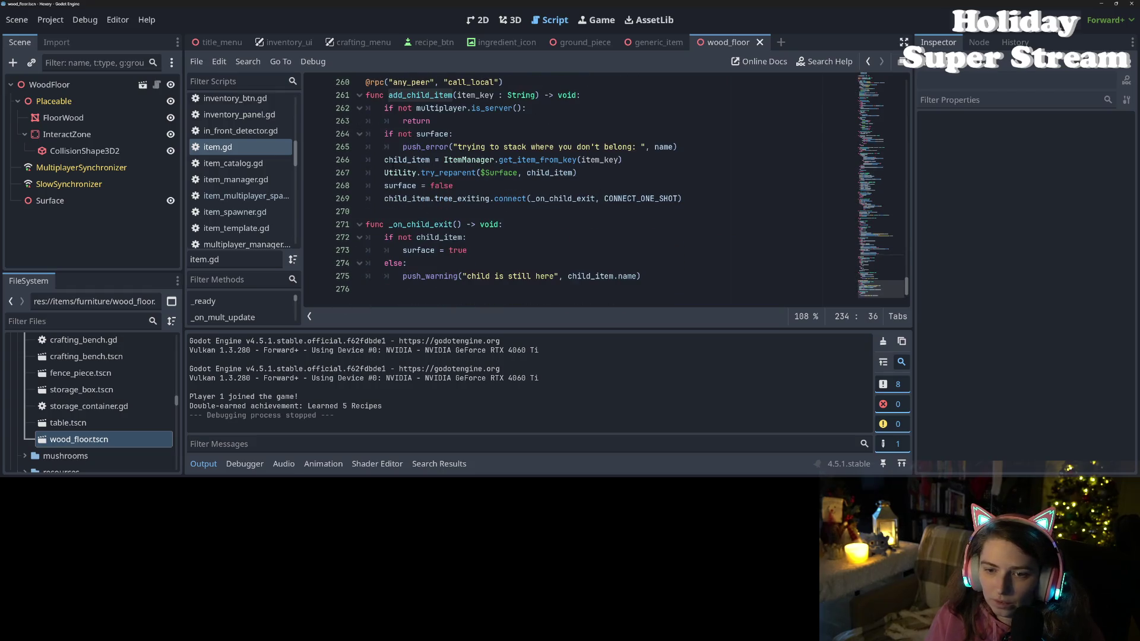
- Replace try_reparent on line 267 with Utility.server_safe_reparent.rpc, removing the duplicated 'Utility.' prefix
double_click(448, 173)
key("ctrl+v")
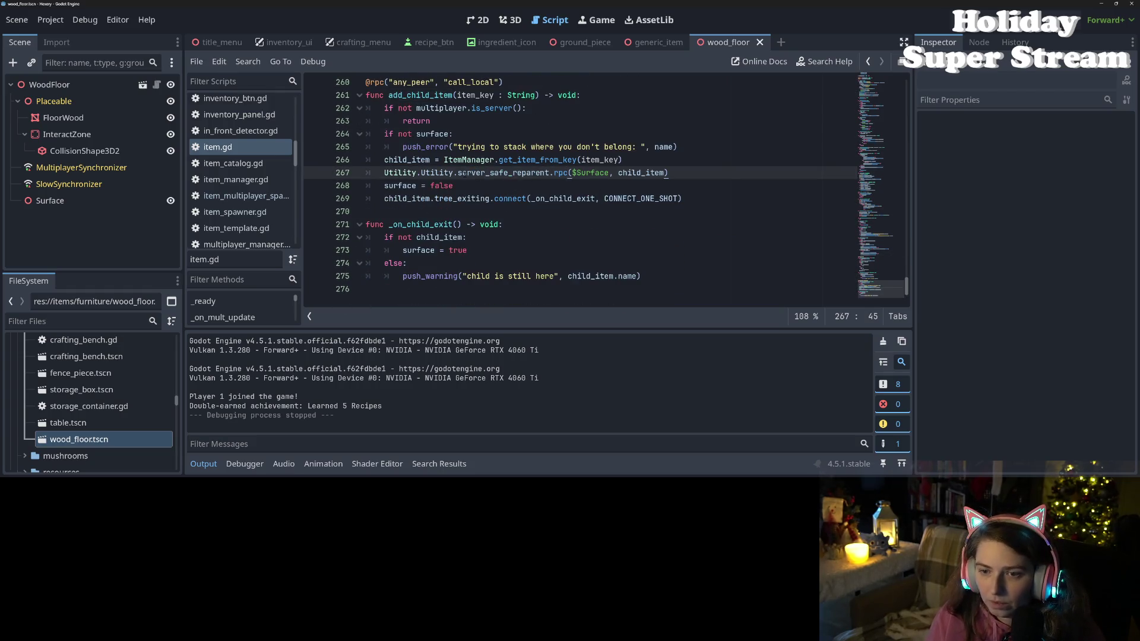
double_click(414, 173)
key("Delete")
key("Delete")
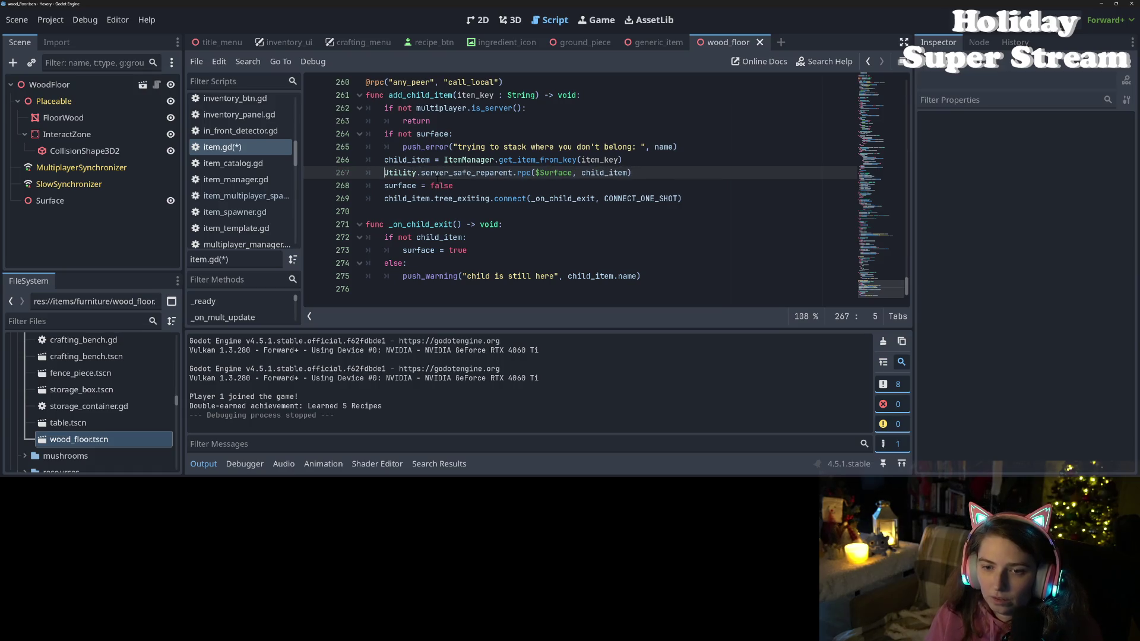
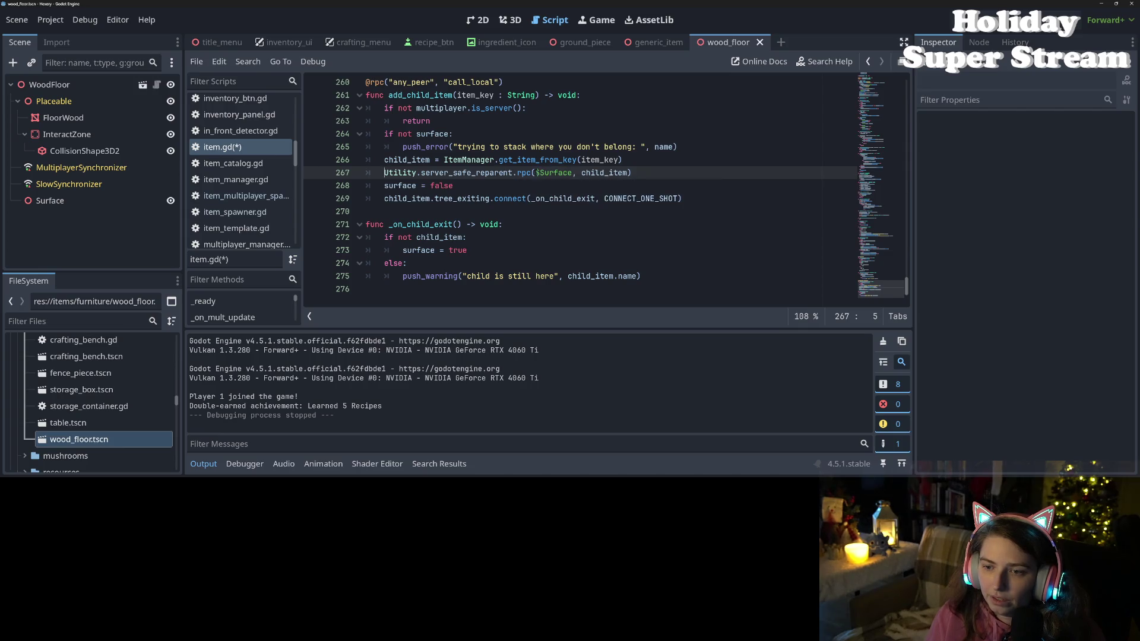
- Rework the line 267 rpc arguments so $Surface follows, with .get_path() appended
left_click_drag(536, 173, 580, 172)
key("ctrl+c")
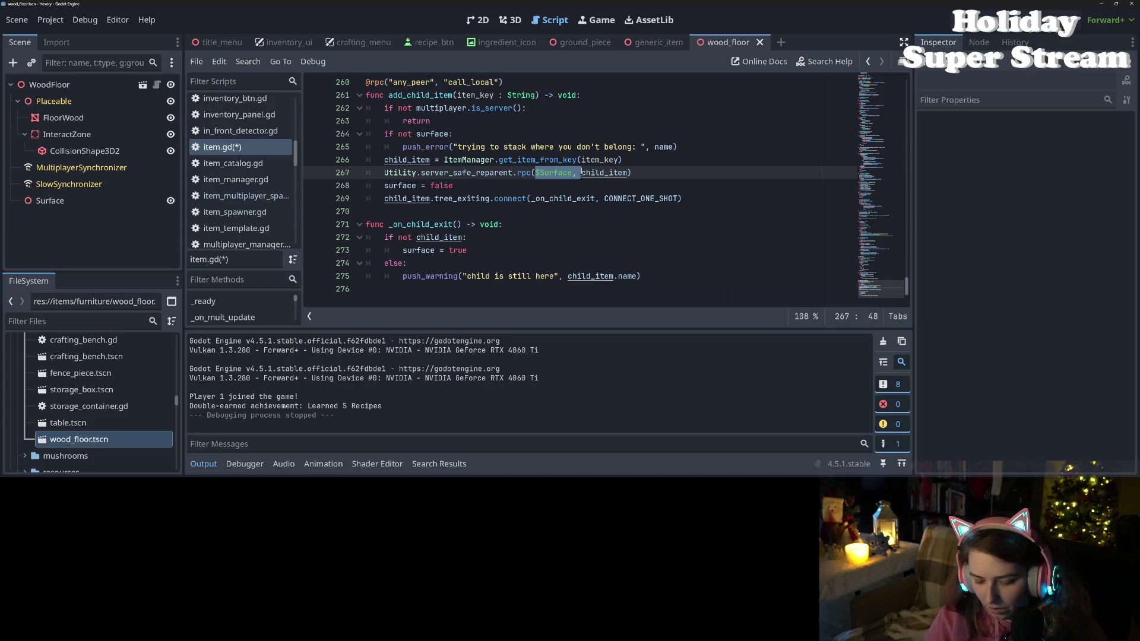
key("BackSpace")
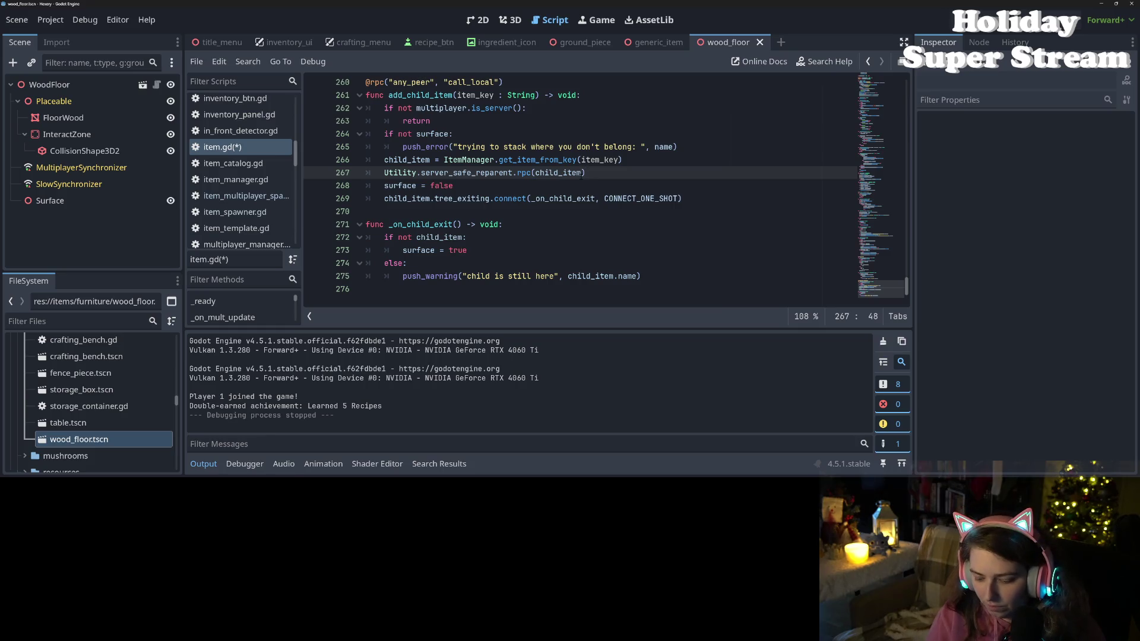
type(",")
key("ctrl+v")
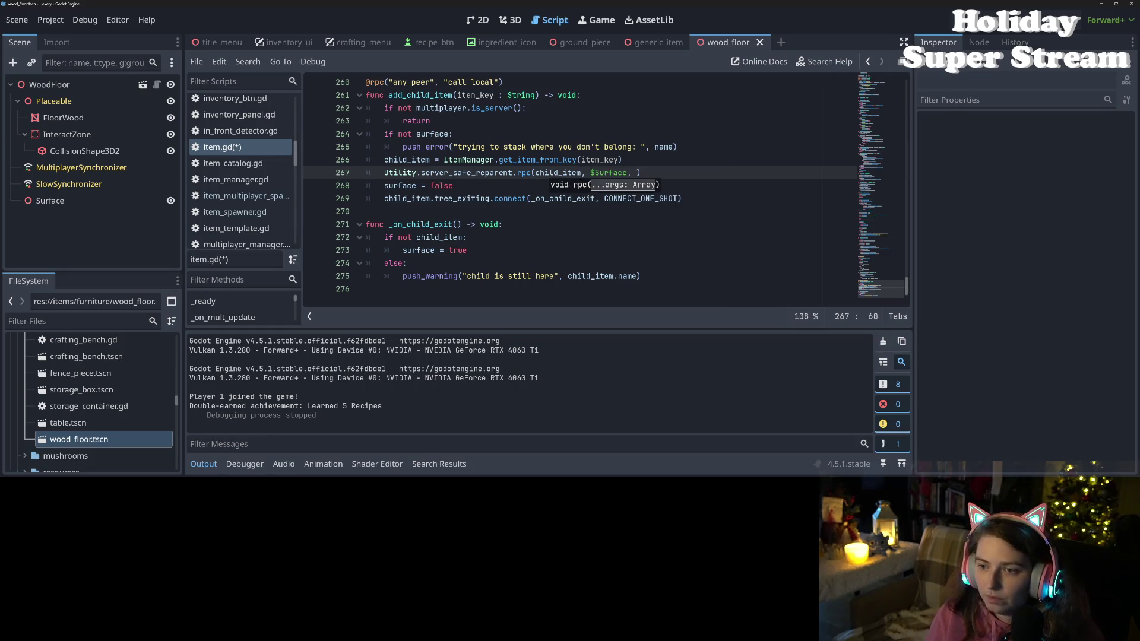
key("BackSpace")
key("BackSpace")
key("ctrl+s")
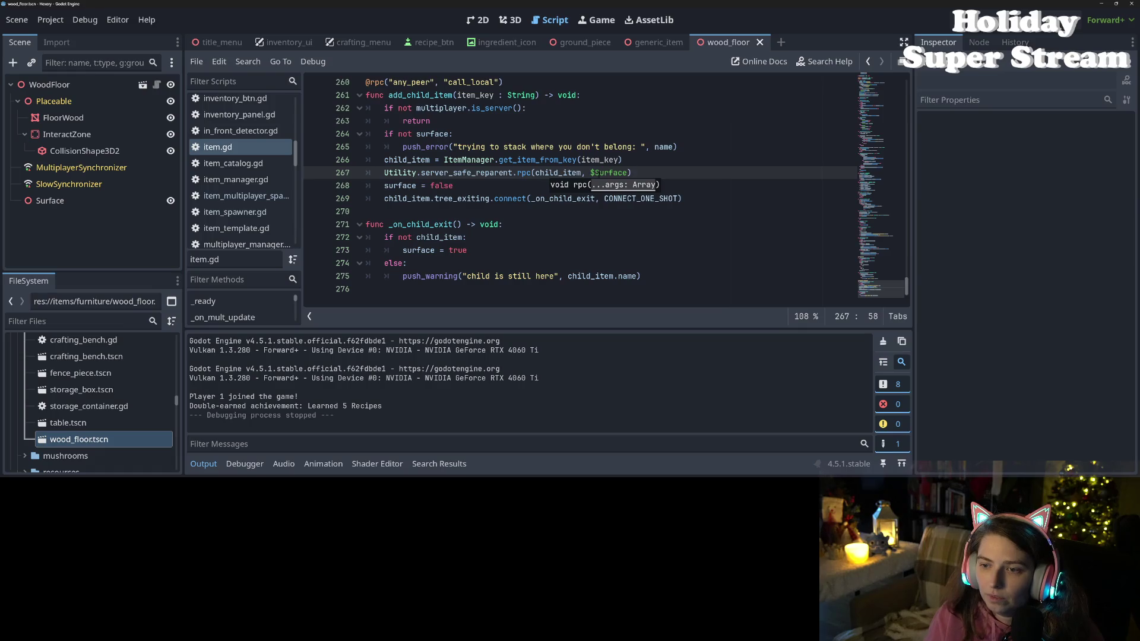
type(".get")
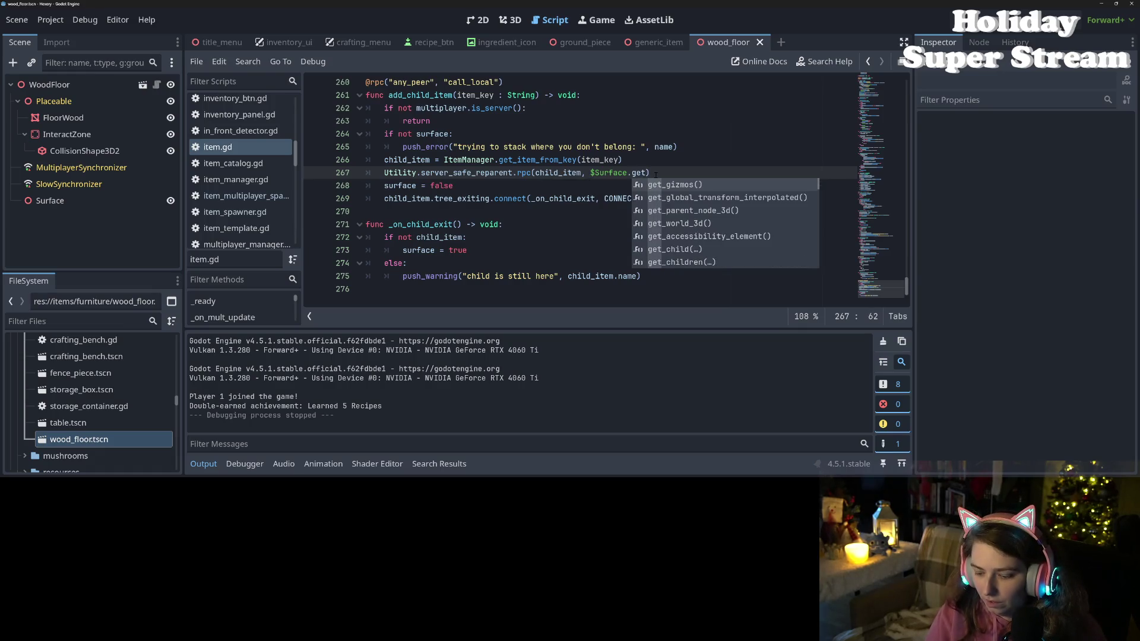
type("_path")
key("Return")
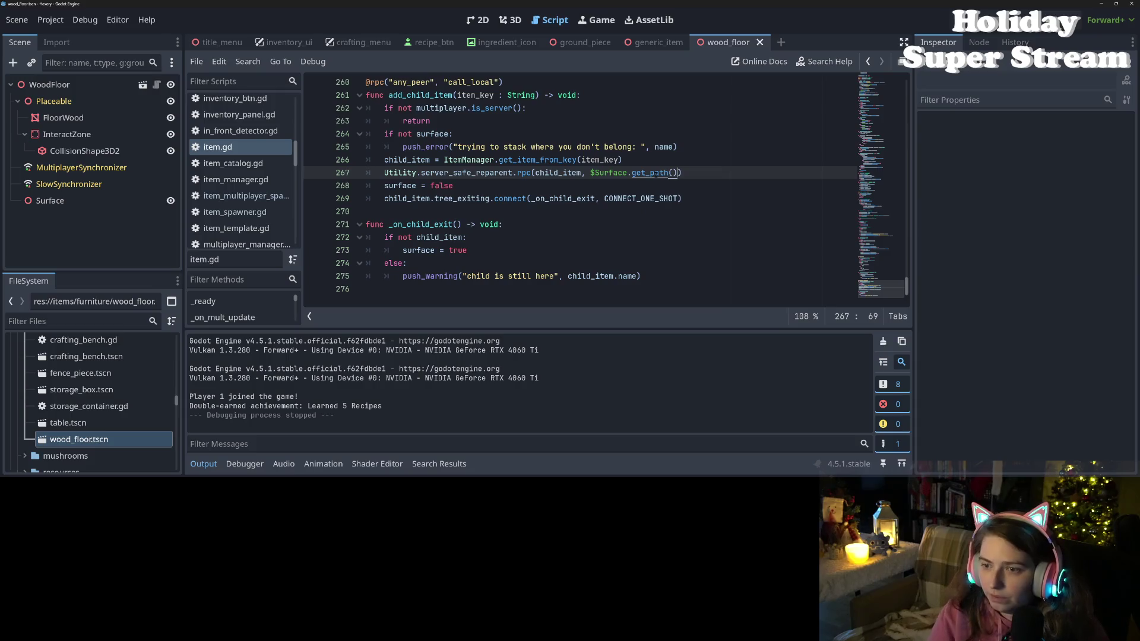
- Replace child_item with item_key as the first server_safe_reparent.rpc argument and save
double_click(609, 160)
scroll(609, 160, "up", 2)
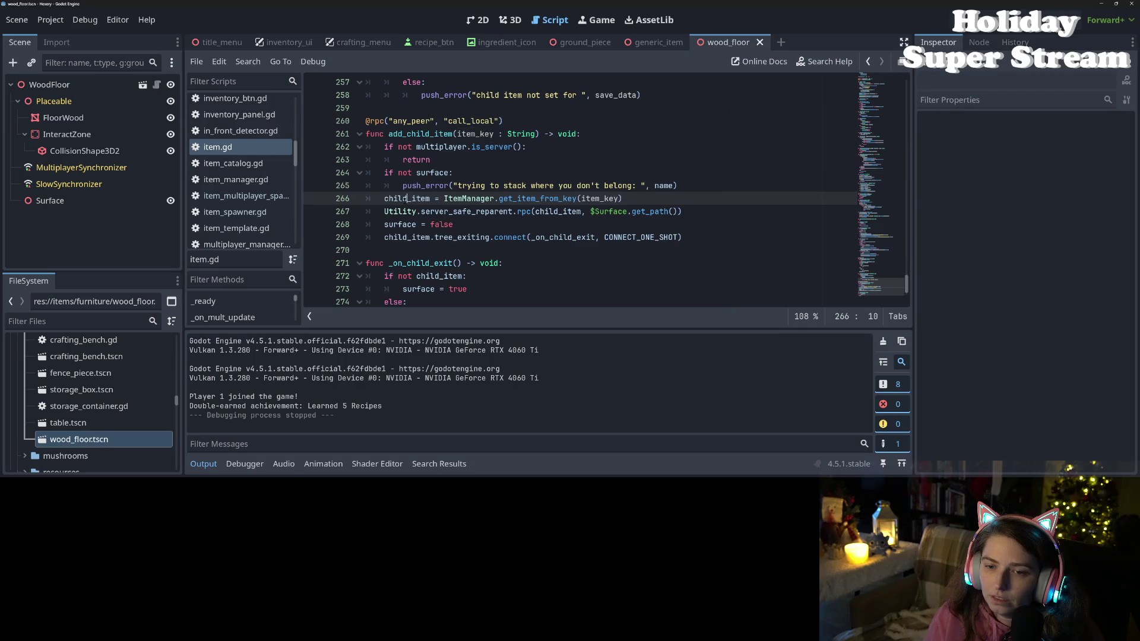
double_click(417, 198)
left_click(418, 198)
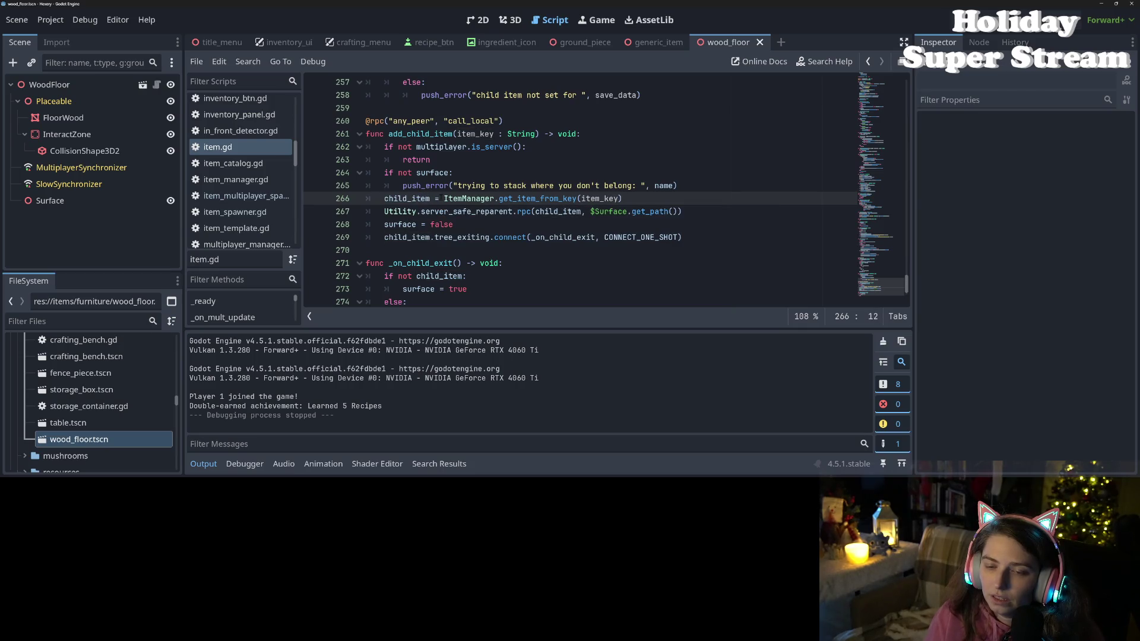
double_click(387, 199)
left_click(581, 211)
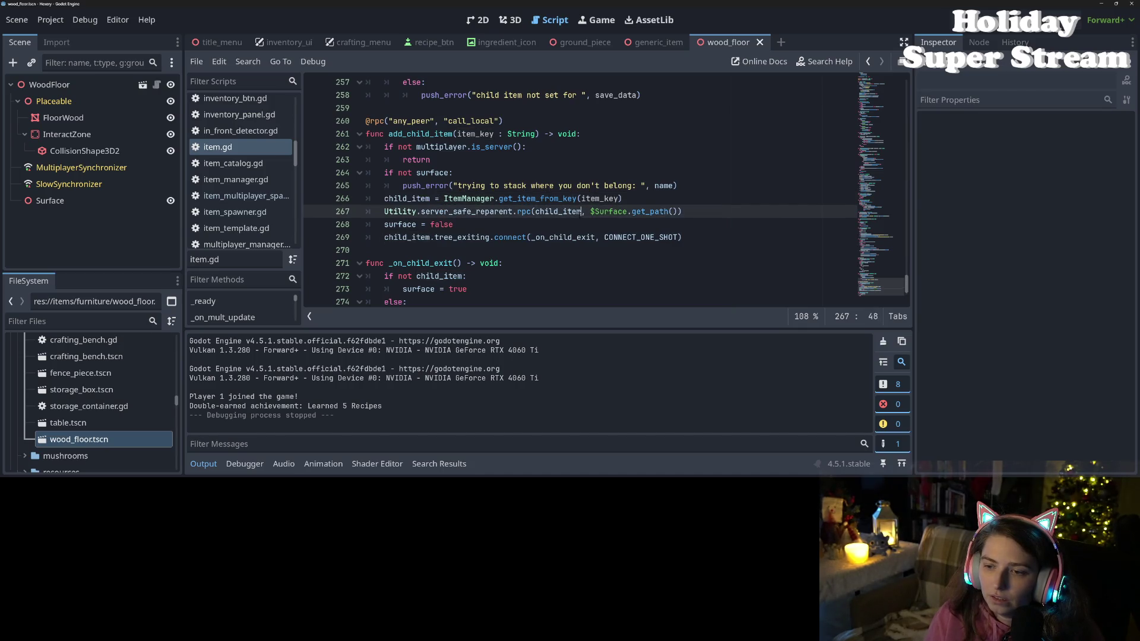
key("BackSpace")
key("BackSpace")
key("BackSpace")
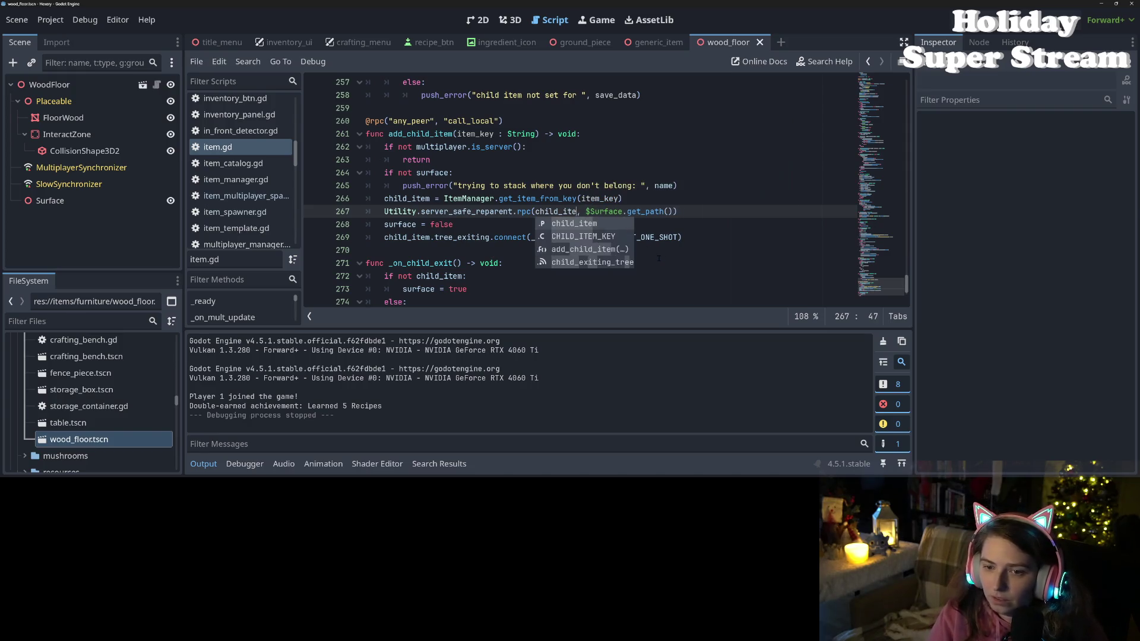
key("BackSpace")
key("BackSpace")
key("BackSpace")
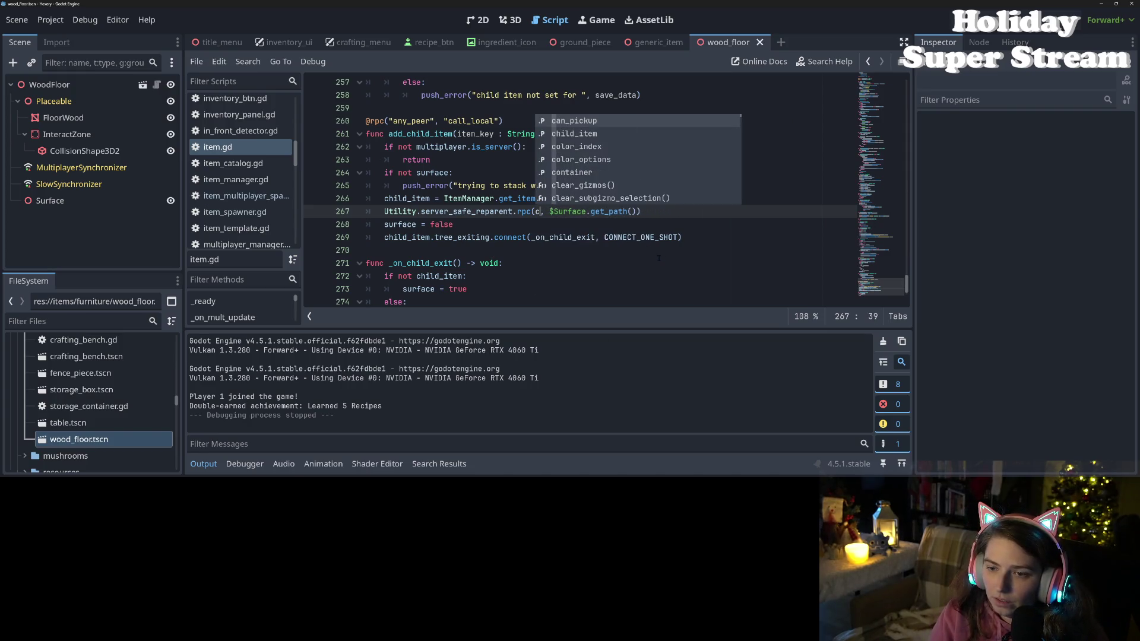
key("BackSpace")
type("item_ke")
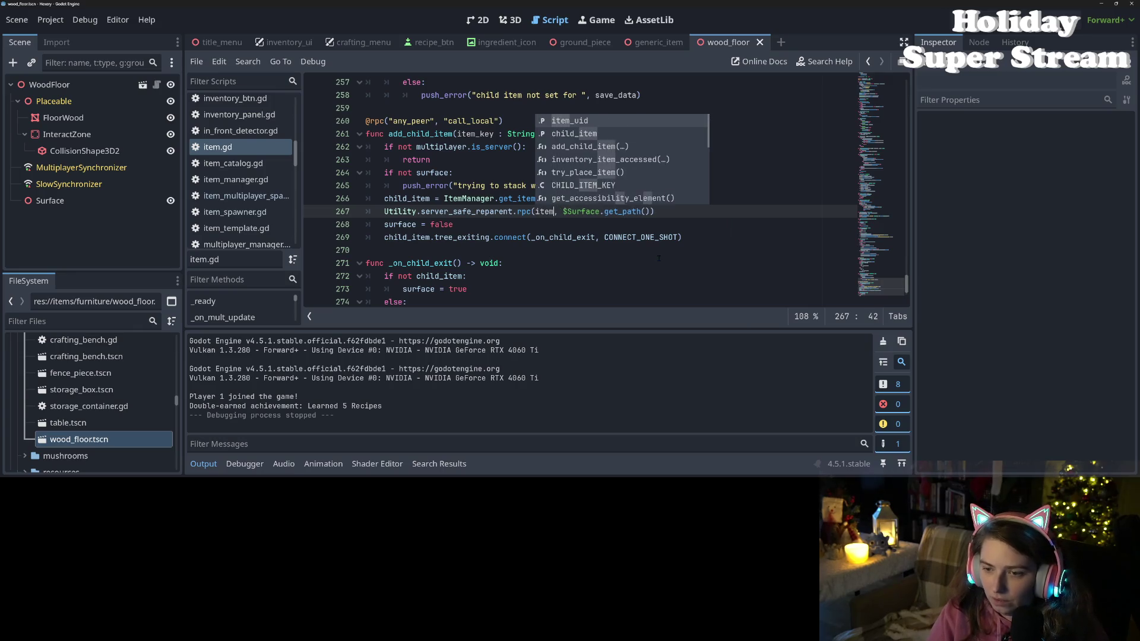
type("y")
key("ctrl+s")
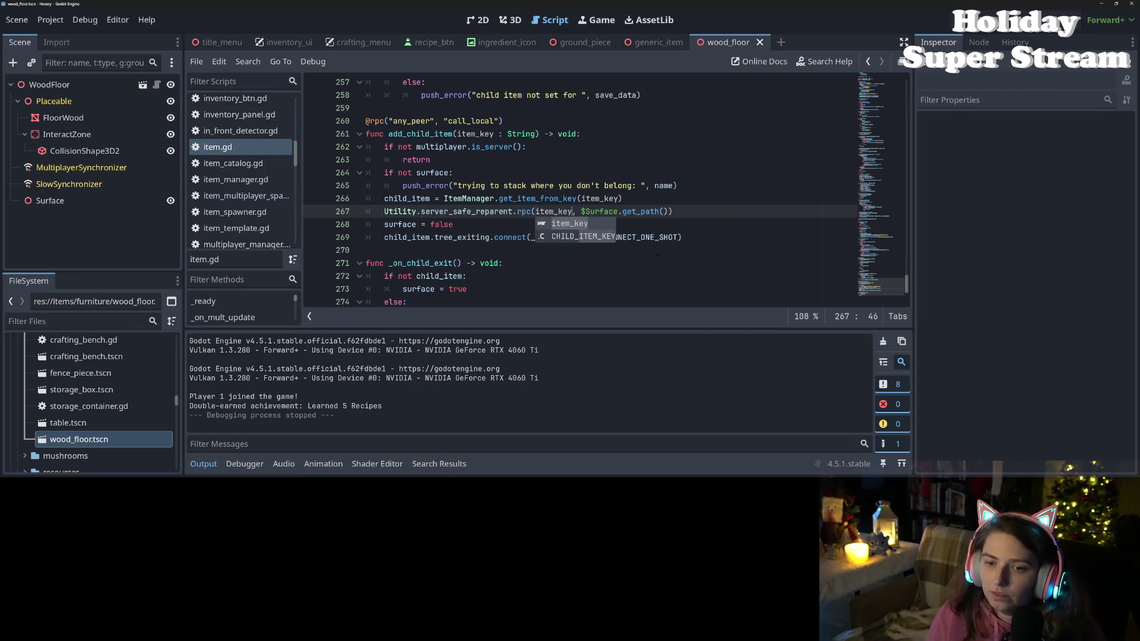
- Review the edited add_child_item lines, save item.gd again, and run the project
left_click(499, 186)
left_click_drag(384, 198, 677, 204)
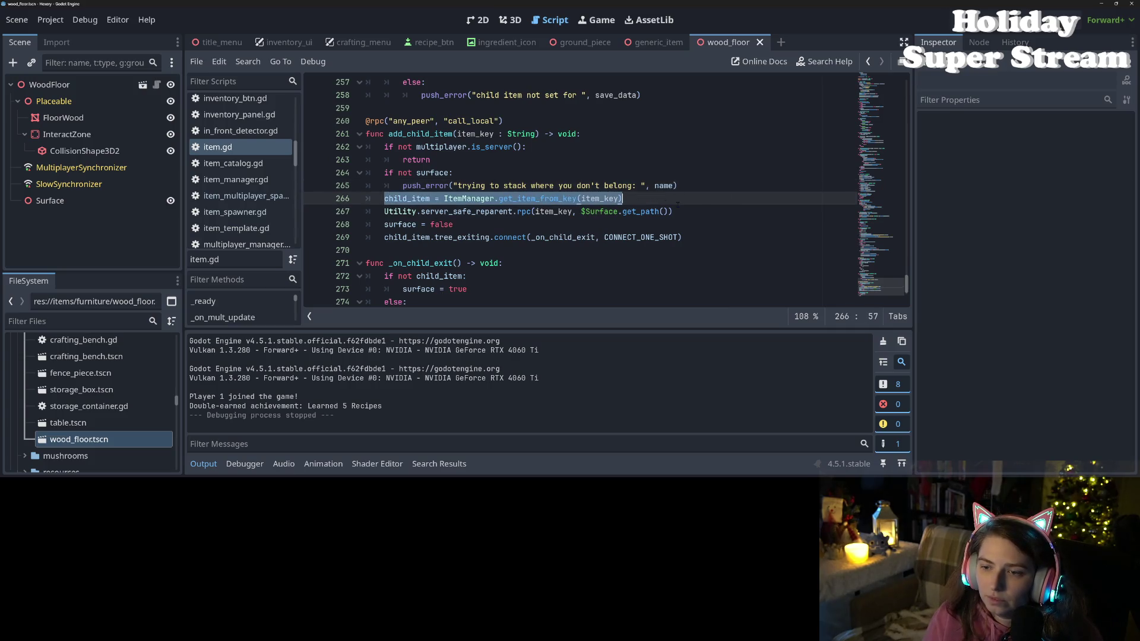
left_click(663, 211)
key("ctrl+s")
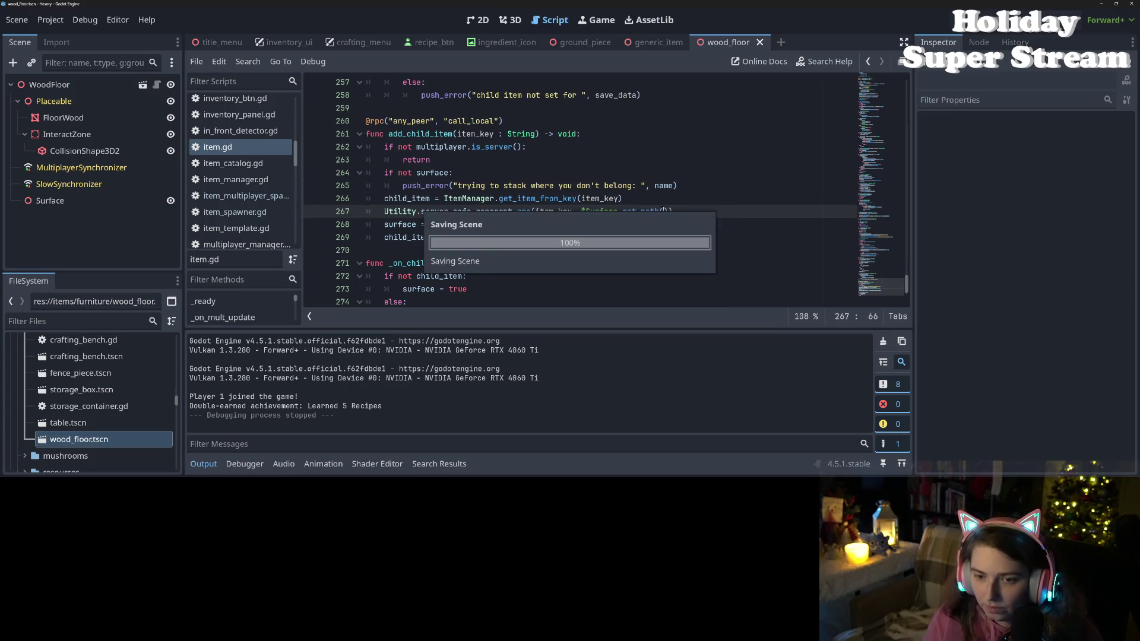
key("Down")
left_click(494, 238)
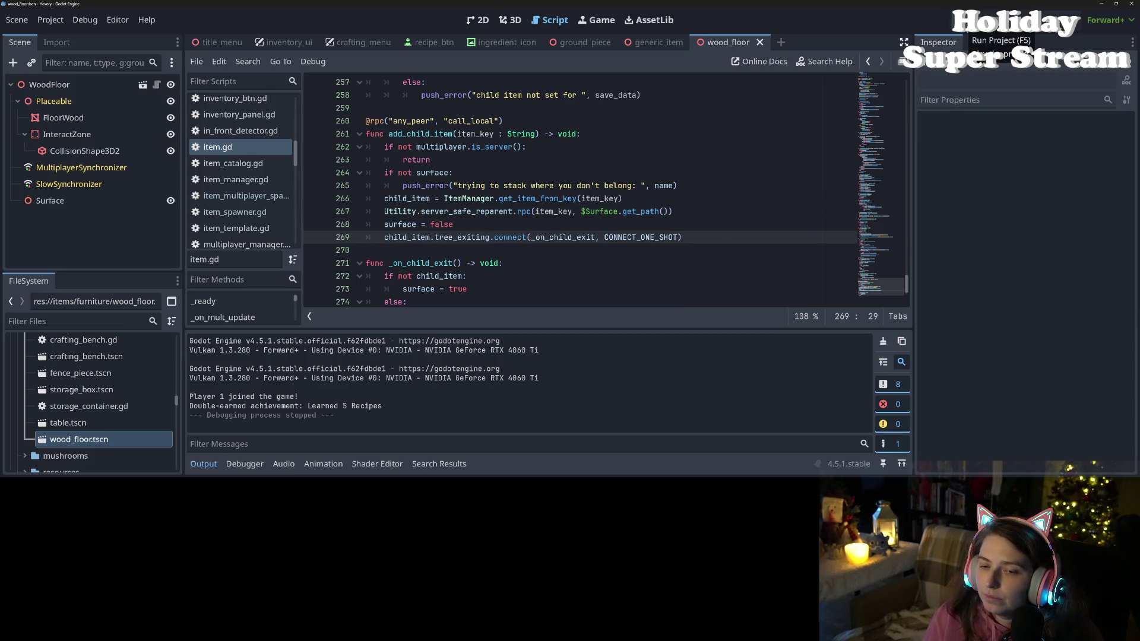
left_click(969, 20)
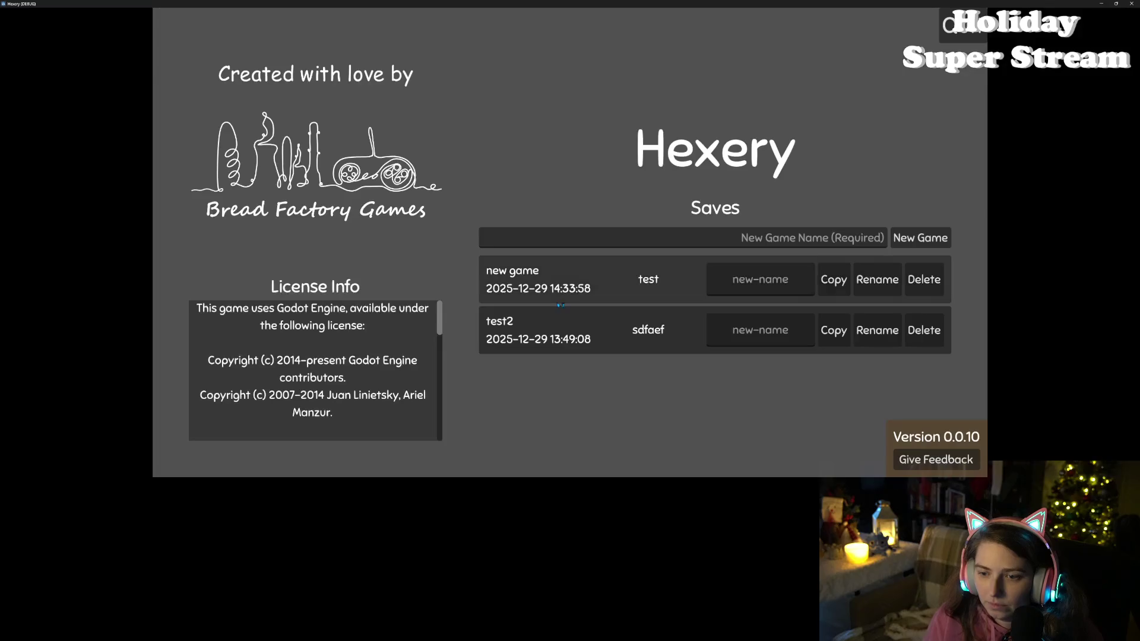
- Load the 'new game' save and walk the character left onto the wooden bridge
left_click(565, 269)
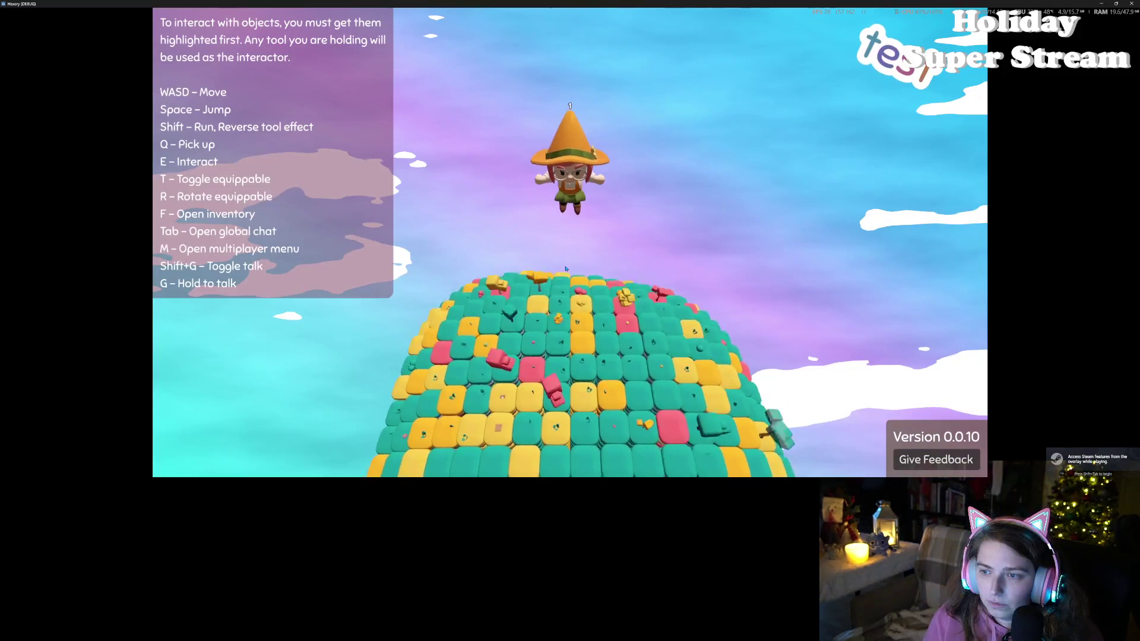
key("s")
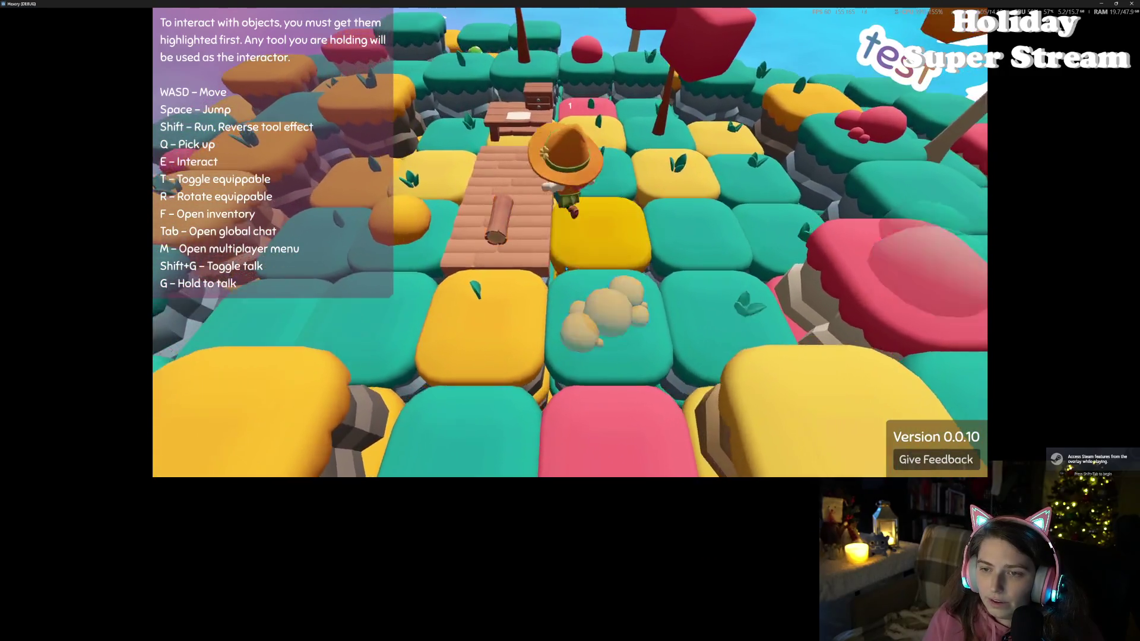
key("w")
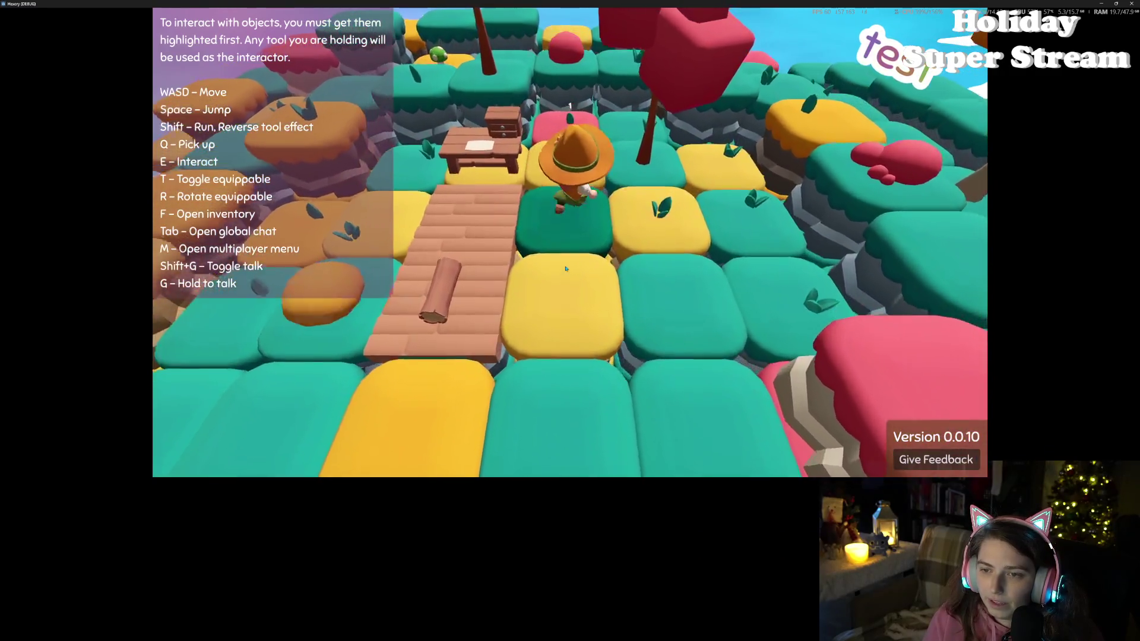
key("s")
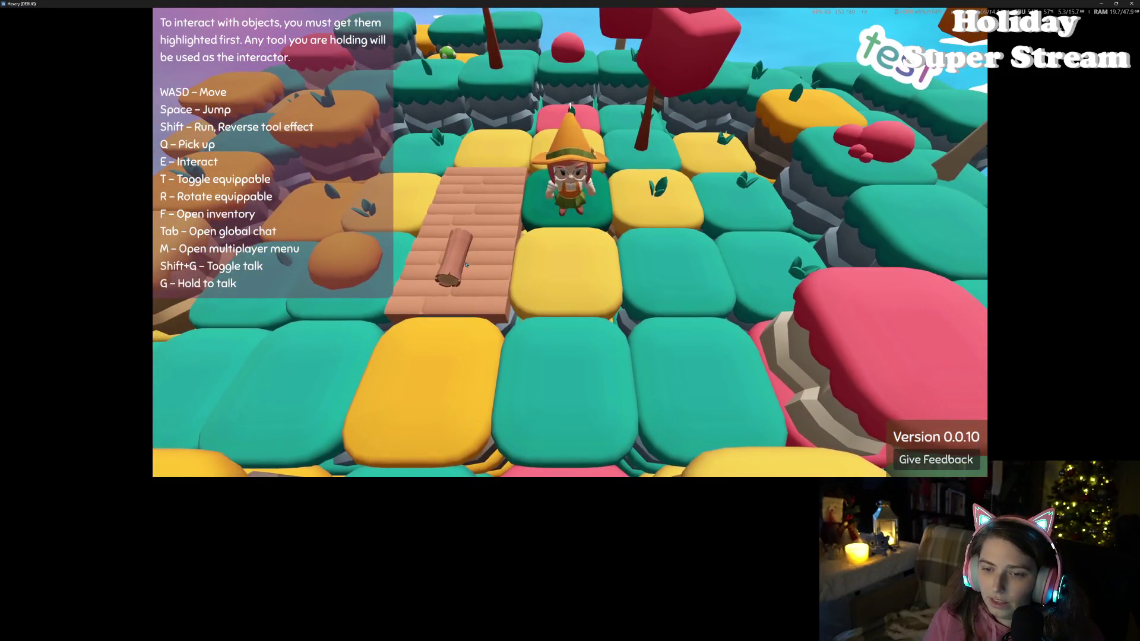
key("a")
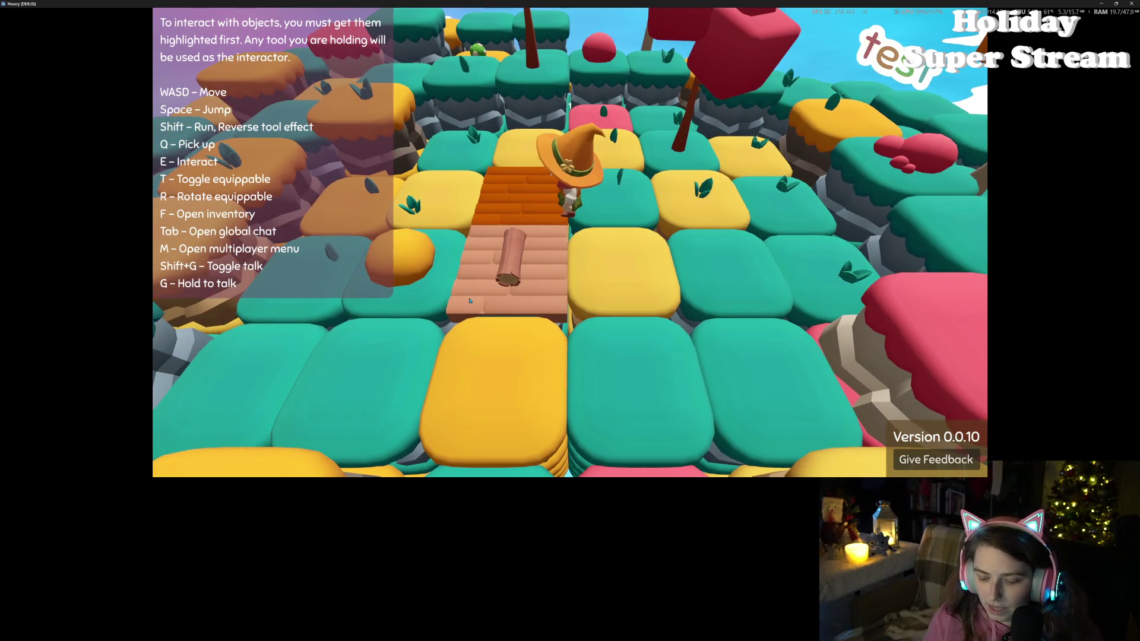
- Check the inventory, walk up and down the bridge, then close the game window
key("f")
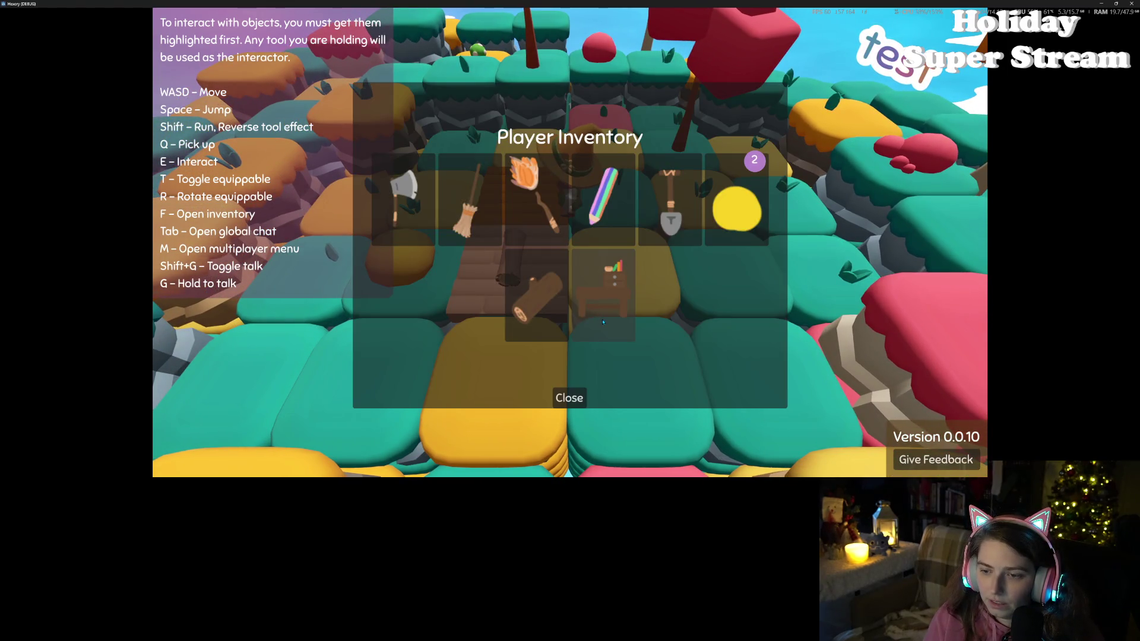
left_click(574, 393)
key("w")
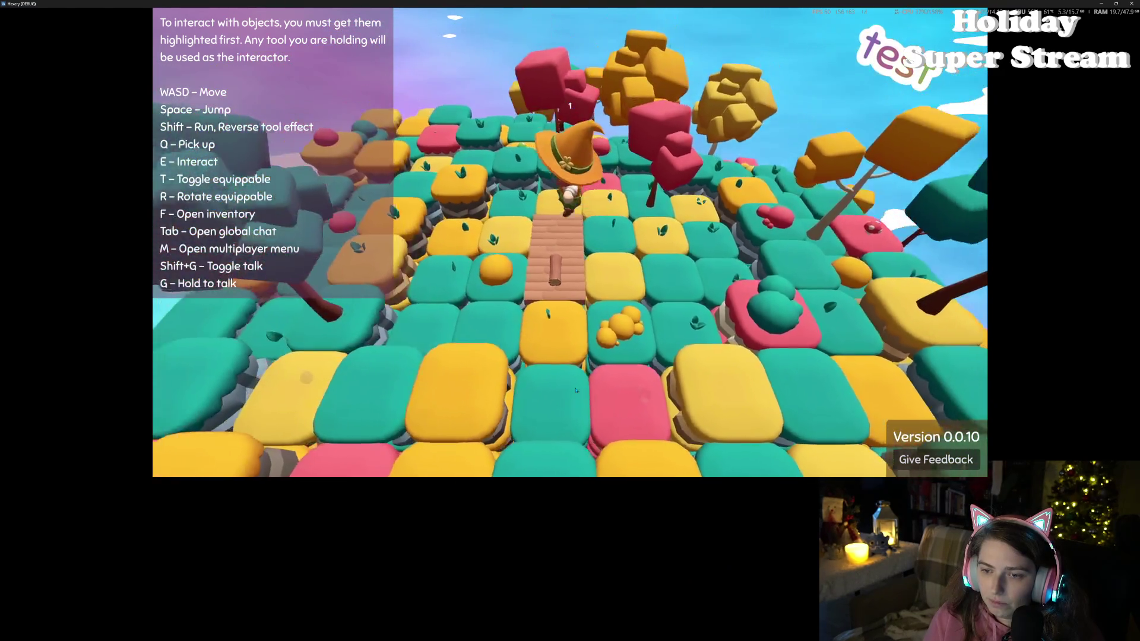
key("s")
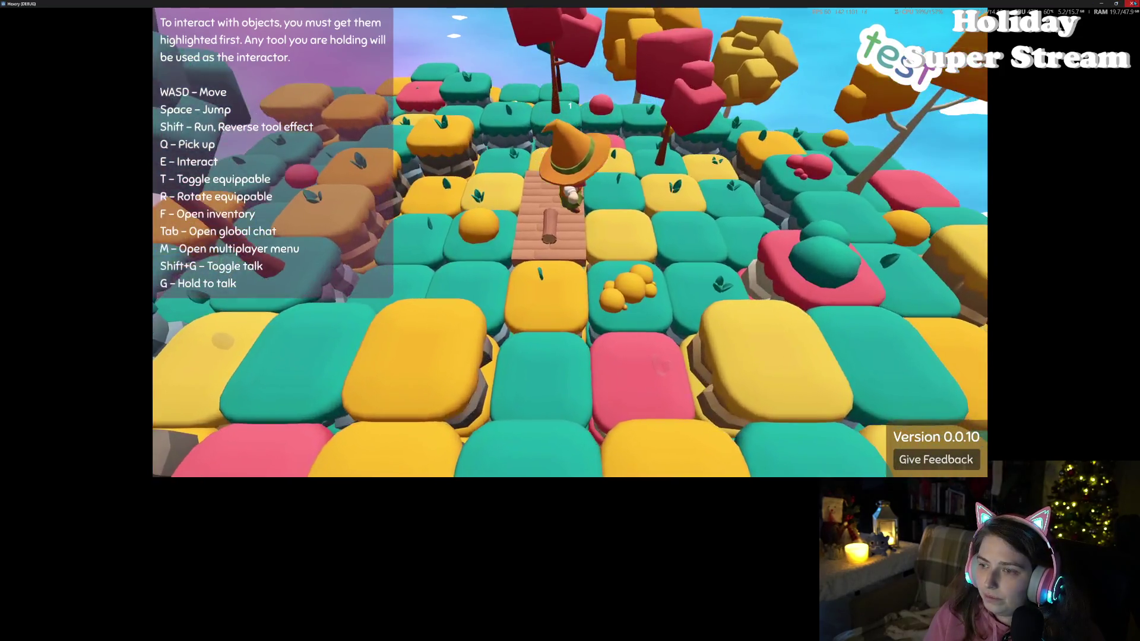
left_click(1131, 3)
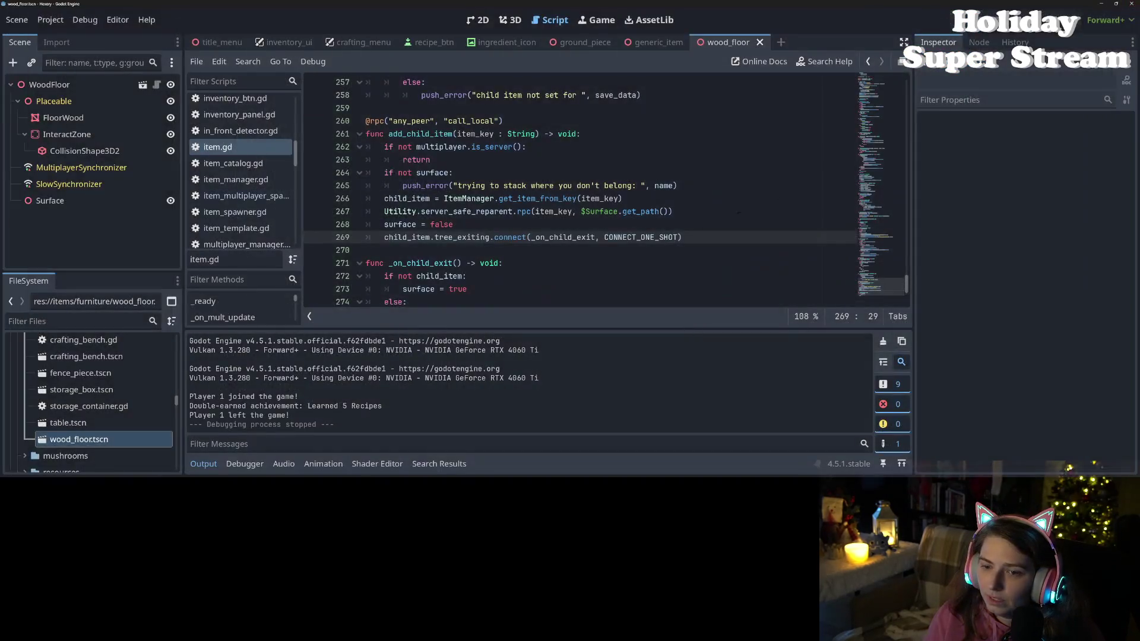
left_click(558, 224)
scroll(529, 207, "up", 9)
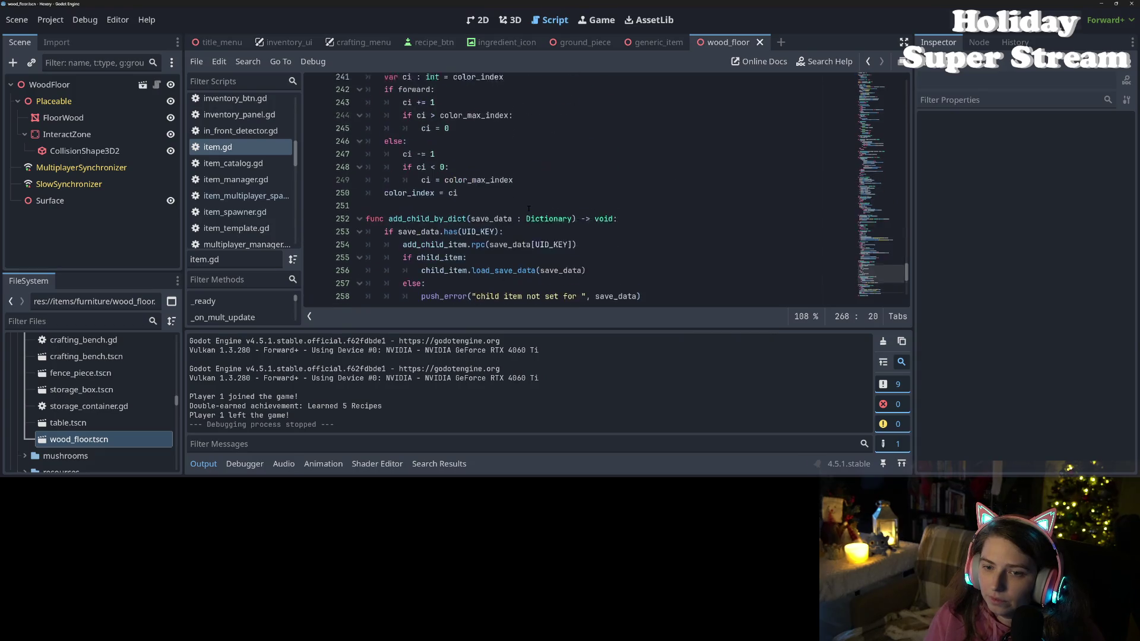
scroll(528, 208, "up", 4)
scroll(528, 209, "down", 2)
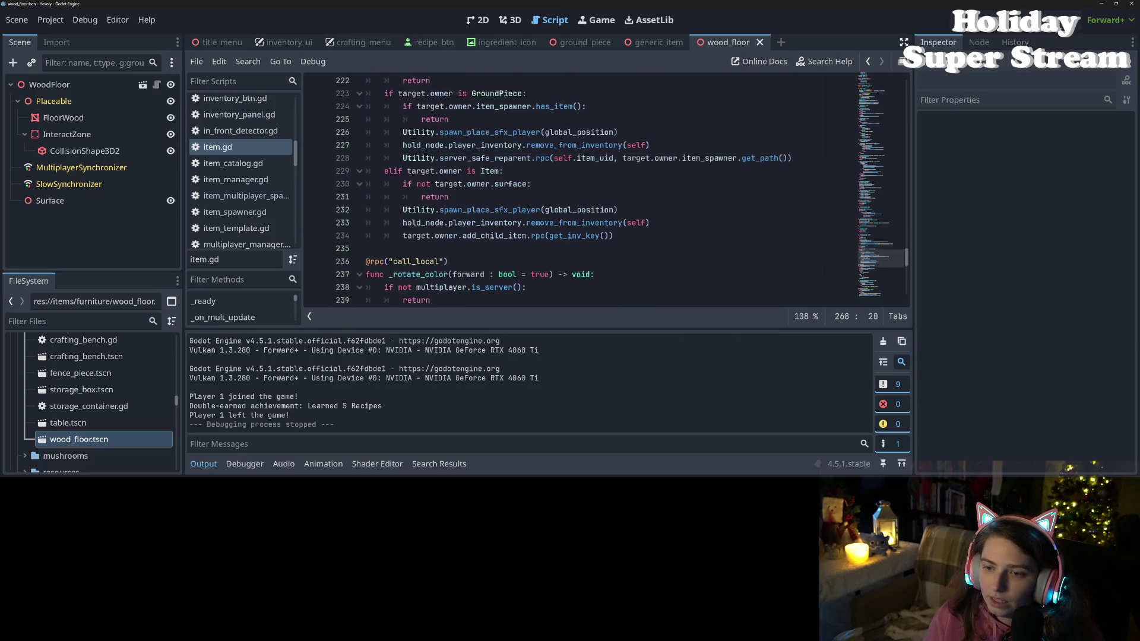
scroll(528, 209, "up", 1)
scroll(528, 209, "down", 1)
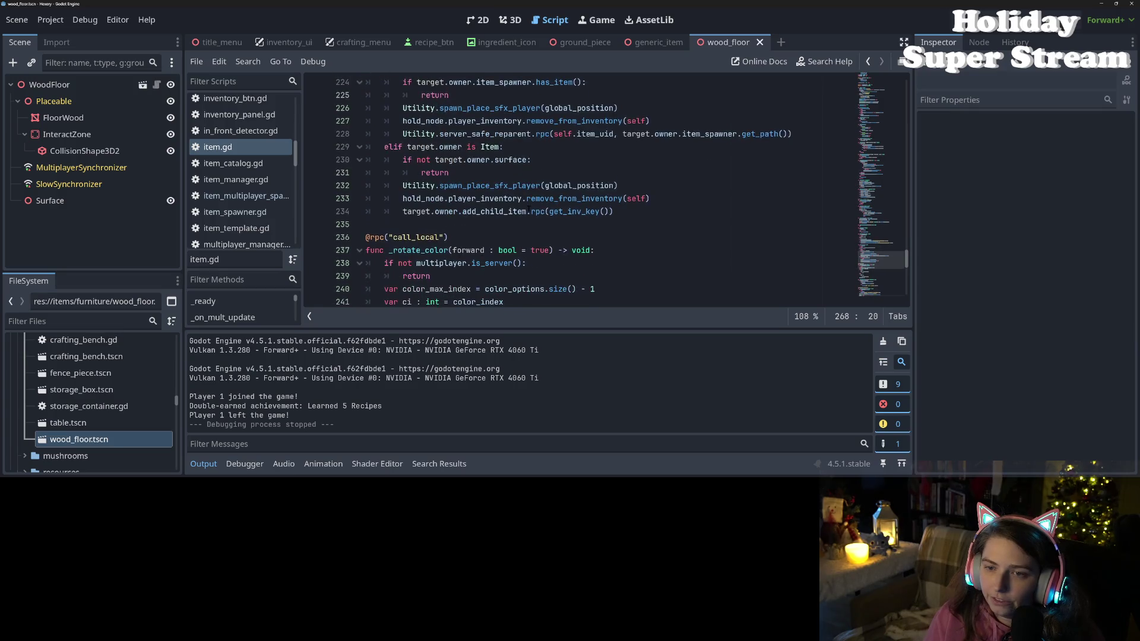
scroll(528, 209, "up", 1)
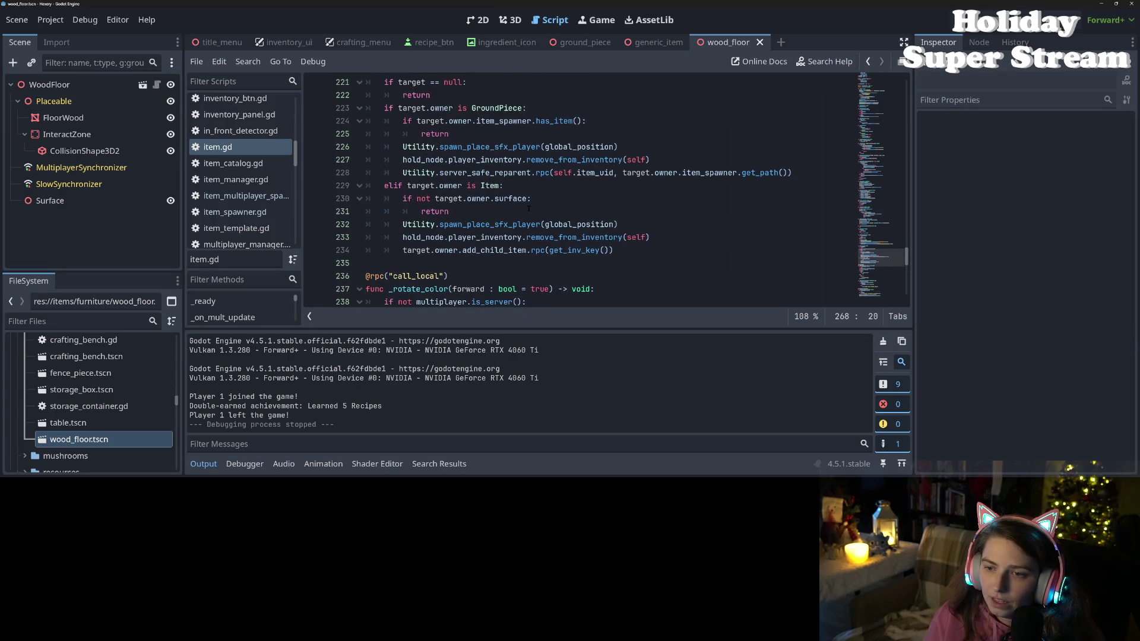
scroll(528, 208, "up", 2)
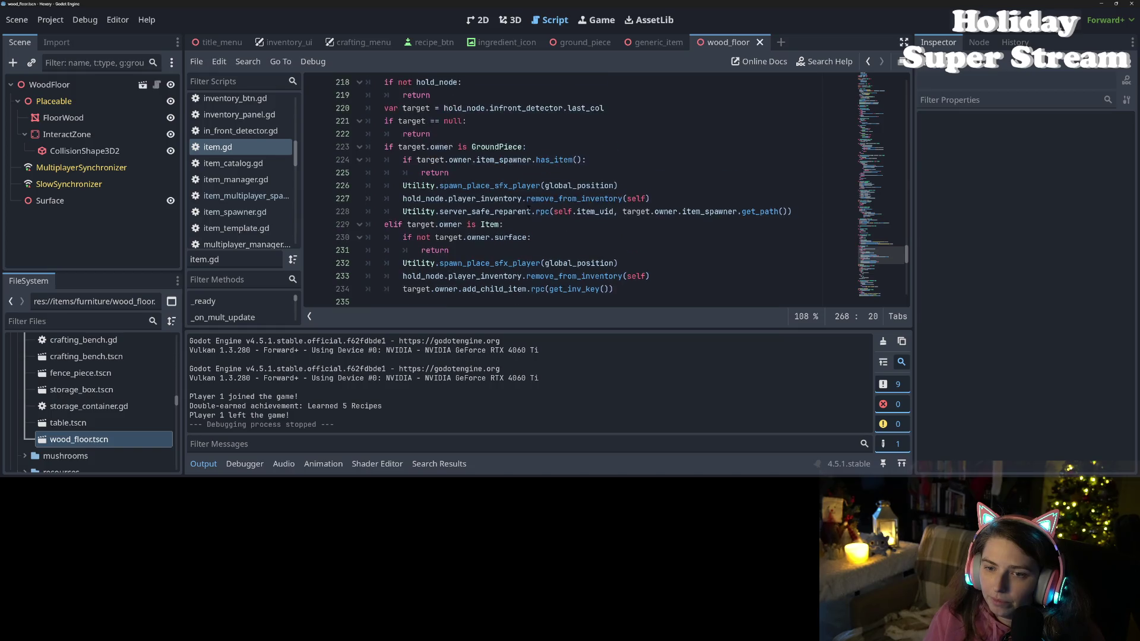
scroll(528, 207, "down", 2)
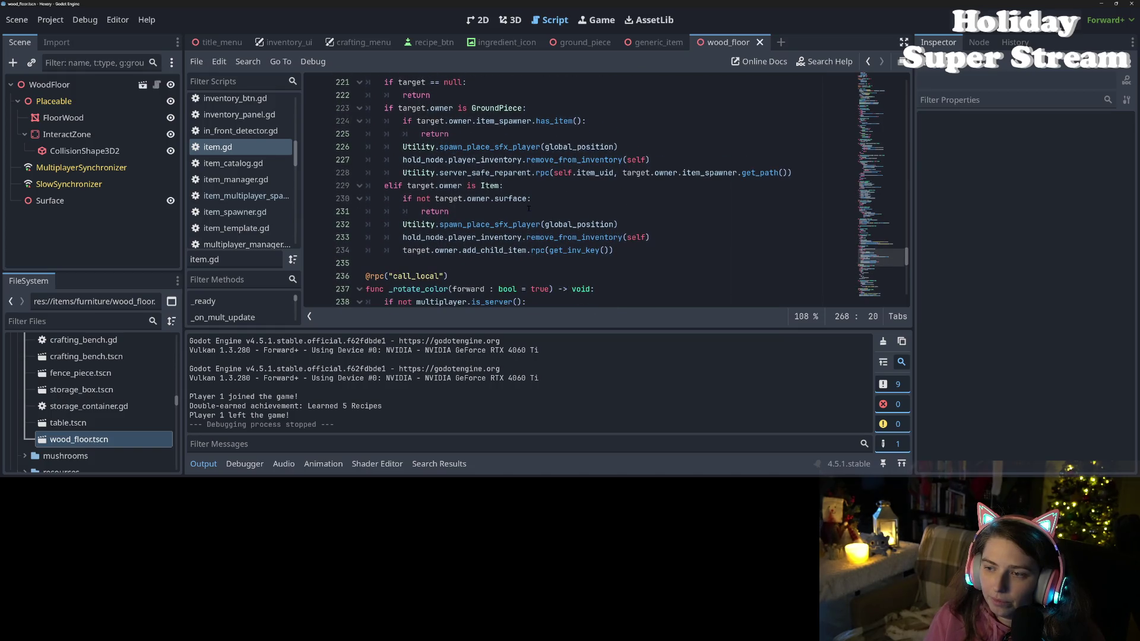
scroll(529, 209, "down", 1)
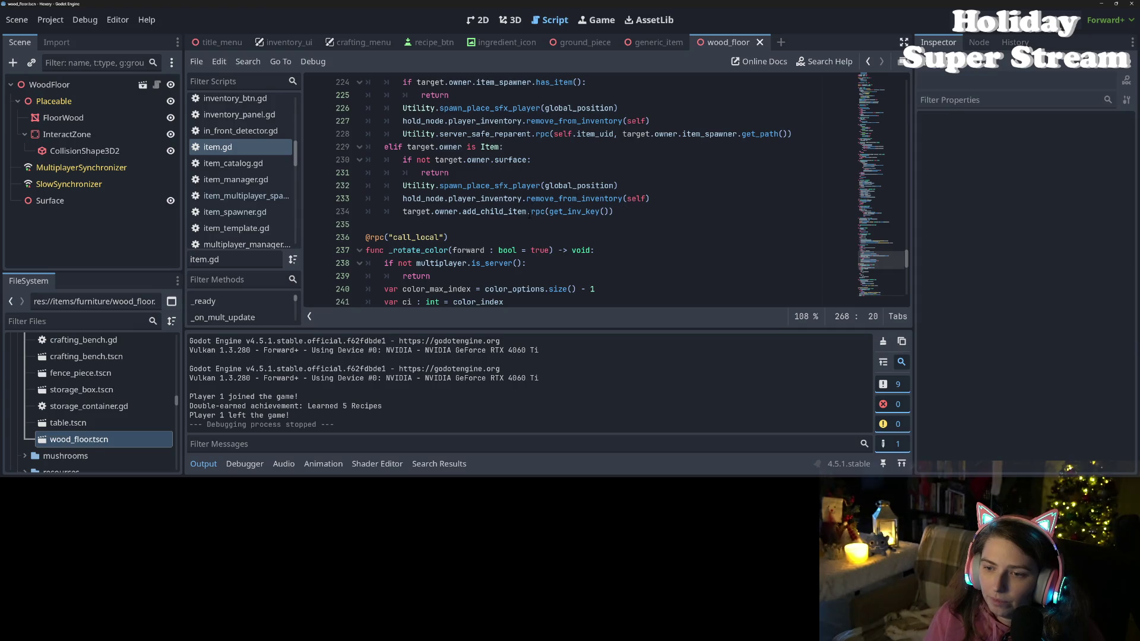
double_click(537, 212)
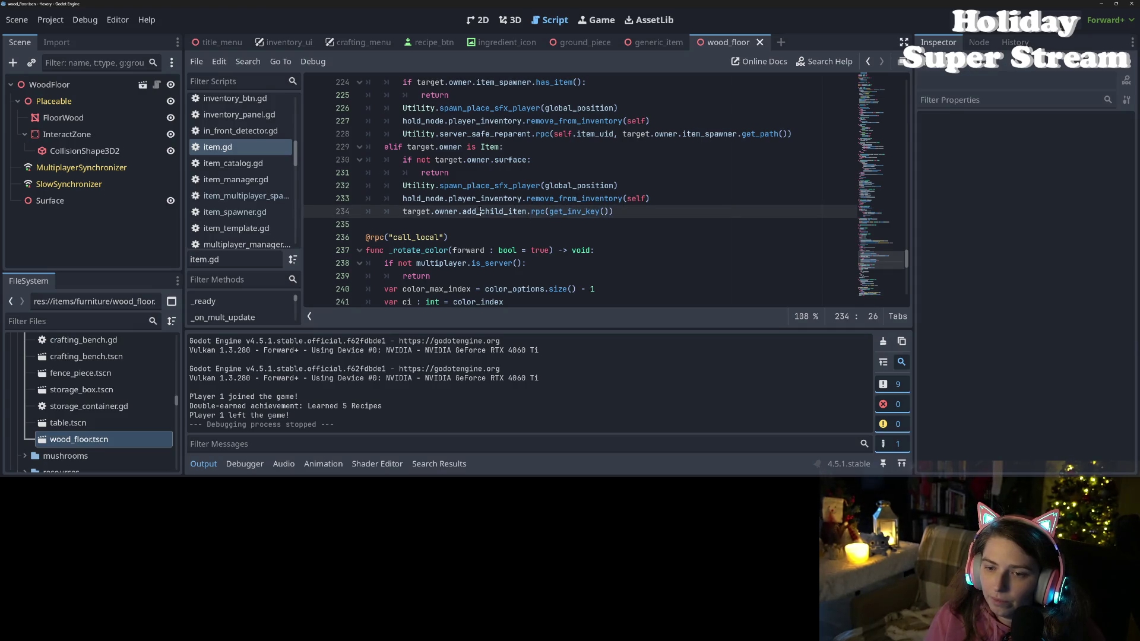
double_click(490, 212)
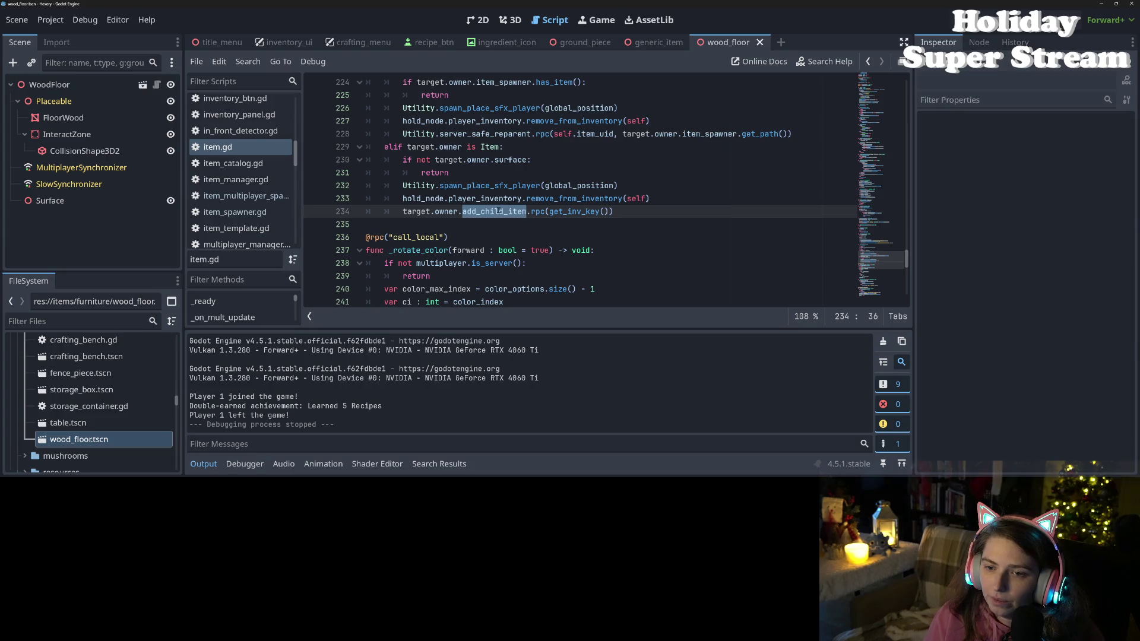
left_click(500, 211)
double_click(498, 211)
left_click(497, 212)
scroll(511, 171, "down", 10)
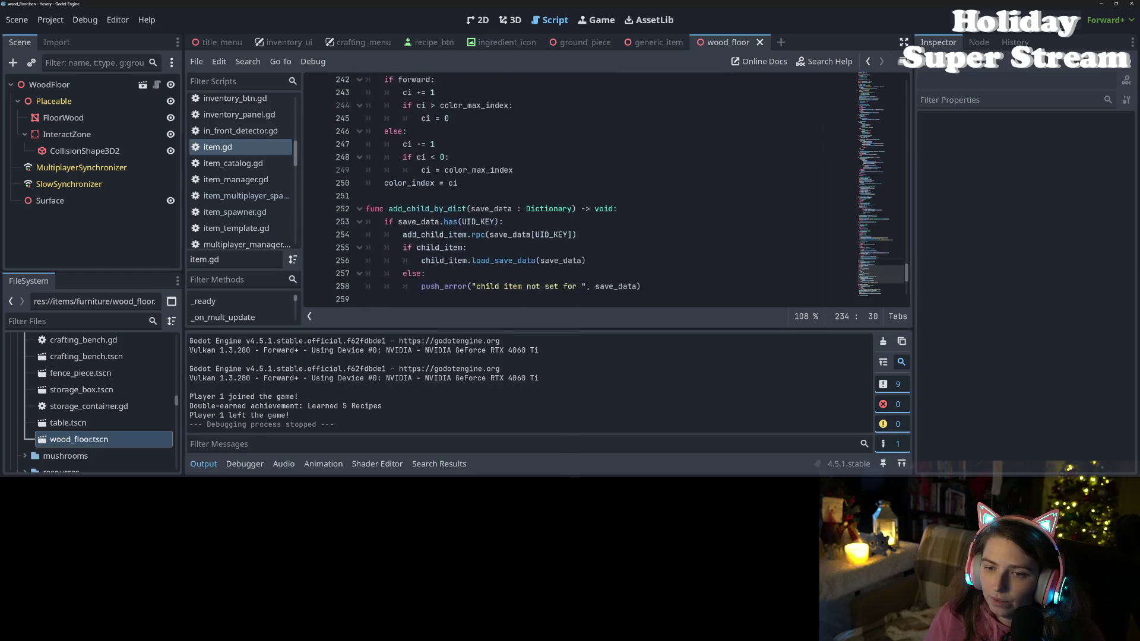
scroll(501, 213, "up", 1)
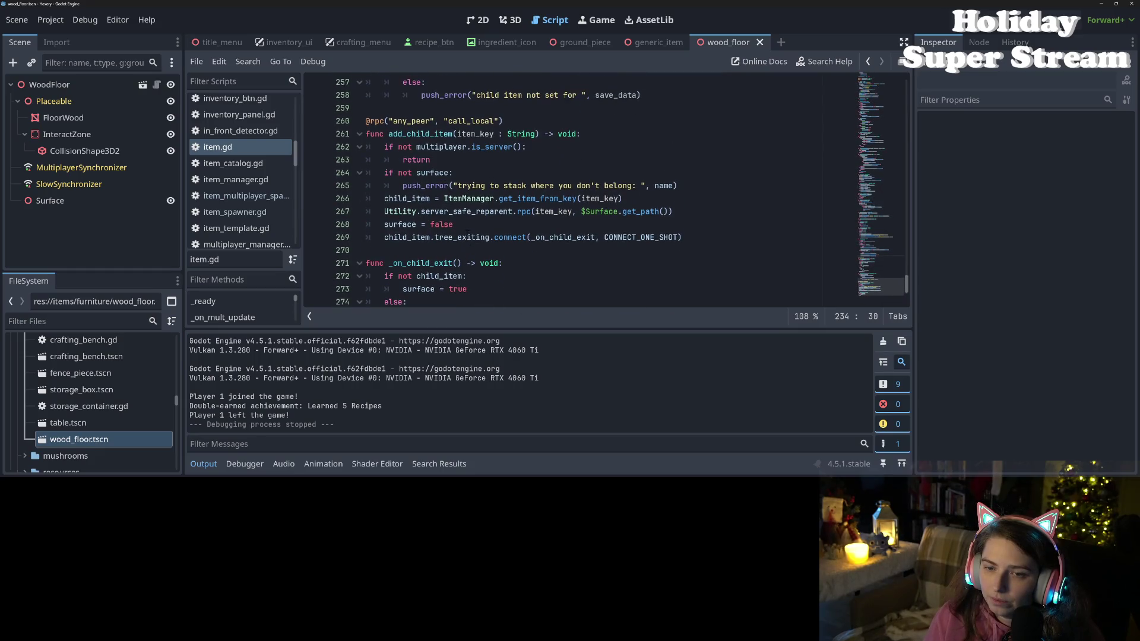
left_click(460, 225)
left_click(495, 198)
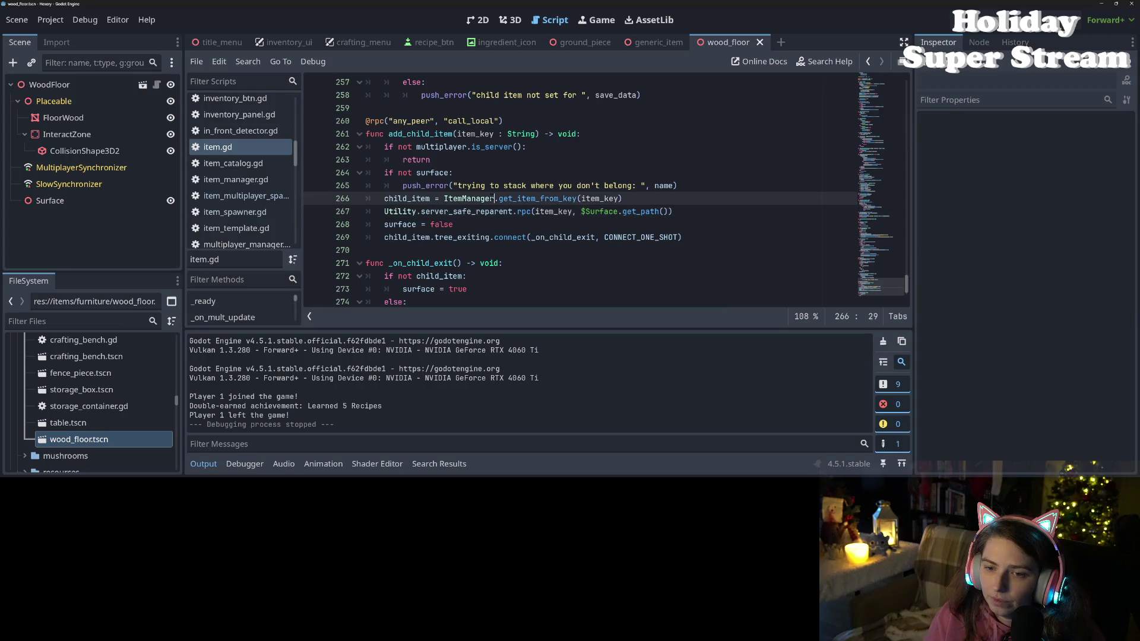
double_click(472, 212)
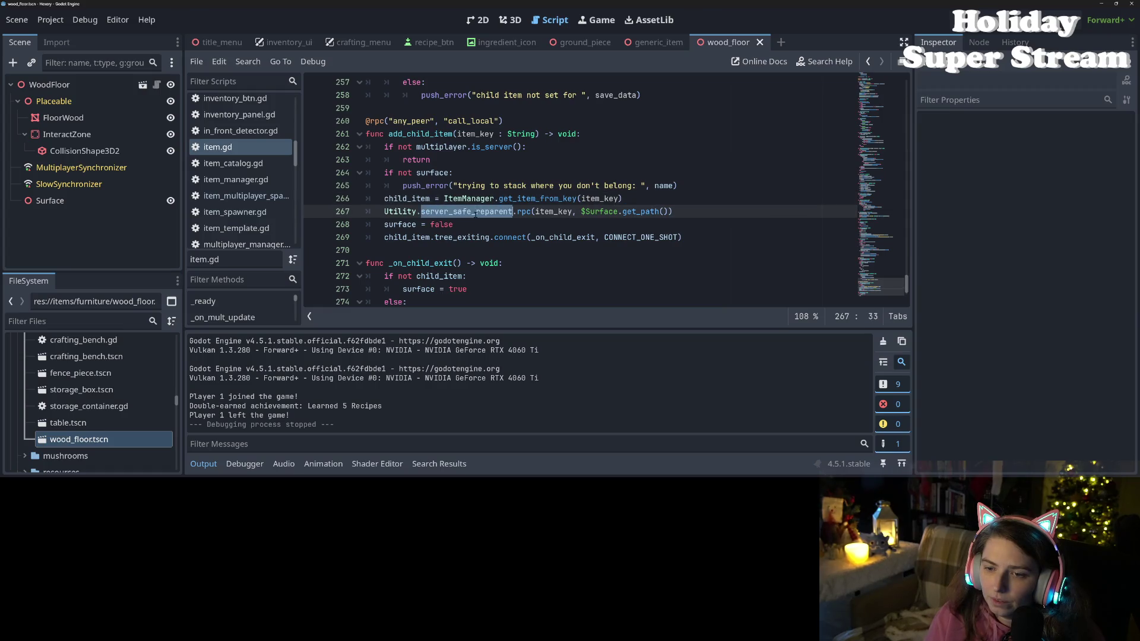
left_click(624, 215)
left_click(442, 225)
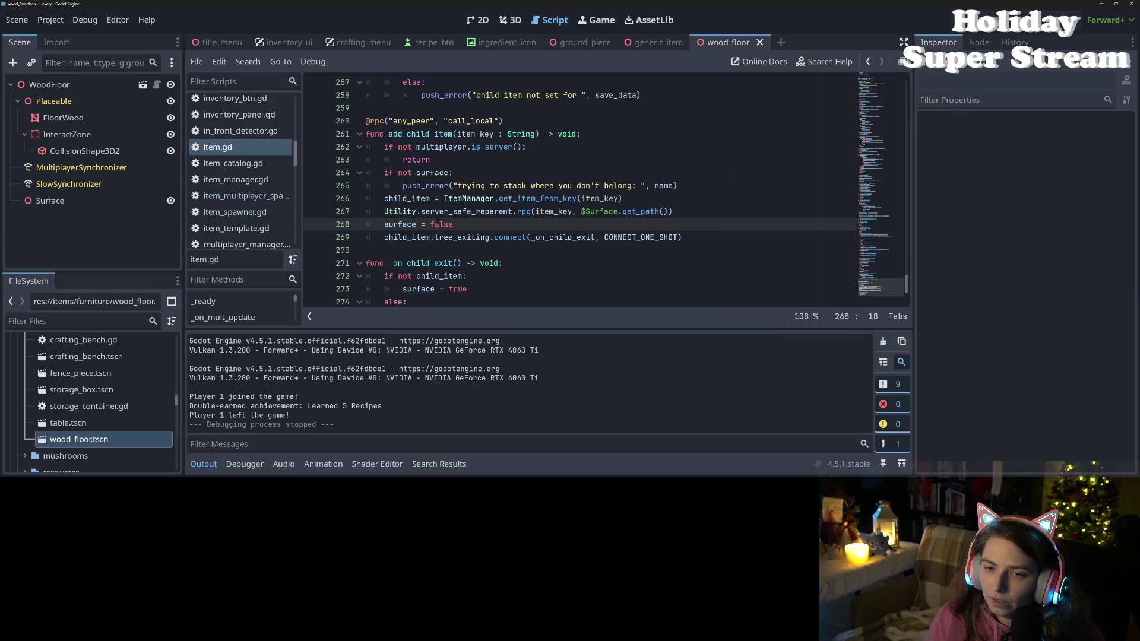
double_click(472, 212)
double_click(400, 212)
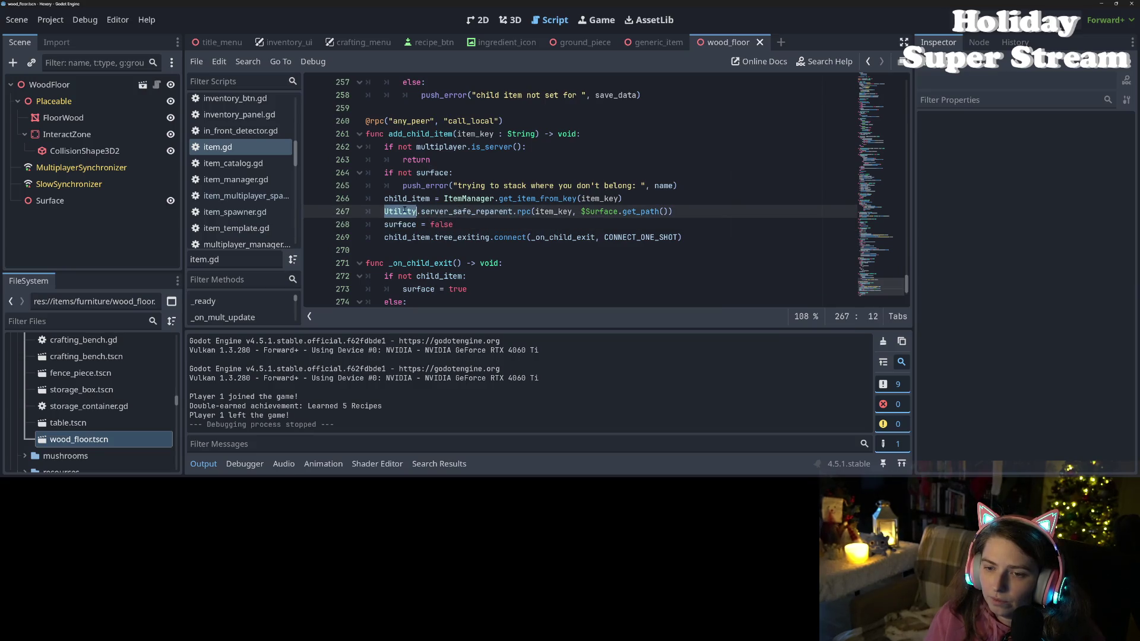
left_click(407, 198)
double_click(407, 198)
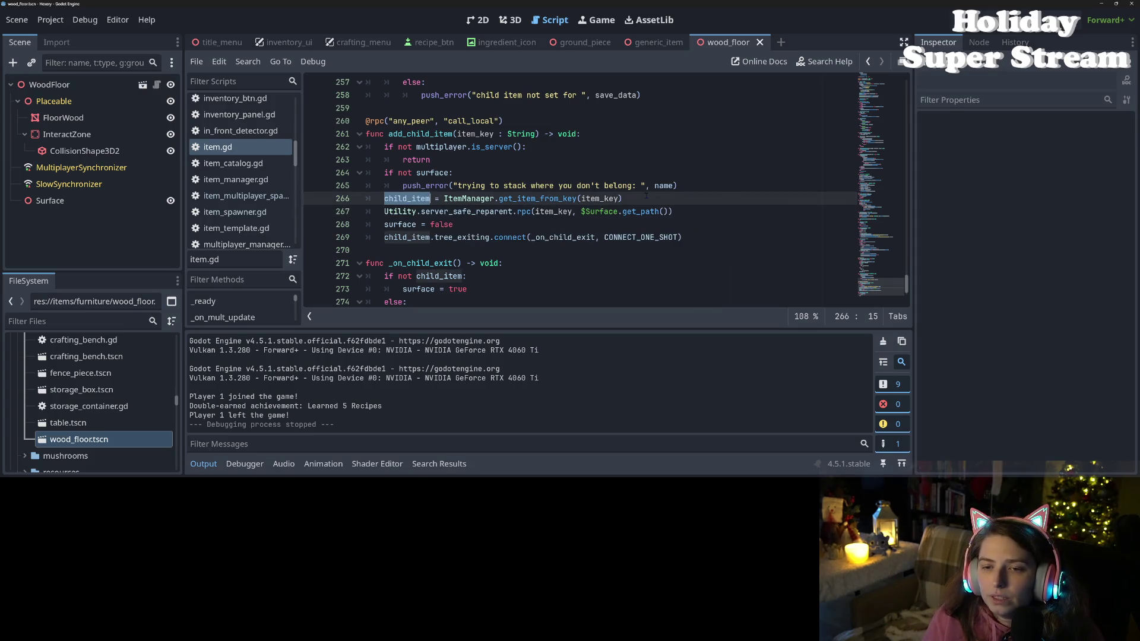
left_click(660, 212)
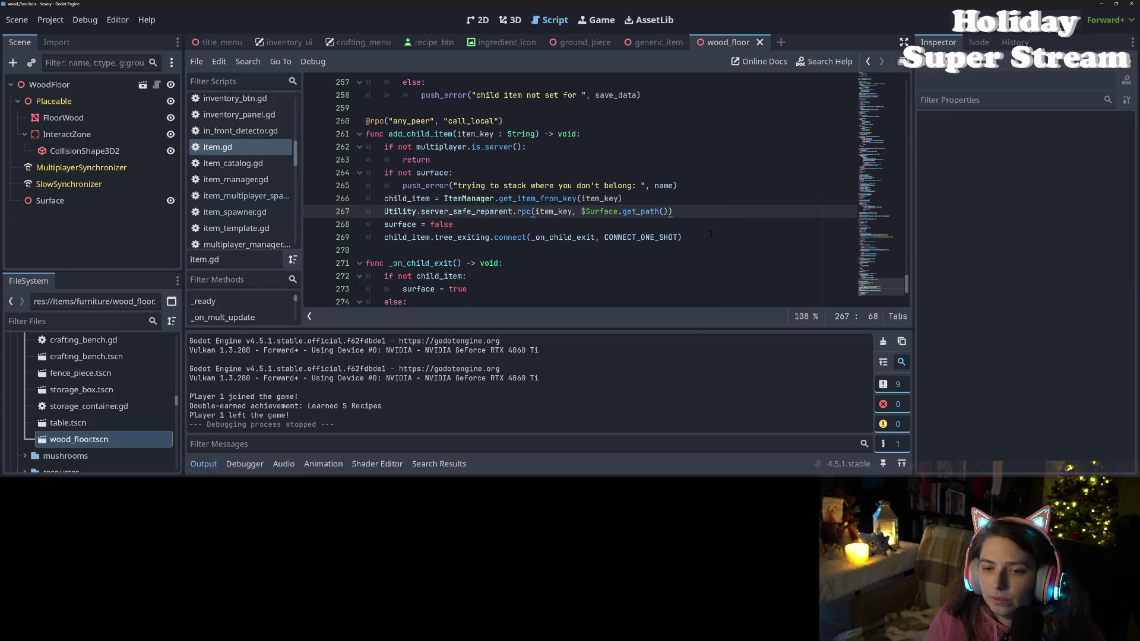
- Add child_item.position = Vector3.ZERO on a new line after the reparent call
key("Return")
type("hi")
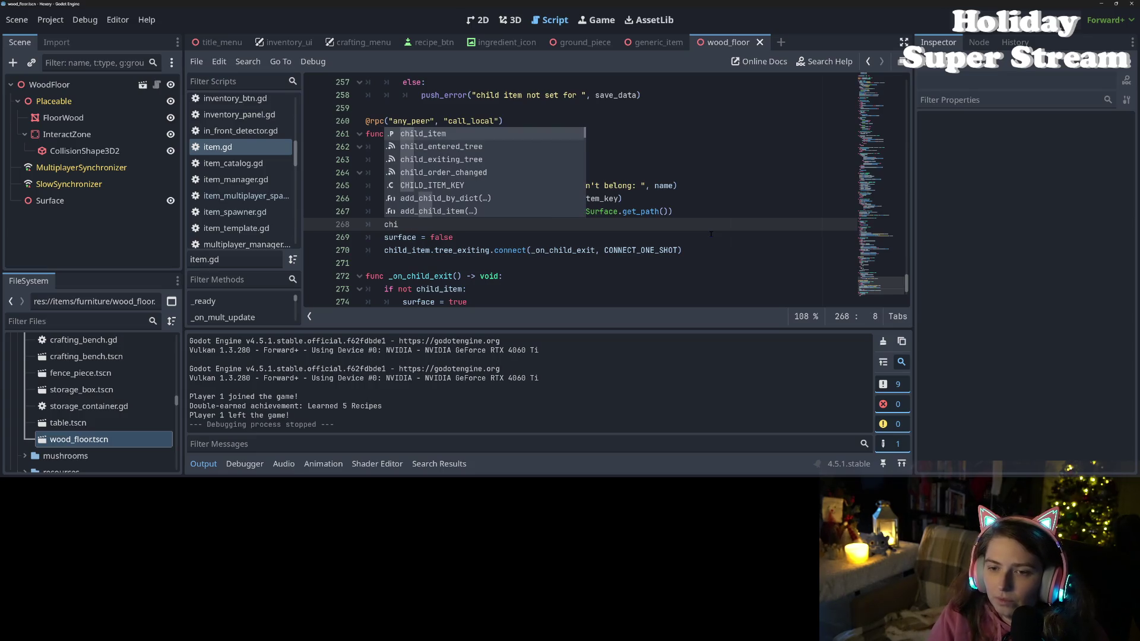
key("Return")
type(".po")
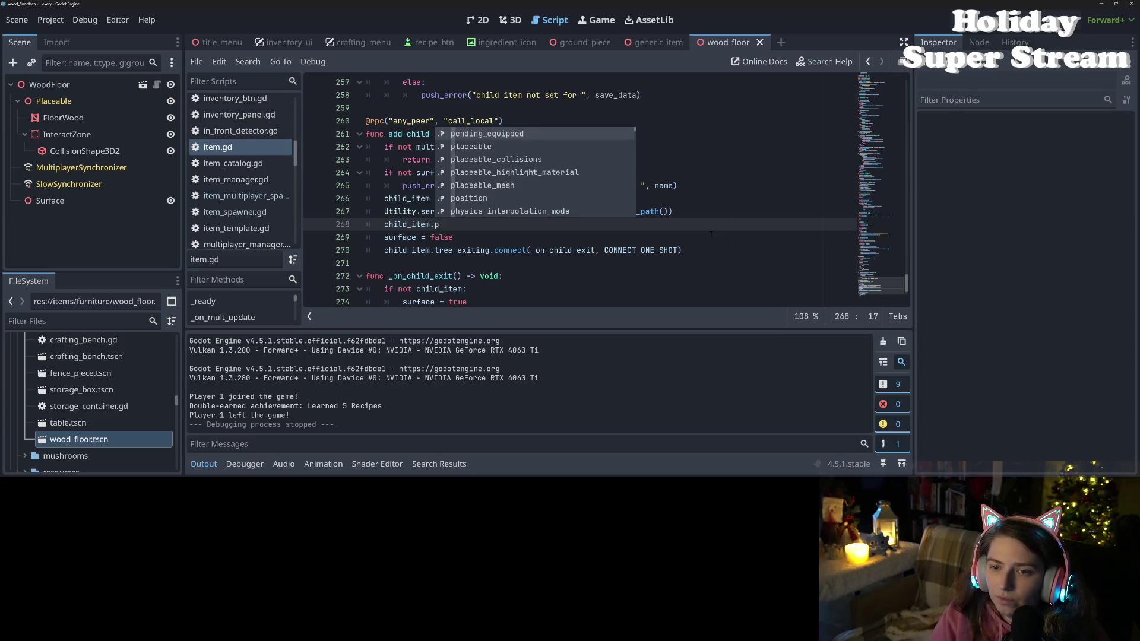
key("Return")
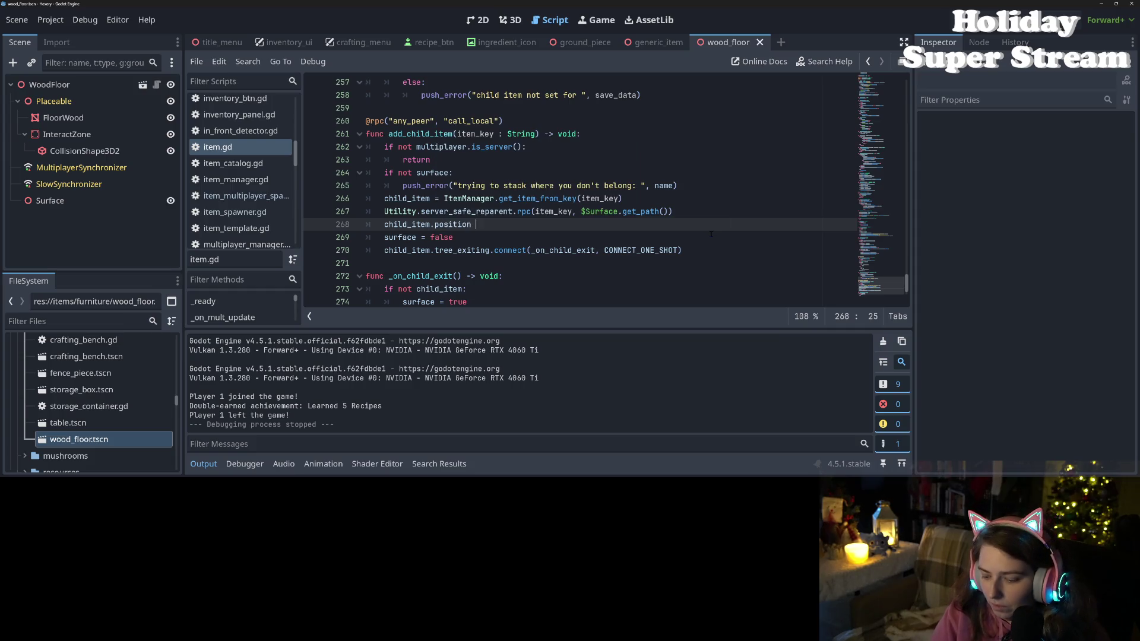
type("c")
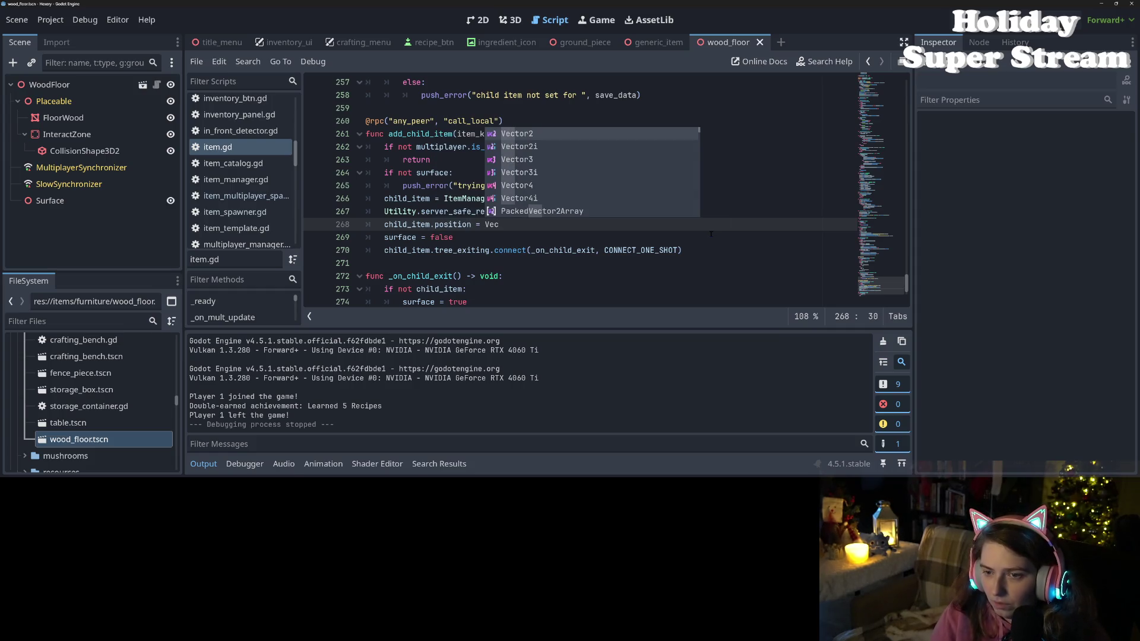
key("Down")
key("Down")
key("Return")
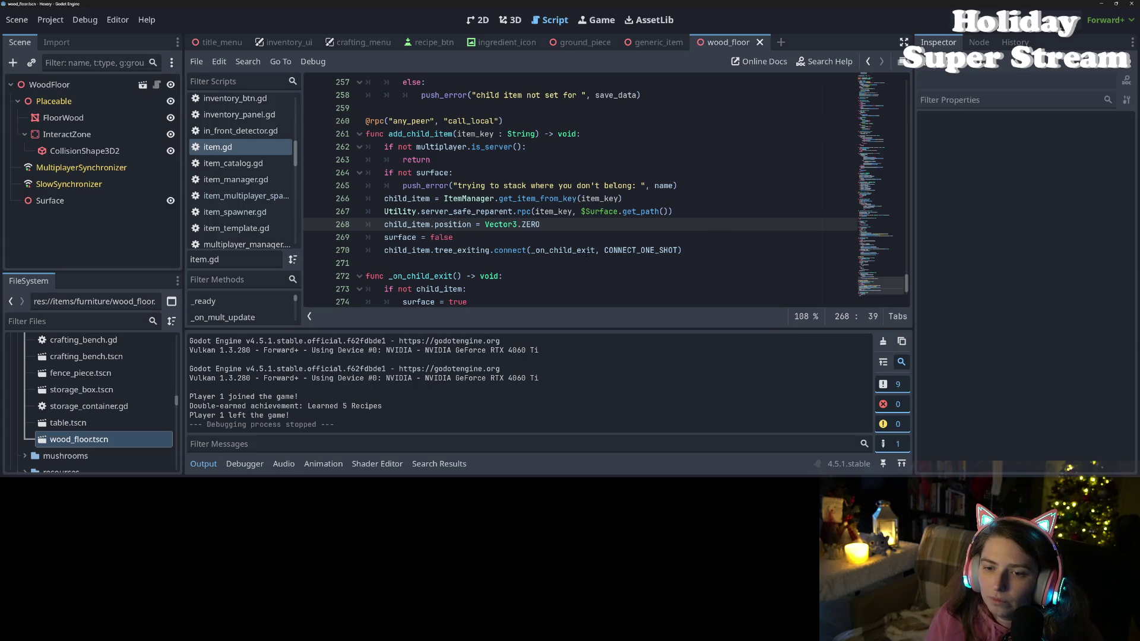
scroll(593, 190, "up", 20)
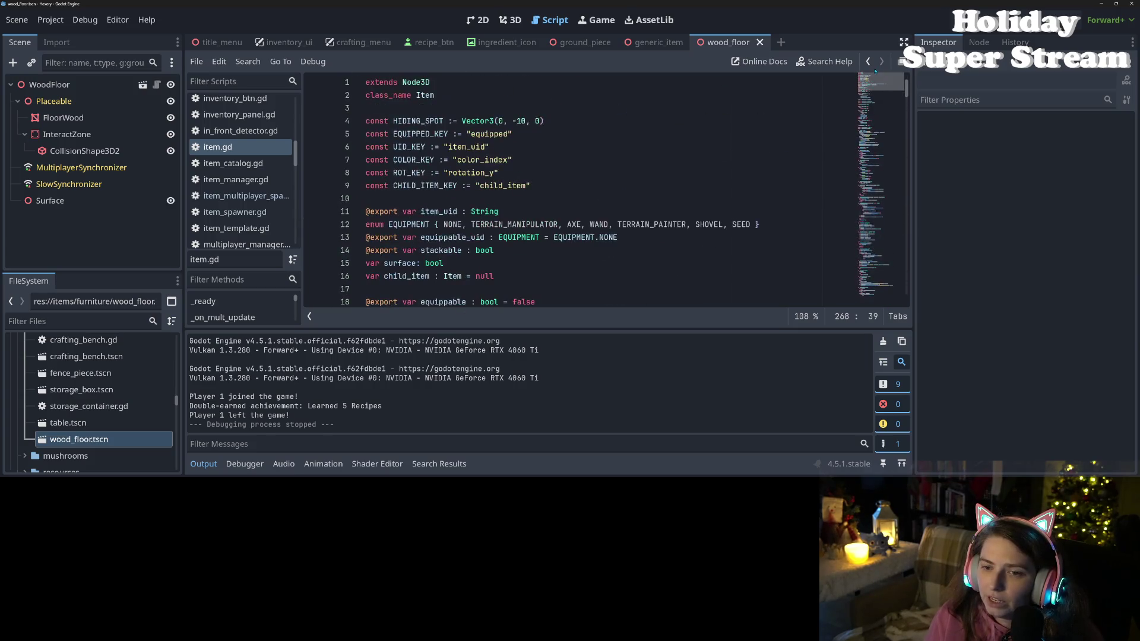
scroll(379, 190, "down", 3)
left_click(413, 146)
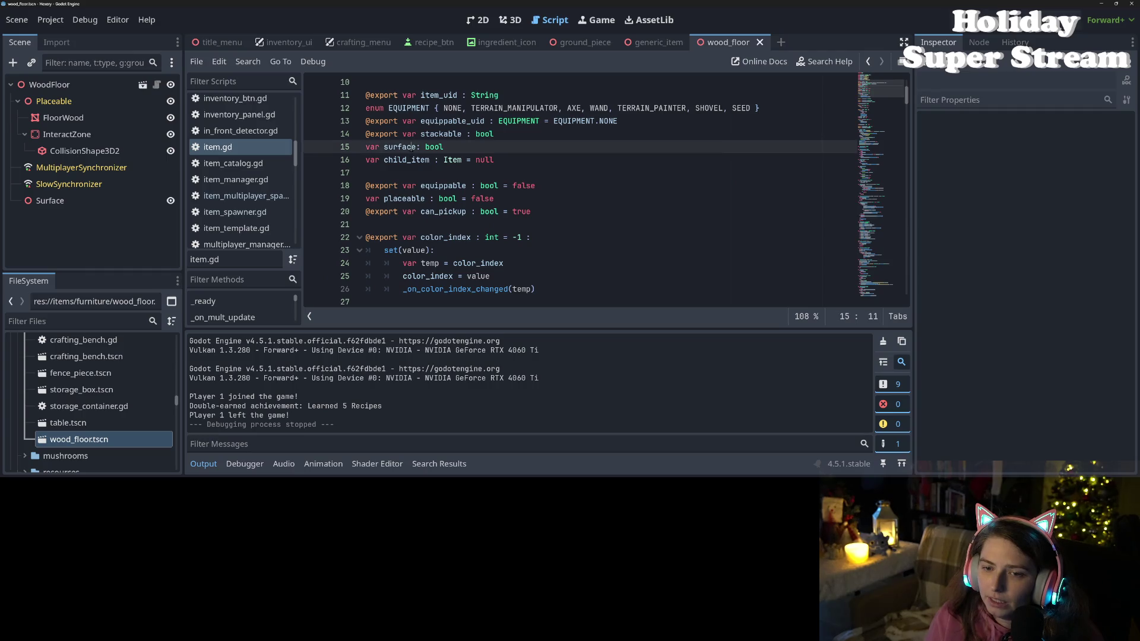
scroll(492, 231, "down", 16)
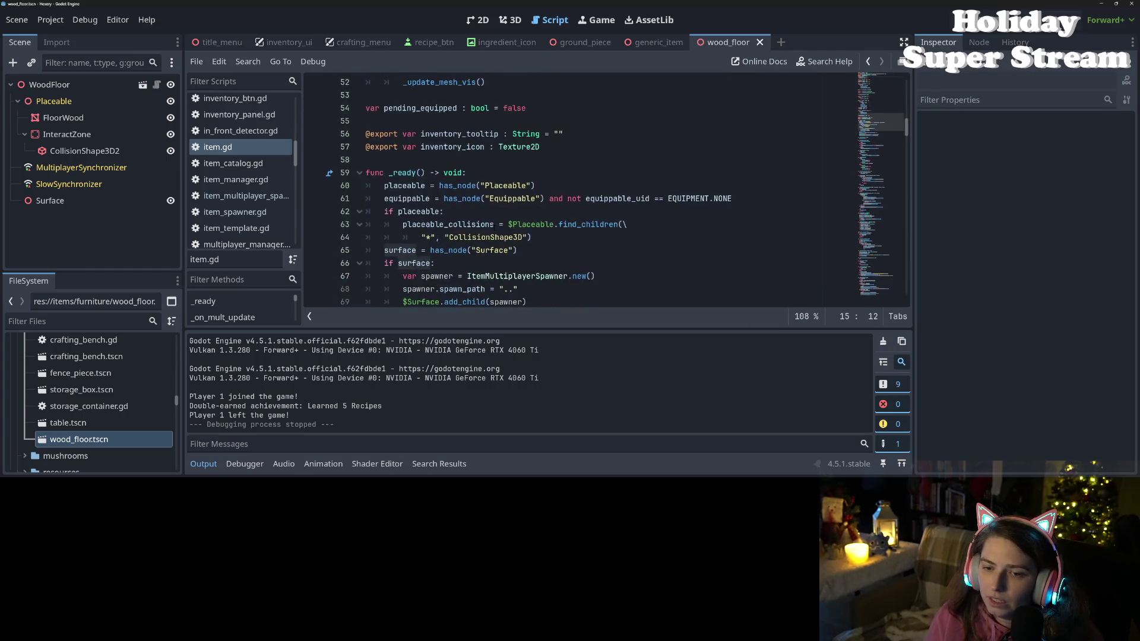
left_click(426, 173)
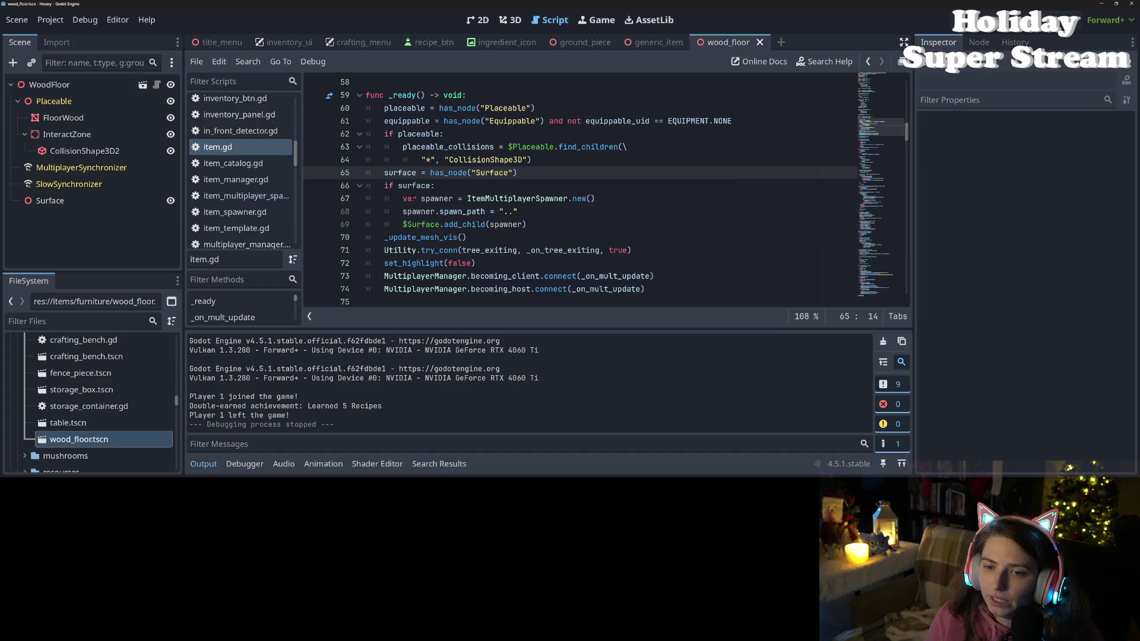
double_click(413, 185)
scroll(416, 190, "down", 8)
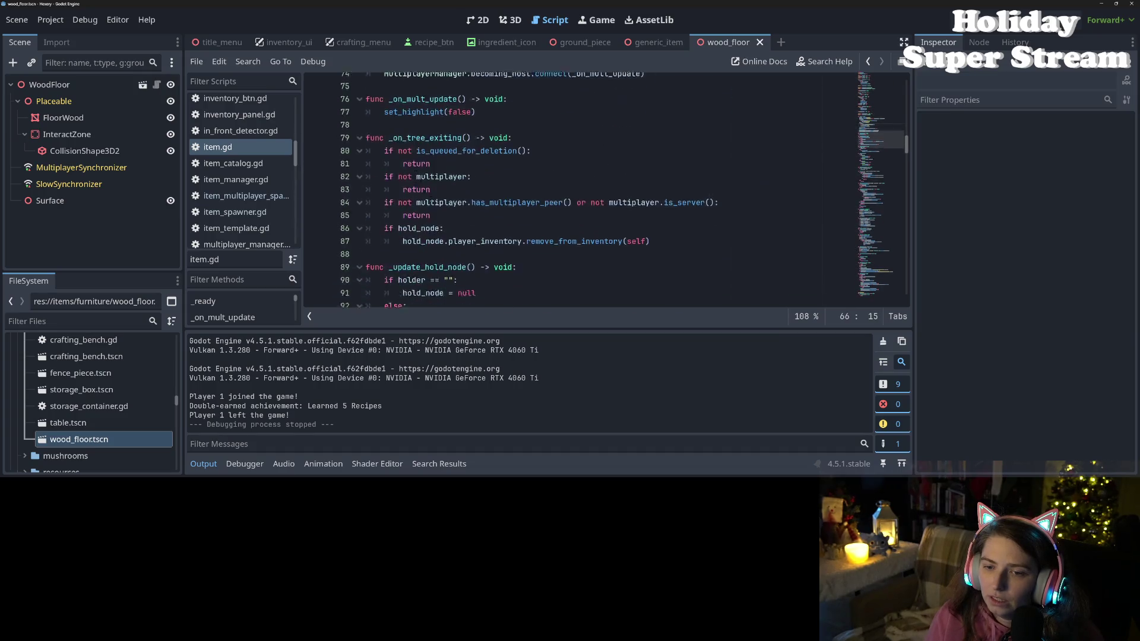
scroll(471, 214, "down", 16)
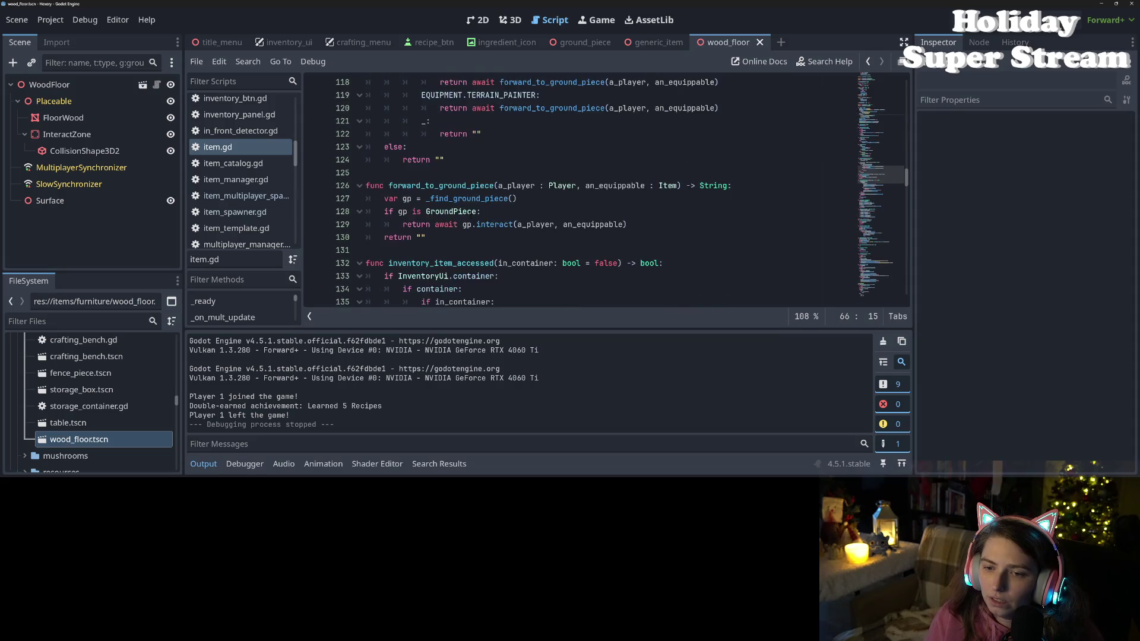
scroll(471, 215, "down", 13)
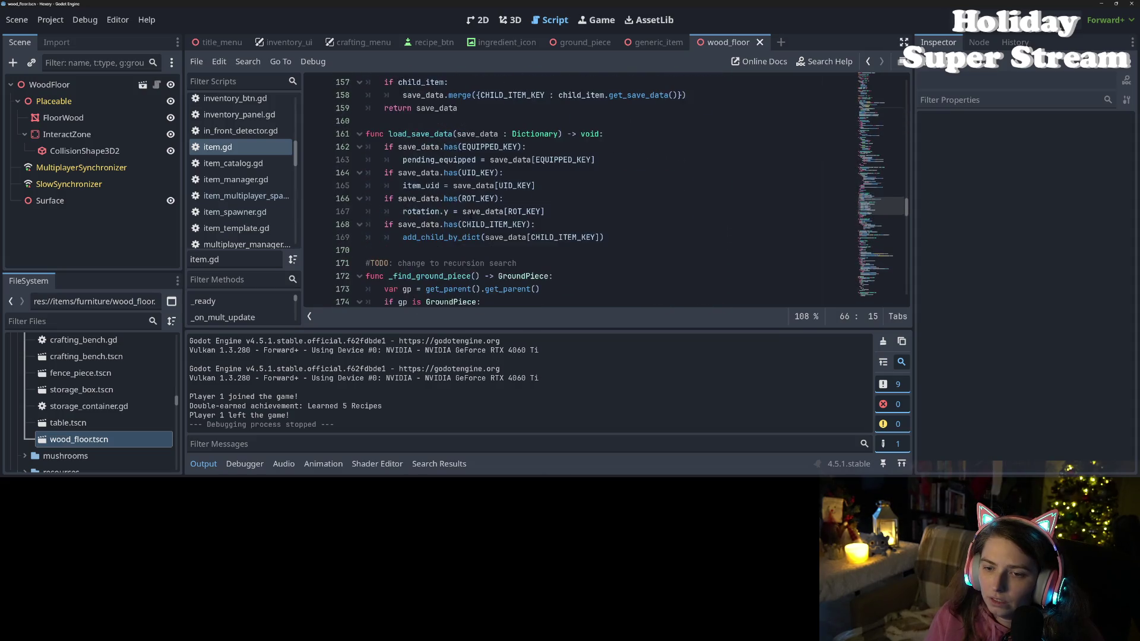
scroll(471, 190, "down", 4)
- Run the game, load 'new game', walk to the dock, and check the inventory
key("F5")
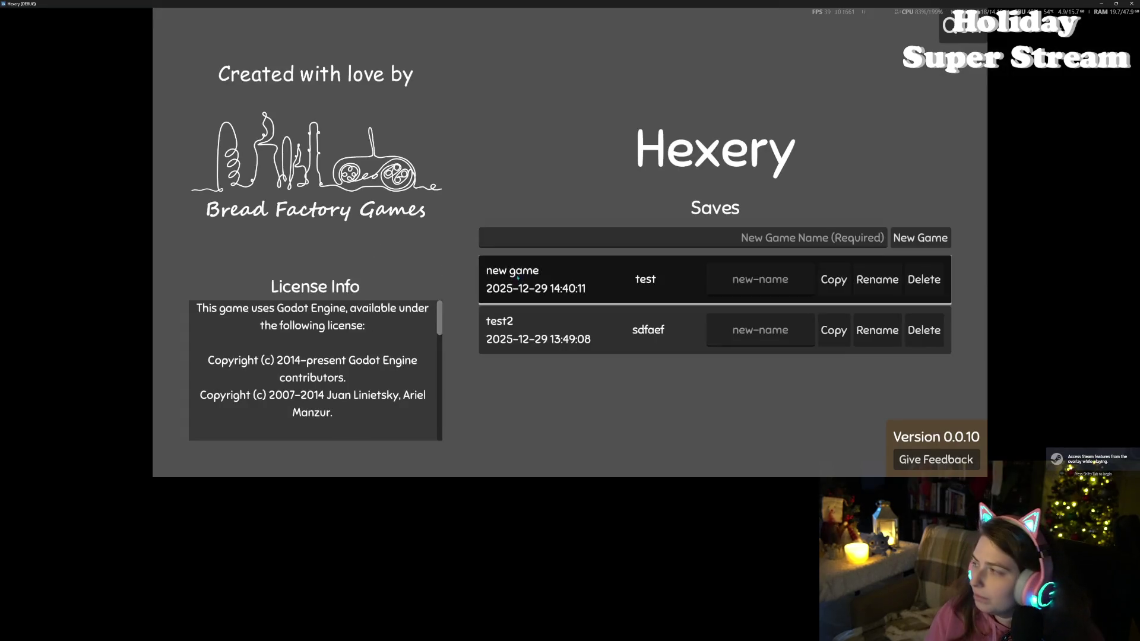
left_click(504, 278)
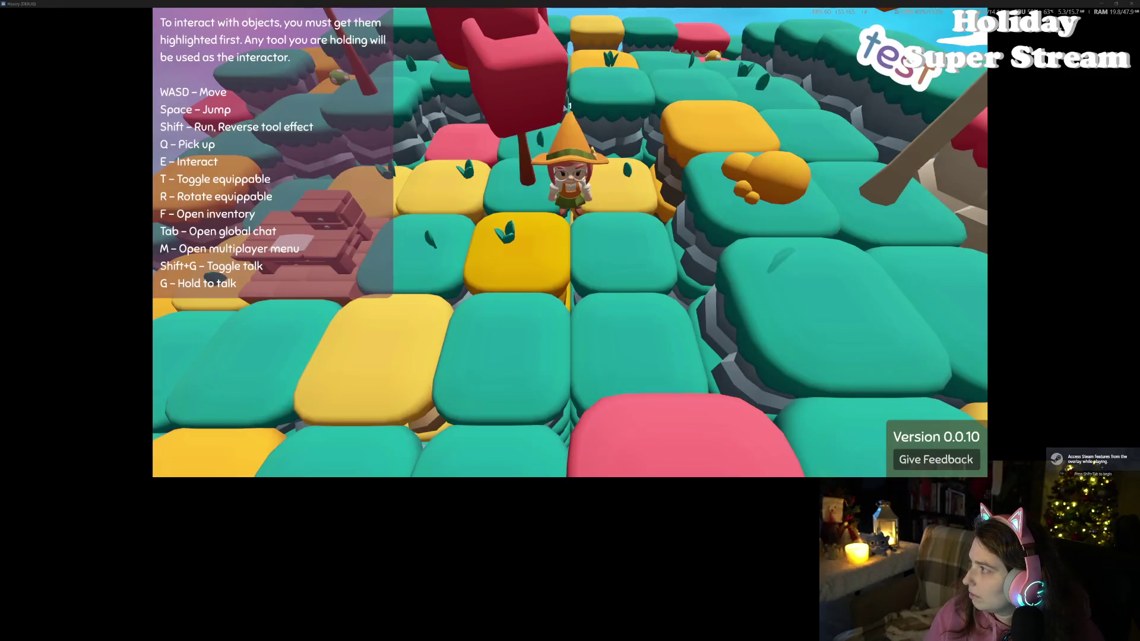
key("w")
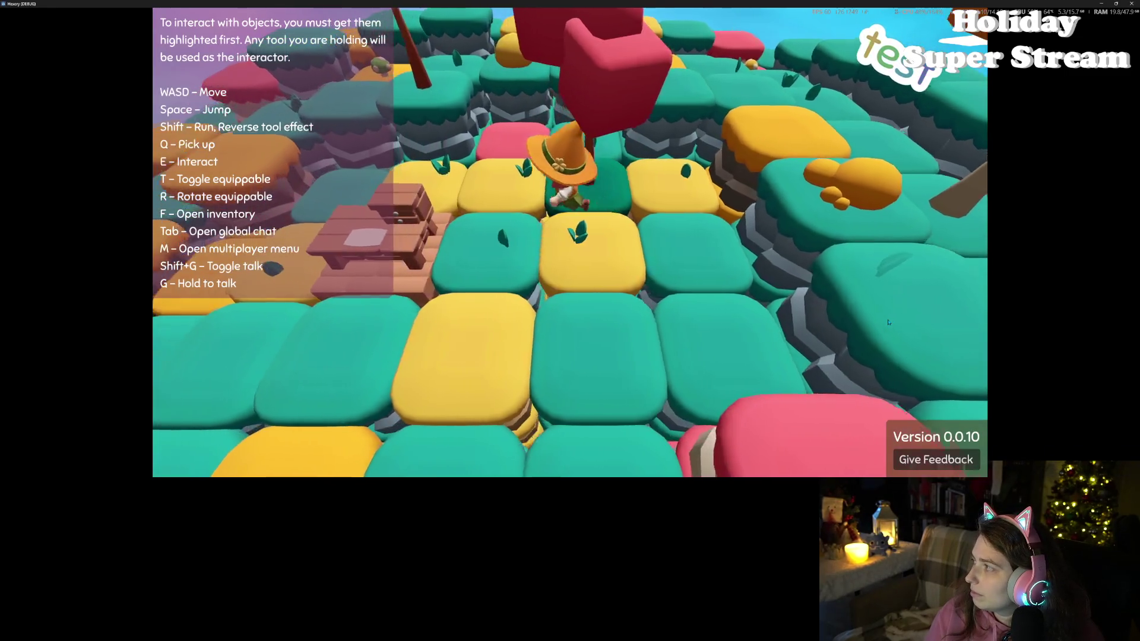
key("w")
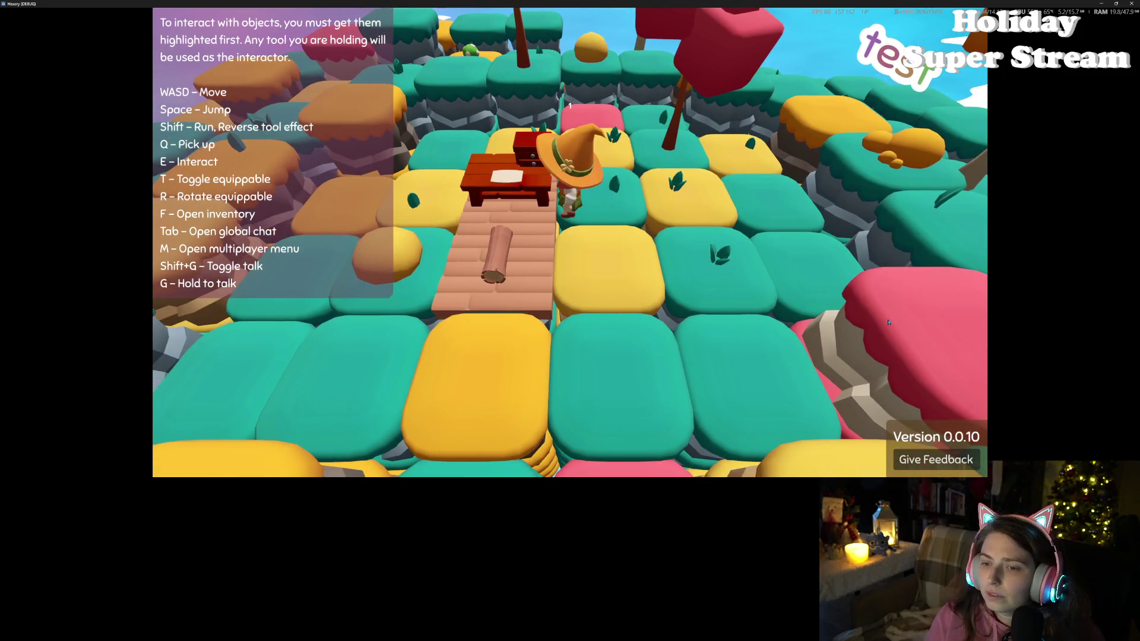
key("a")
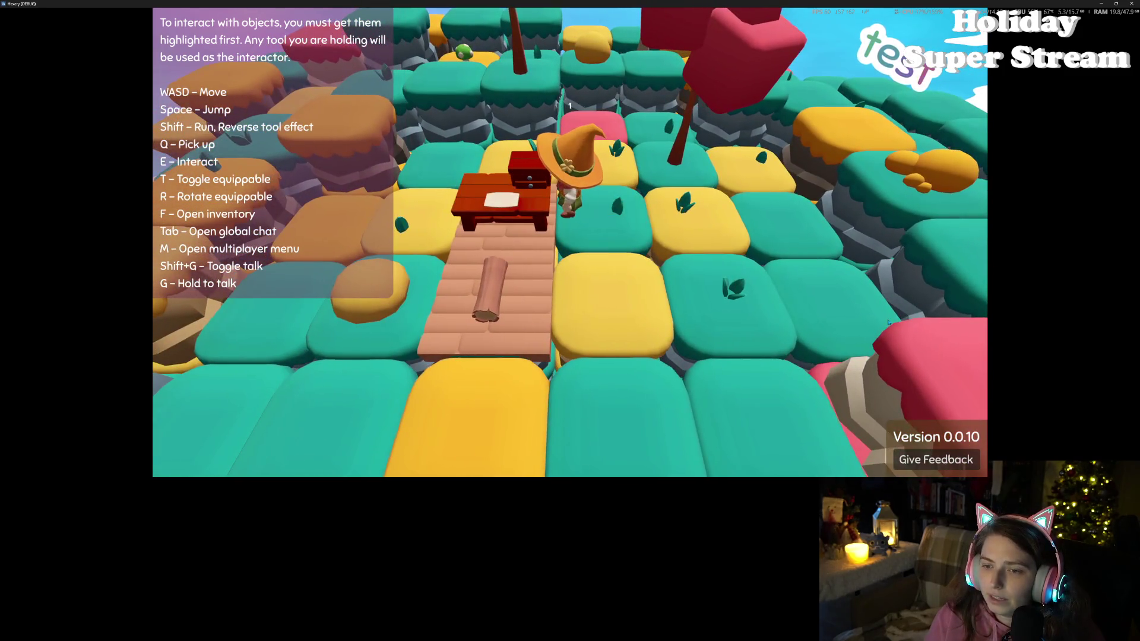
key("q")
key("f")
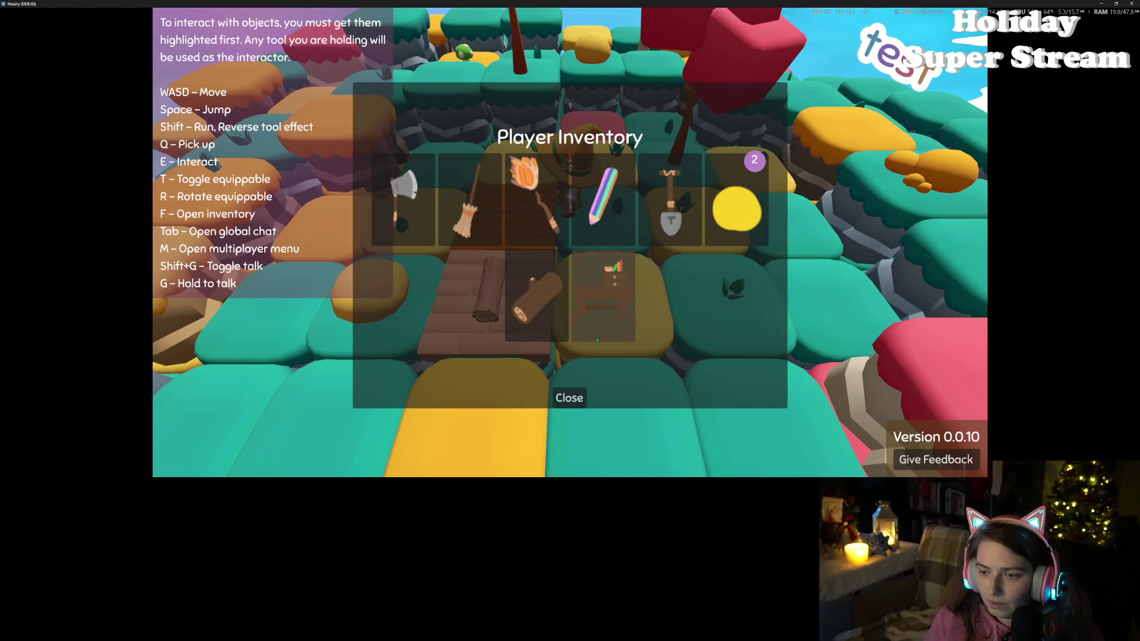
left_click(571, 398)
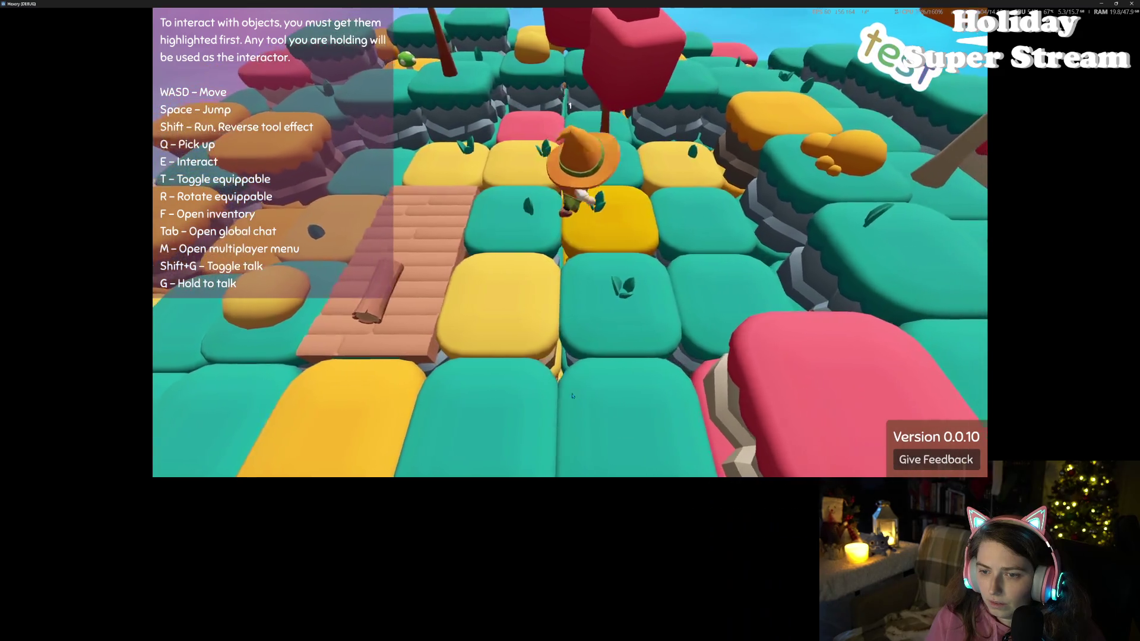
- Reload the 'new game' save, place the table from the inventory on the dock, then close the game
key("Escape")
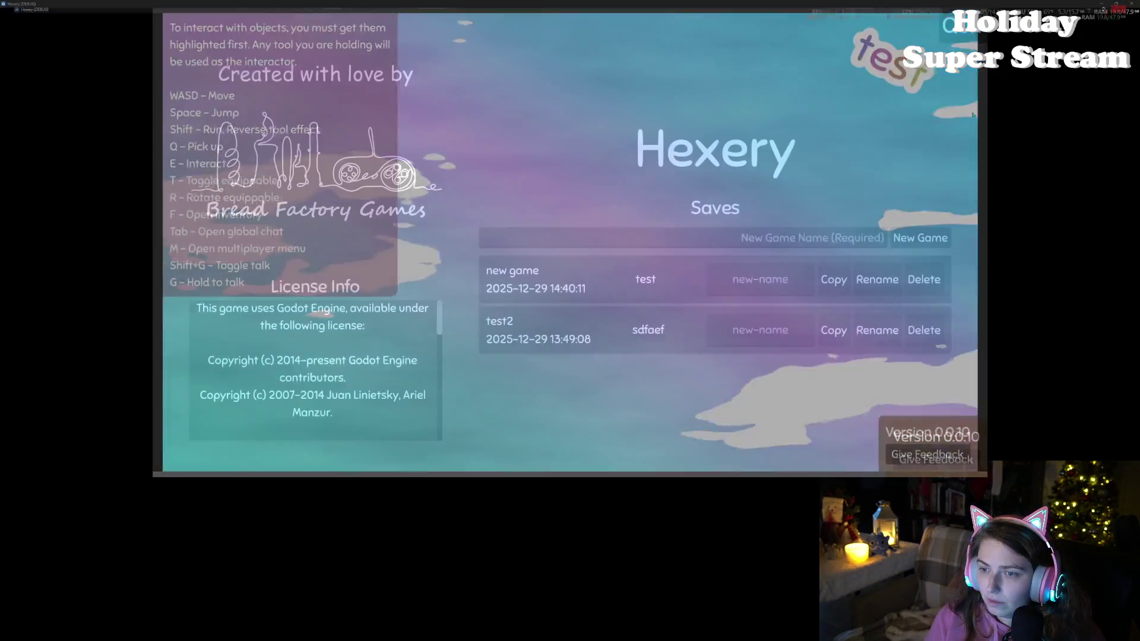
left_click(634, 292)
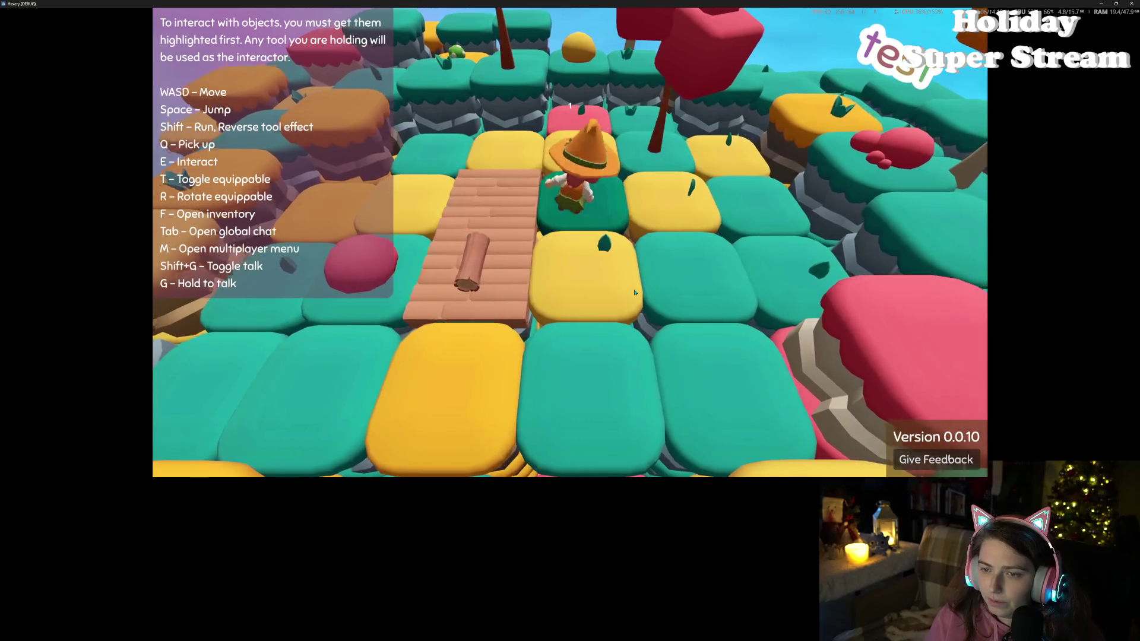
key("f")
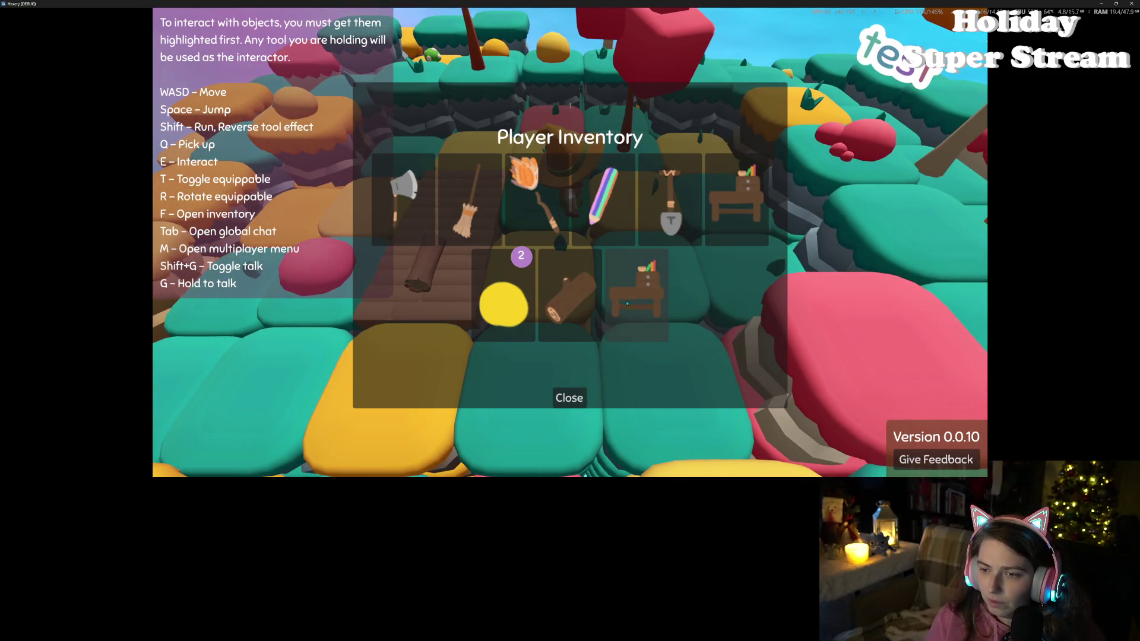
left_click(613, 305)
left_click(579, 394)
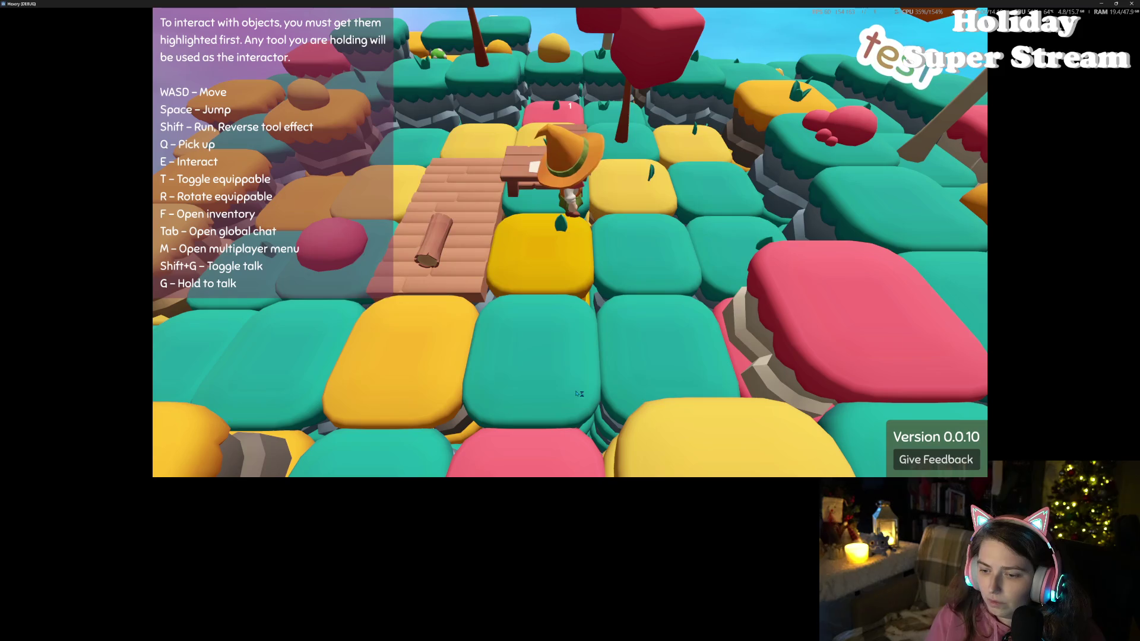
key("t")
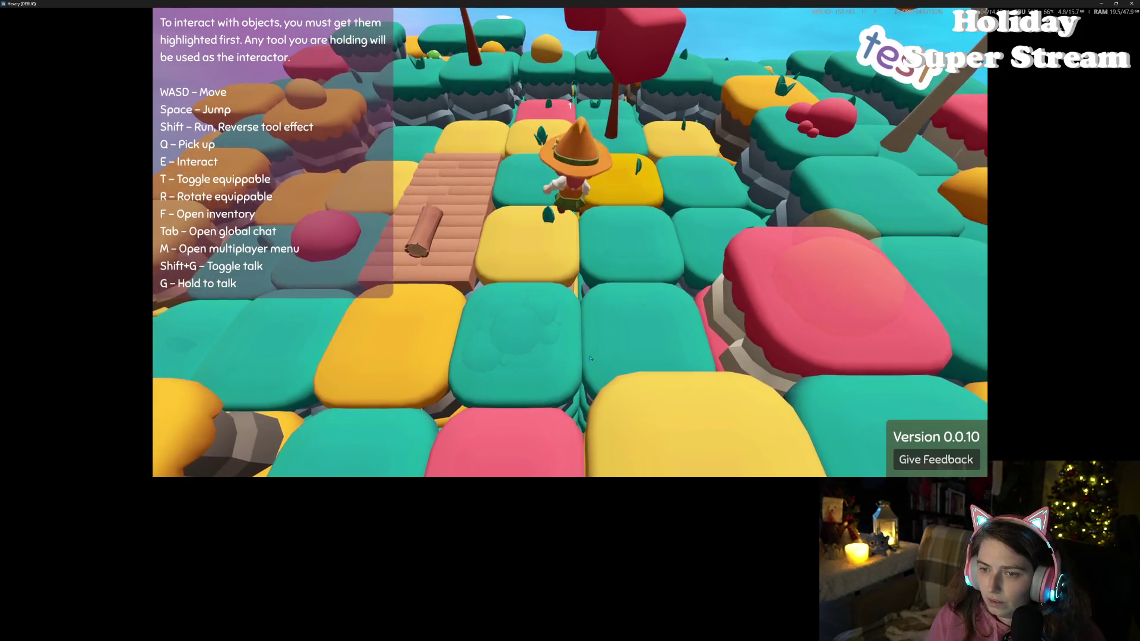
key("f")
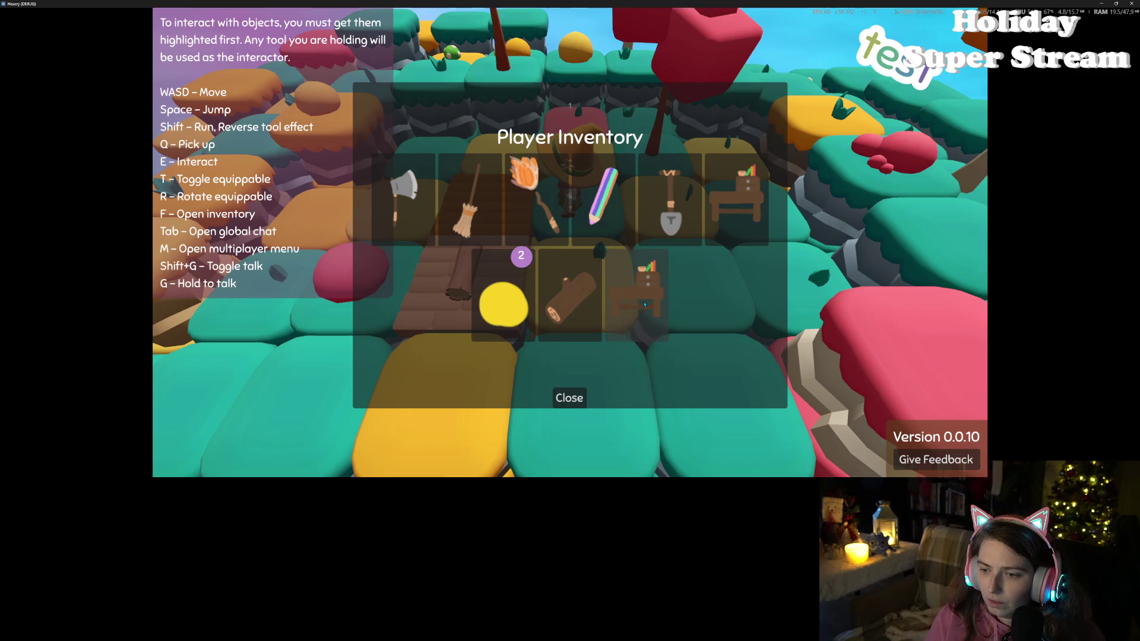
left_click(568, 398)
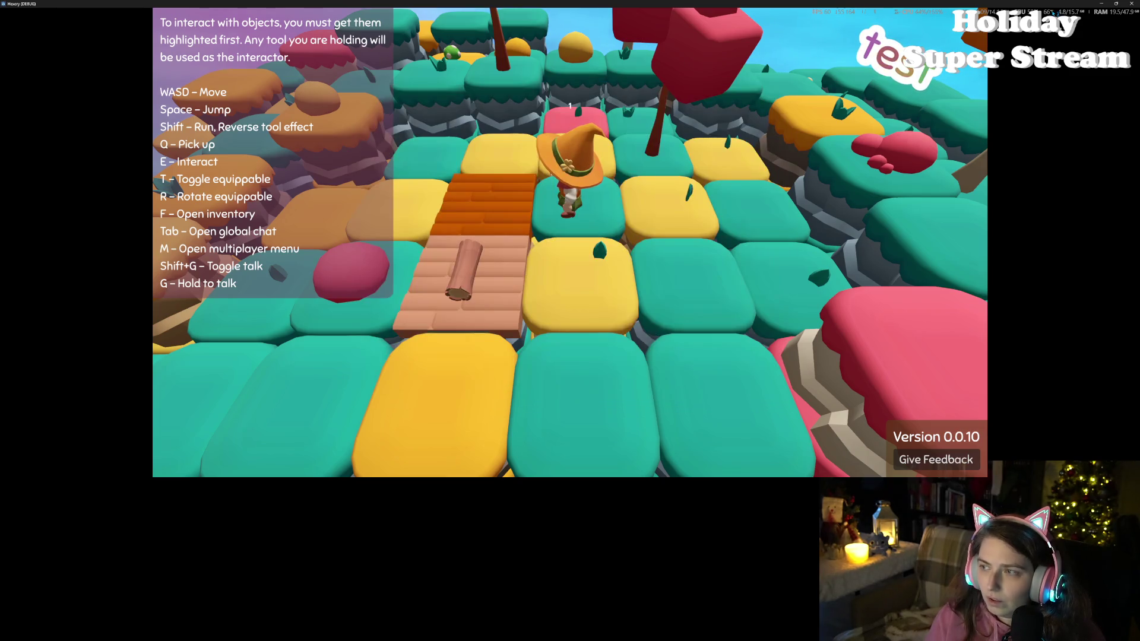
left_click(1130, 5)
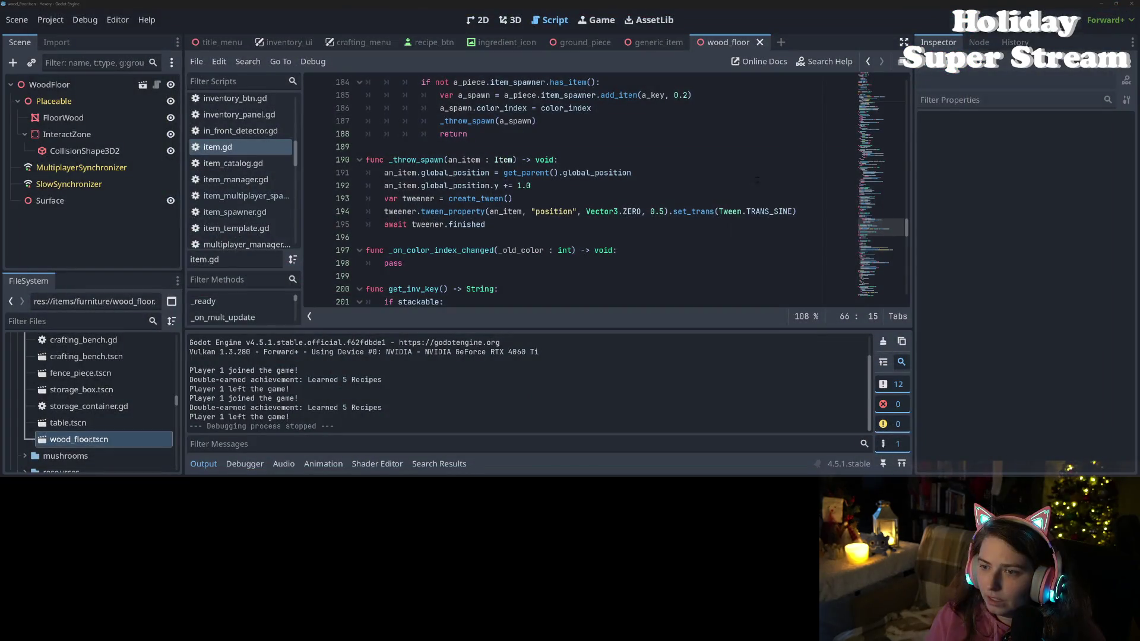
- Scroll through item.gd around line 195 and collapse the Output panel
left_click(688, 229)
scroll(594, 190, "down", 10)
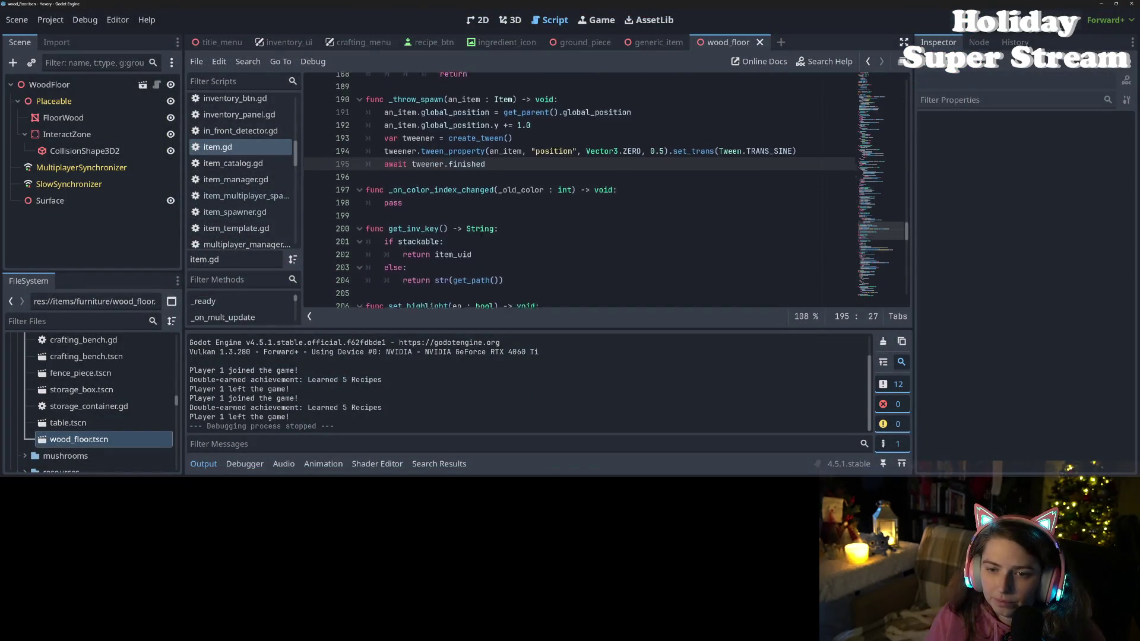
scroll(478, 240, "down", 10)
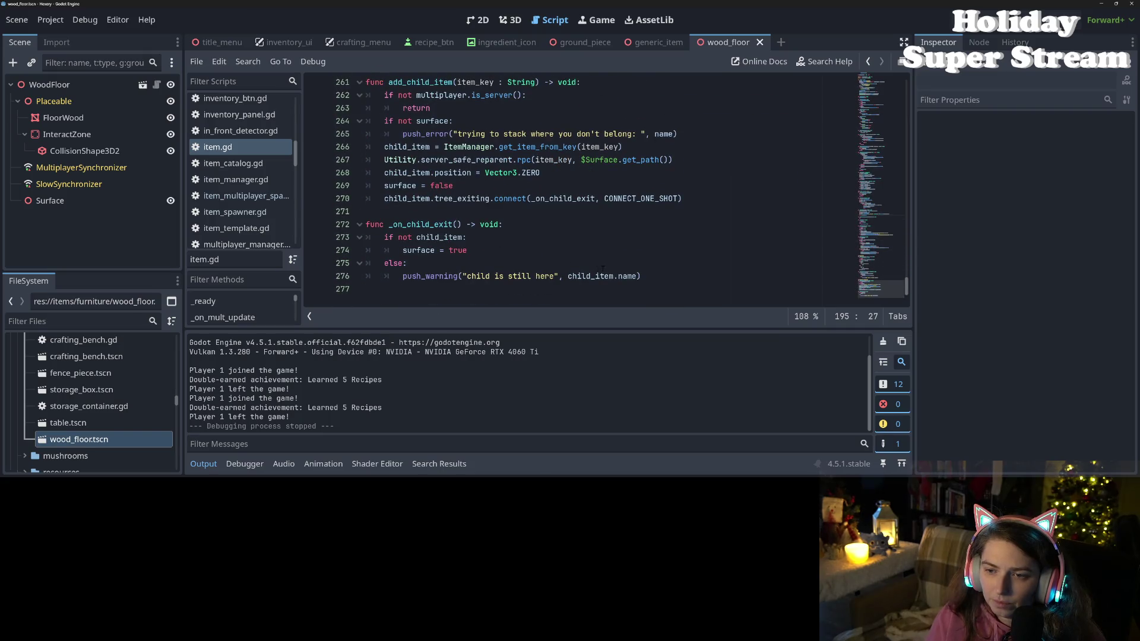
scroll(602, 269, "up", 10)
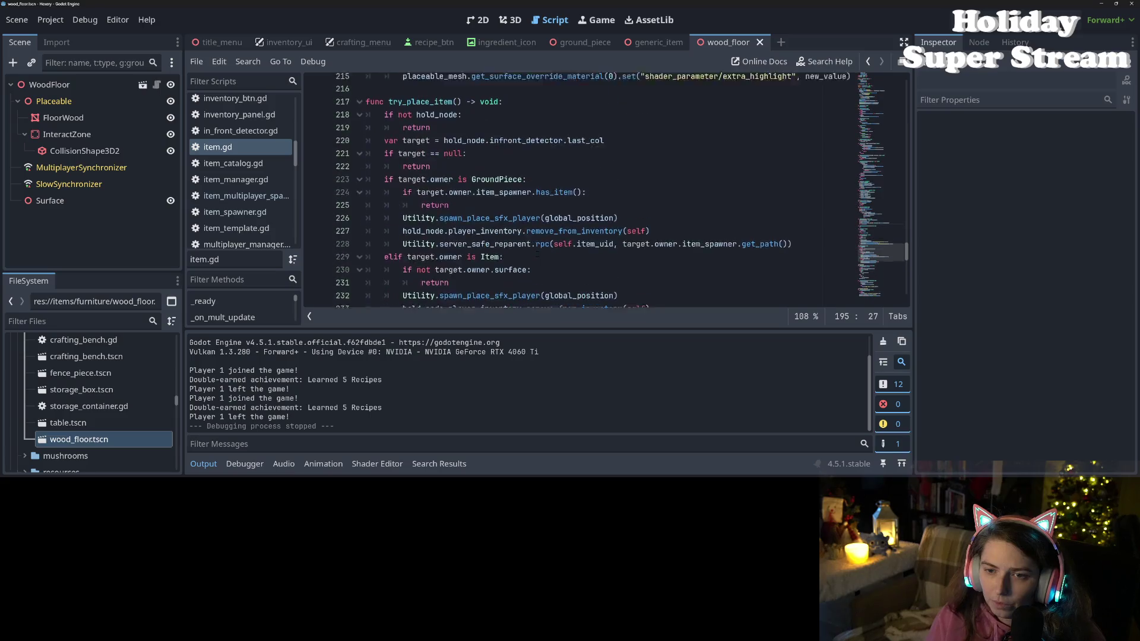
scroll(537, 254, "up", 8)
scroll(517, 254, "up", 8)
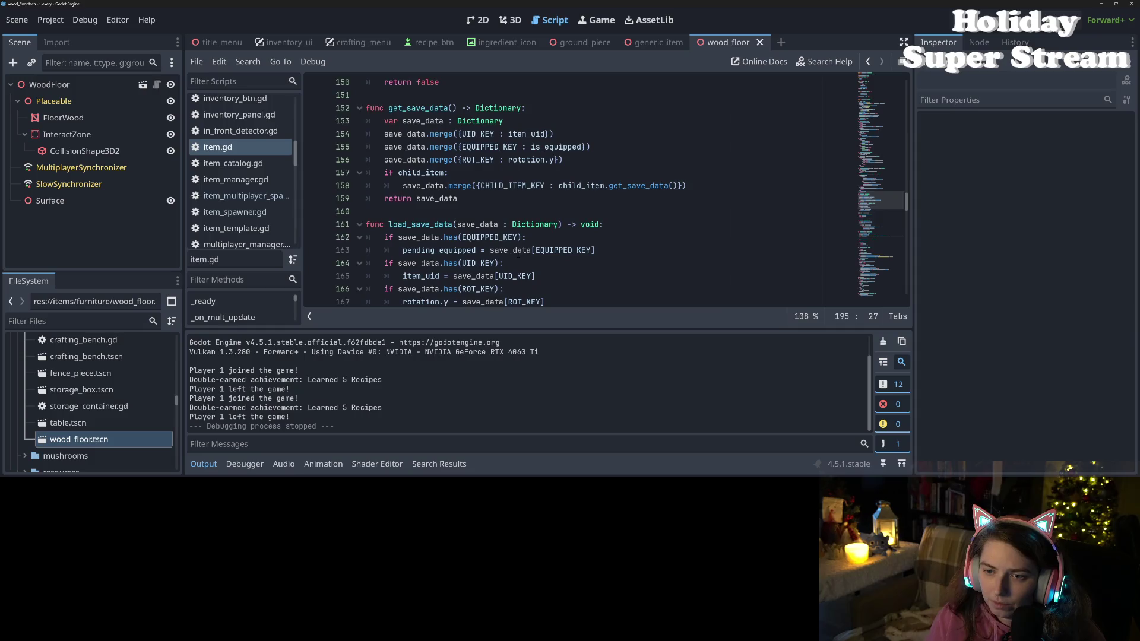
scroll(518, 254, "up", 8)
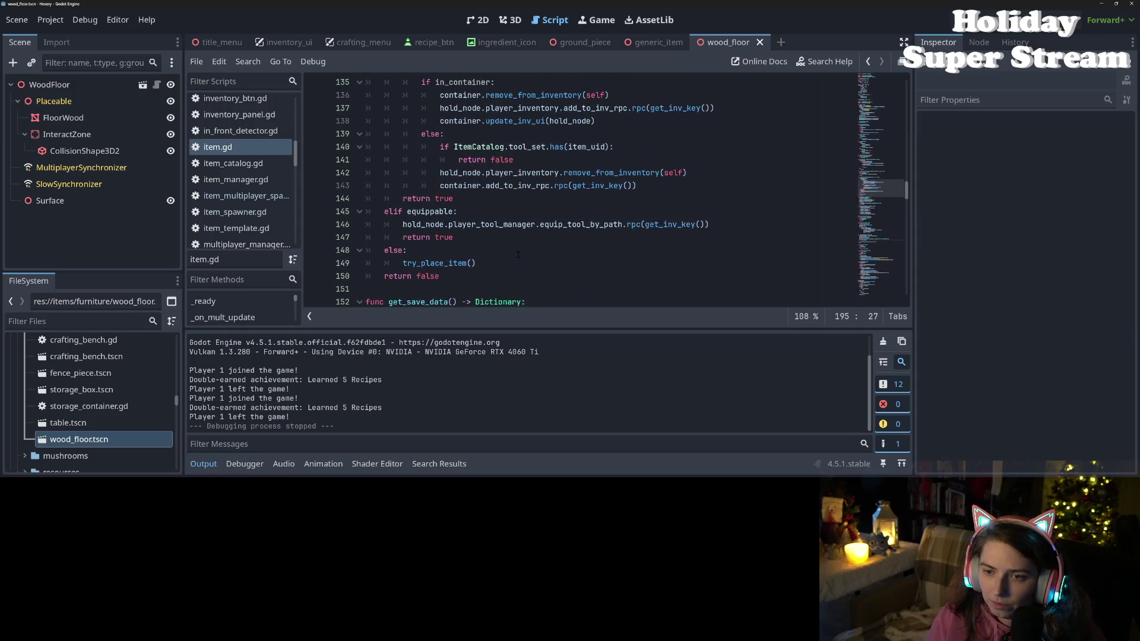
scroll(520, 255, "up", 3)
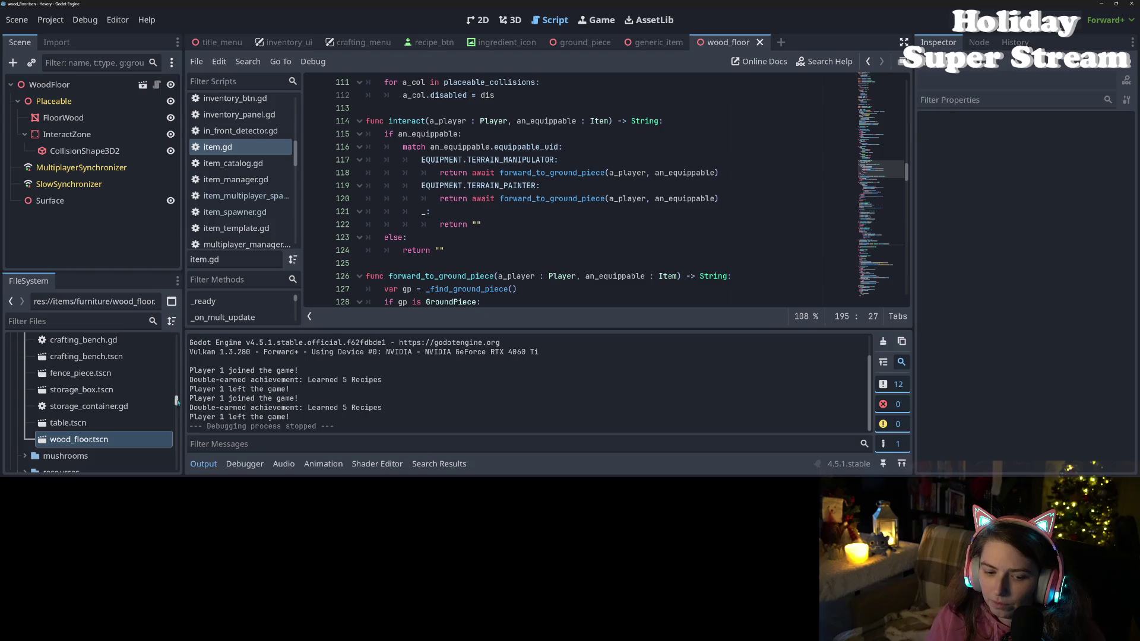
left_click(203, 464)
- Scroll to try_place_item on line 217 and select its name
scroll(544, 301, "up", 4)
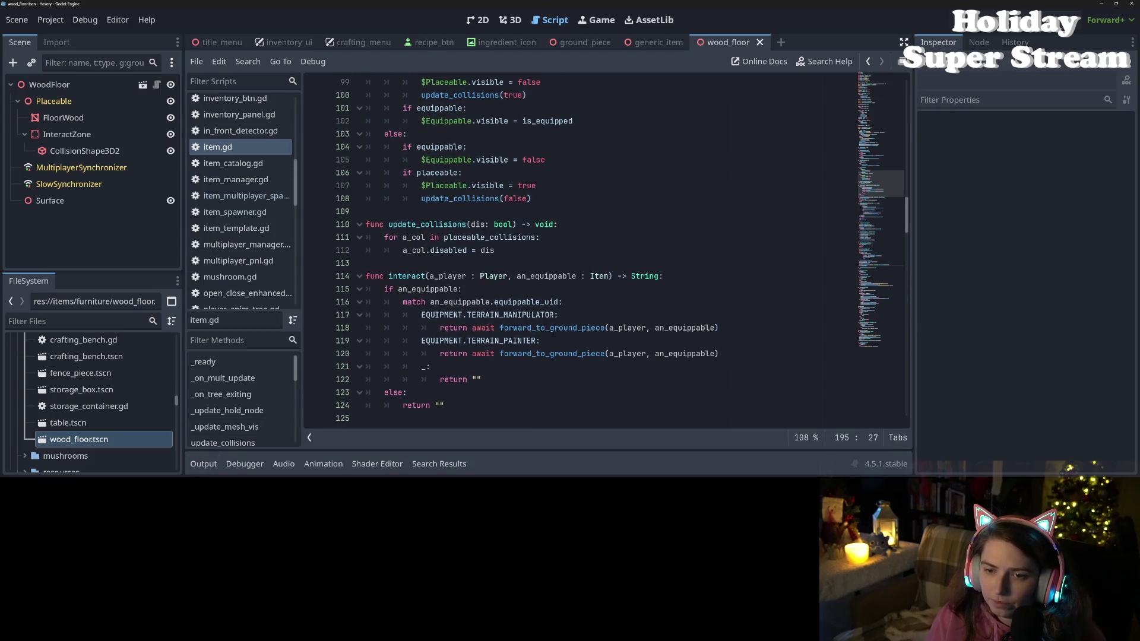
scroll(553, 333, "up", 8)
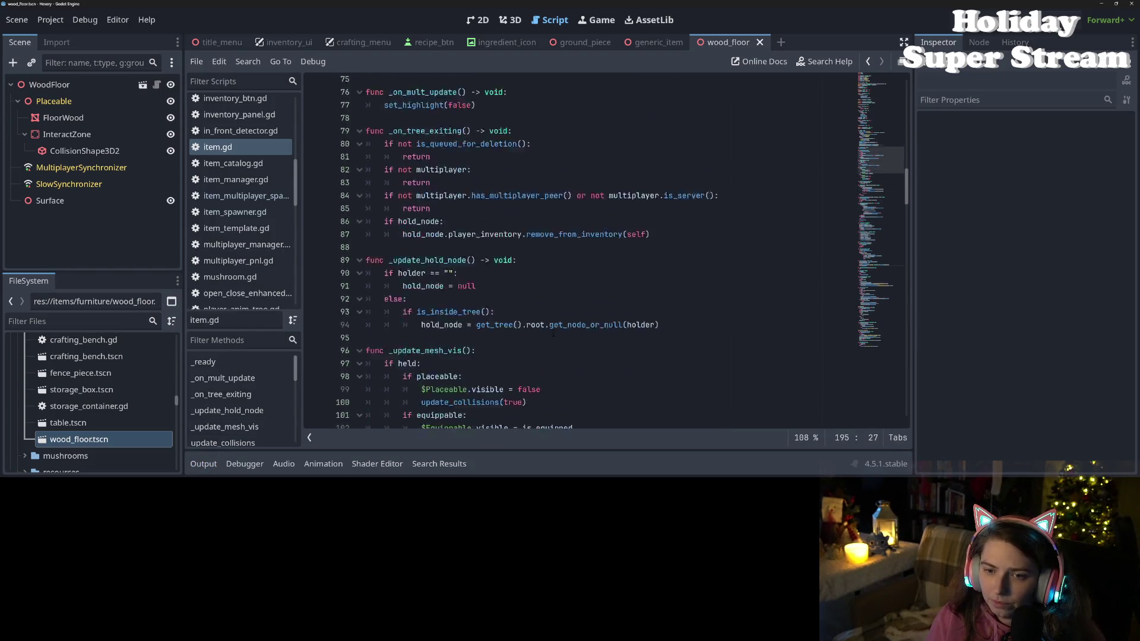
scroll(552, 334, "down", 20)
scroll(554, 336, "down", 15)
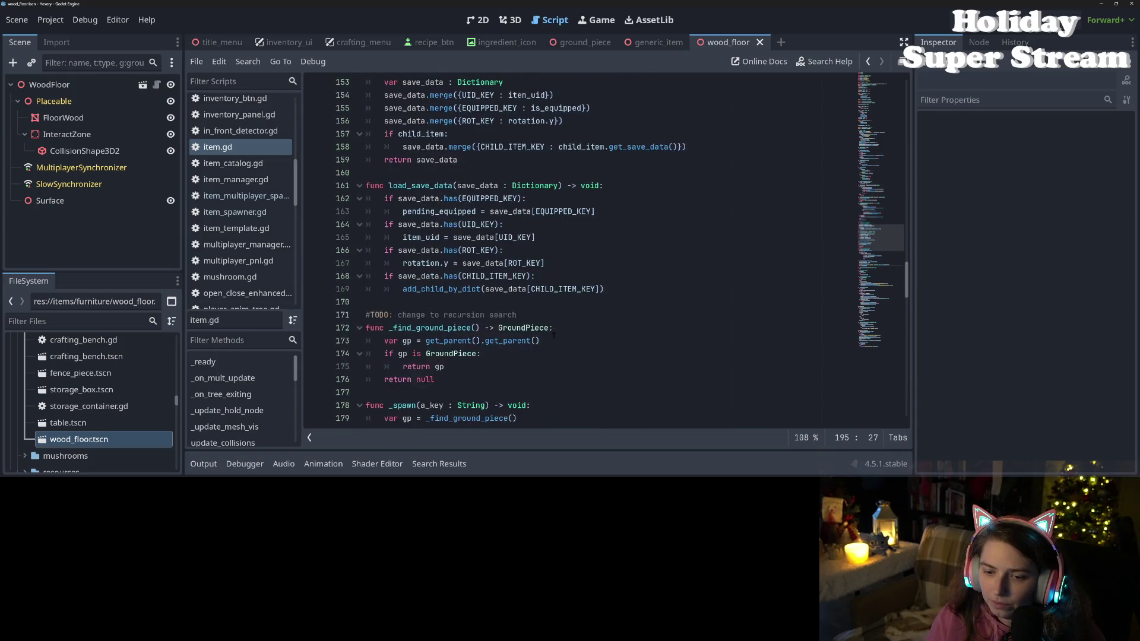
scroll(553, 336, "down", 6)
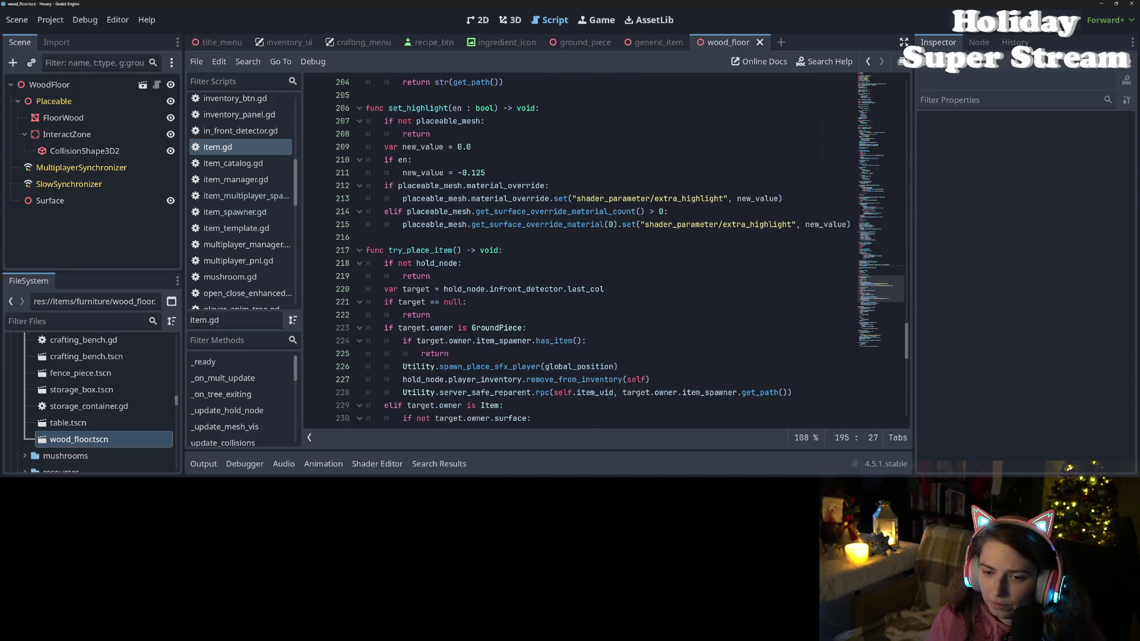
double_click(433, 250)
scroll(551, 331, "up", 6)
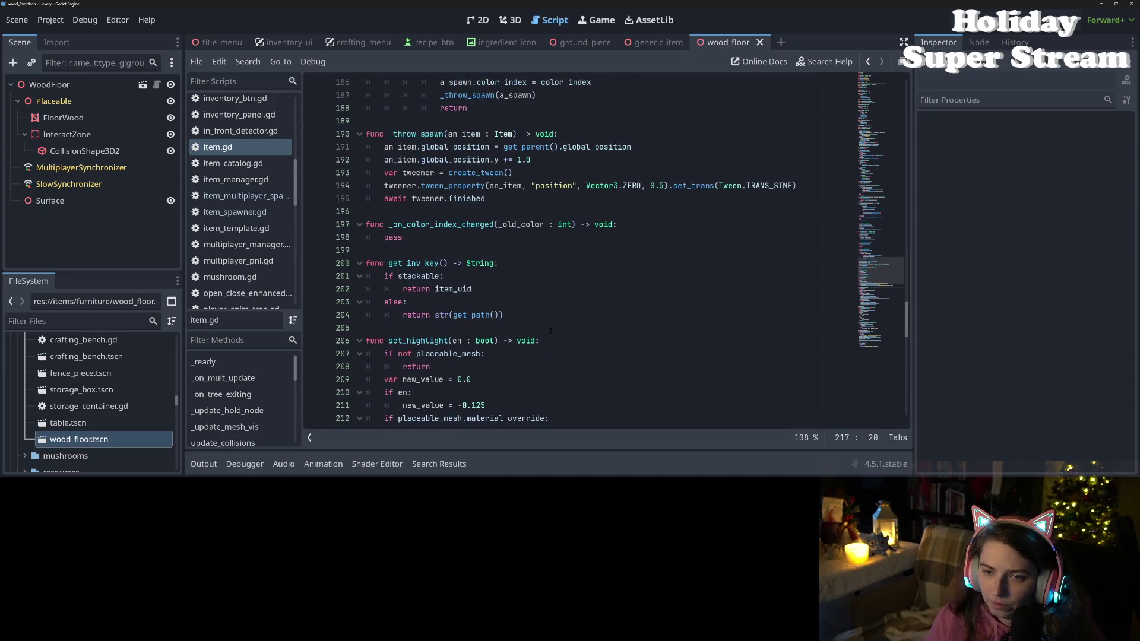
scroll(551, 331, "down", 9)
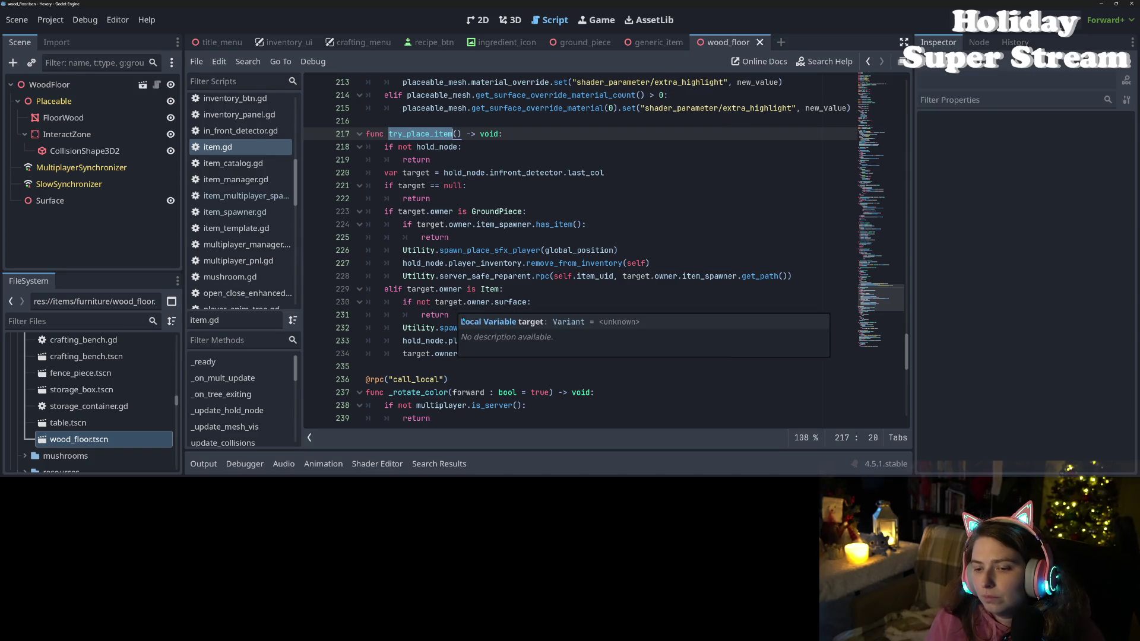
- Step through lines 230–234 of try_place_item, selecting spawn_place_sfx_player and the add_child_item call
left_click(537, 305)
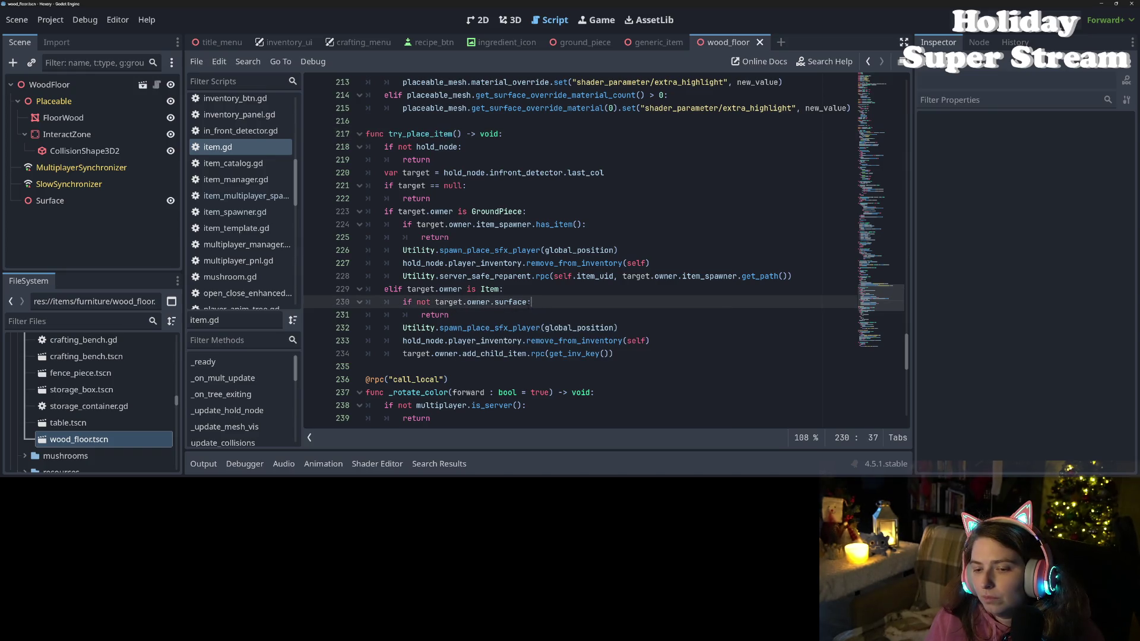
left_click(507, 315)
double_click(527, 328)
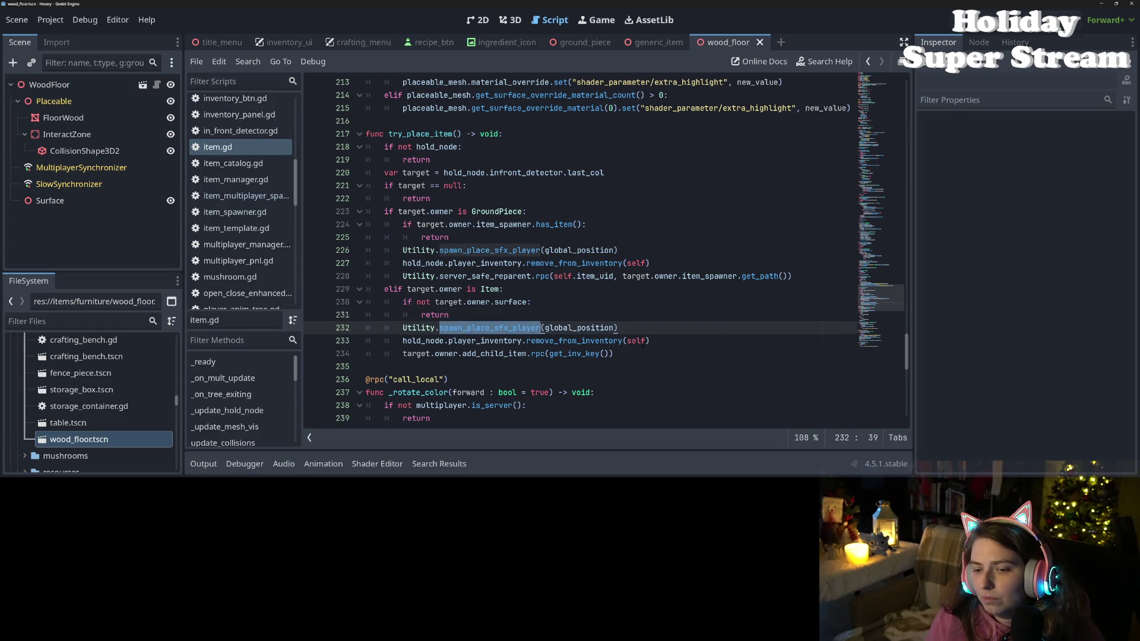
left_click(678, 342)
left_click(648, 358)
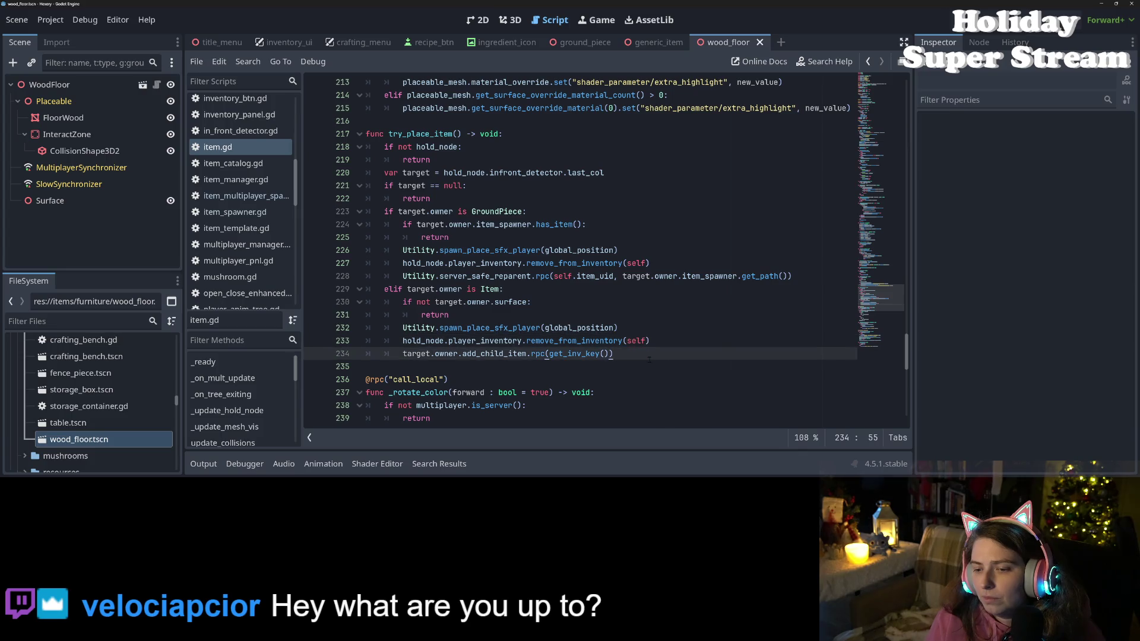
double_click(504, 354)
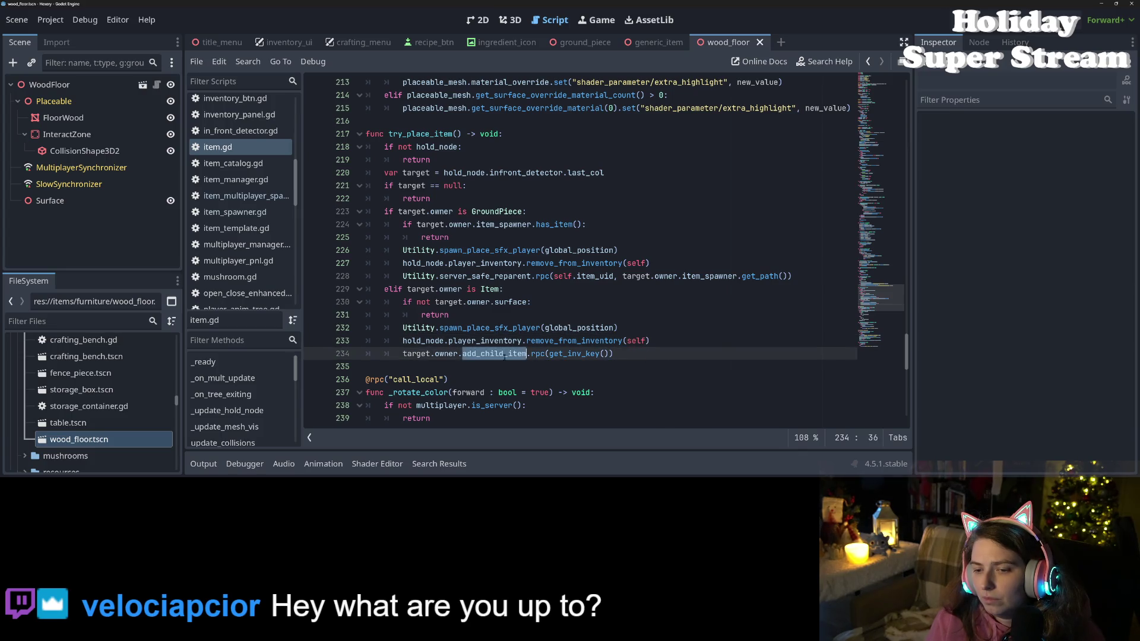
left_click(624, 356)
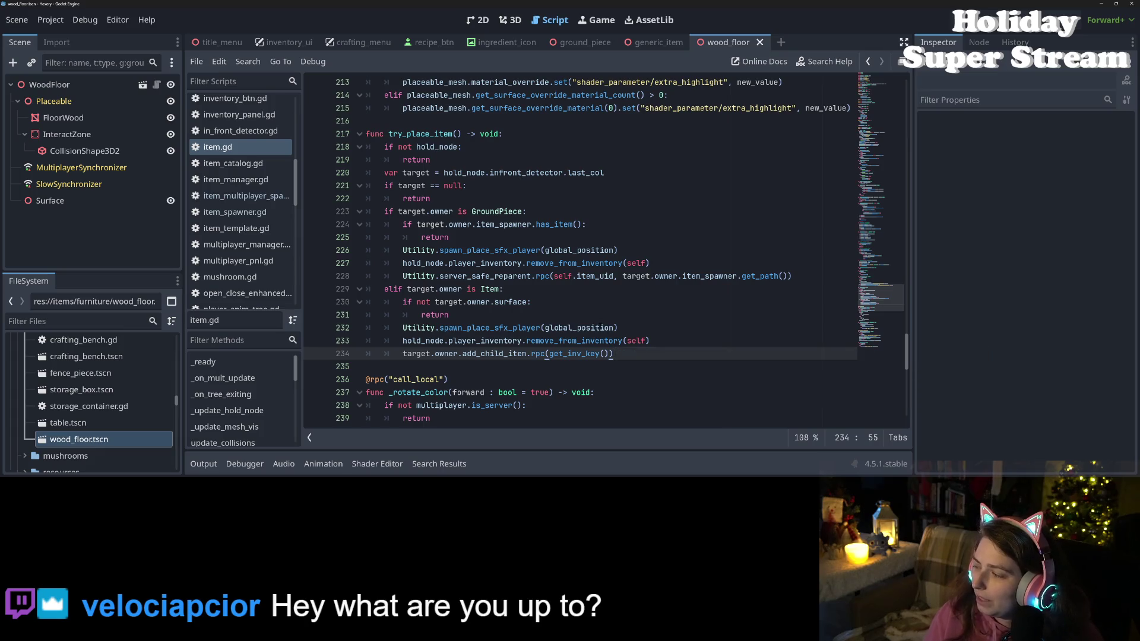
- Trace server_safe_reparent on line 228 and add_child_item on line 234 down to its definition
scroll(588, 319, "down", 3)
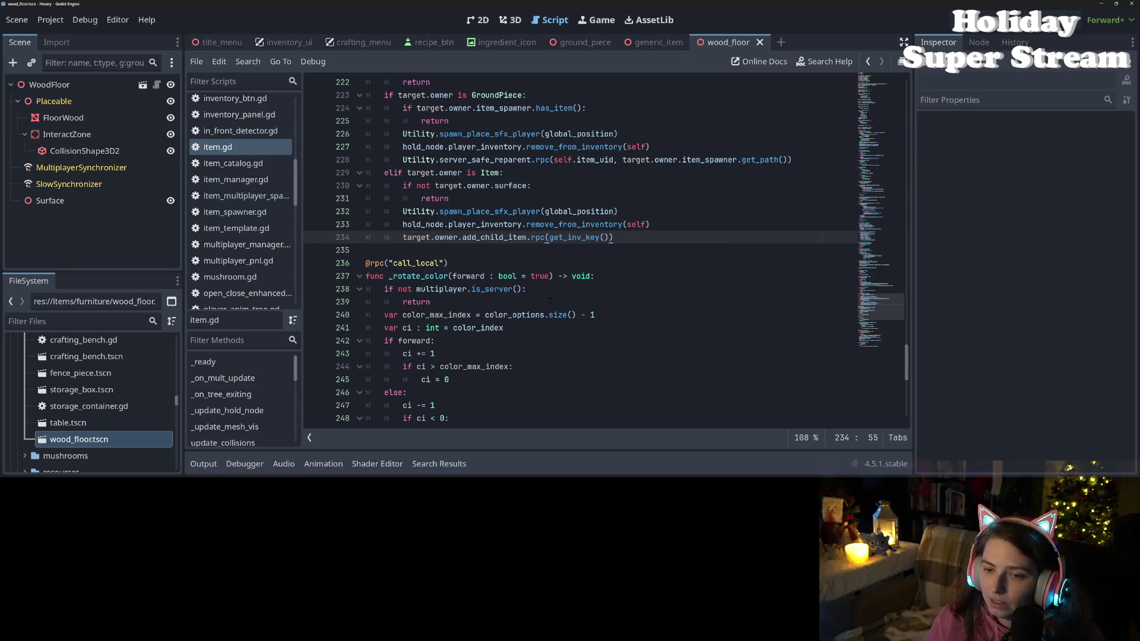
double_click(495, 237)
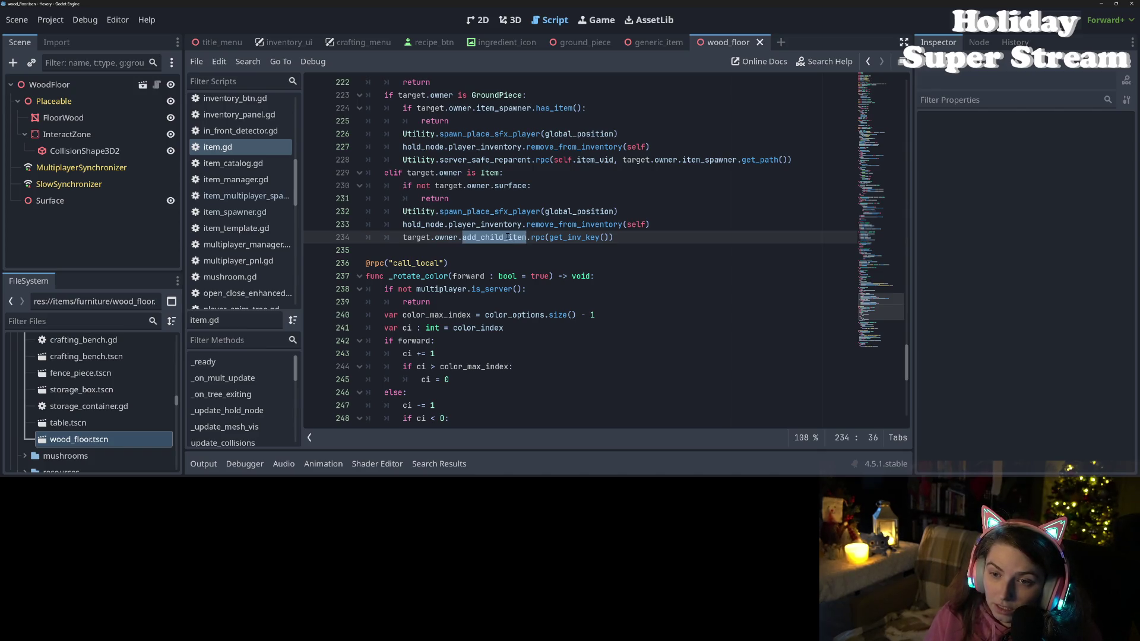
scroll(508, 236, "up", 1)
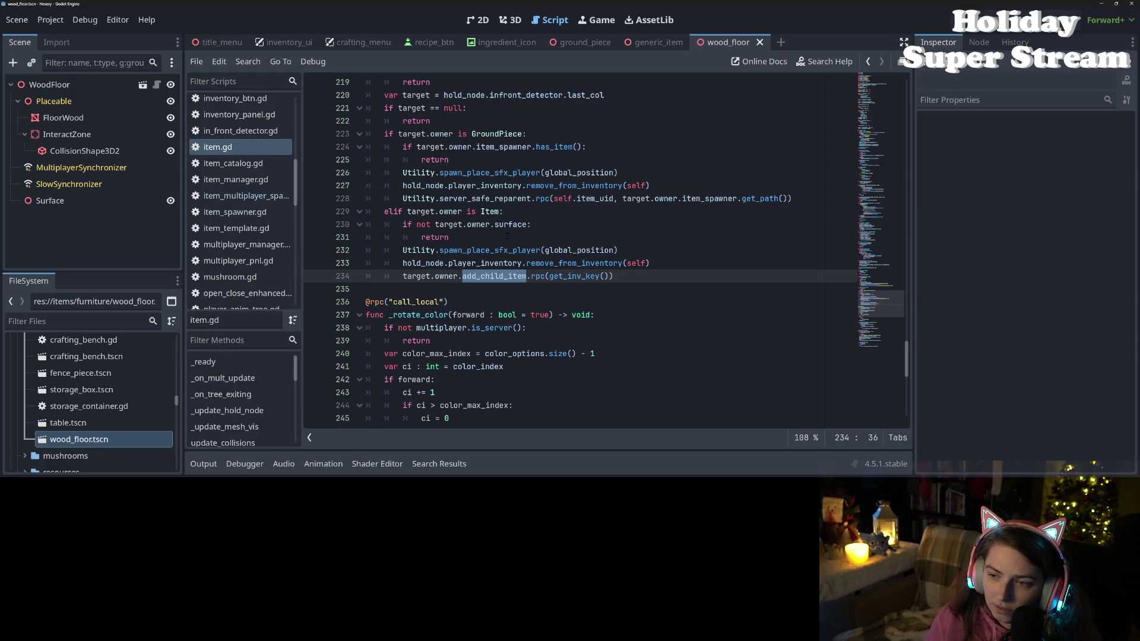
scroll(508, 235, "up", 1)
double_click(480, 237)
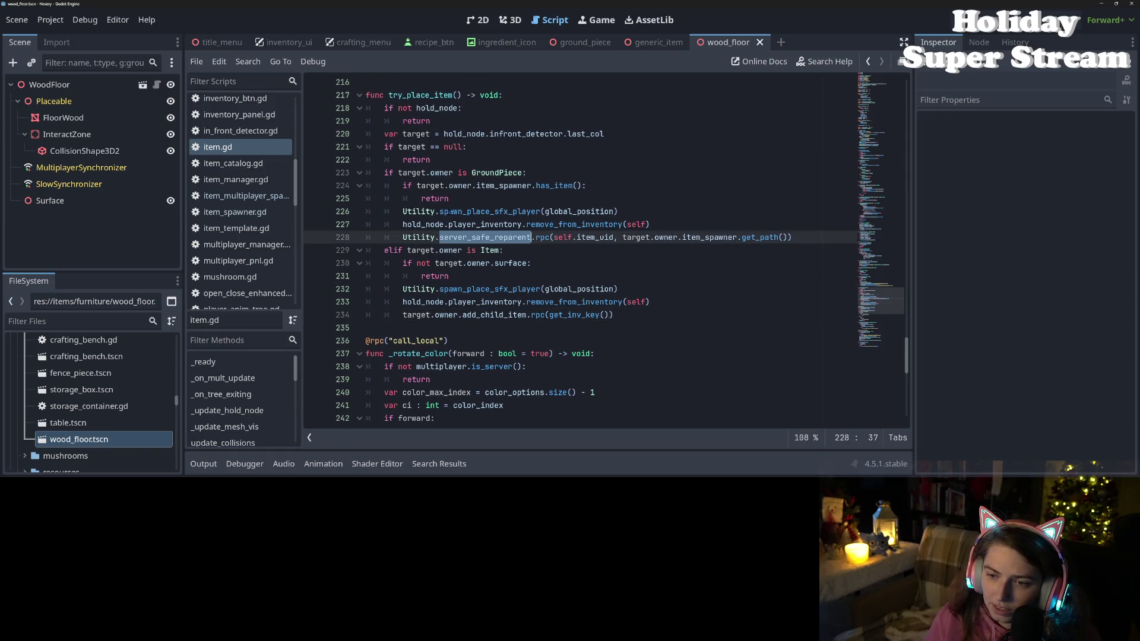
mouse_move(454, 212)
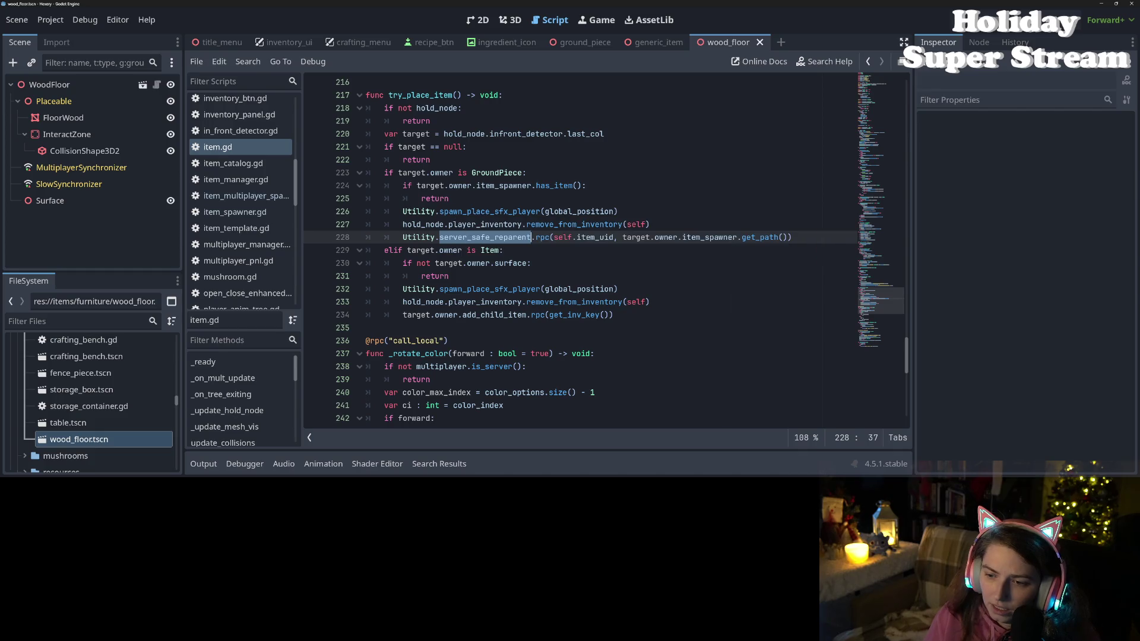
scroll(534, 320, "up", 3)
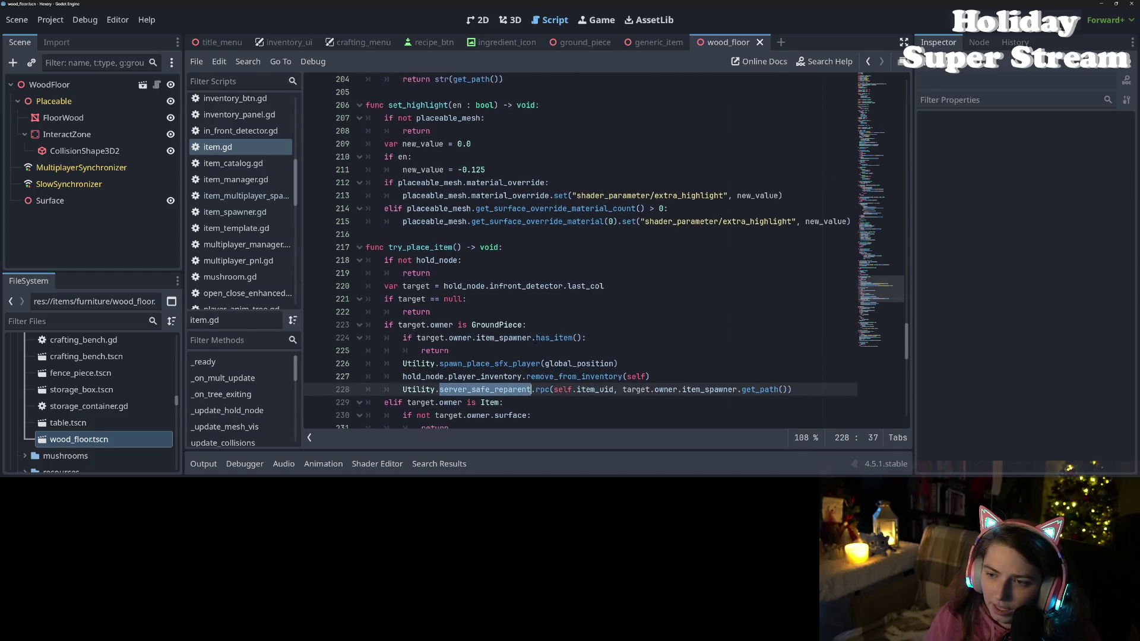
scroll(534, 267, "down", 3)
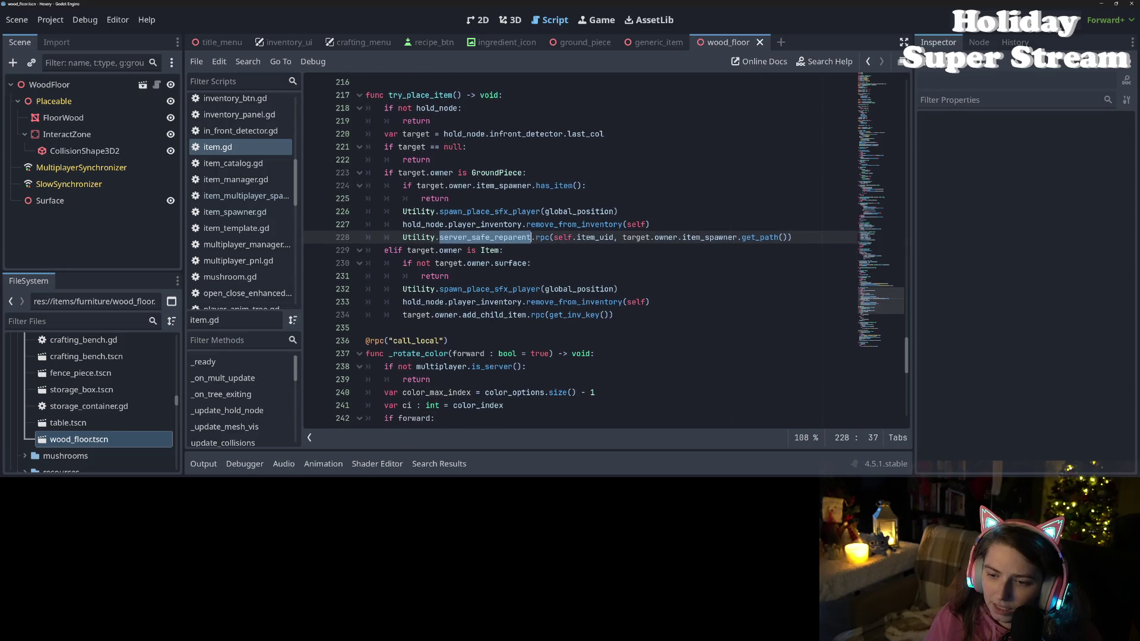
double_click(496, 315)
scroll(496, 315, "down", 12)
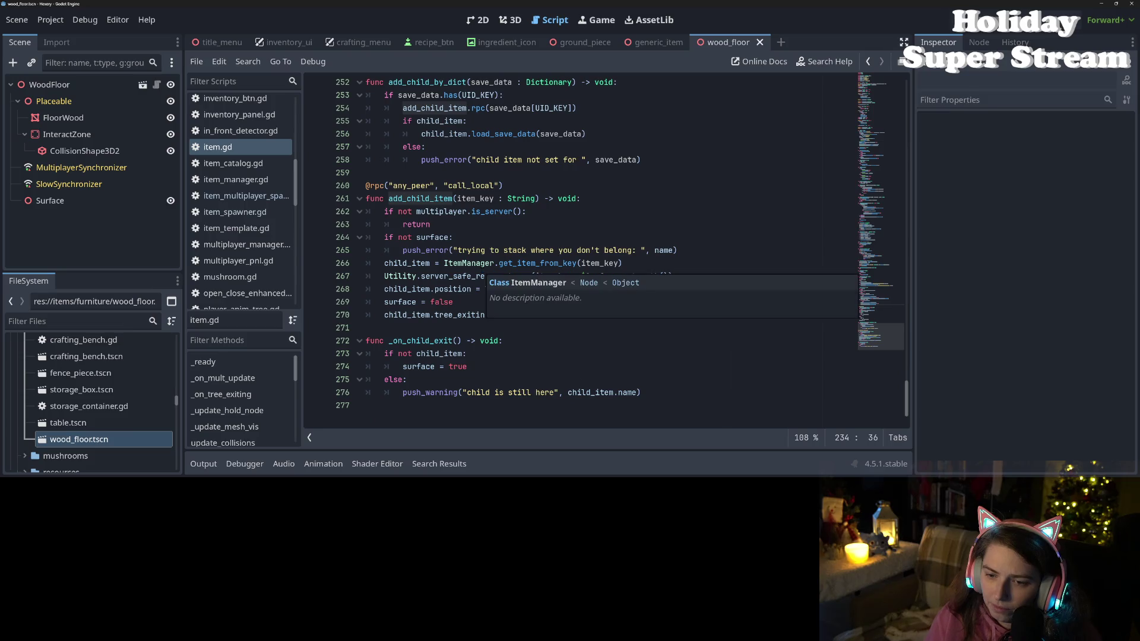
- Add child_item.holder = "" after the Vector3.ZERO position line and save item.gd
left_click(435, 289)
left_click(498, 315)
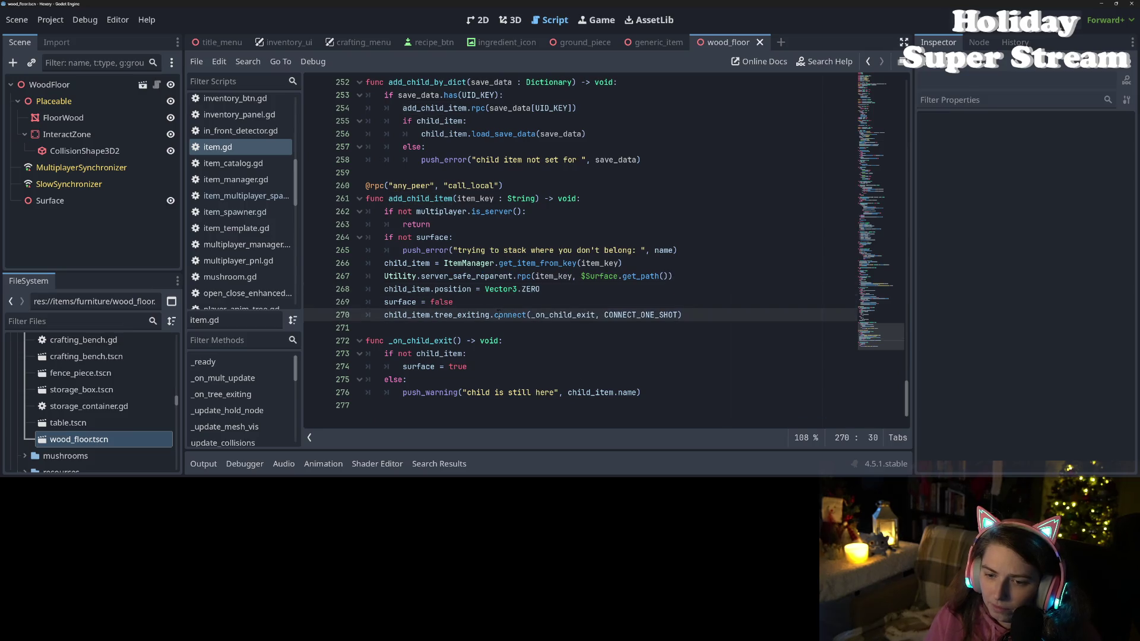
left_click(579, 291)
key("Return")
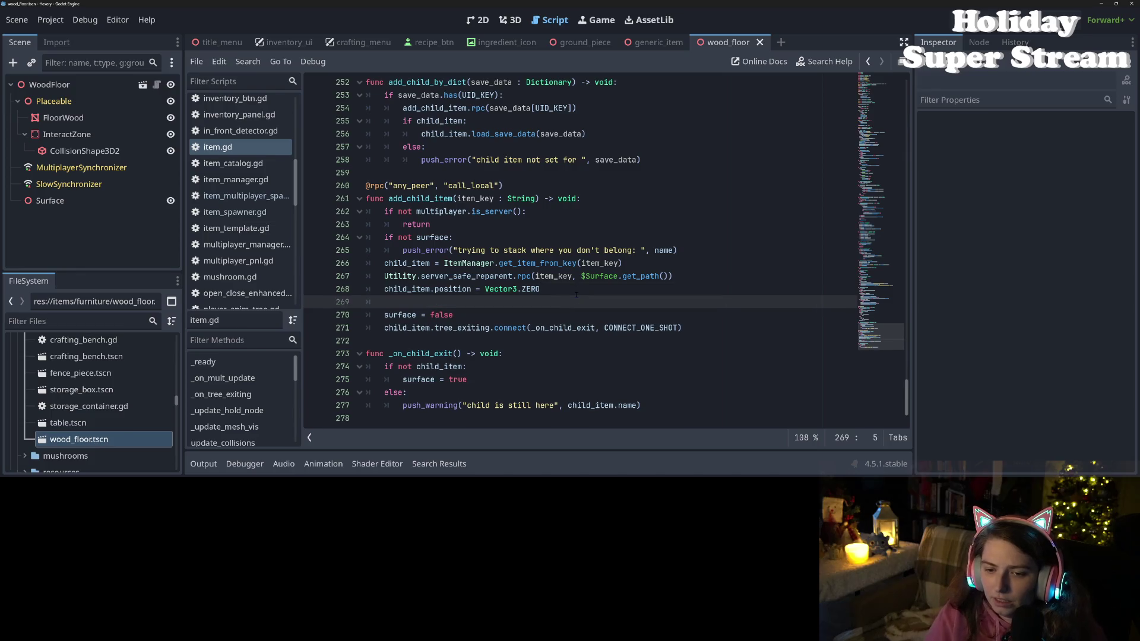
type("child_item.ho")
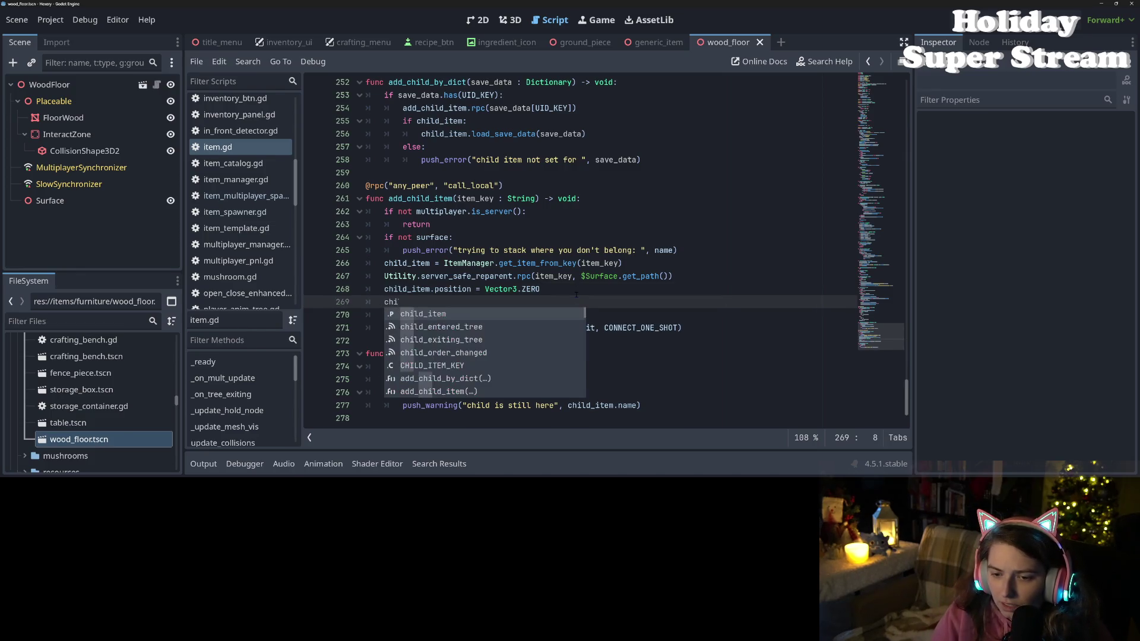
key("Return")
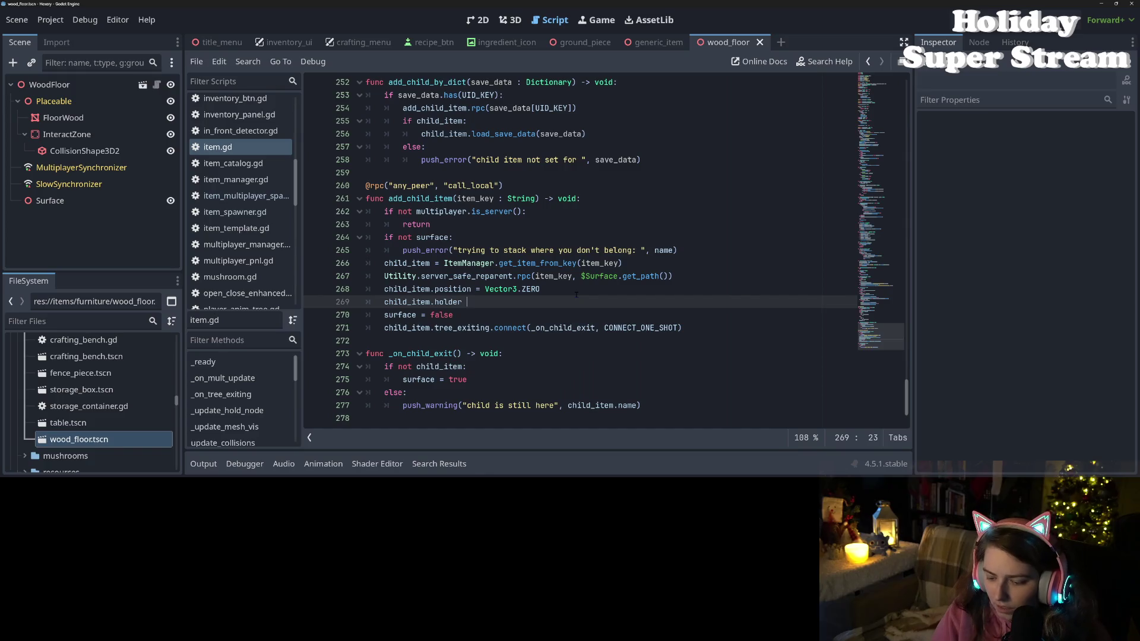
type("\"\"")
key("ctrl+s")
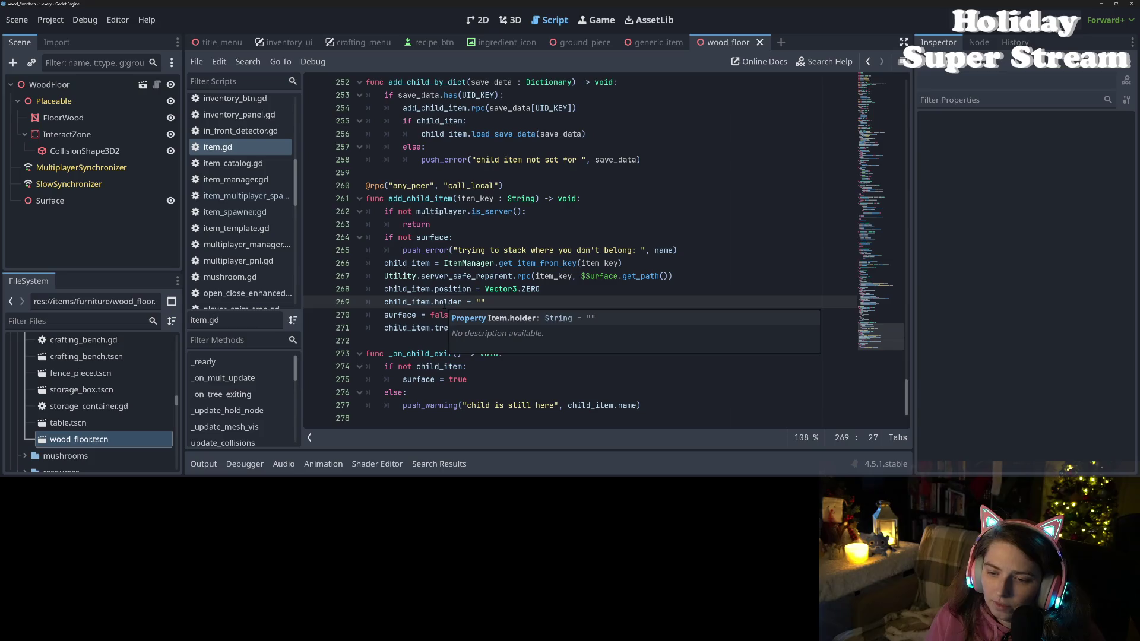
- Save the open scene and scroll back up through item.gd
key("ctrl+s")
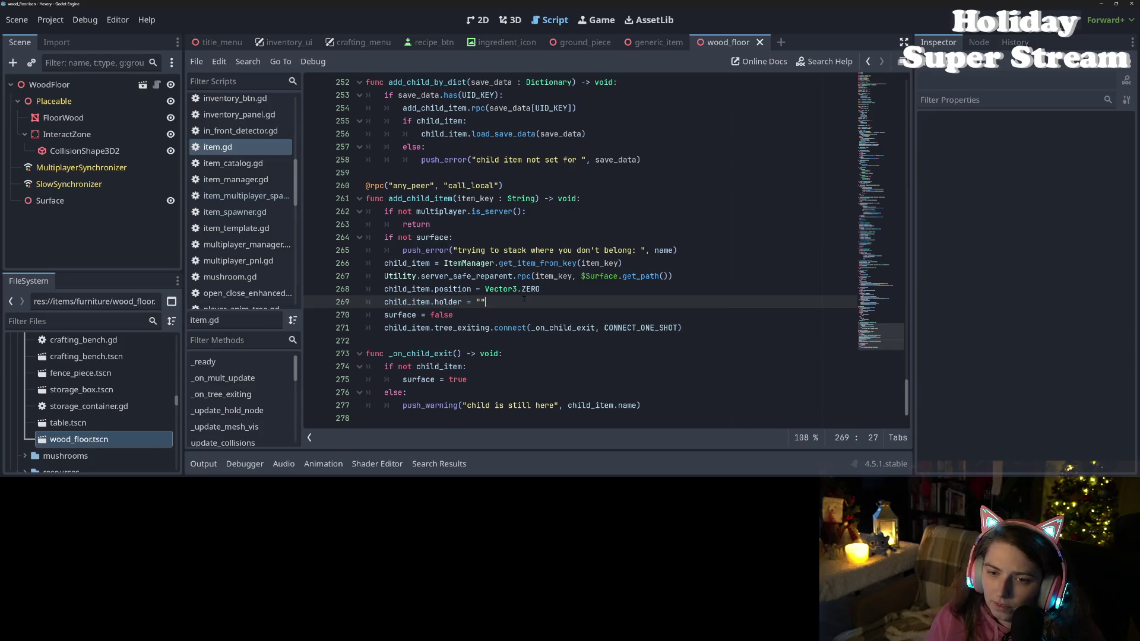
scroll(547, 291, "up", 3)
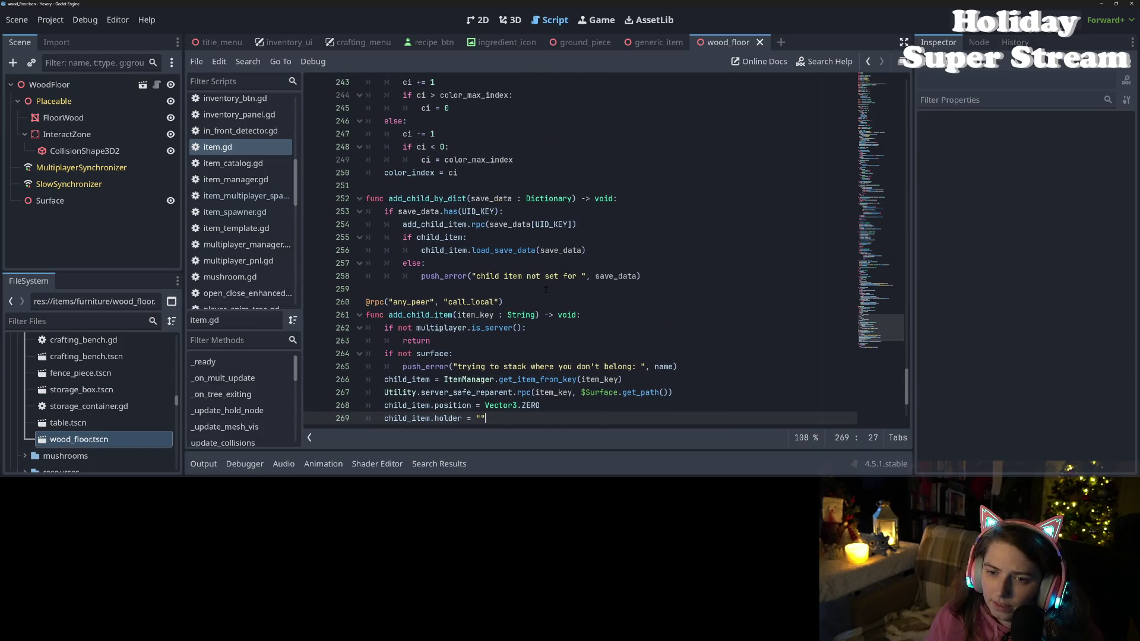
scroll(546, 289, "up", 7)
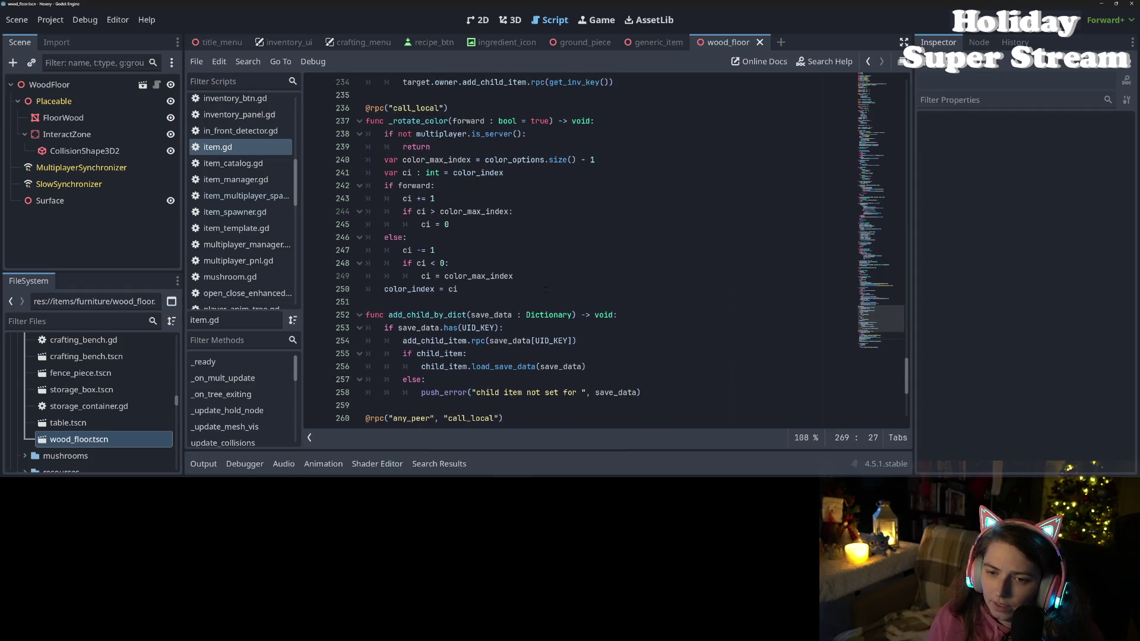
scroll(545, 289, "up", 3)
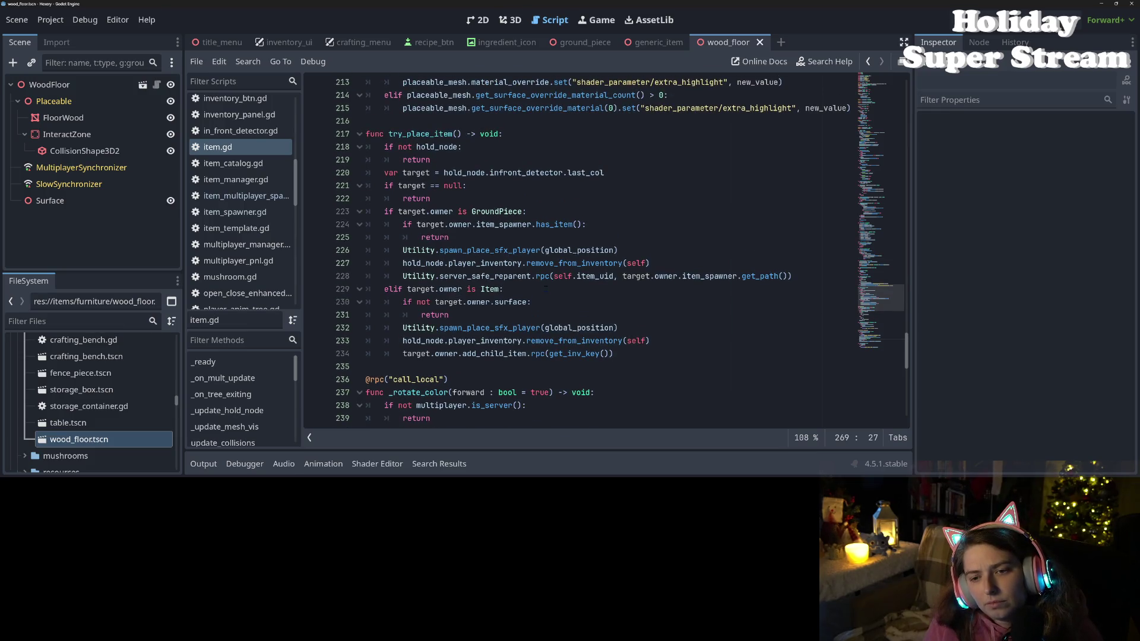
scroll(545, 289, "down", 12)
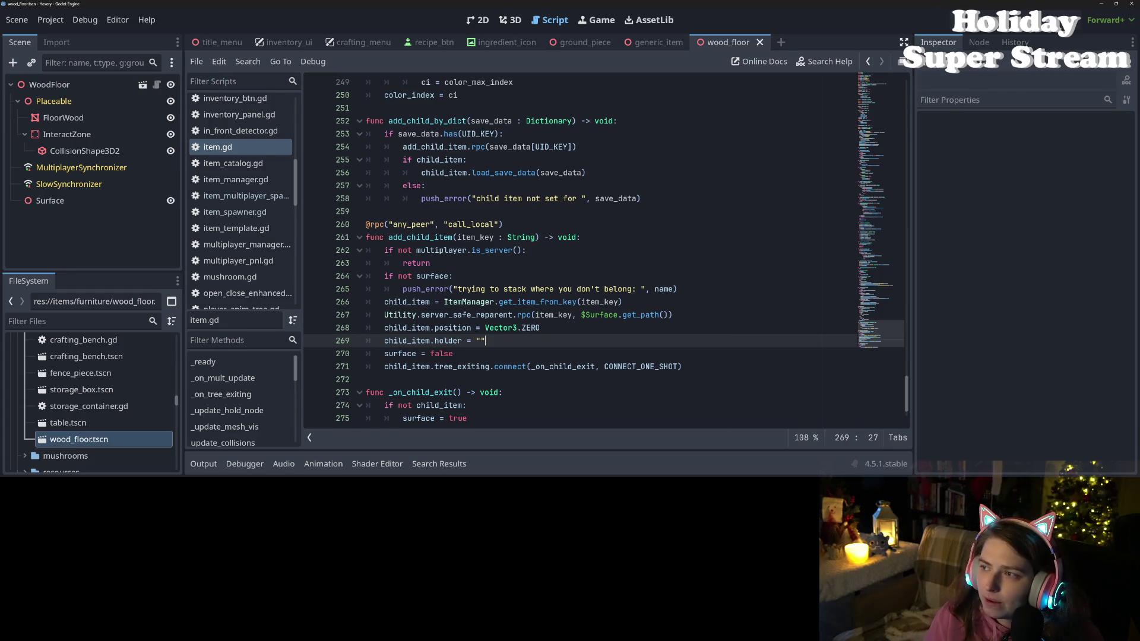
- Run two instances snapped left and right, loading 'new game' on the left and test2 on the right
key("F5")
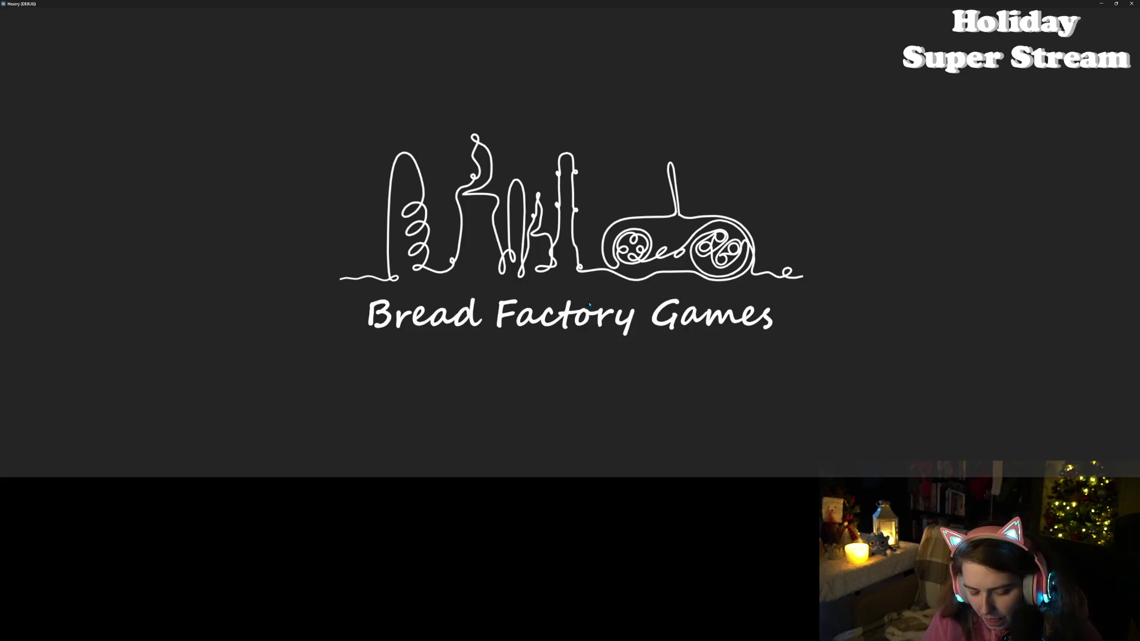
key("super+Left")
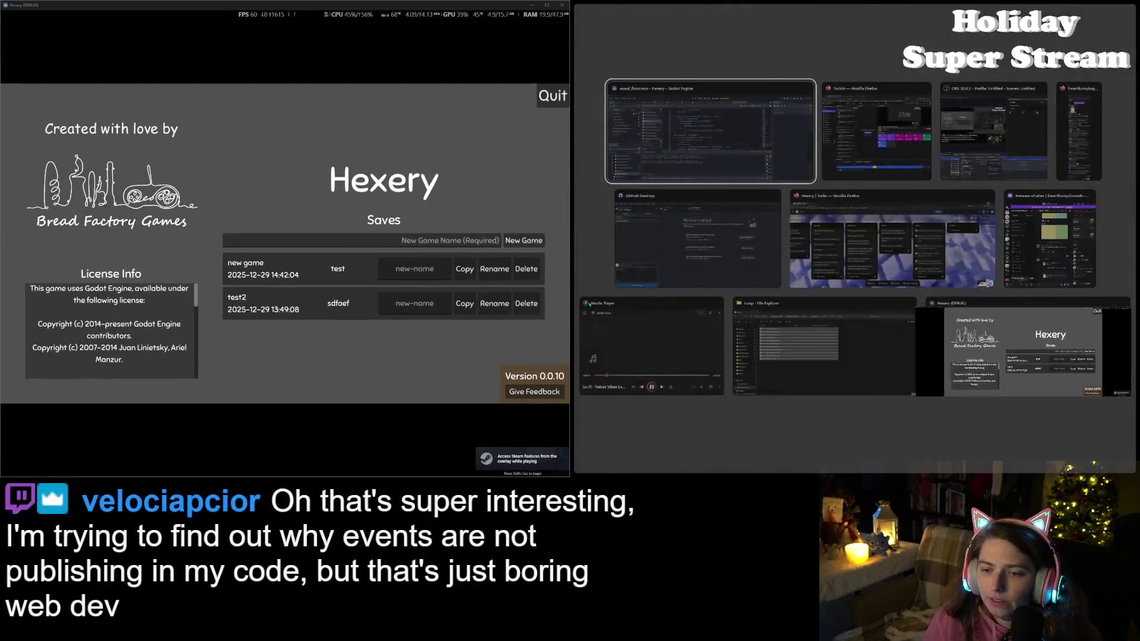
left_click(983, 374)
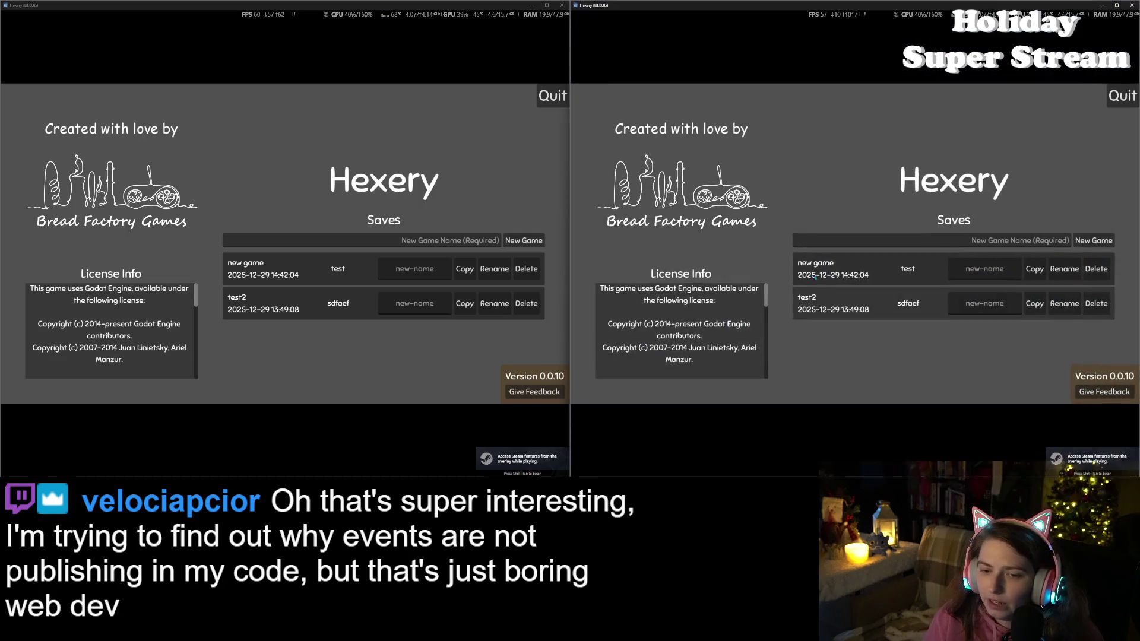
left_click(357, 273)
left_click(868, 304)
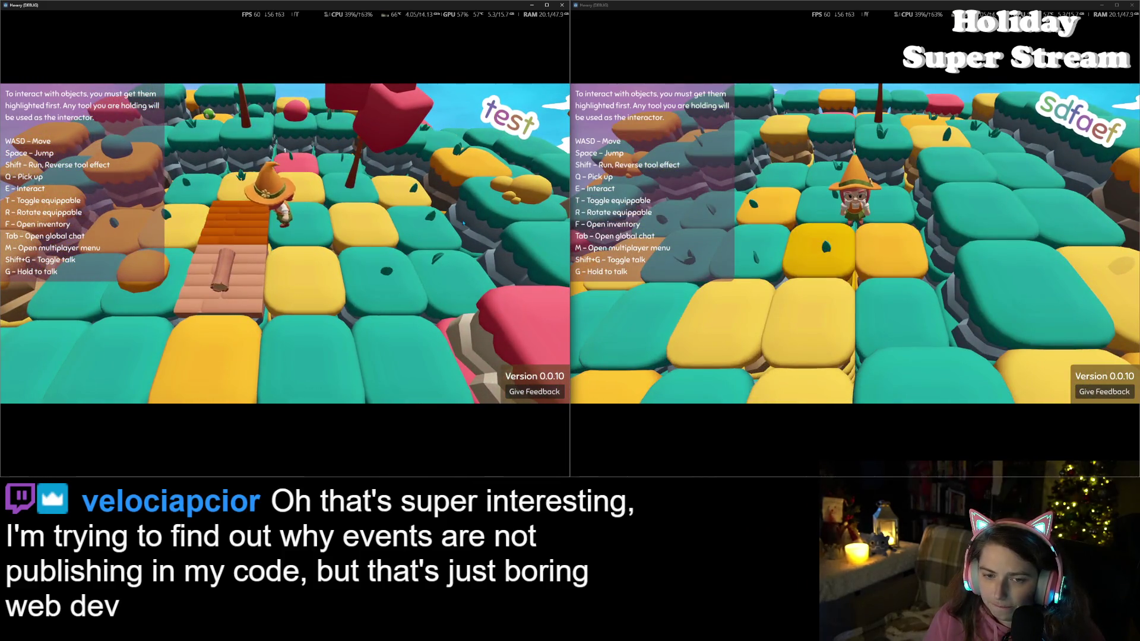
- Take furniture out of the left player's inventory to set up the table with items
key("f")
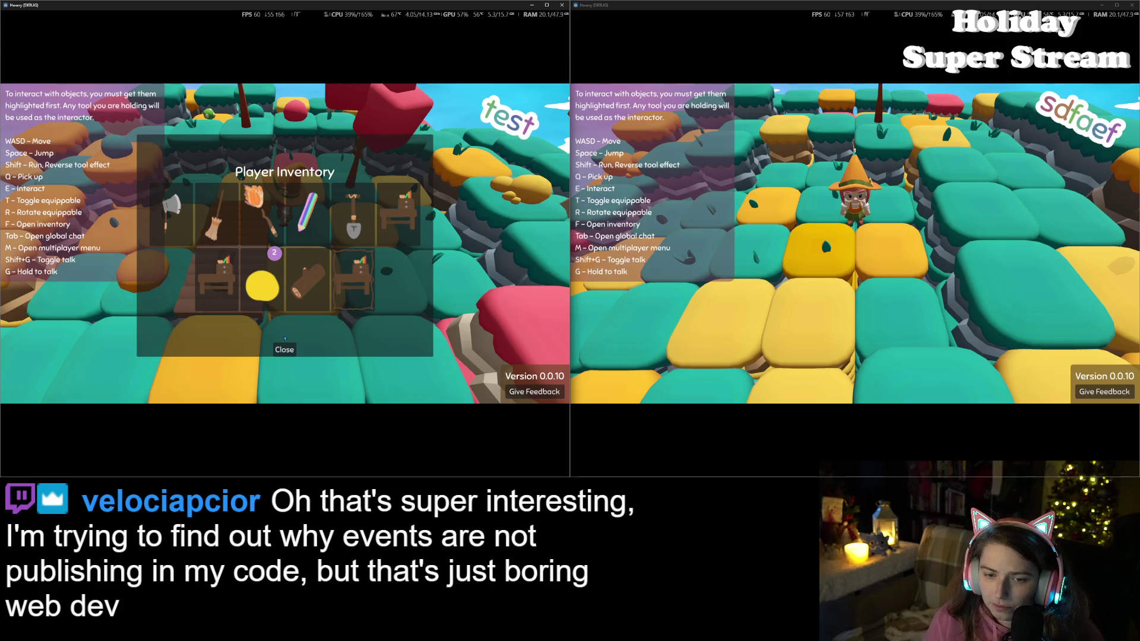
left_click(285, 350)
key("f")
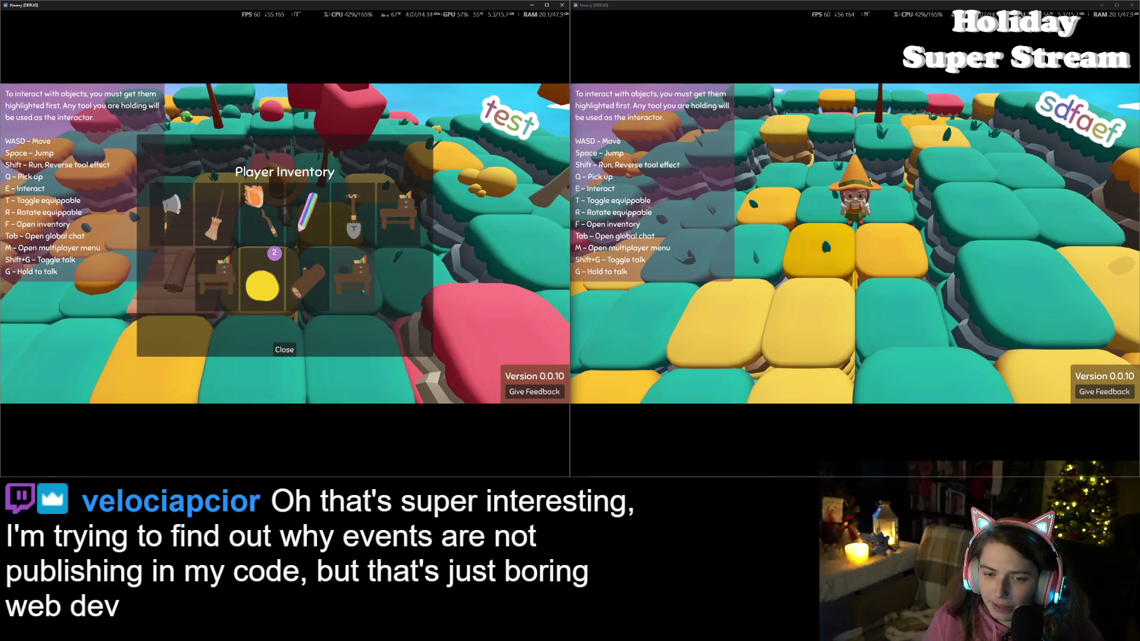
left_click(290, 351)
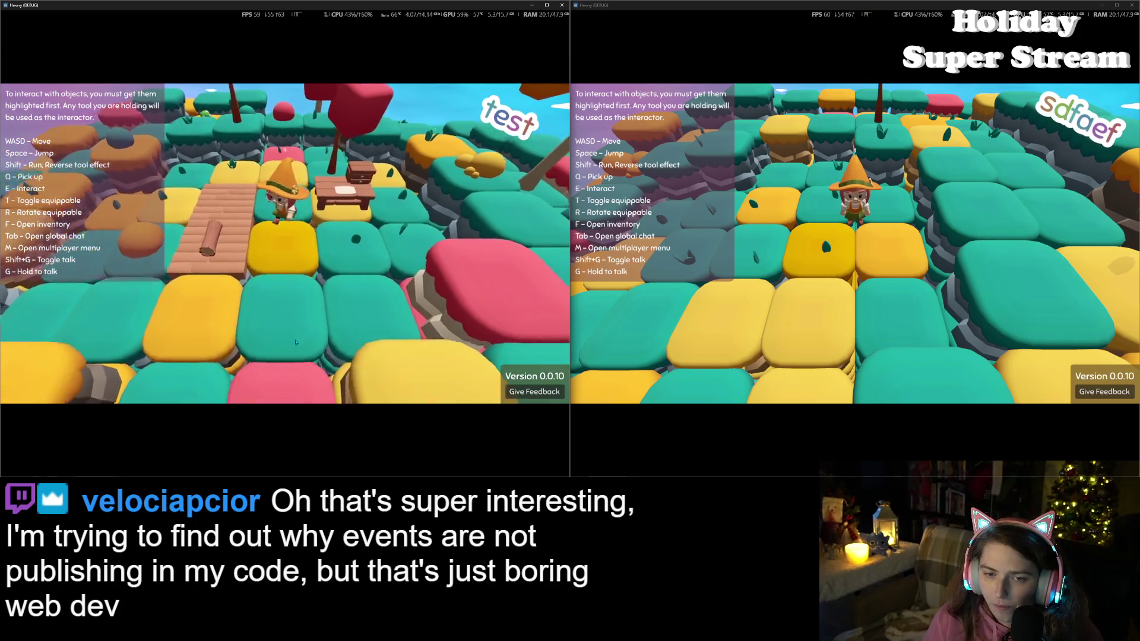
key("f")
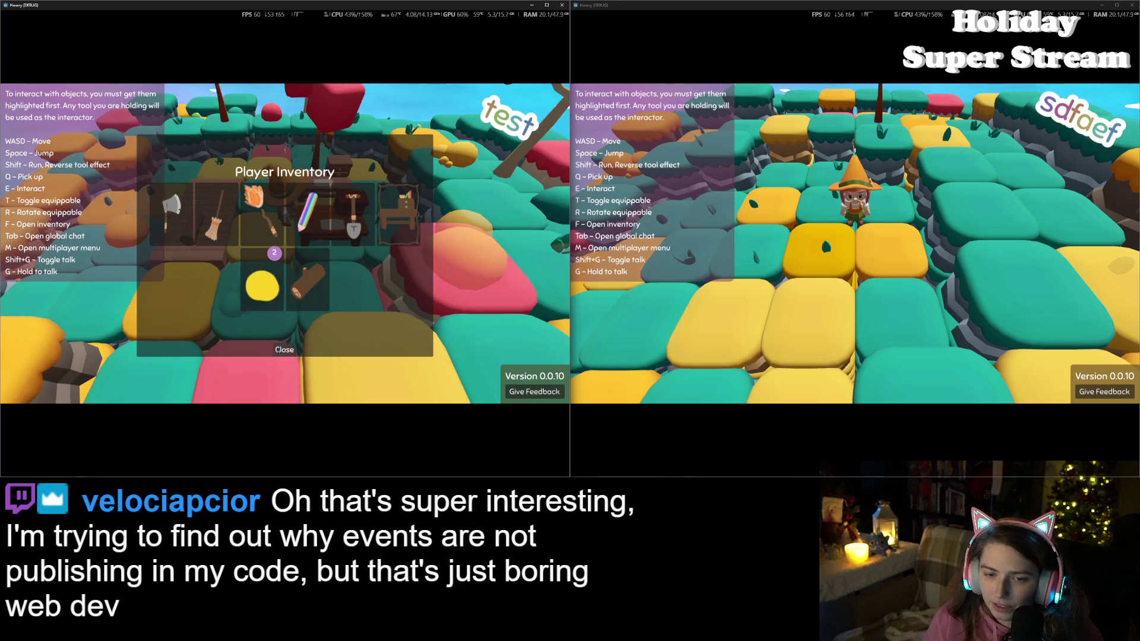
left_click(284, 350)
- Open the multiplayer menu in both windows and host a local session from the left game
left_click(825, 341)
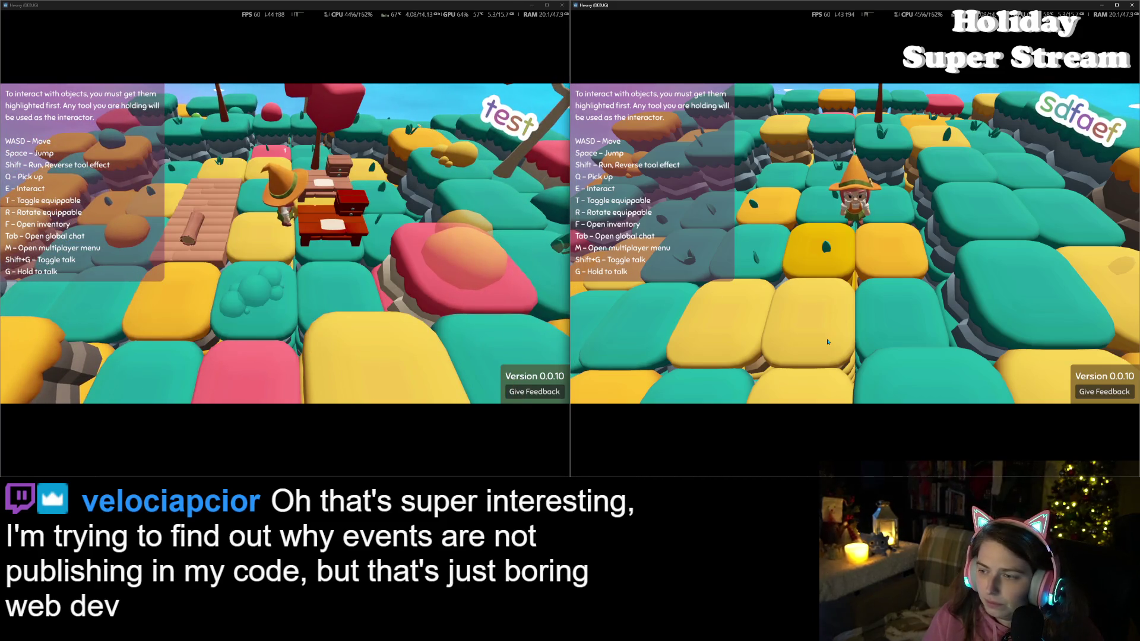
key("m")
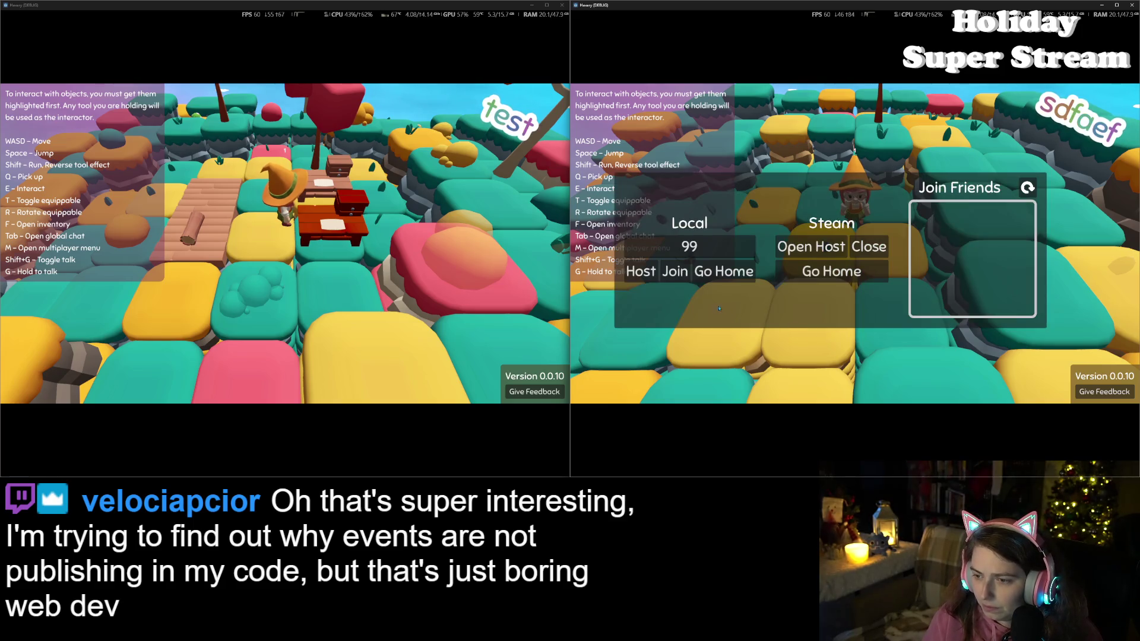
left_click(352, 275)
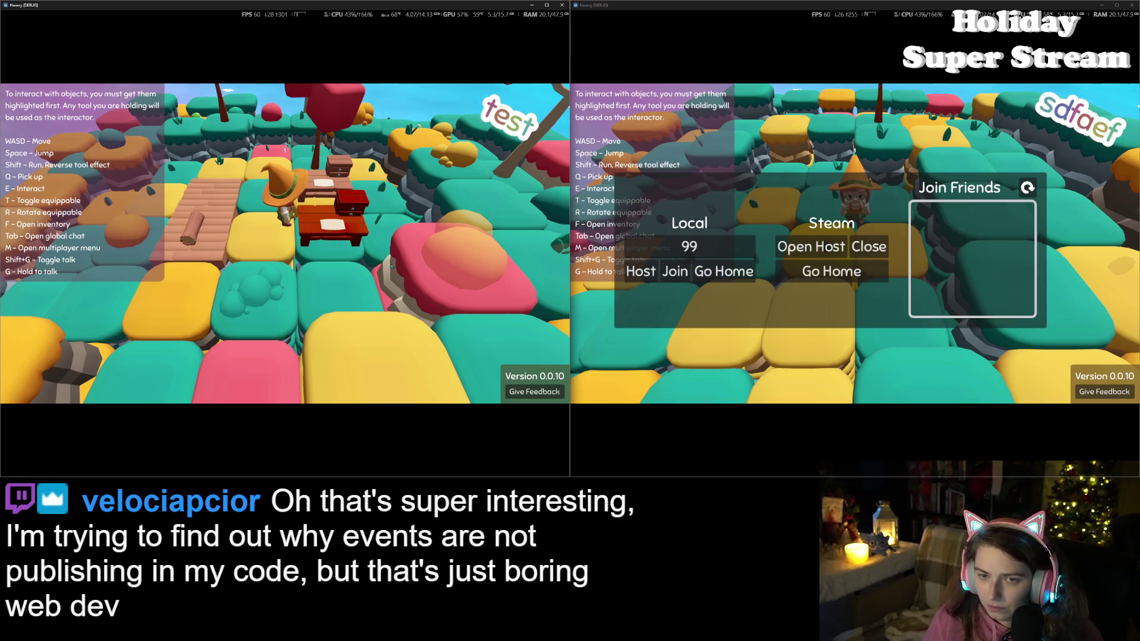
key("m")
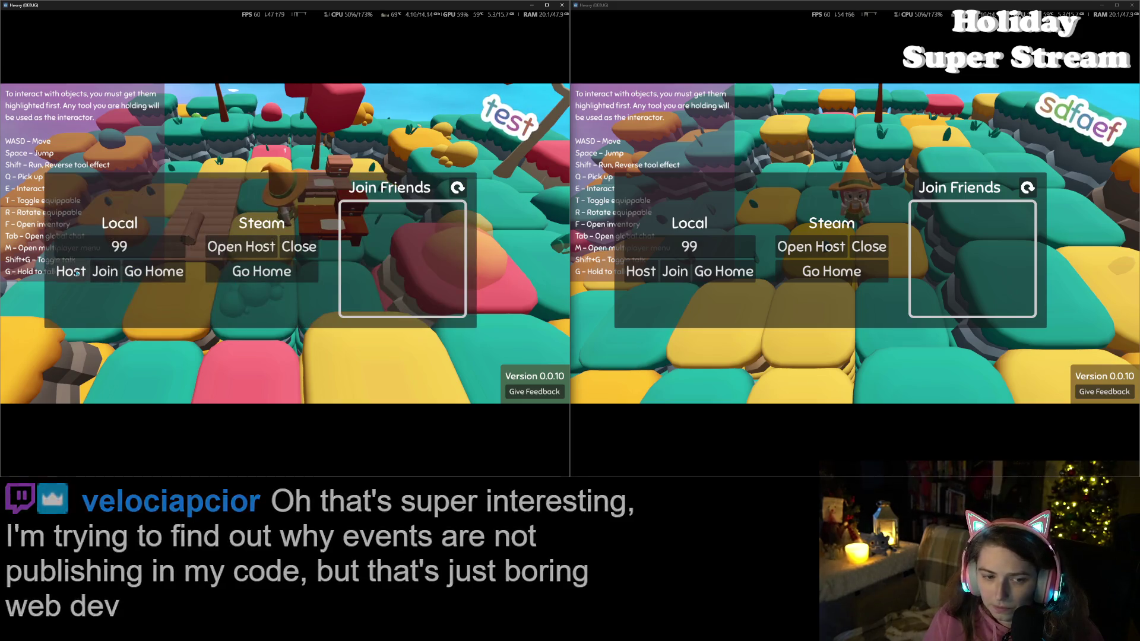
left_click(154, 271)
- Join the hosted test world from the right game and take the desk out of its inventory
left_click(680, 273)
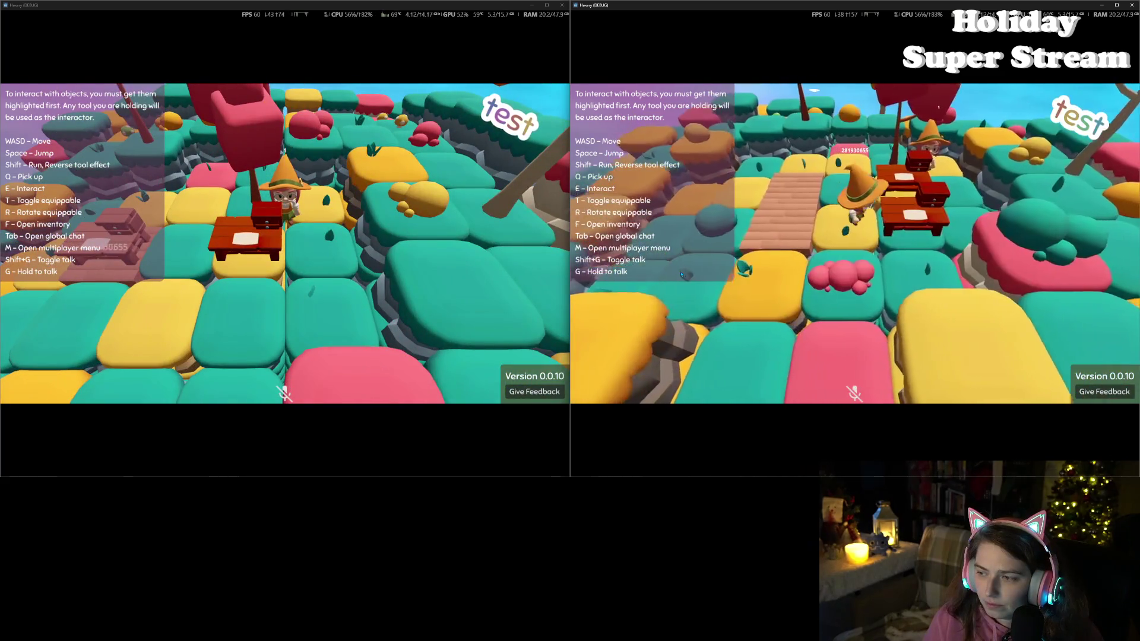
key("f")
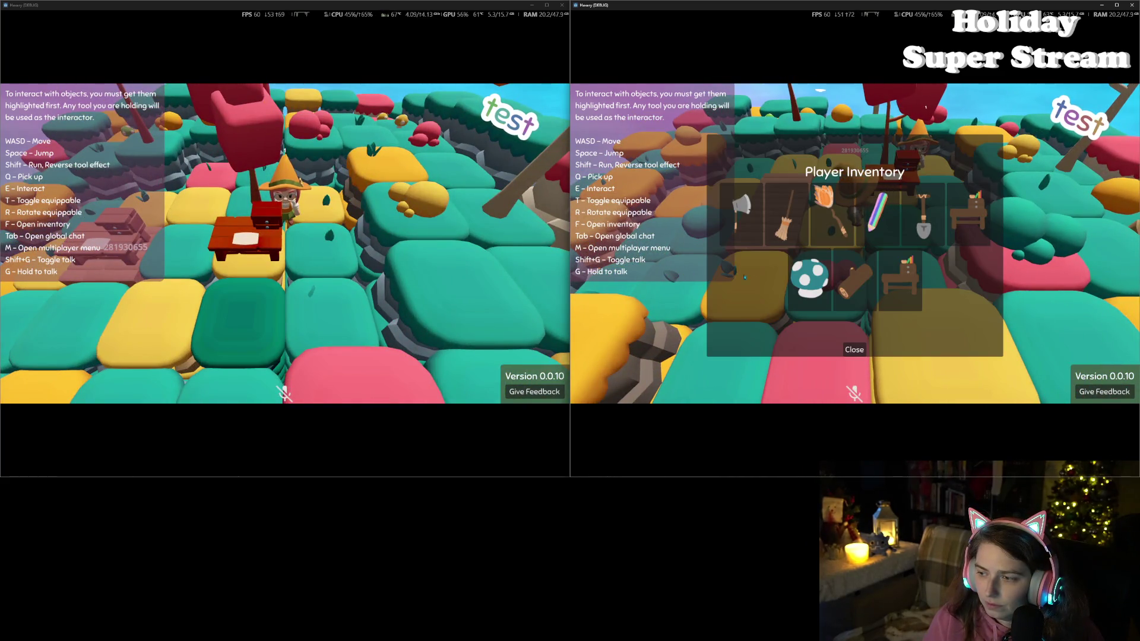
left_click(885, 301)
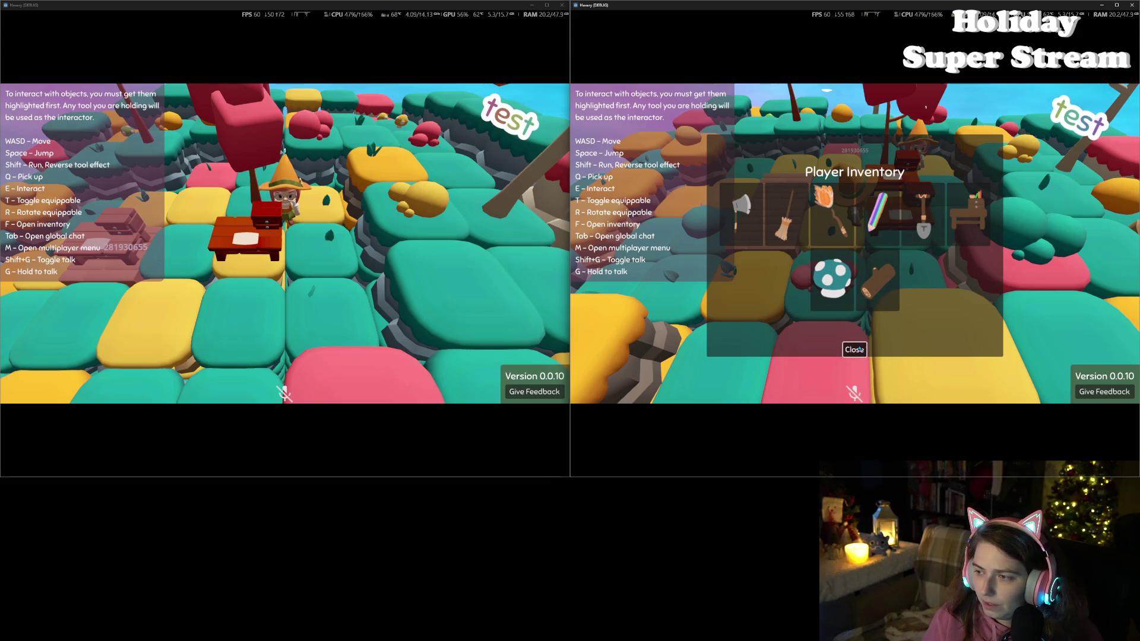
left_click(854, 347)
- Walk the right player toward the wooden bridge and recheck its inventory
key("a")
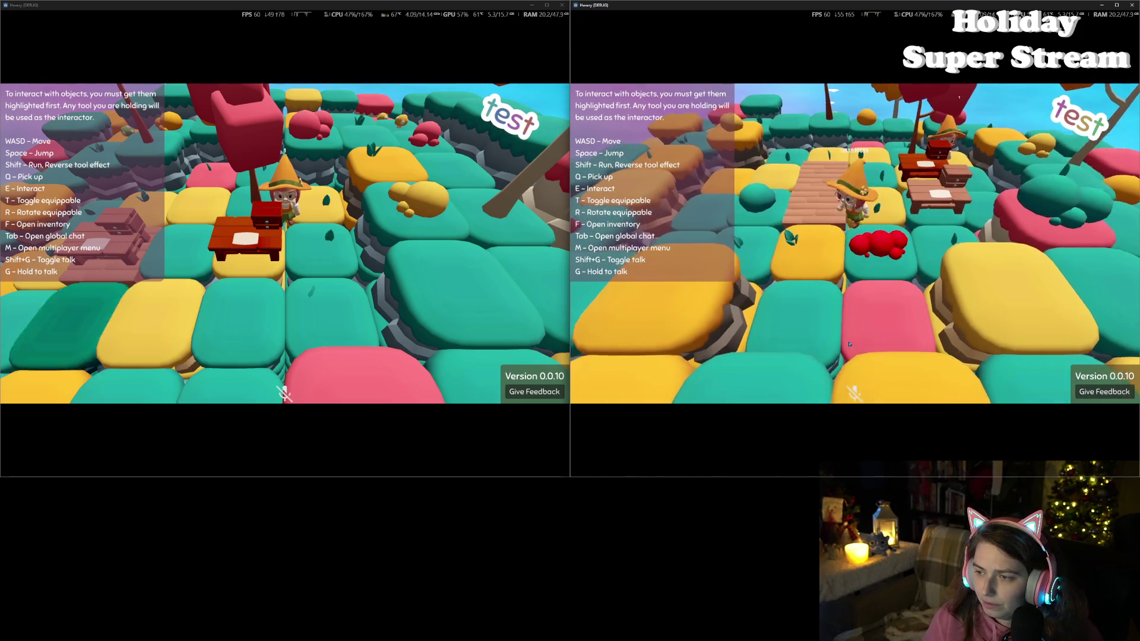
scroll(848, 344, "up", 5)
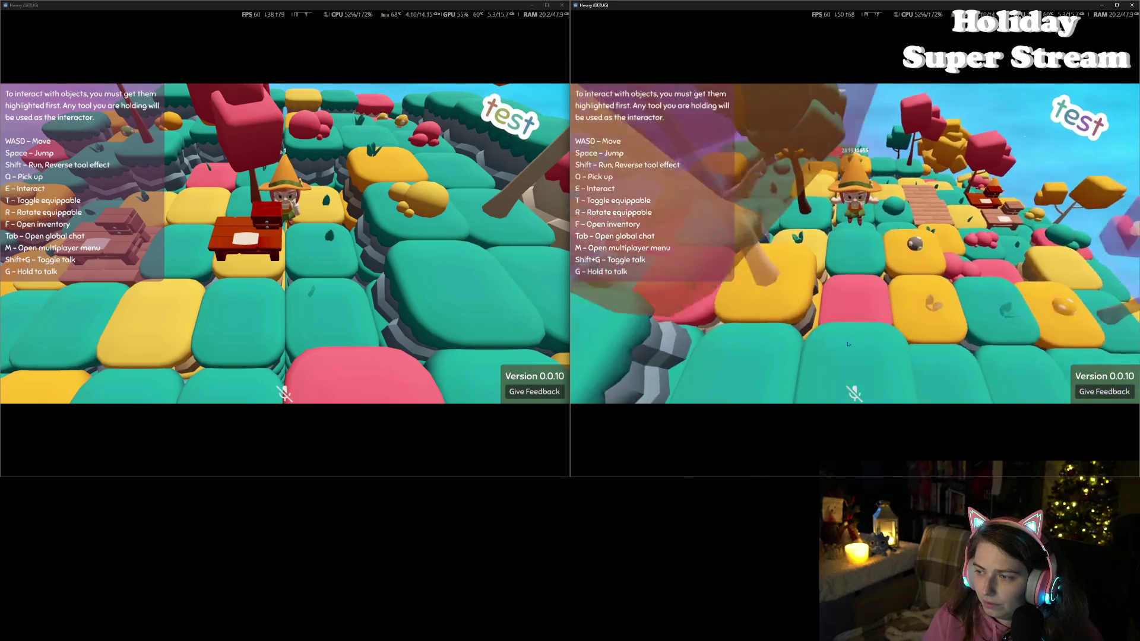
key("s")
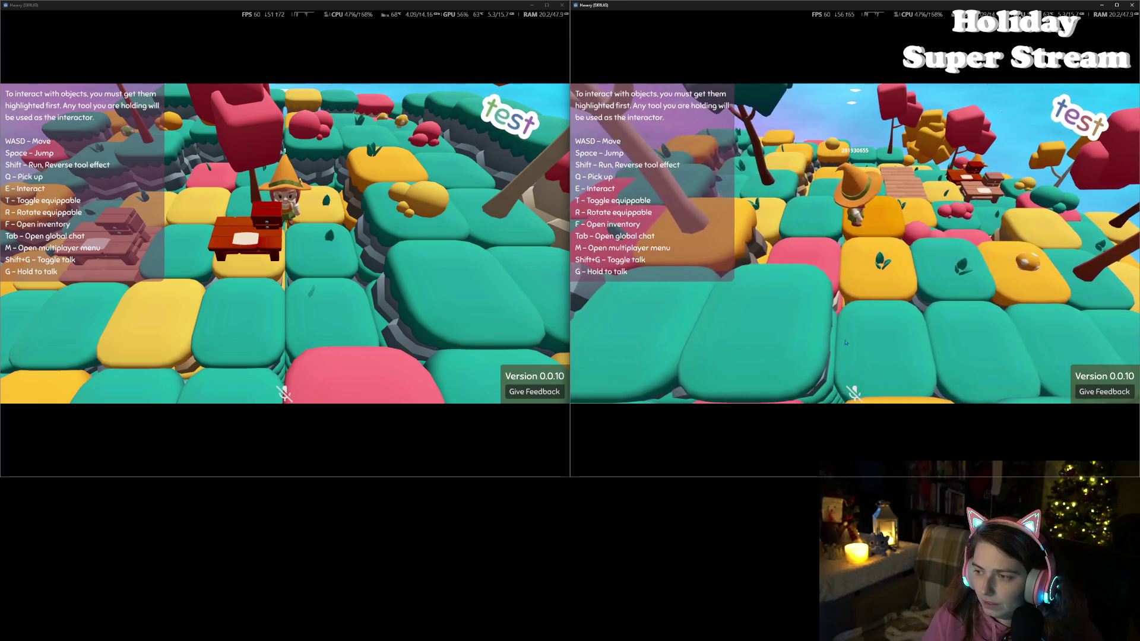
key("w")
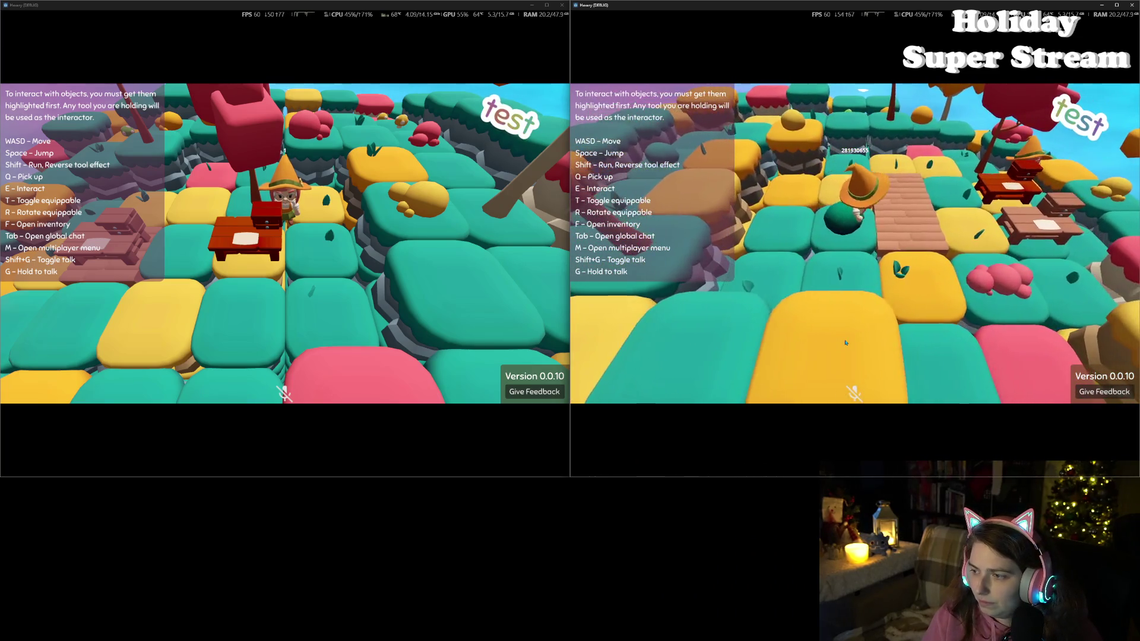
key("f")
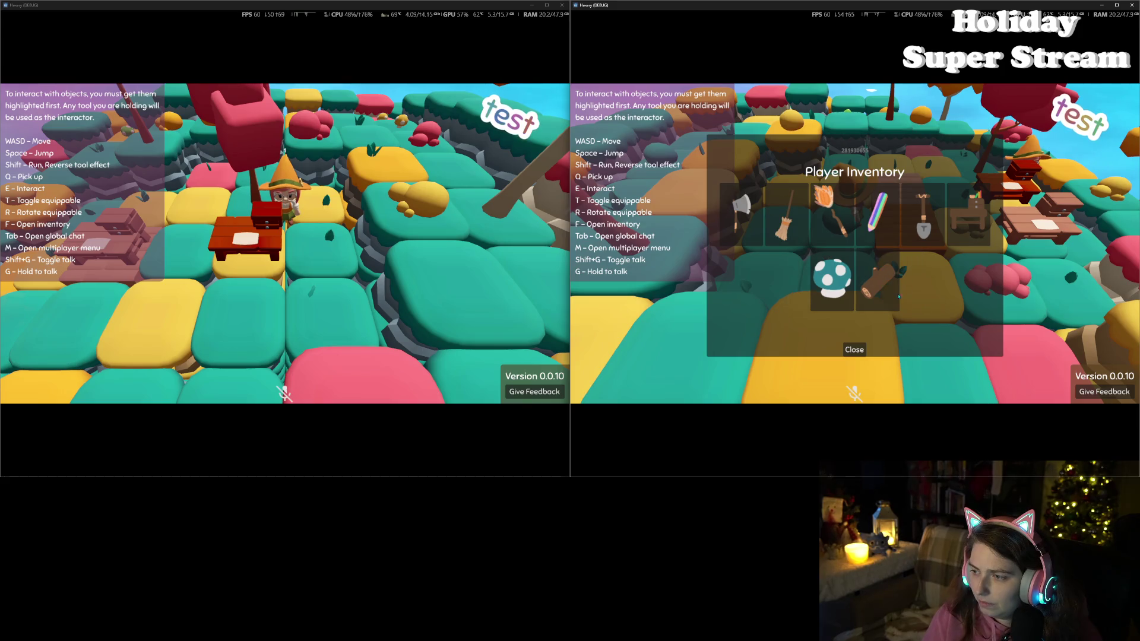
left_click(855, 351)
- Walk the left player and then the right player onto the wooden bridge and back off
left_click(493, 309)
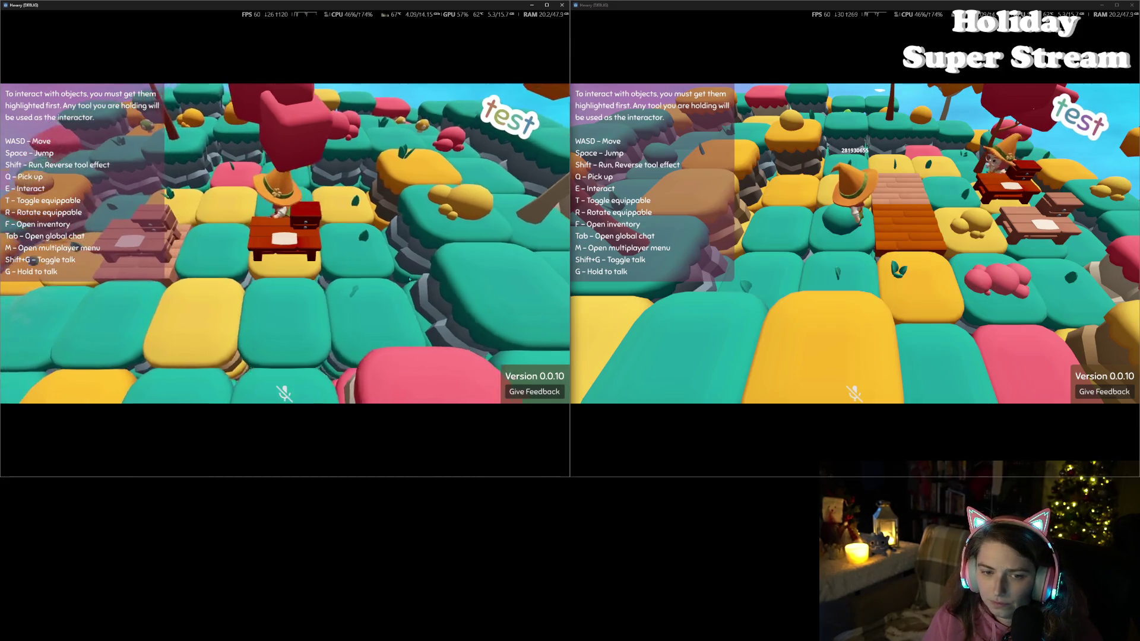
key("s")
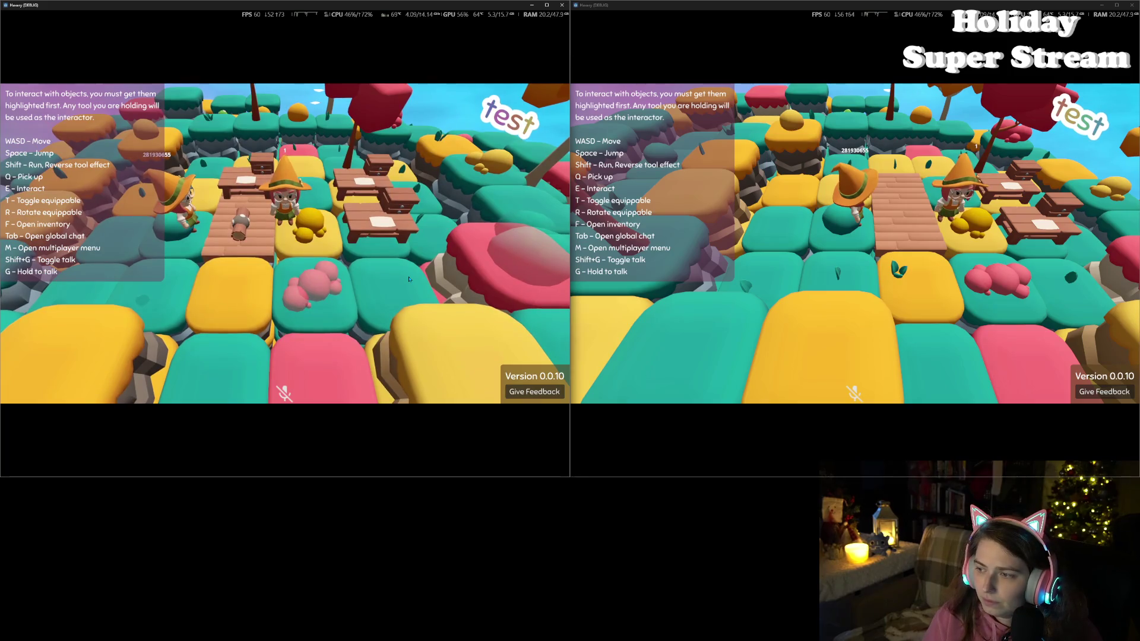
key("a")
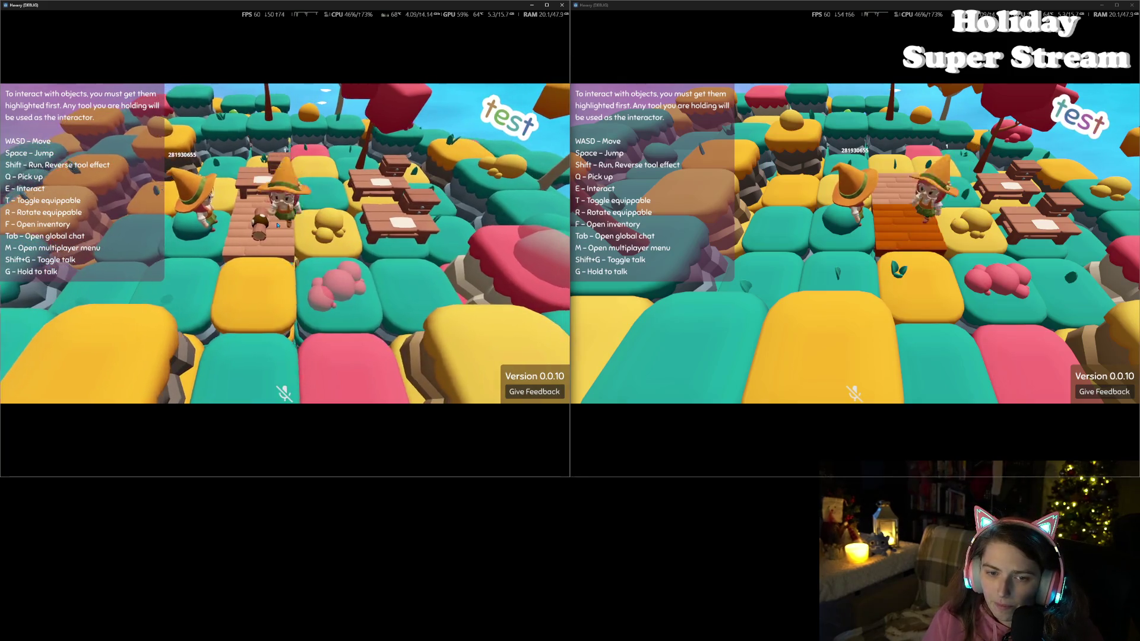
key("d")
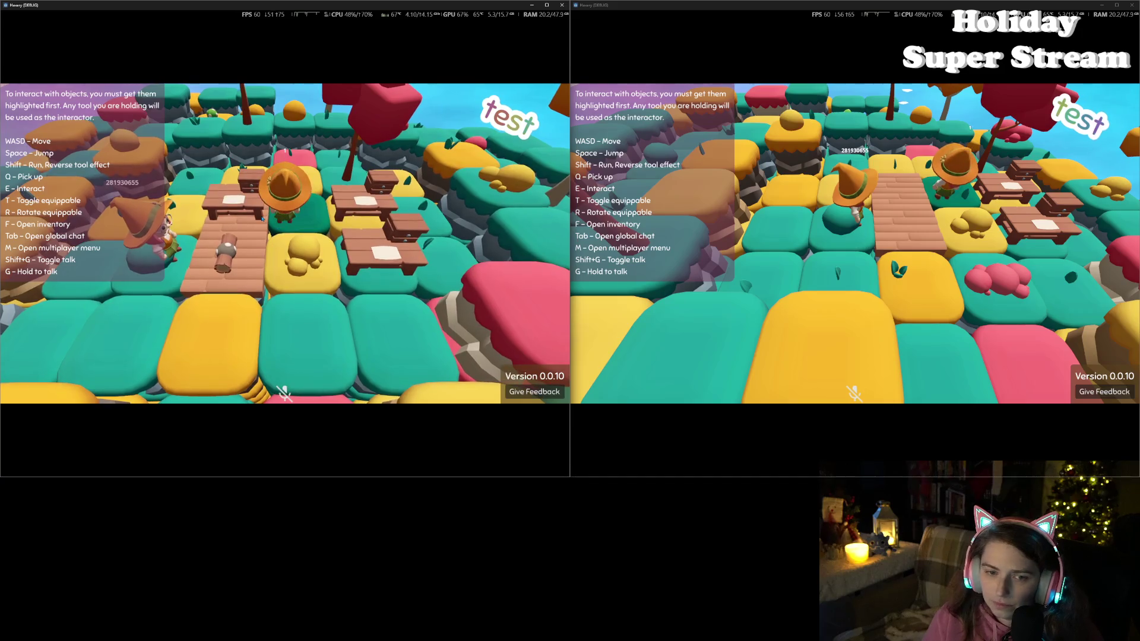
left_click(897, 264)
key("s")
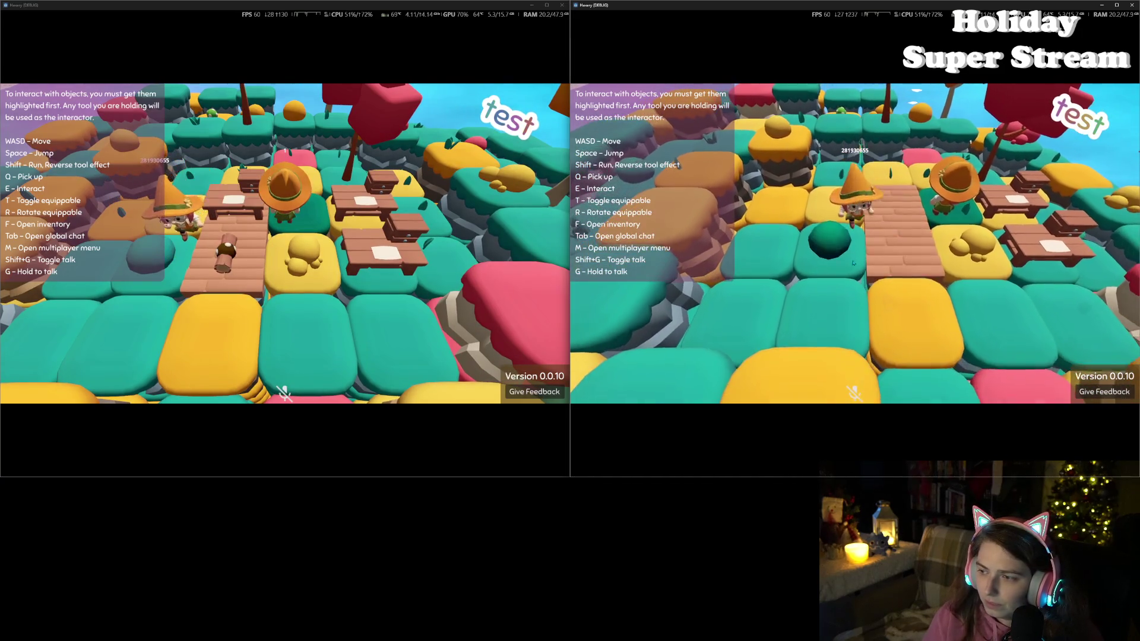
key("d")
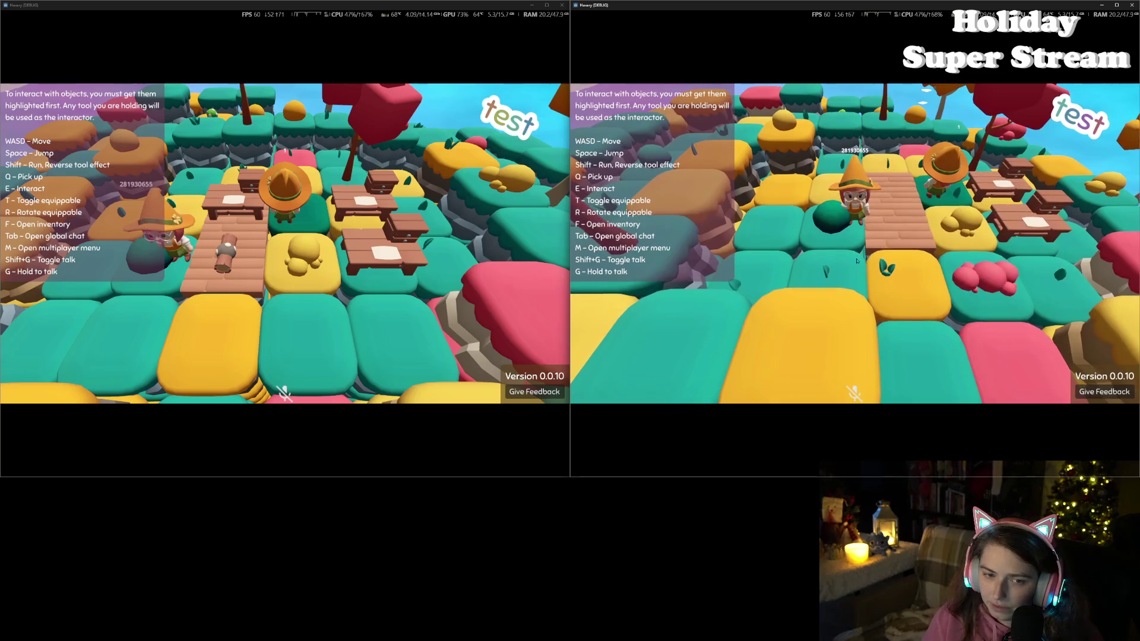
key("a")
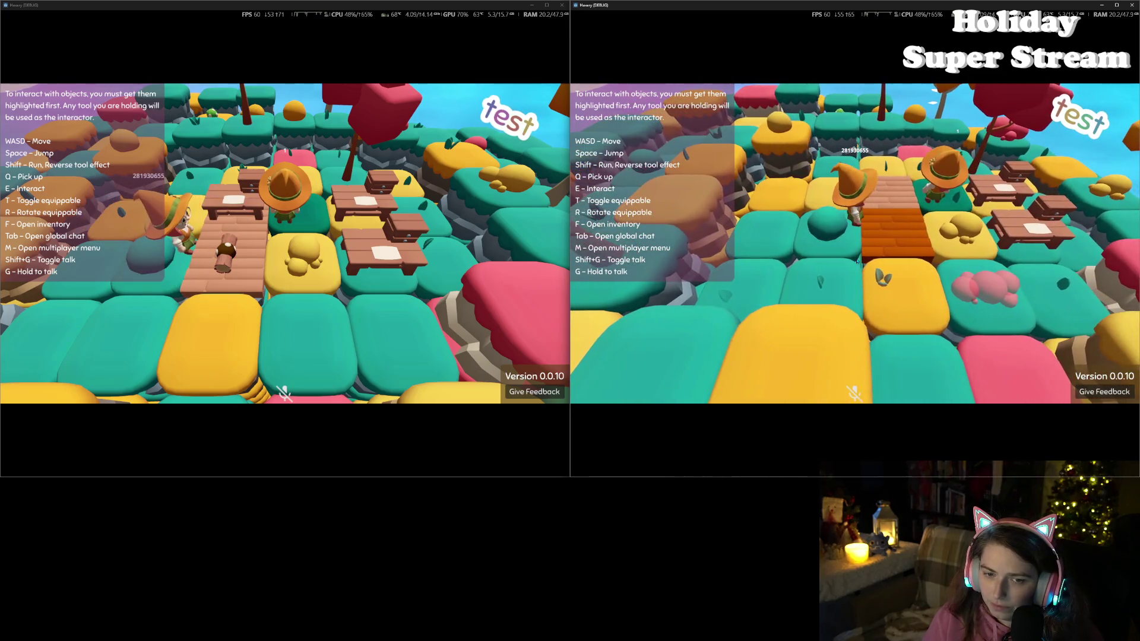
- Walk the left player across the bridge again and recheck its inventory twice
left_click(463, 230)
key("a")
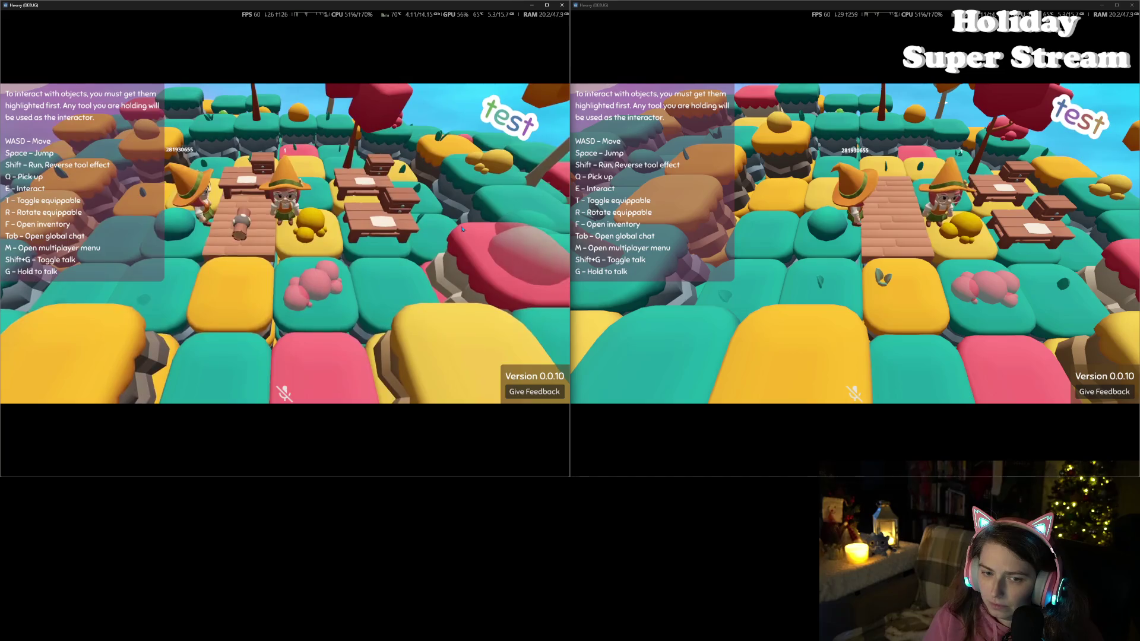
key("d")
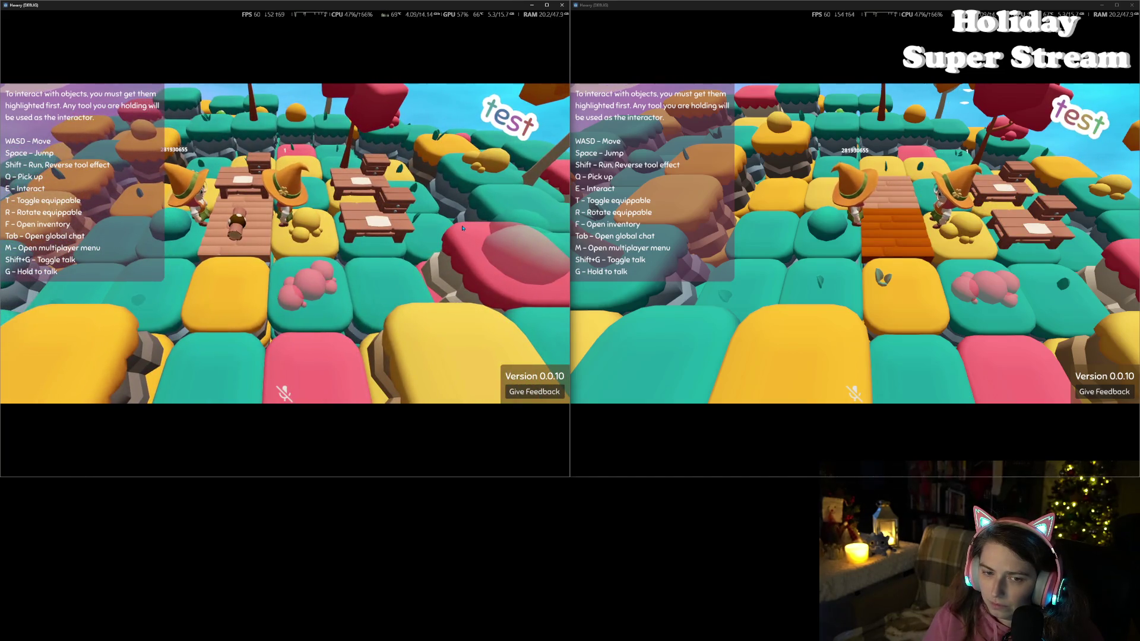
key("w")
key("w")
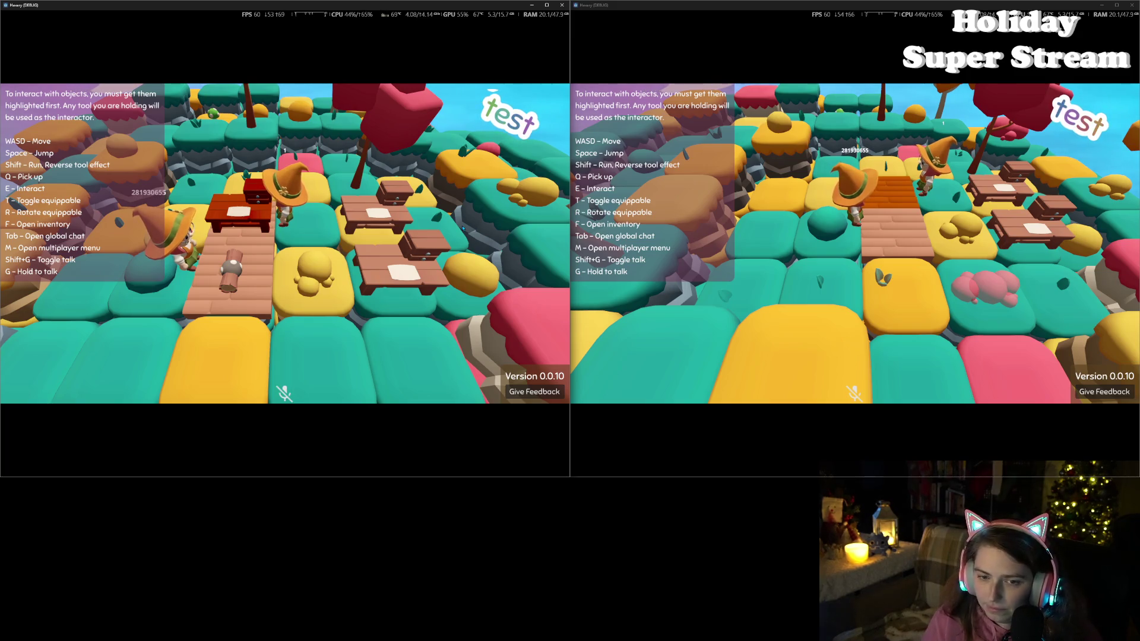
key("f")
key("f")
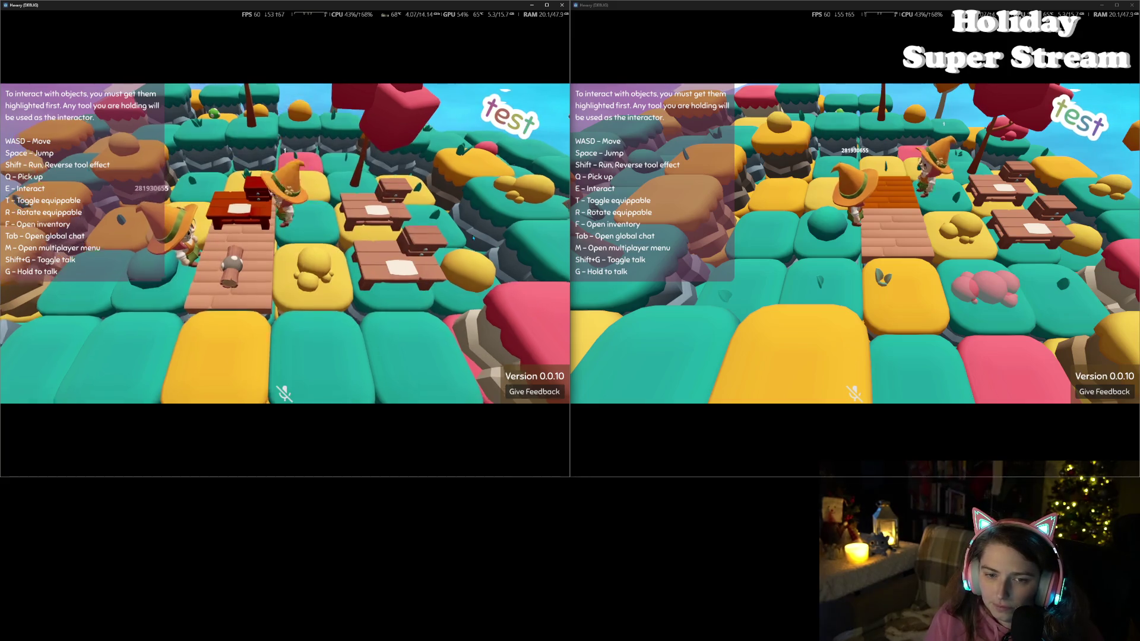
key("d")
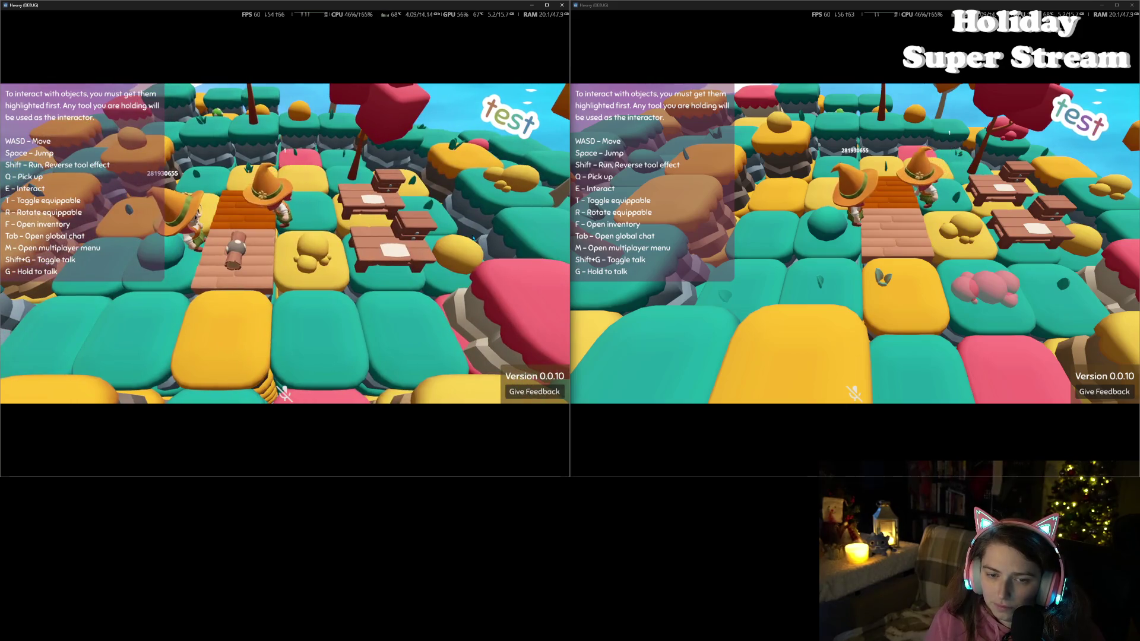
key("f")
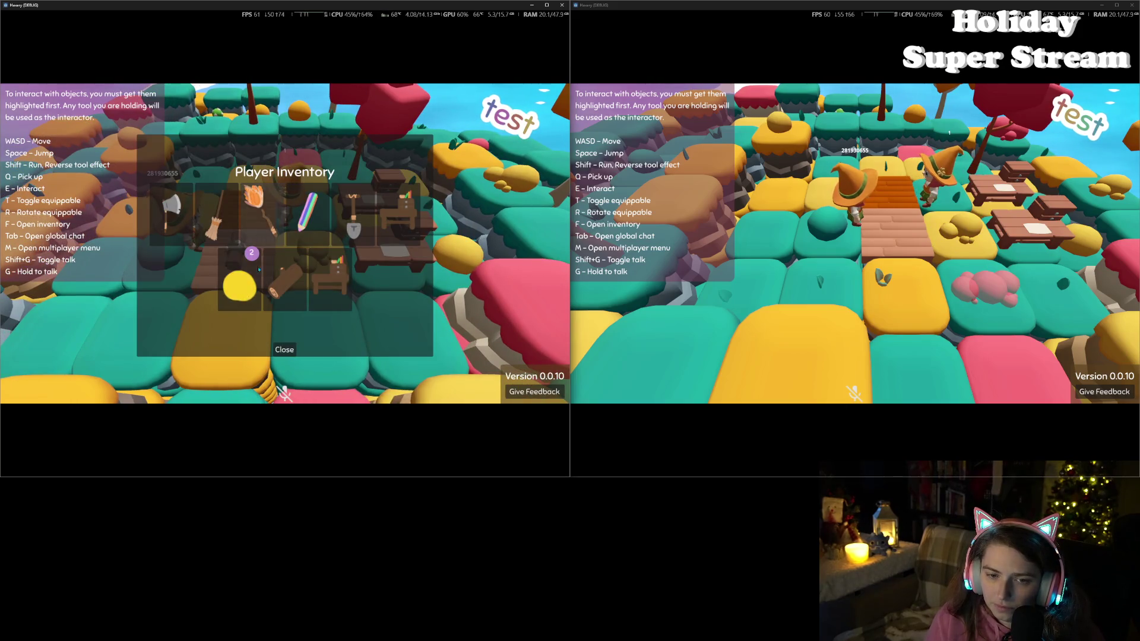
left_click(292, 355)
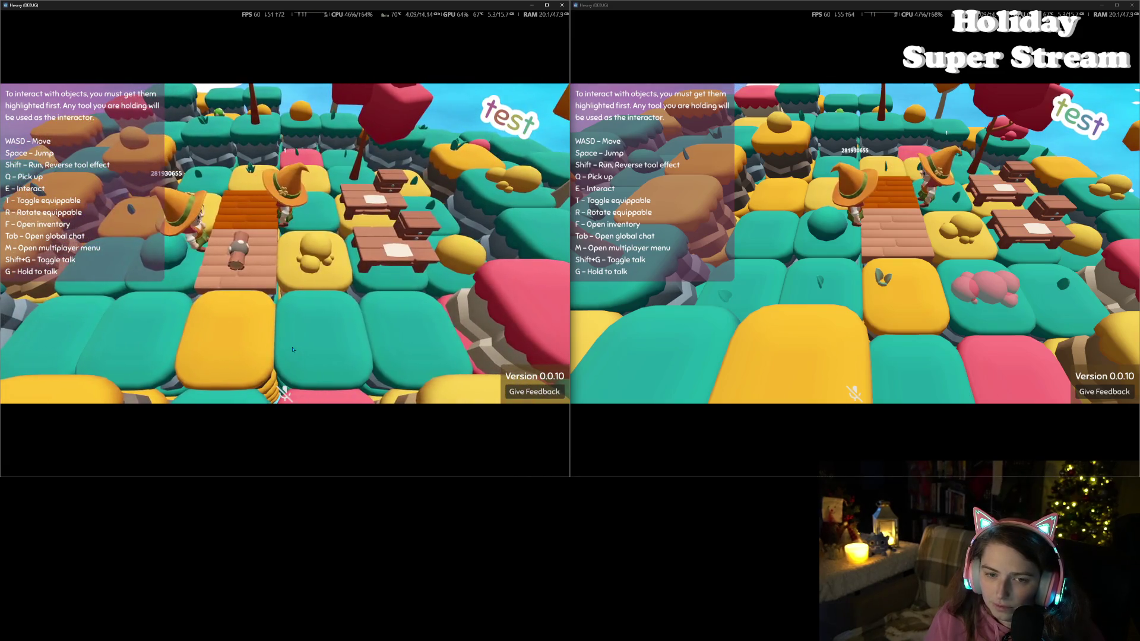
key("f")
left_click(287, 351)
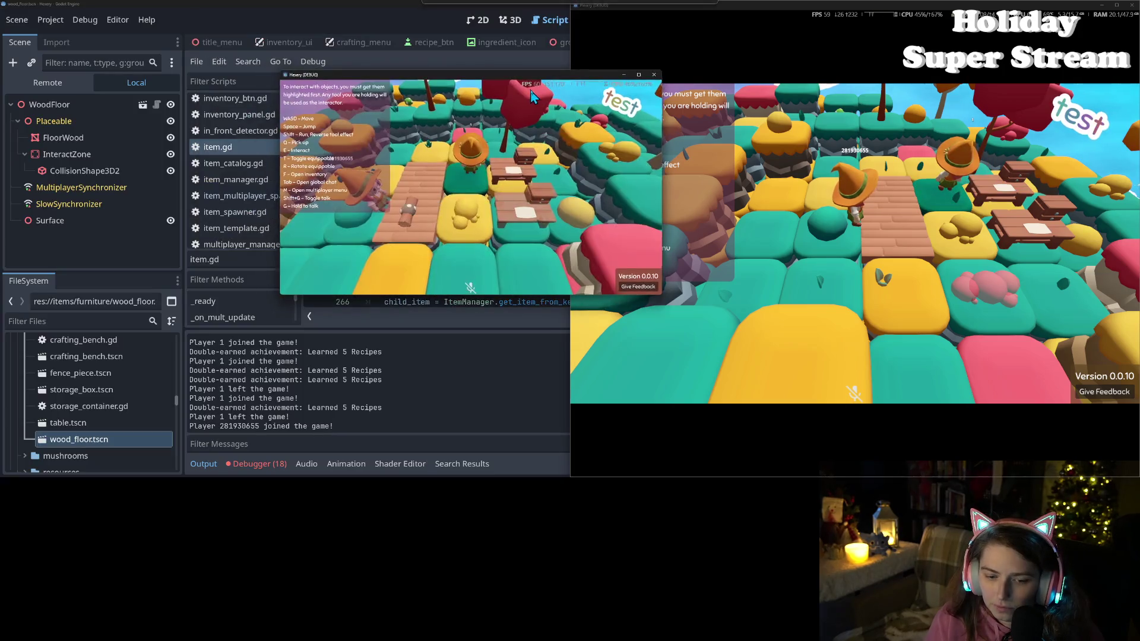
- Bring the editor forward, review the 17 debugger errors, and put the caret on add_child_item at line 261
left_click(265, 465)
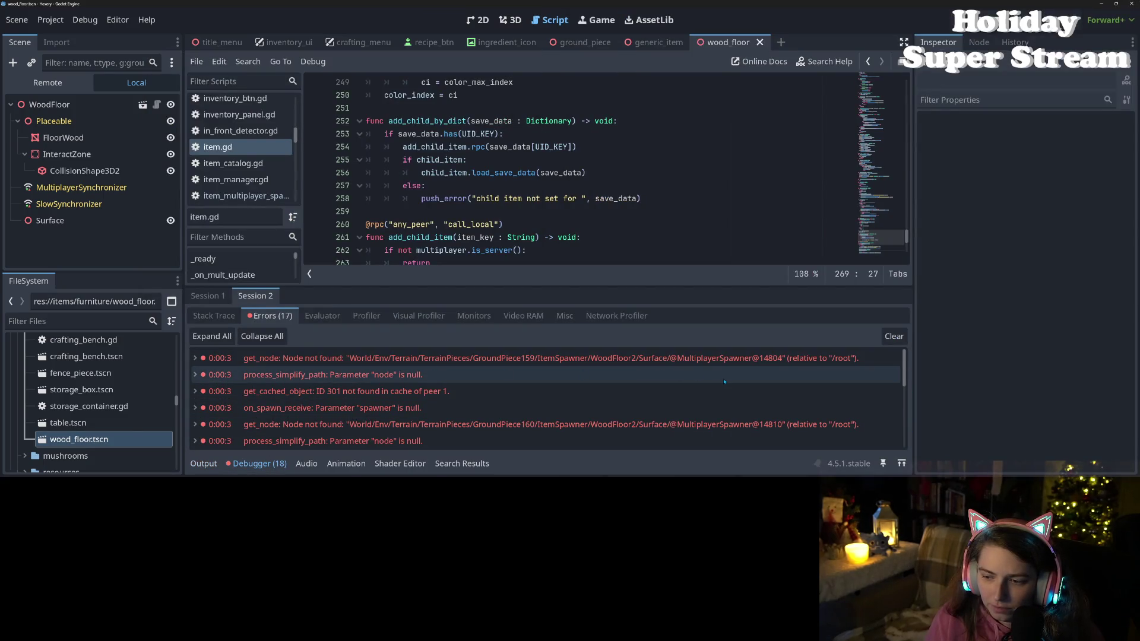
mouse_move(719, 373)
mouse_move(425, 373)
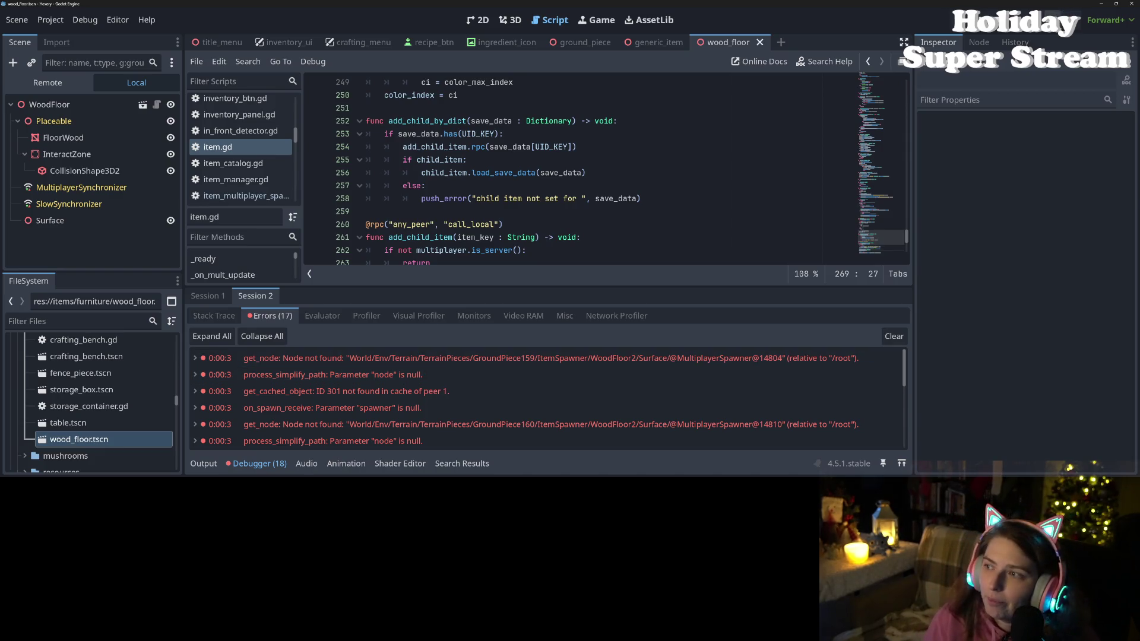
left_click(388, 237)
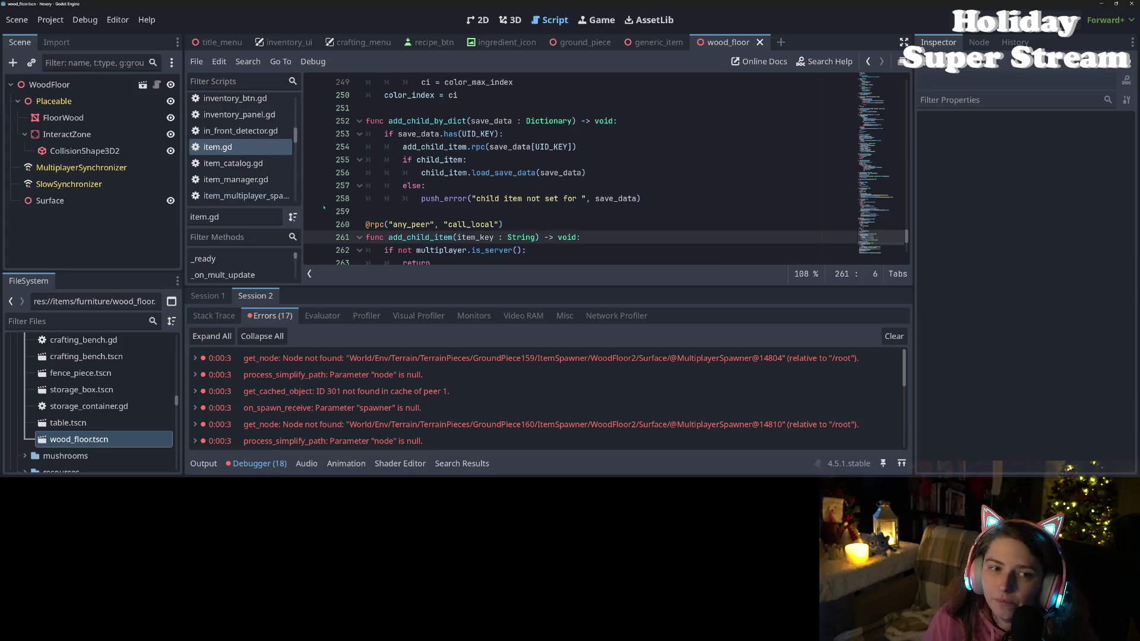
- Change line 69 of item.gd's _ready to $Surface.add_child(spawner, true) and save the script
left_click(158, 85)
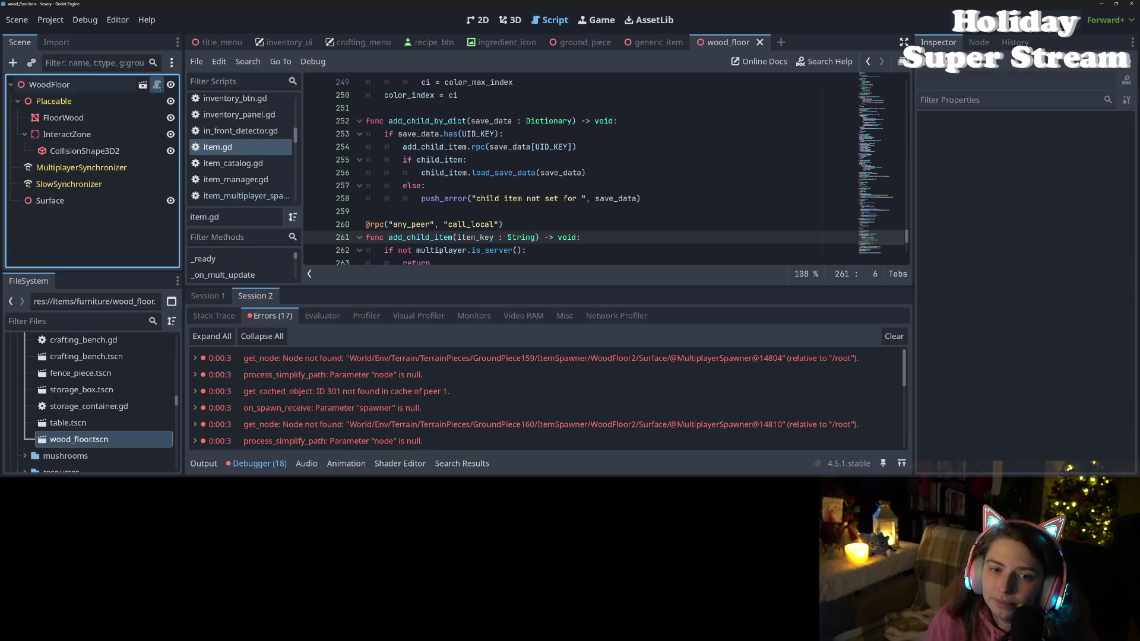
scroll(576, 202, "up", 10)
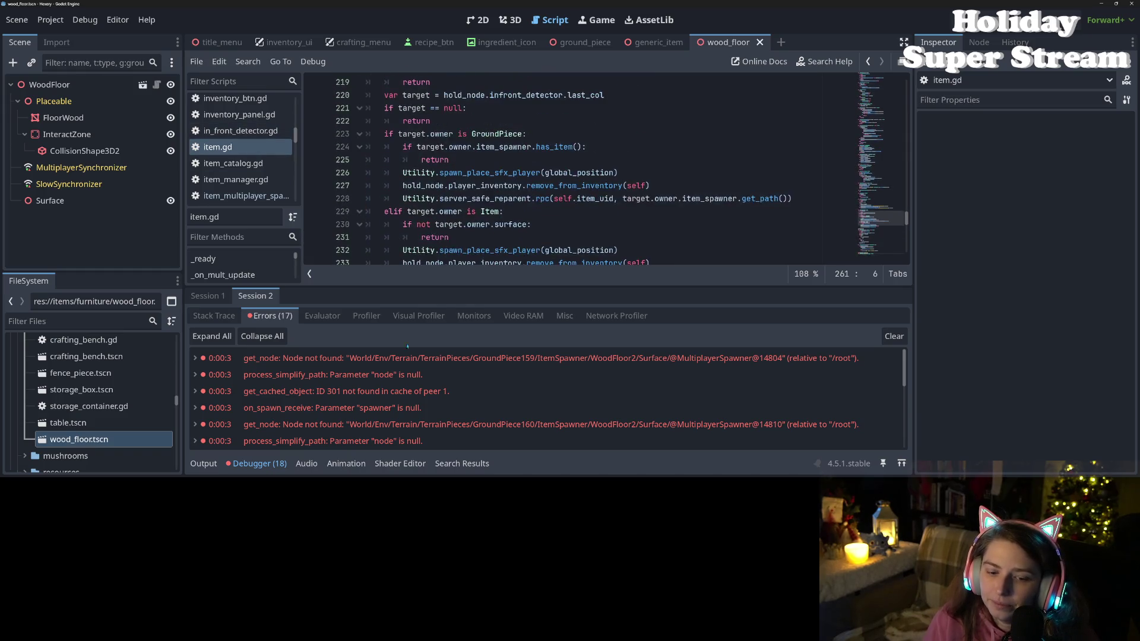
left_click(279, 464)
scroll(571, 304, "up", 18)
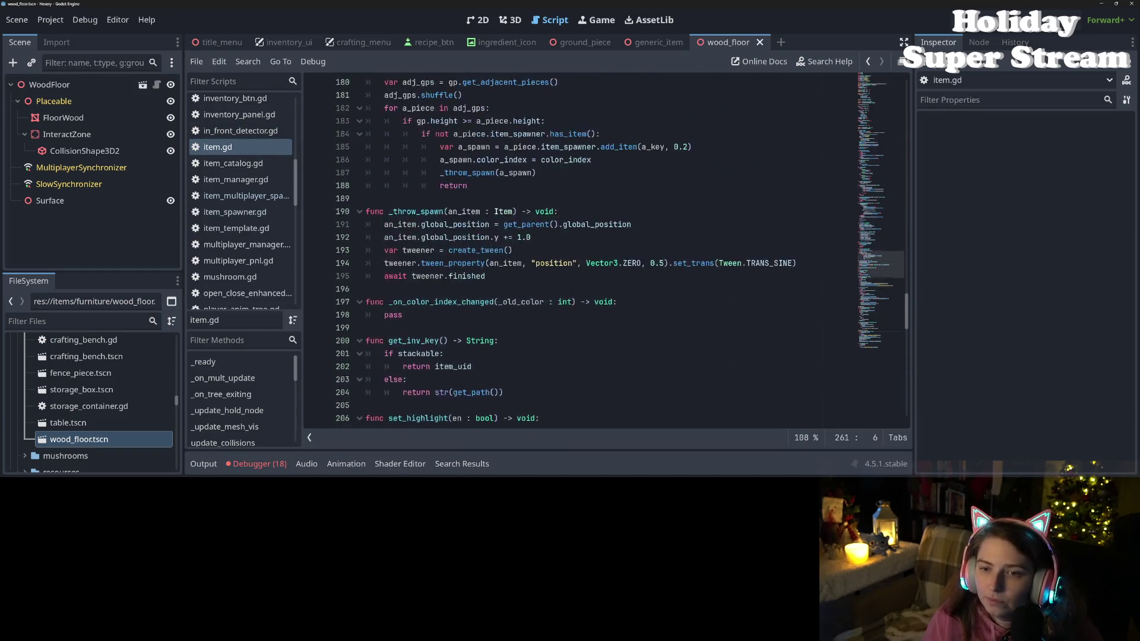
scroll(566, 372, "up", 15)
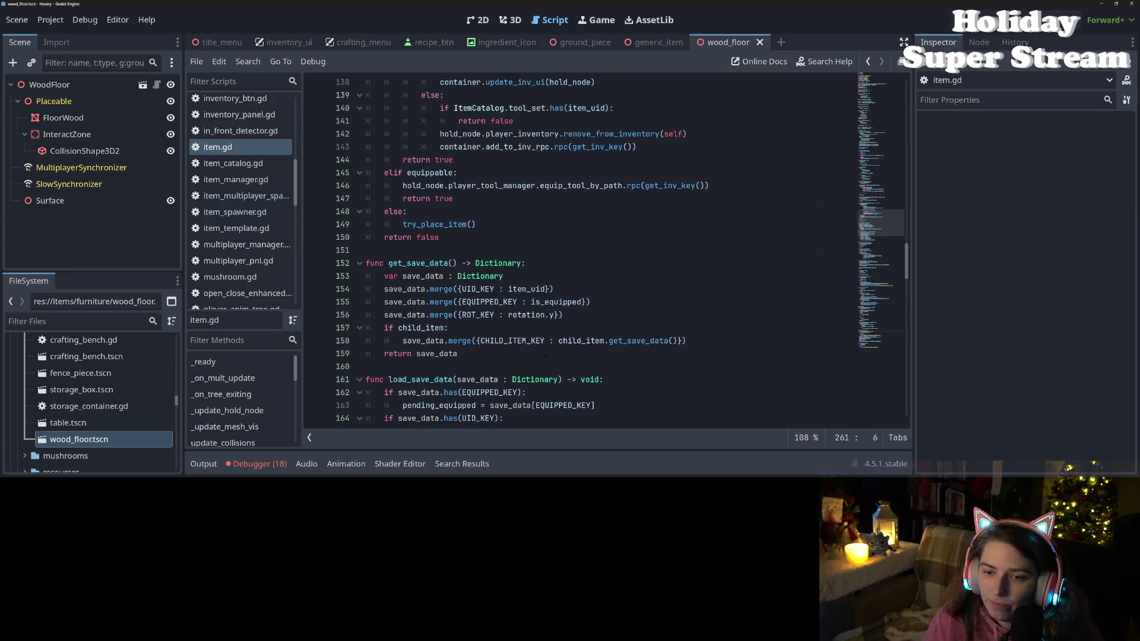
scroll(538, 354, "up", 6)
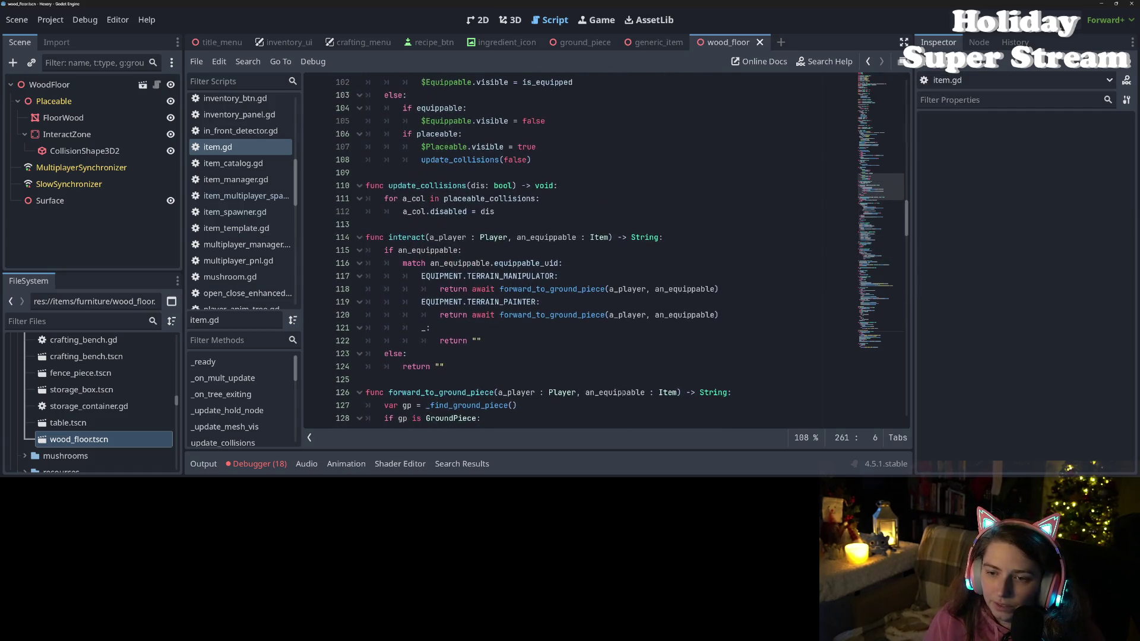
scroll(619, 393, "up", 11)
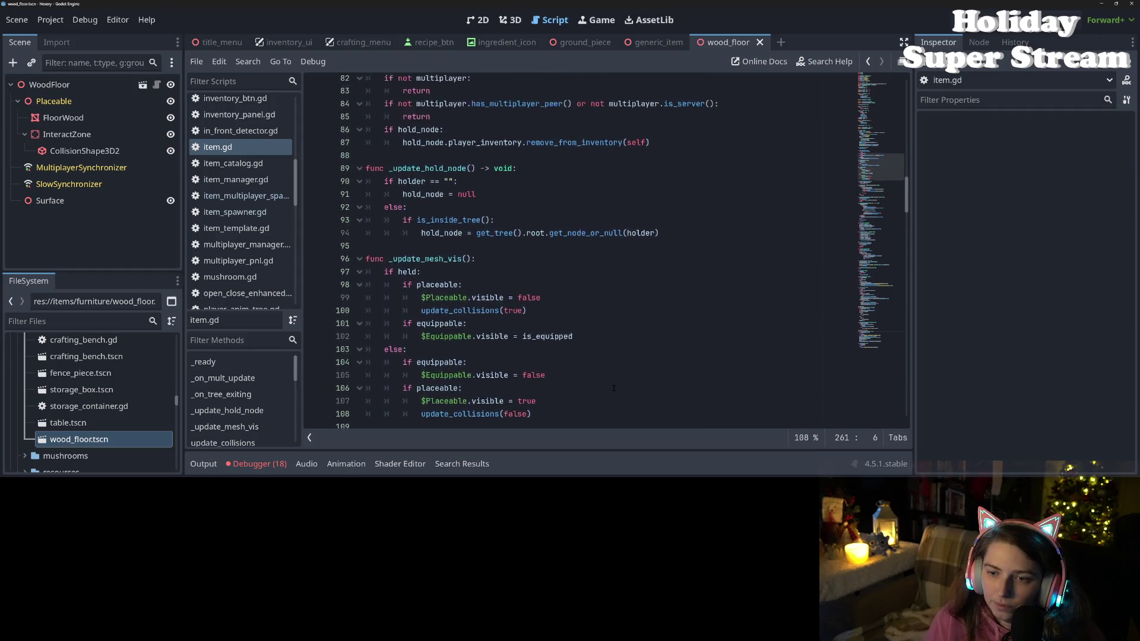
scroll(609, 385, "up", 6)
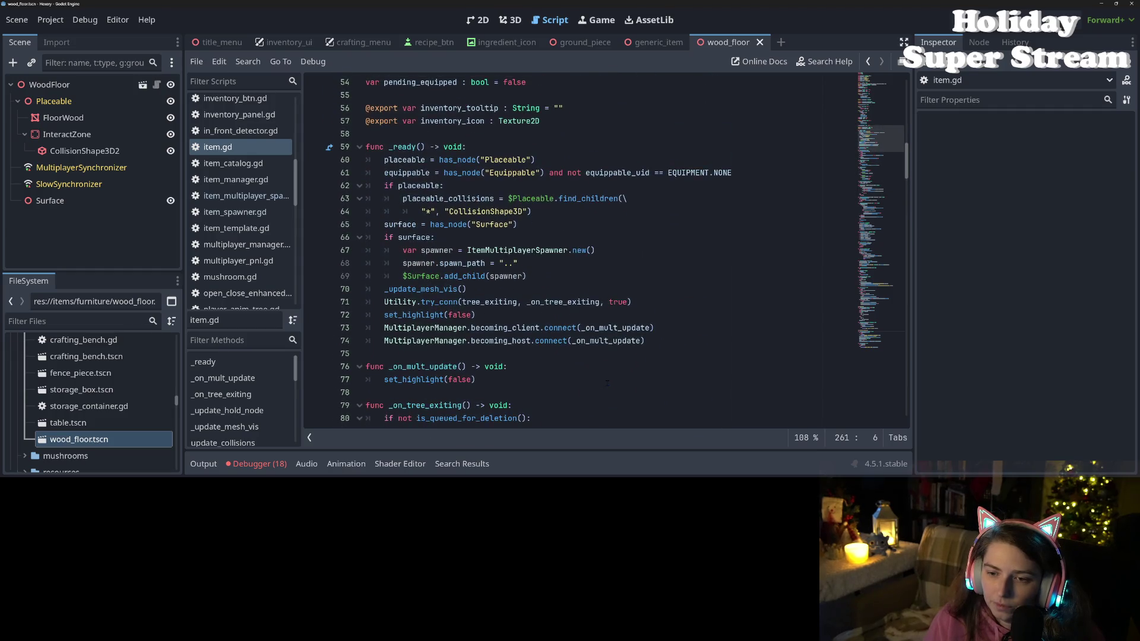
left_click(517, 340)
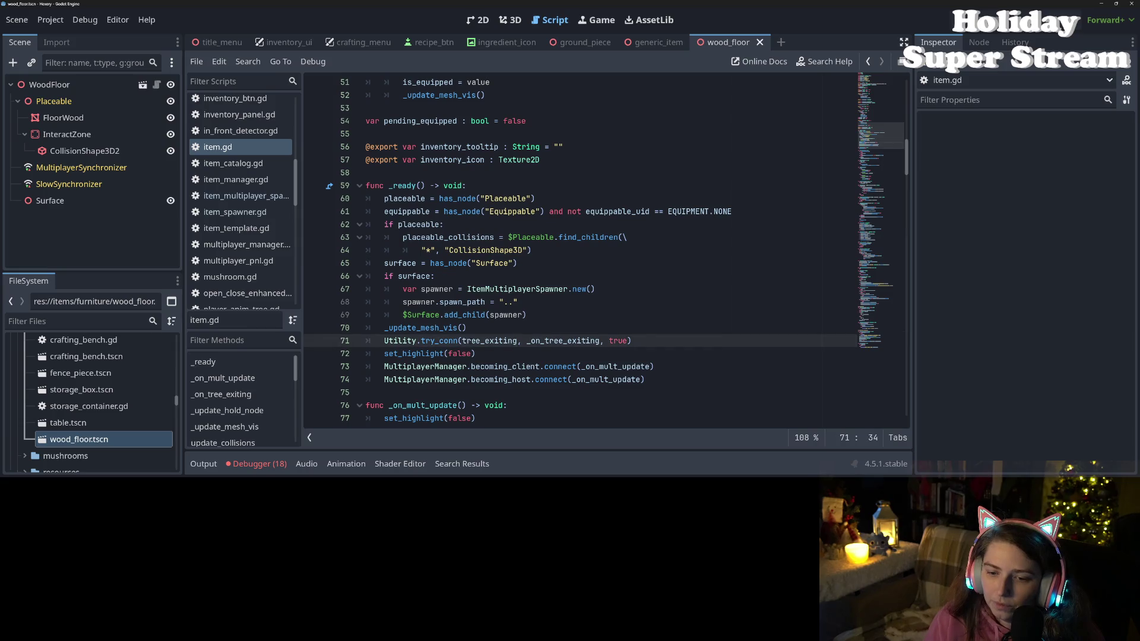
key("Up")
key("Up")
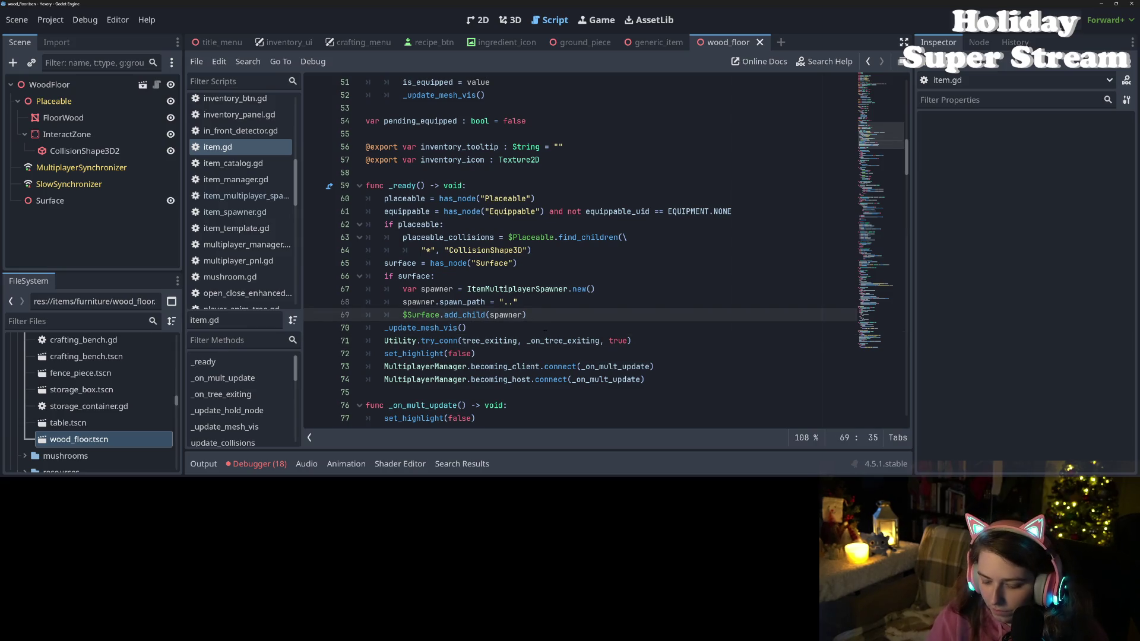
type("e")
key("ctrl+s")
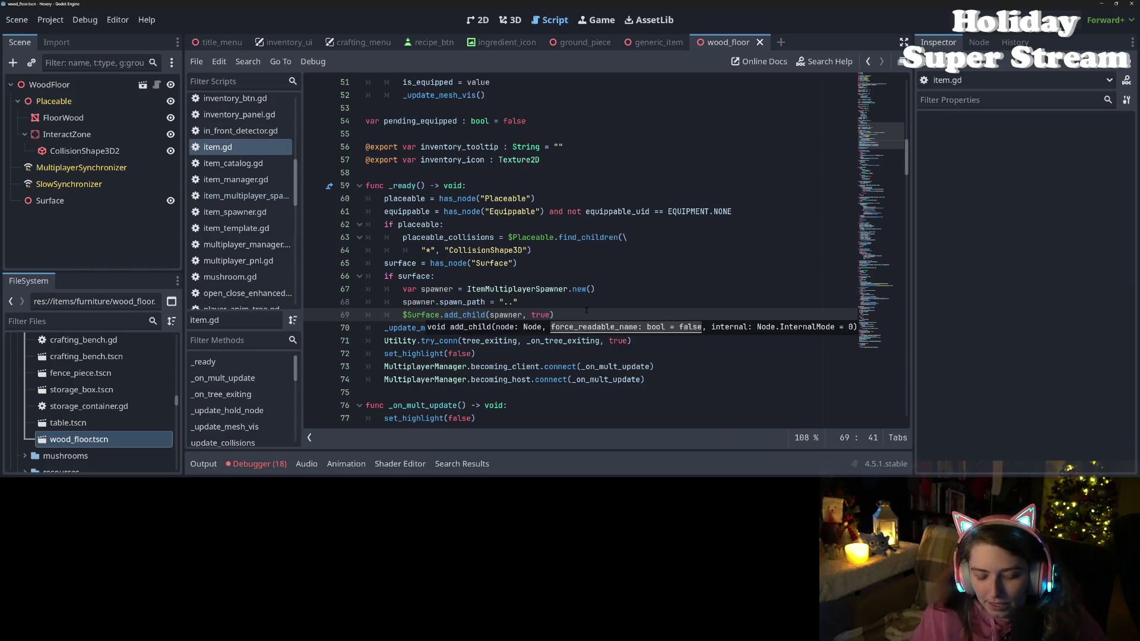
left_click(578, 303)
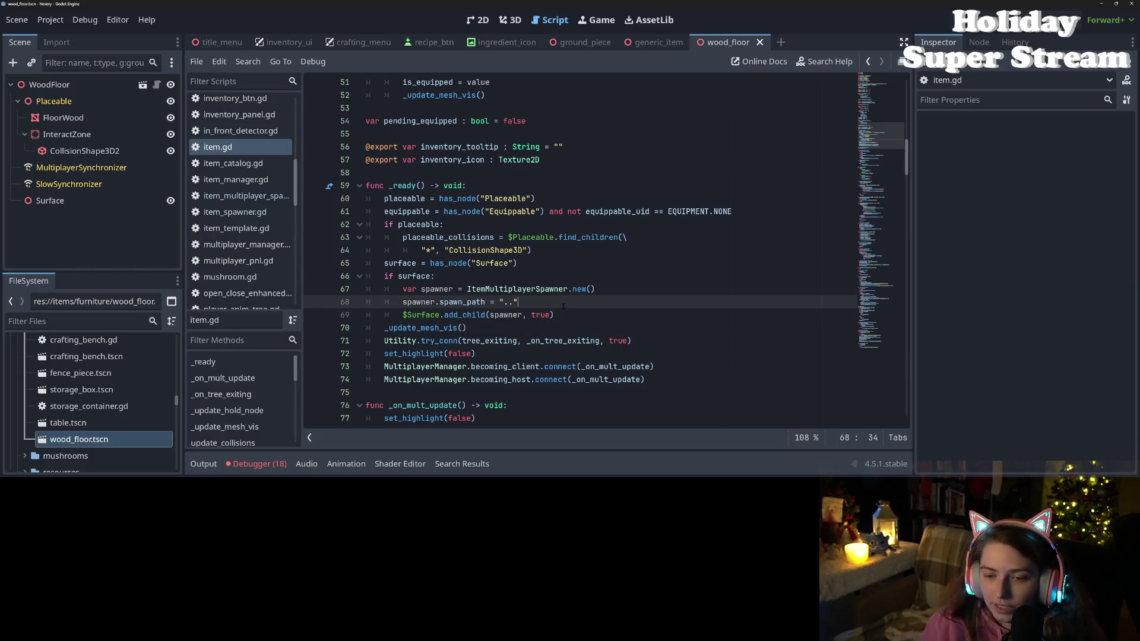
- Review the get_cached_object error in the debugger list, then hide the panel and go to line 77
left_click(255, 463)
scroll(463, 372, "down", 3)
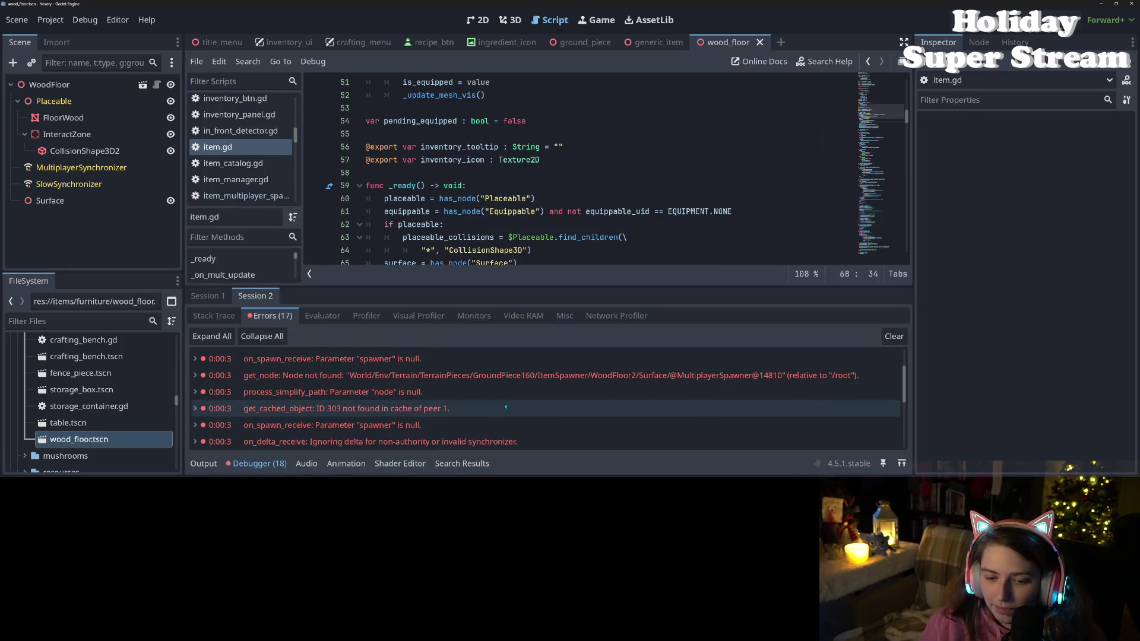
mouse_move(502, 407)
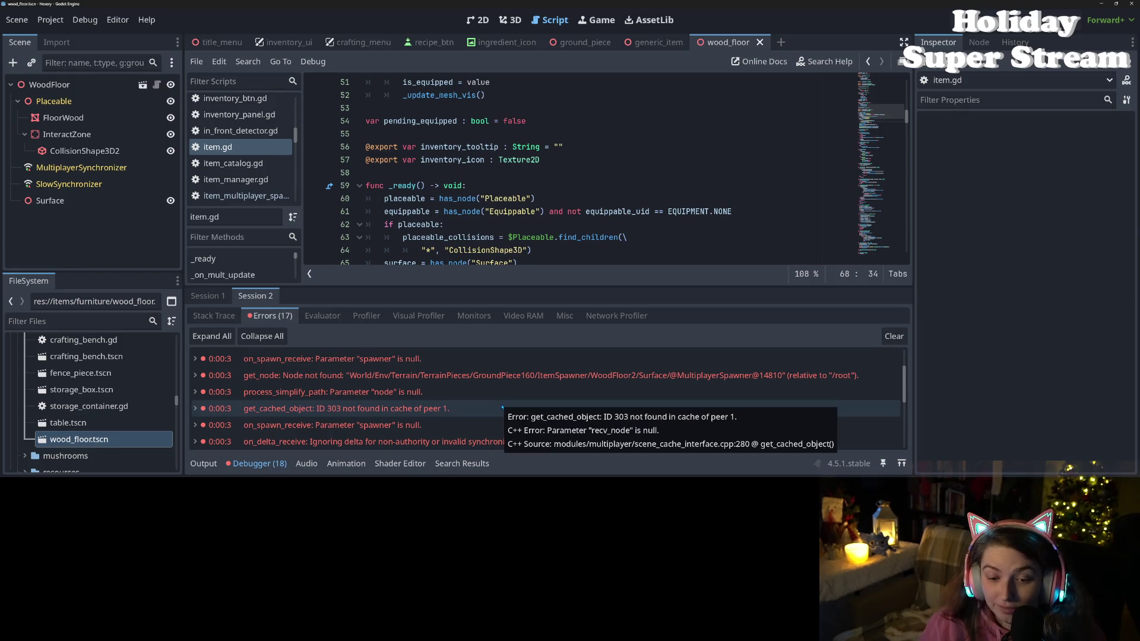
left_click(278, 464)
left_click(484, 419)
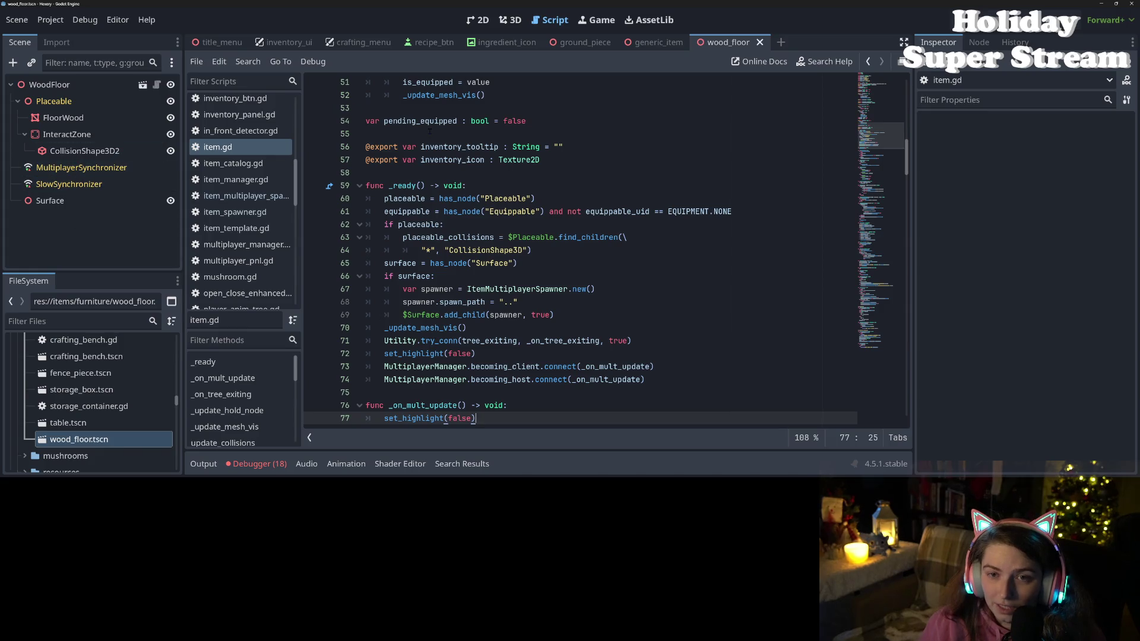
- Open the generic_item scene and view the MultiplayerSynchronizer and SlowSynchronizer replicated properties
left_click(653, 42)
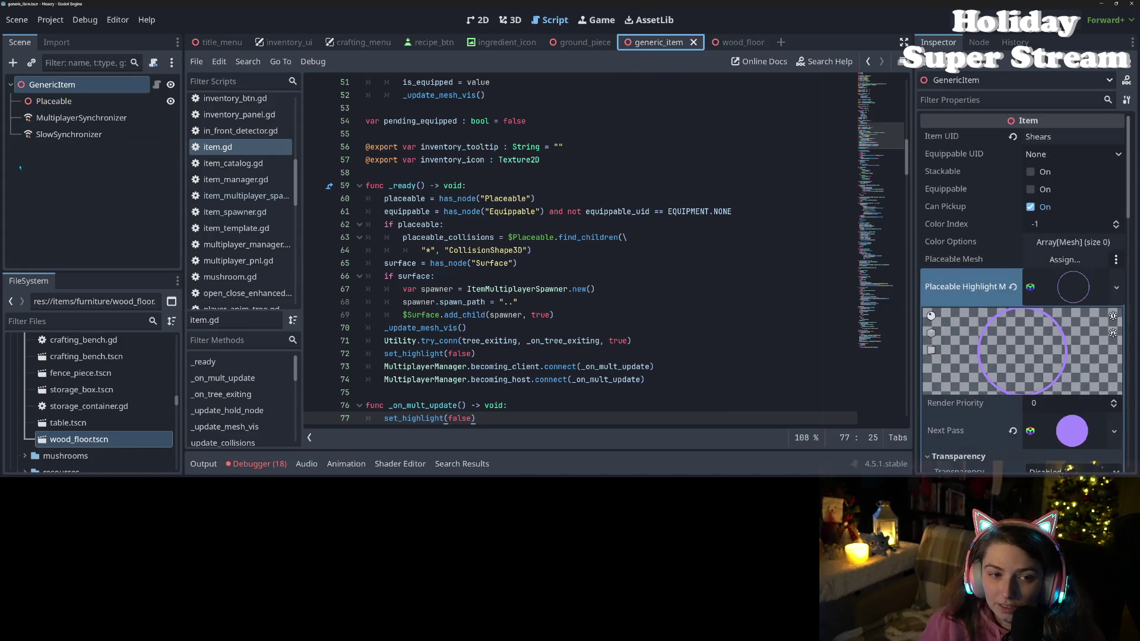
left_click(89, 118)
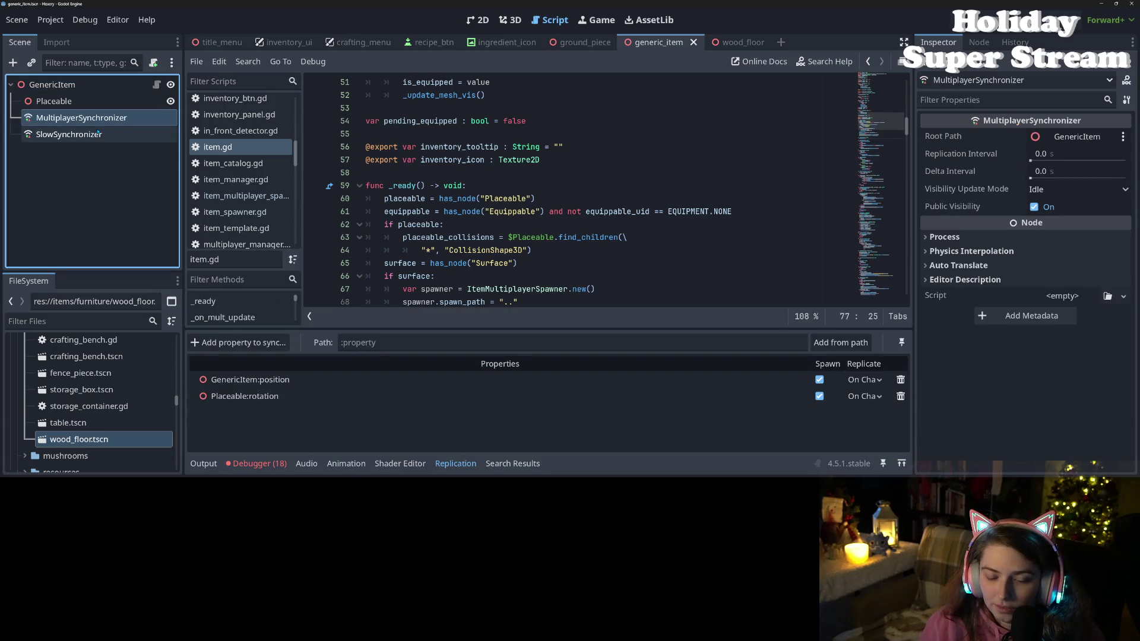
left_click(98, 134)
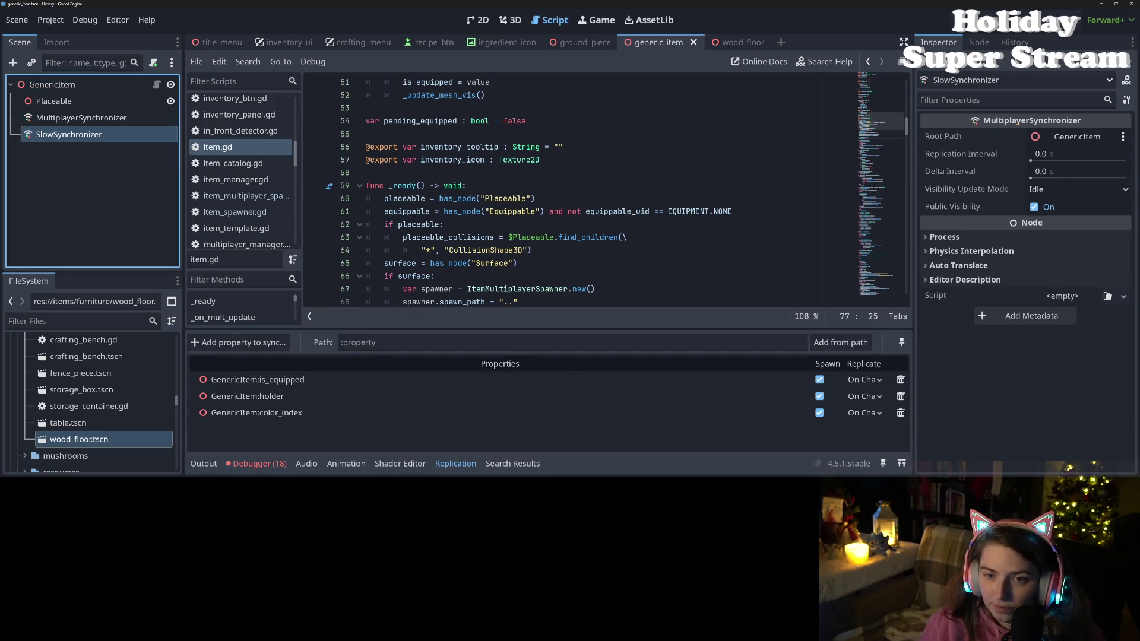
scroll(582, 190, "up", 8)
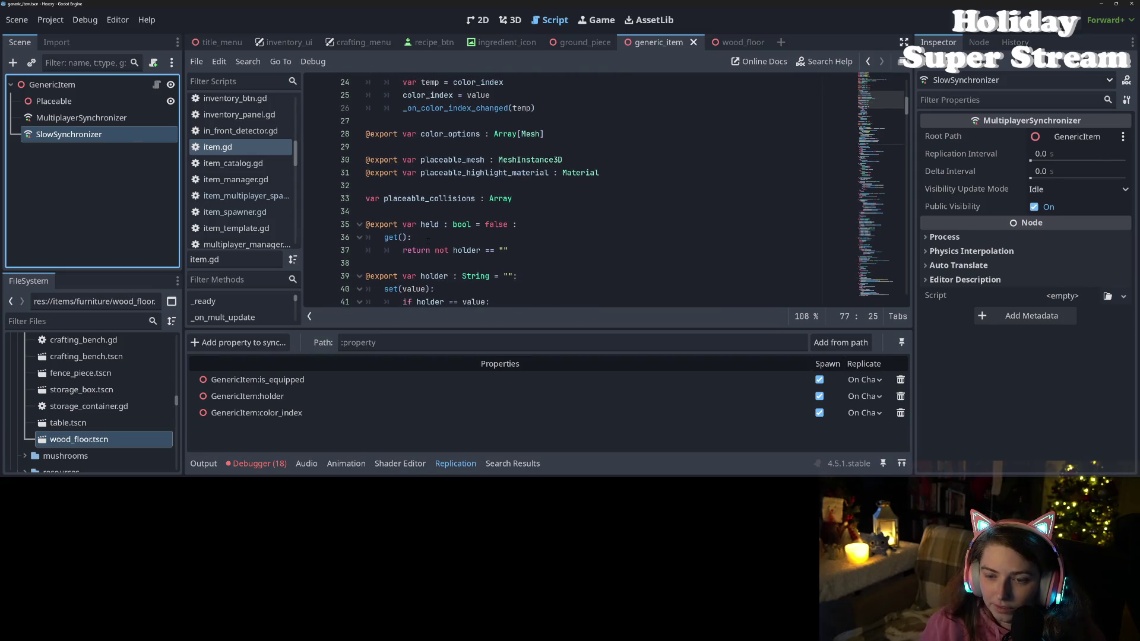
scroll(419, 256, "up", 3)
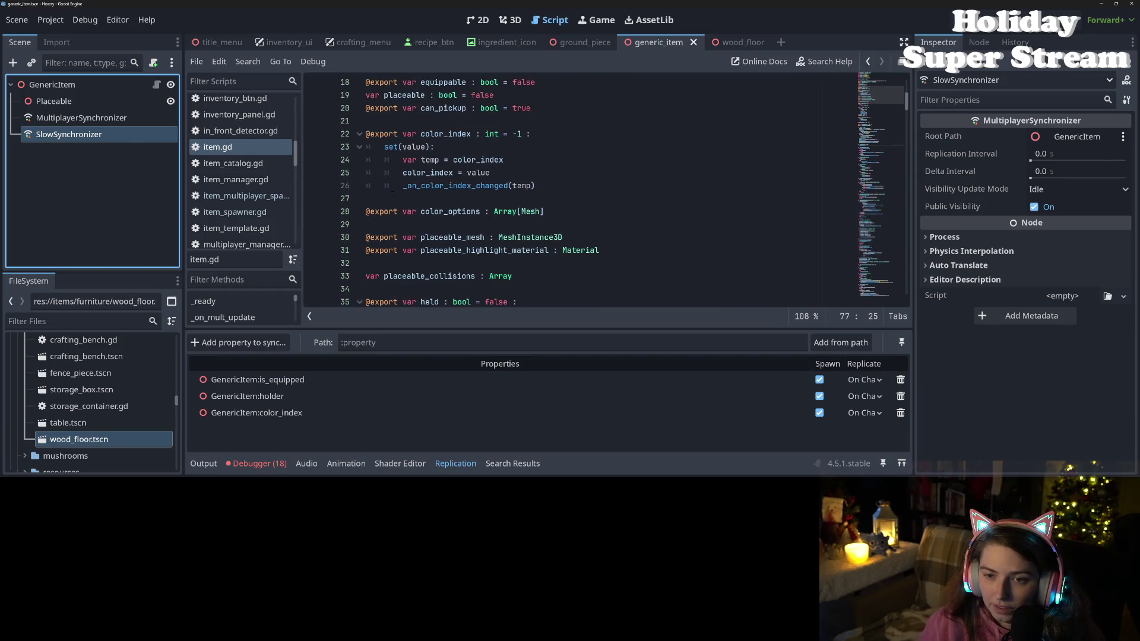
scroll(392, 190, "up", 4)
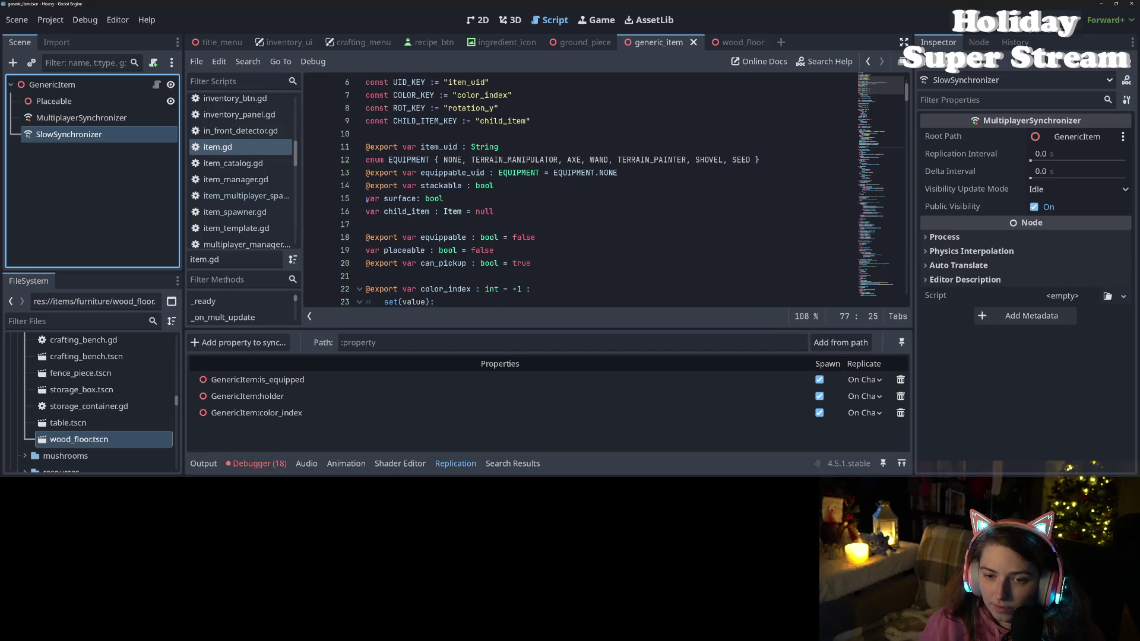
left_click(366, 200)
type("@")
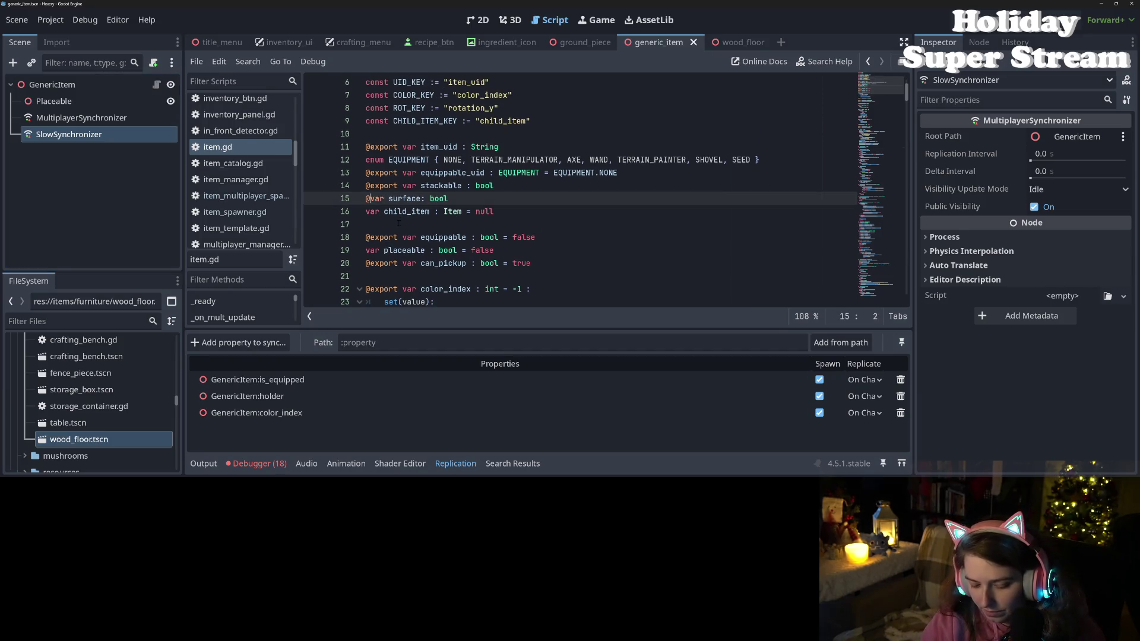
type("export")
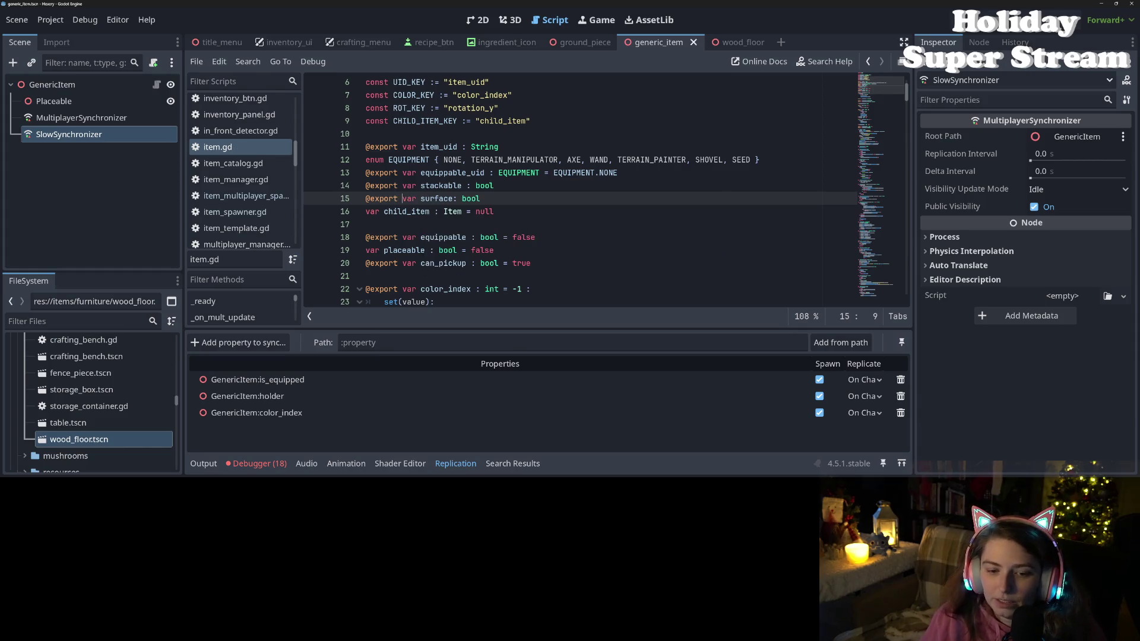
- Add GenericItem's surface to SlowSynchronizer with On Change replication, save the scene, and run with F5
left_click(238, 343)
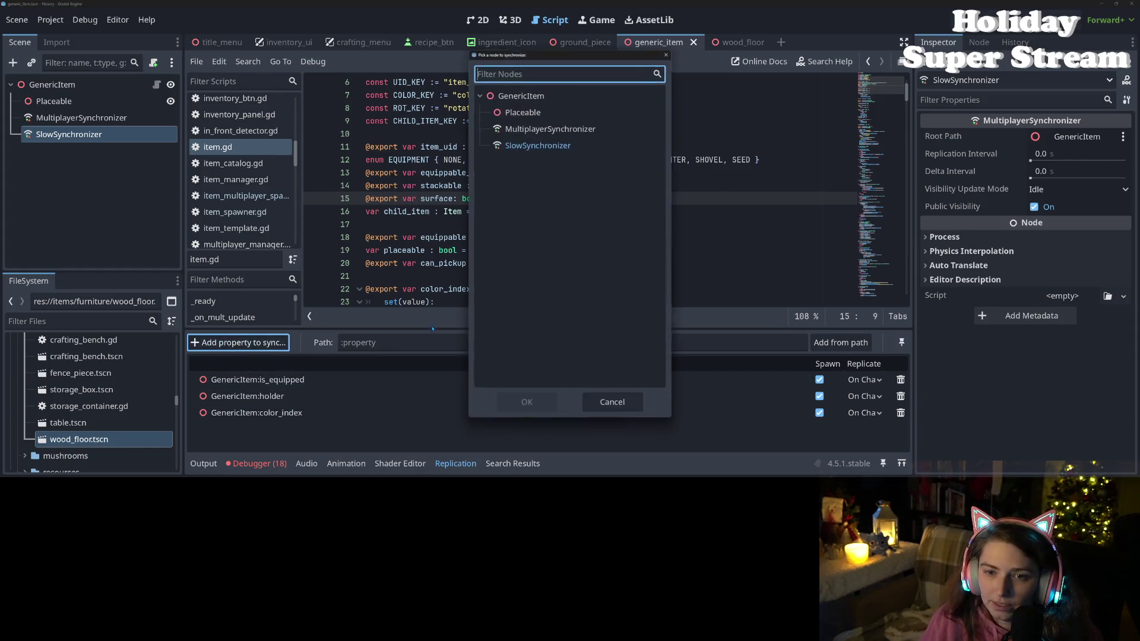
left_click(520, 96)
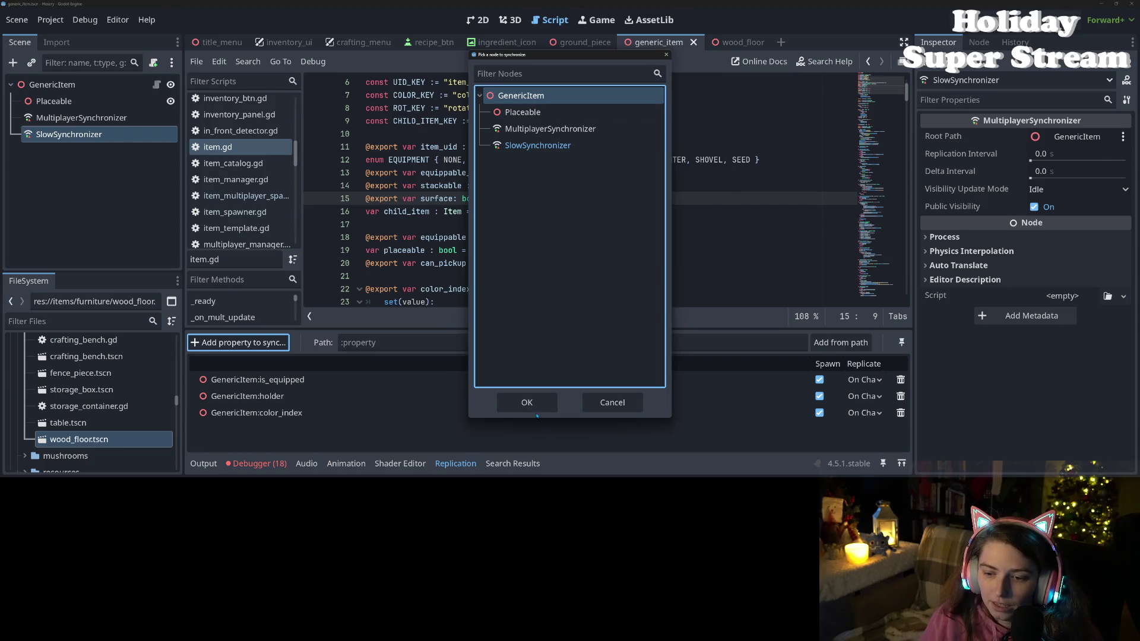
left_click(534, 408)
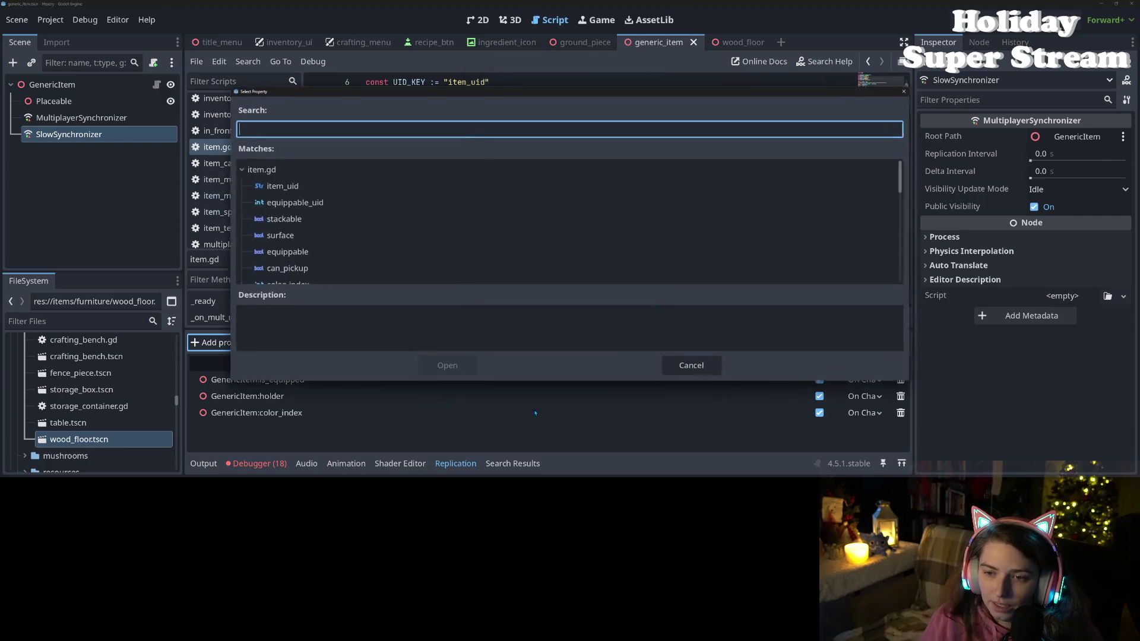
double_click(303, 235)
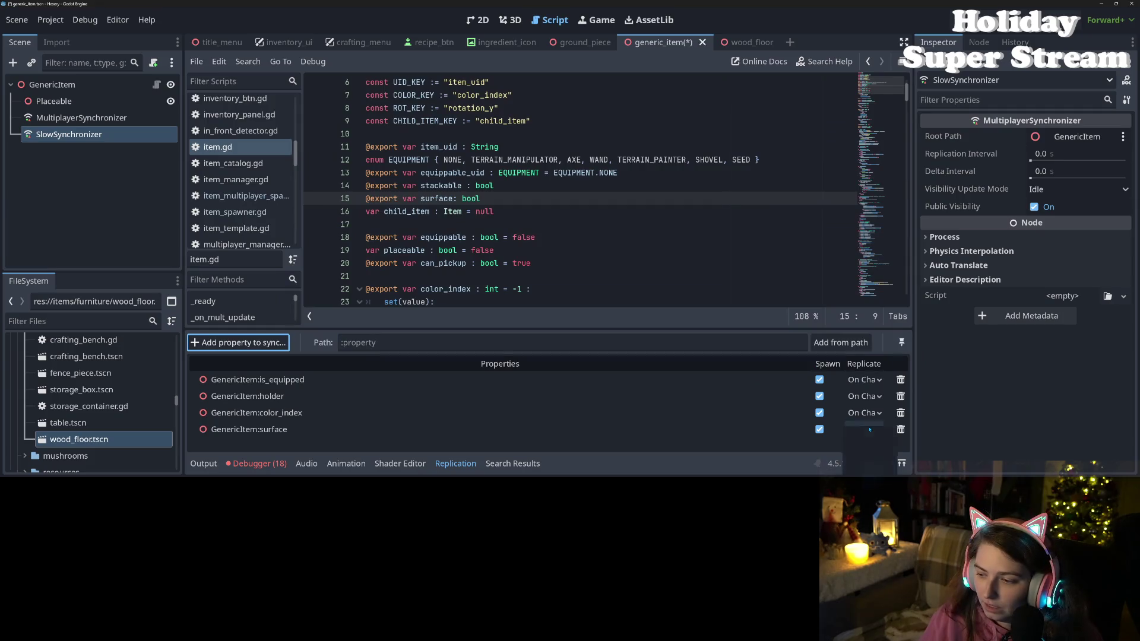
left_click(862, 429)
left_click(861, 469)
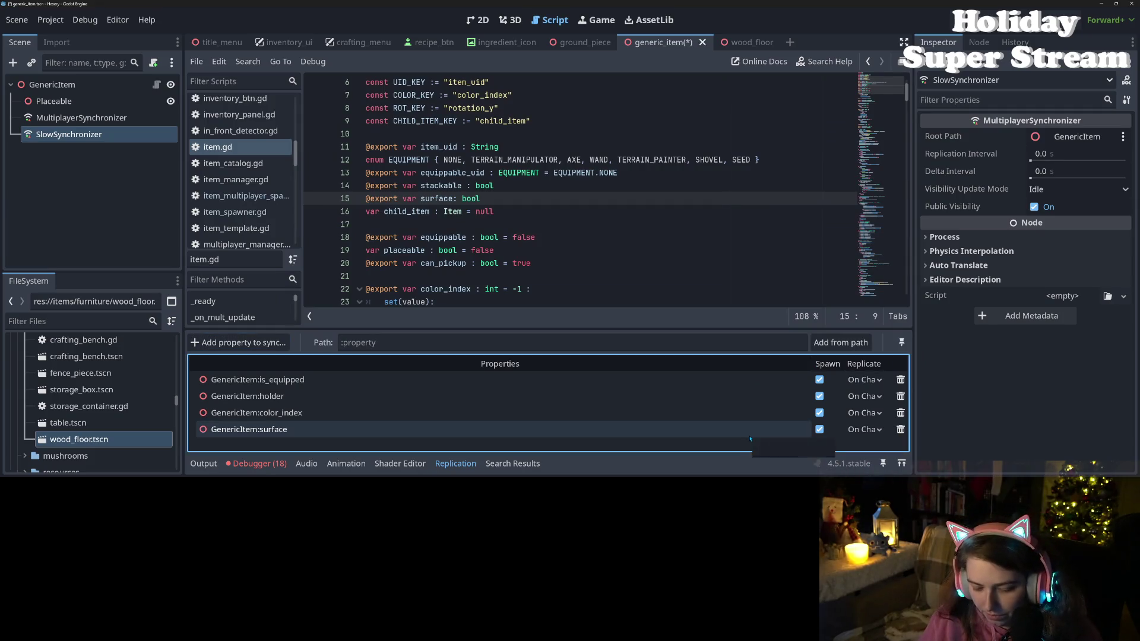
key("ctrl+s")
key("F5")
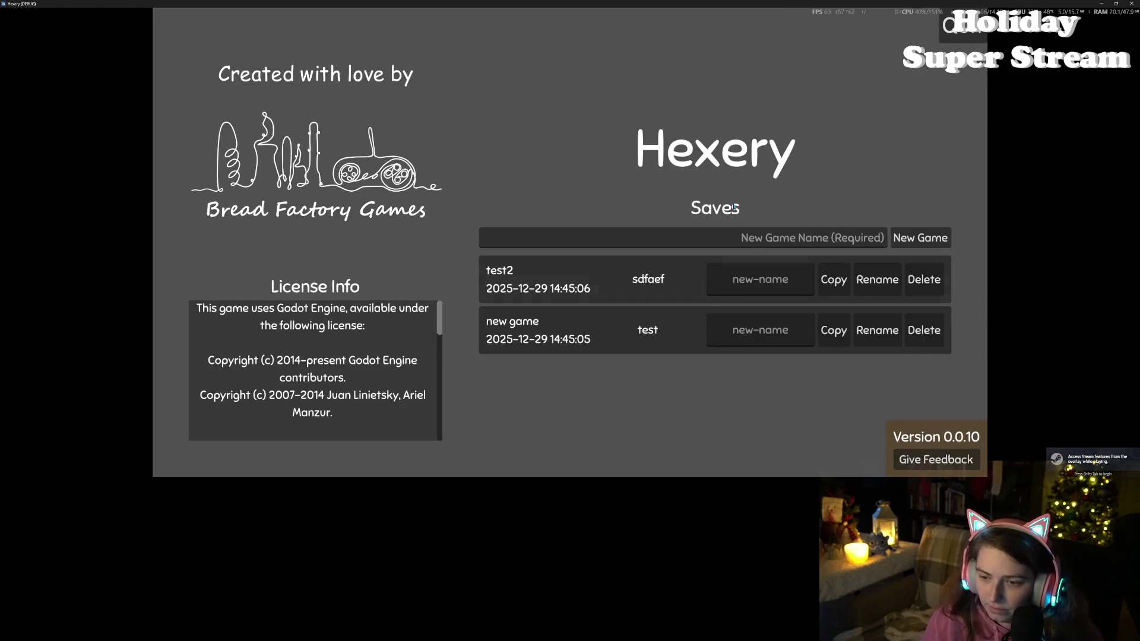
- Load the test2 save and place the workbench from the inventory
left_click(650, 290)
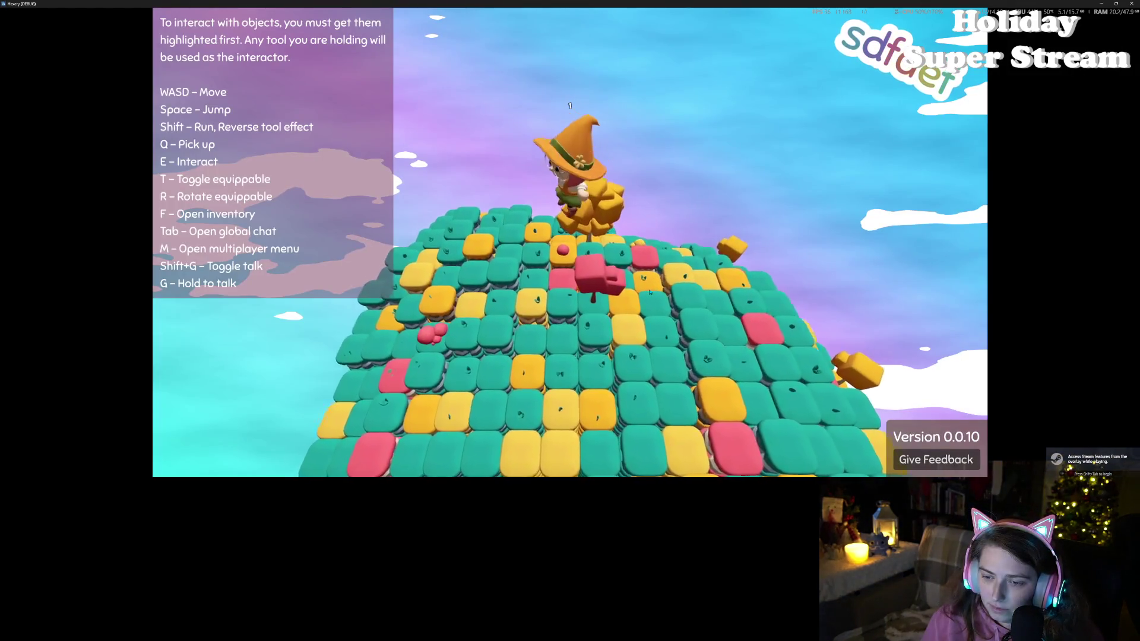
key("f")
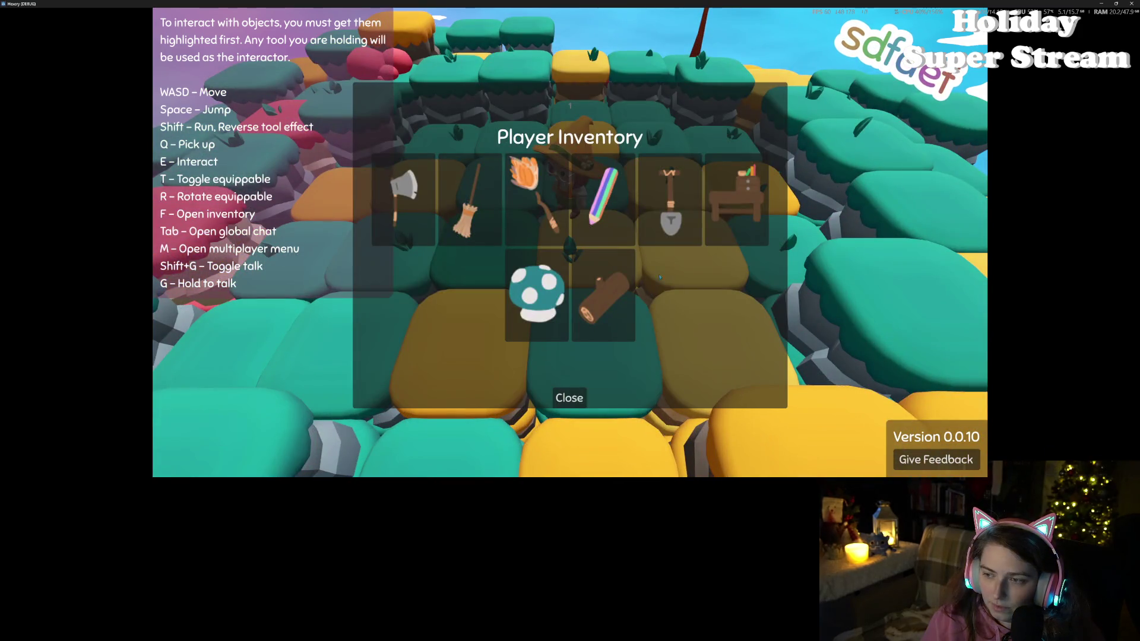
left_click(736, 219)
left_click(569, 393)
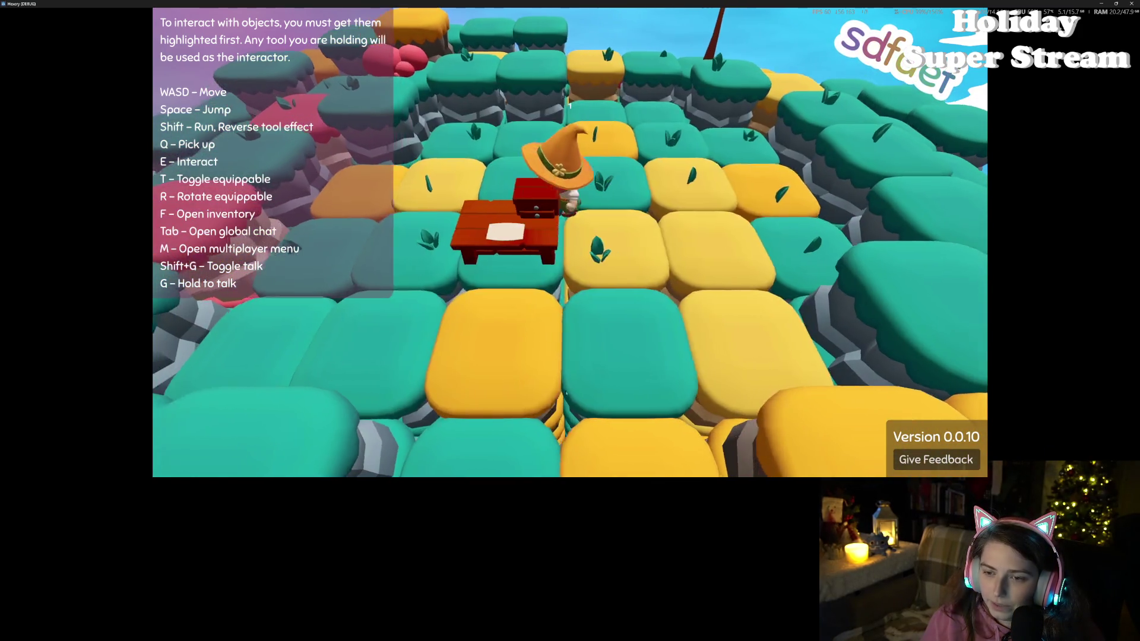
- Chop down the red tree, try picking up a log, and pick the wood floor recipe at the red desk
key("a")
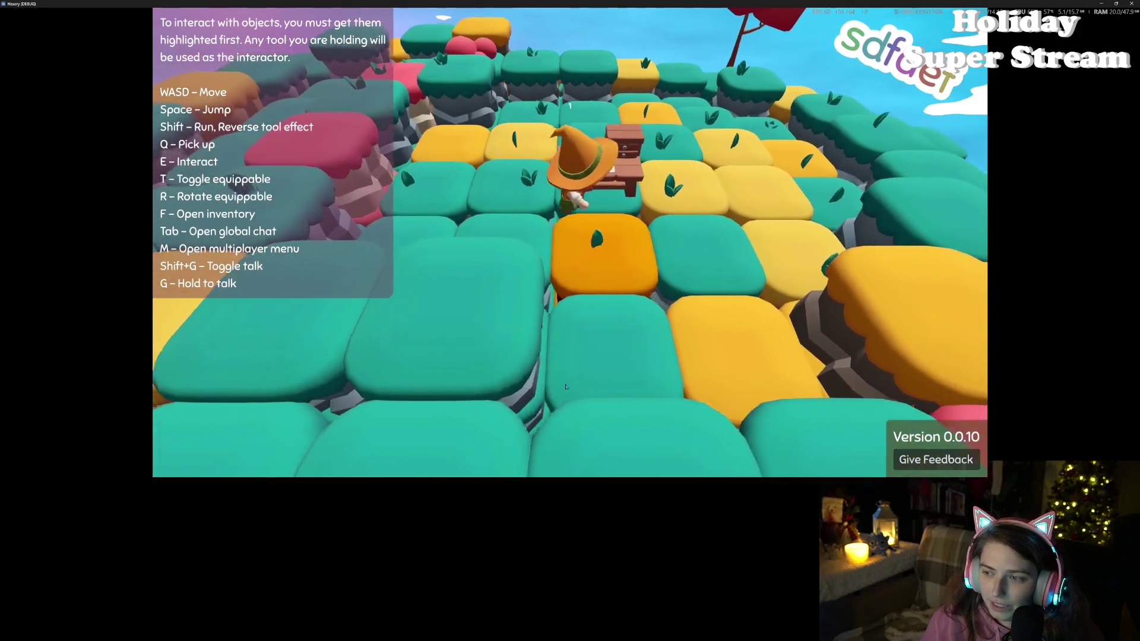
key("w")
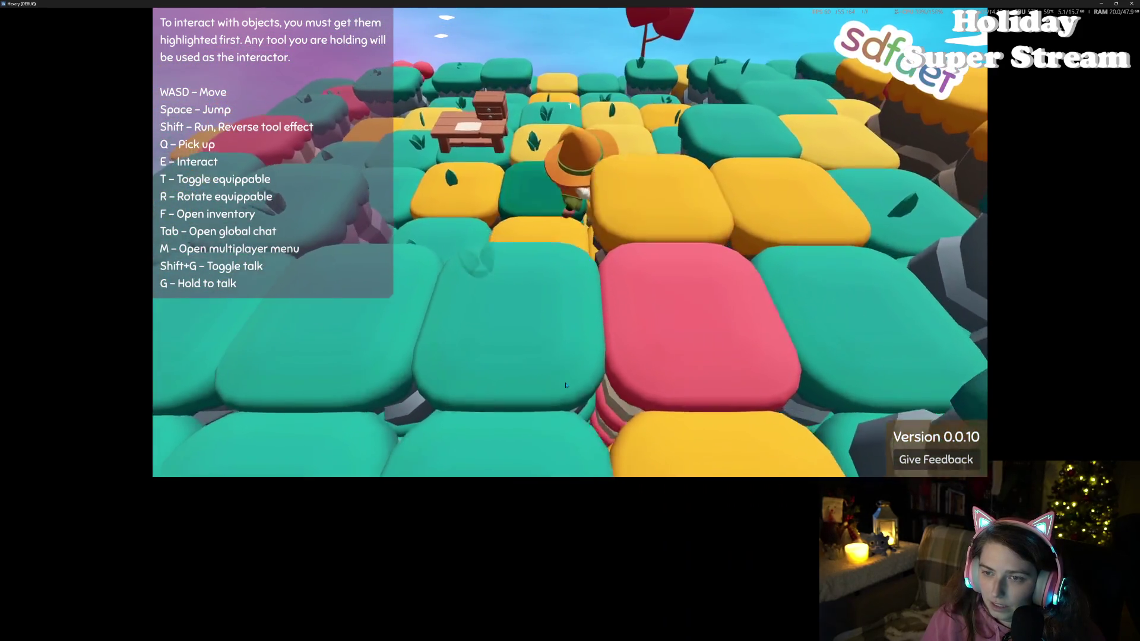
key("w")
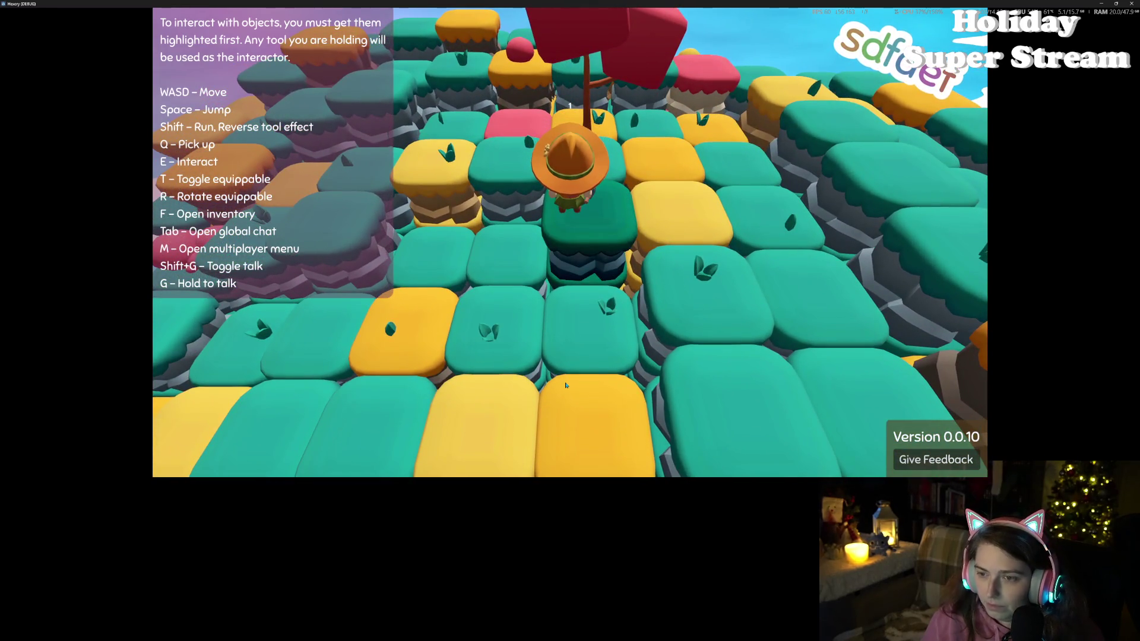
key("e")
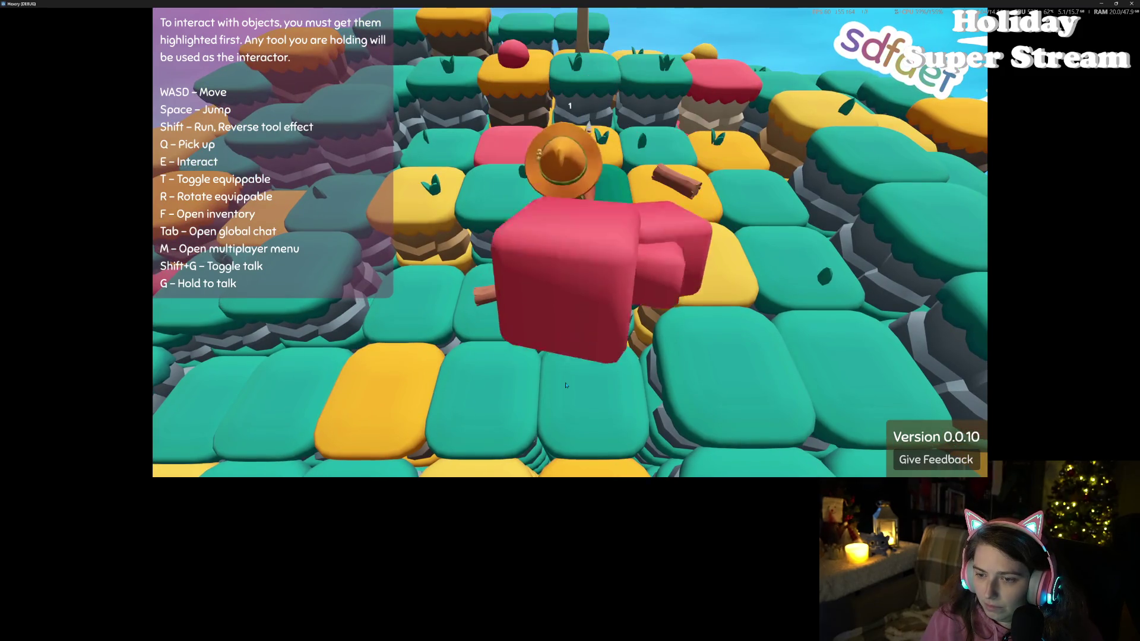
key("w")
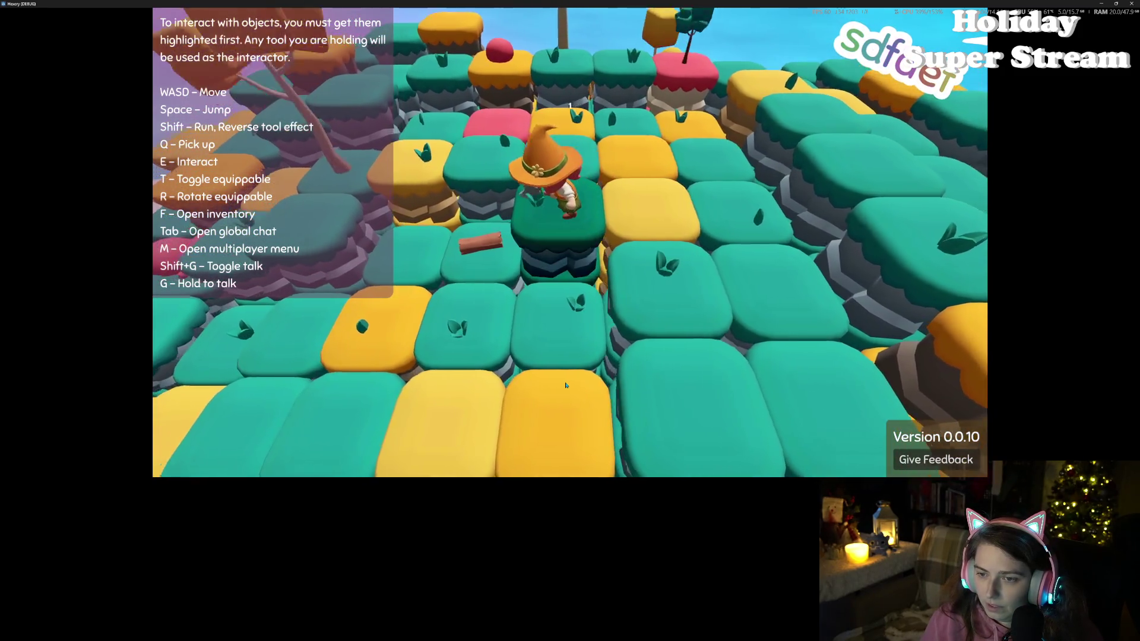
key("s")
key("q")
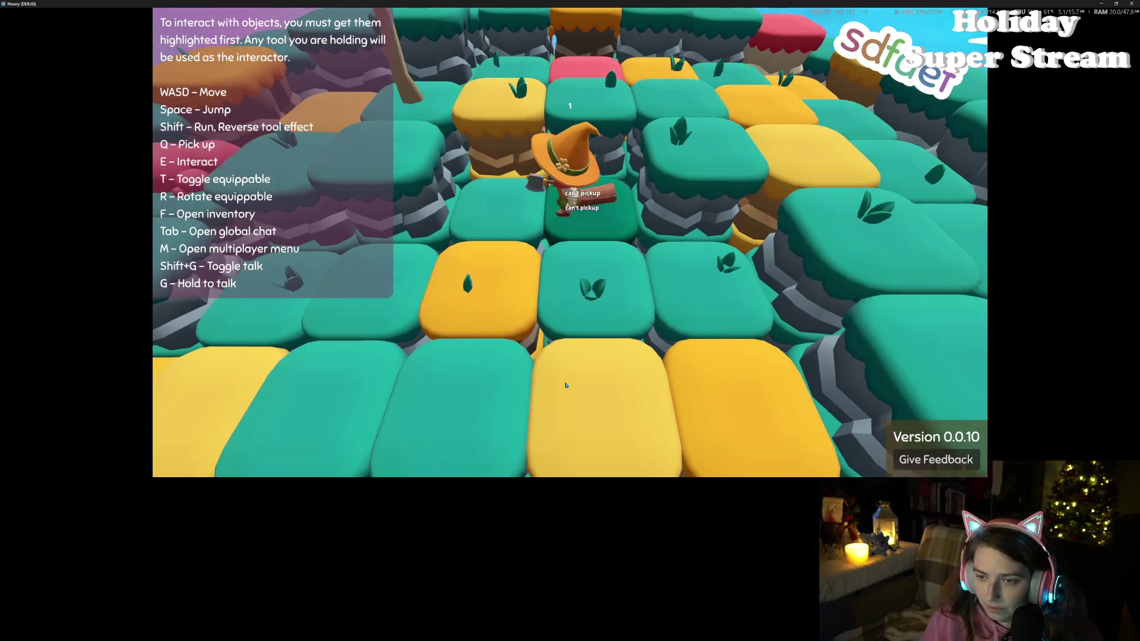
key("d")
key("a")
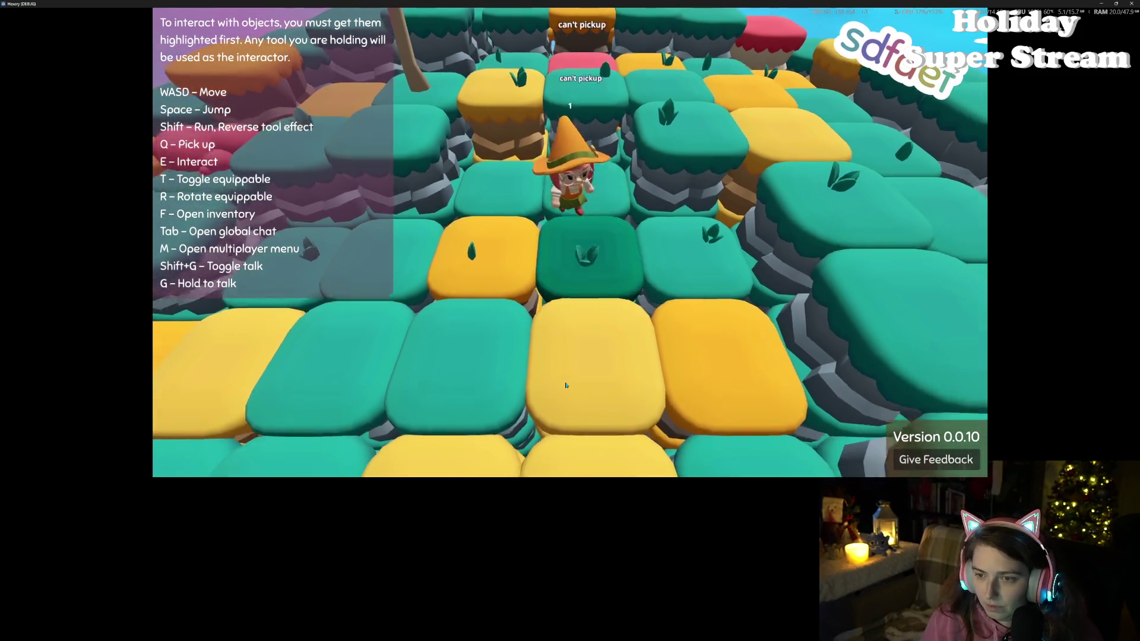
key("e")
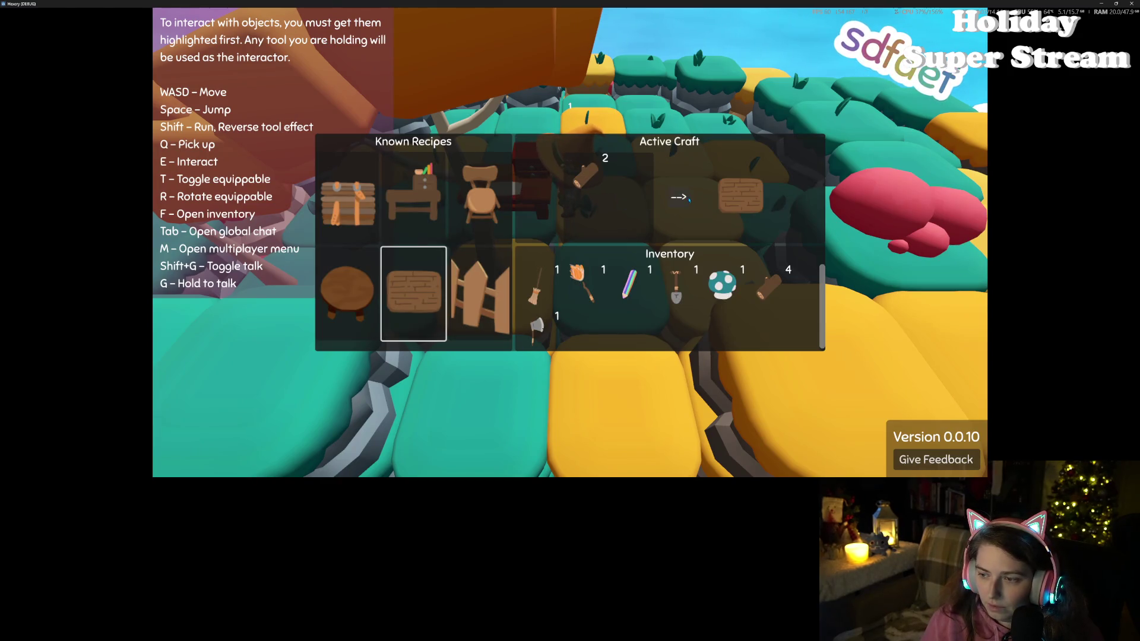
- Close crafting and place the wood floor piece beside the character
key("e")
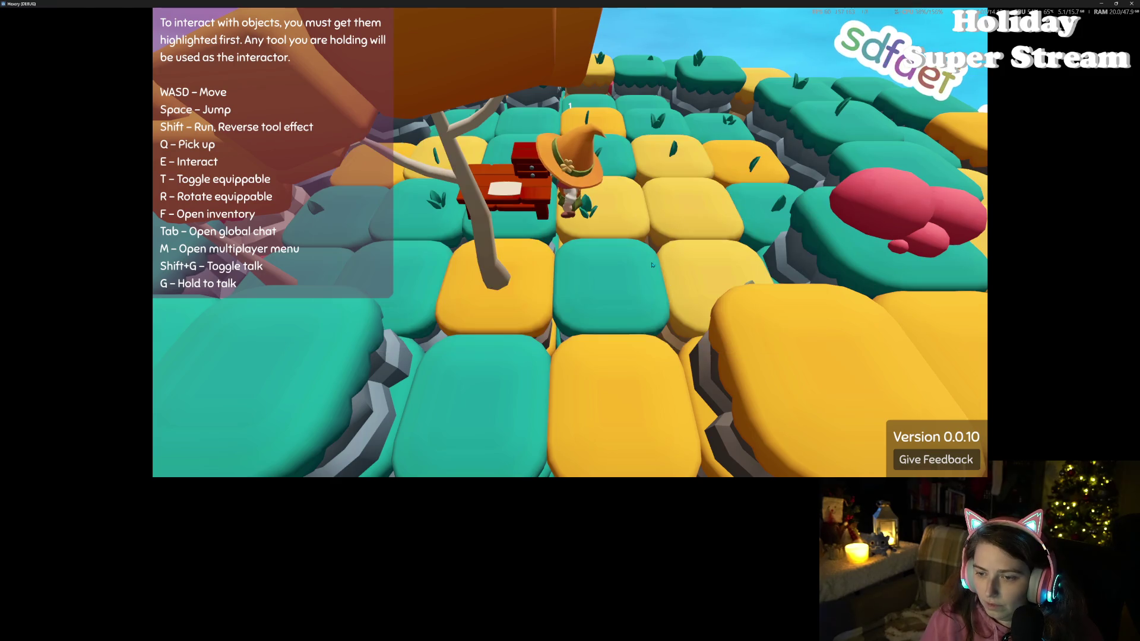
key("w")
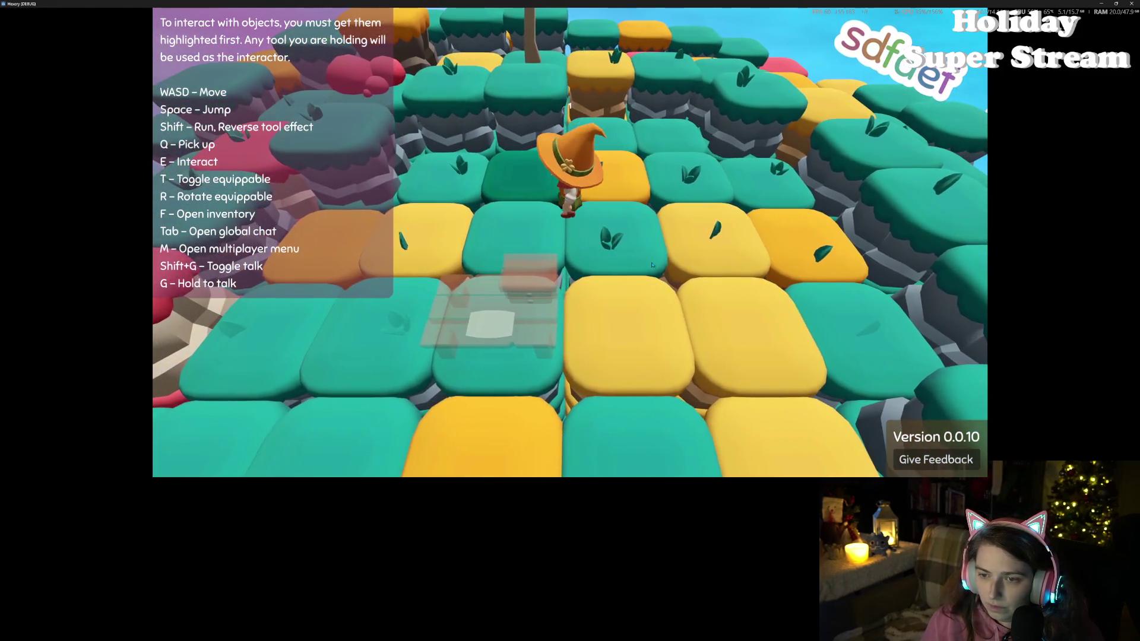
key("f")
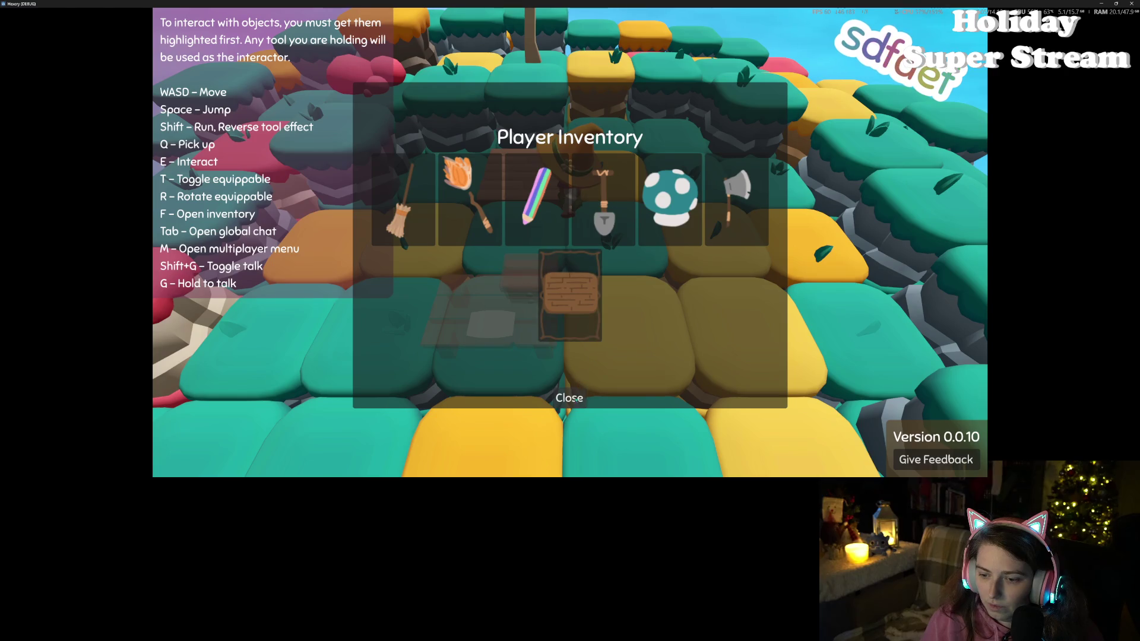
left_click(571, 399)
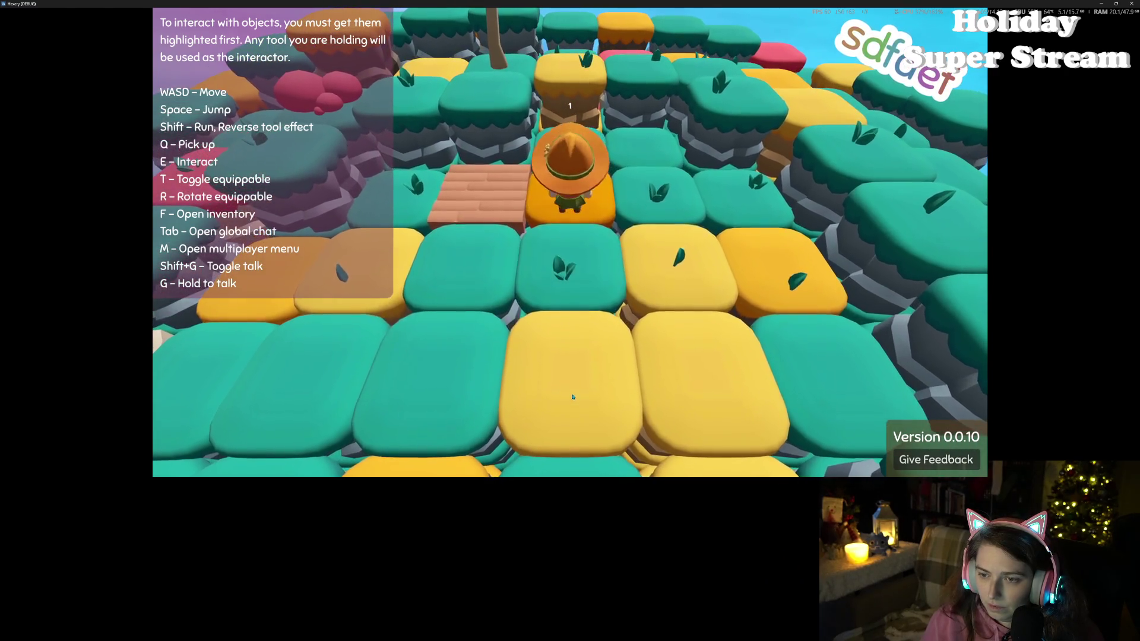
key("f")
left_click(574, 399)
- Pick up the red crafting table and set it down on the wooden floor
key("s")
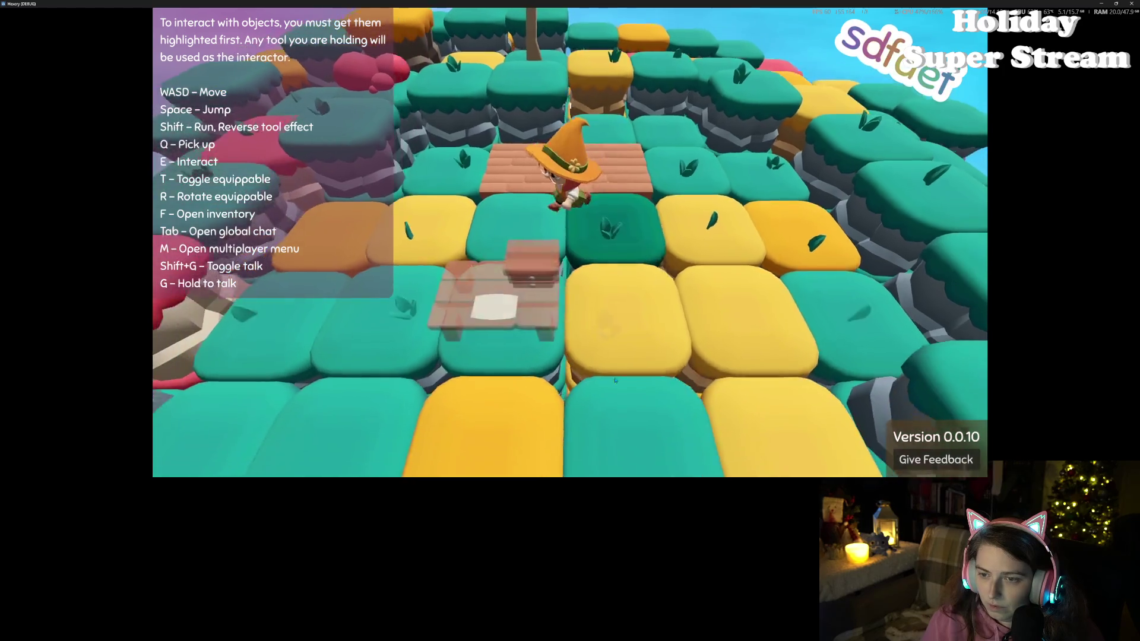
key("e")
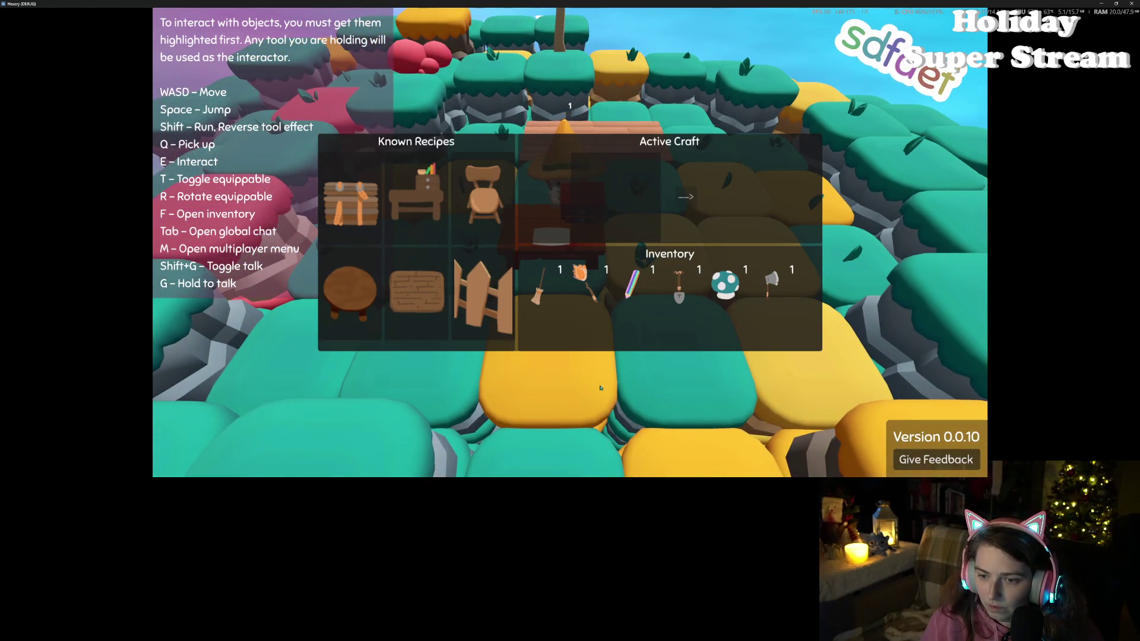
key("Escape")
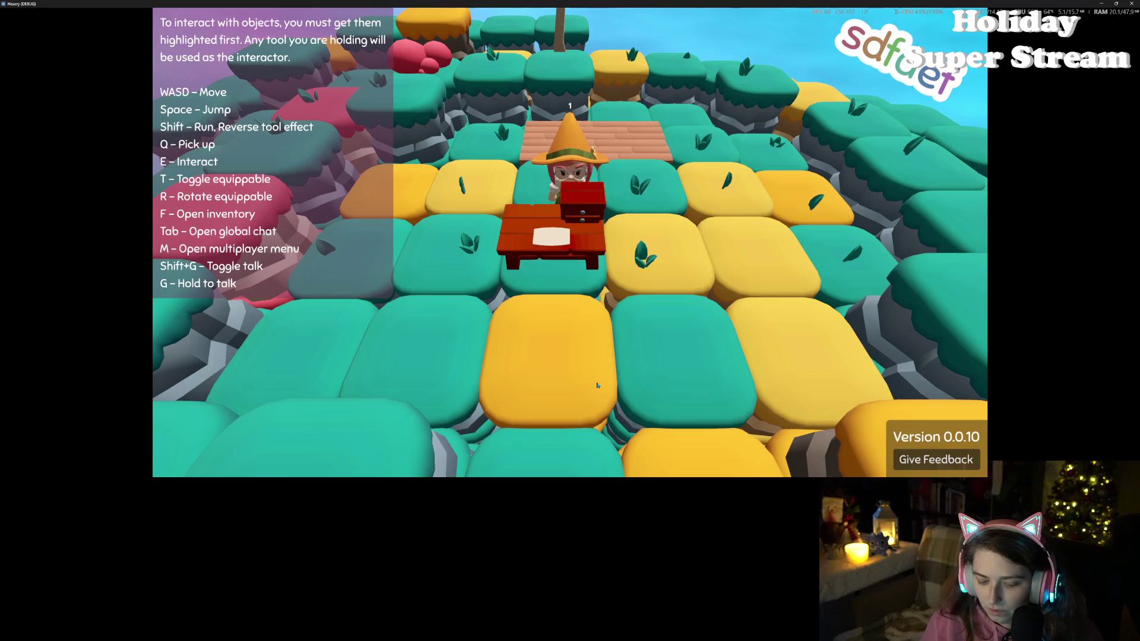
key("q")
key("w")
key("f")
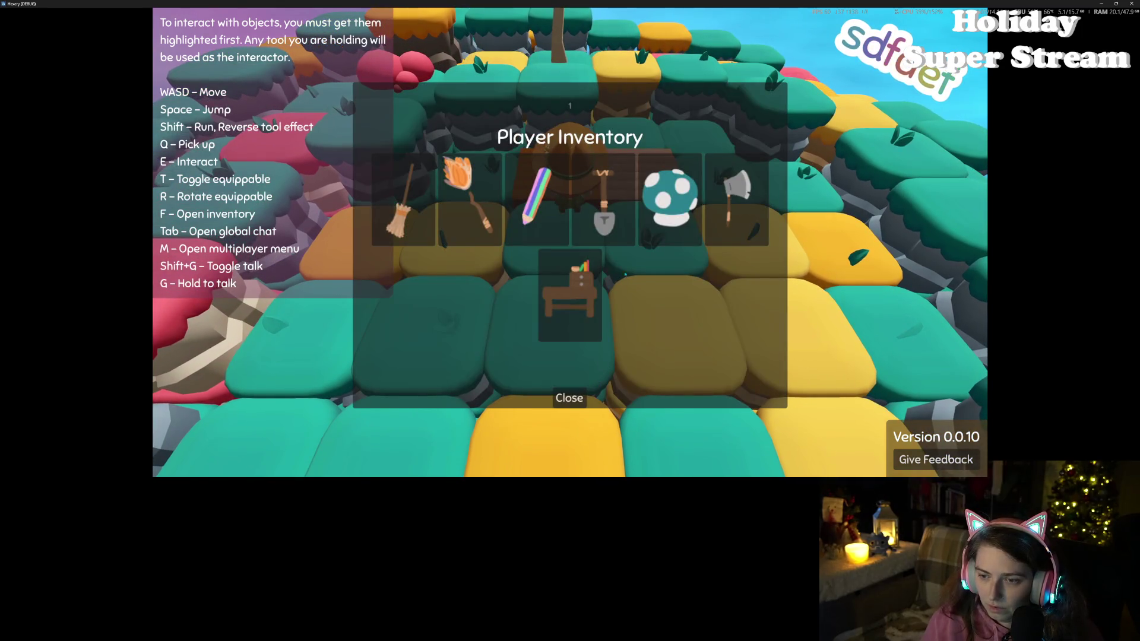
left_click(569, 295)
left_click(569, 397)
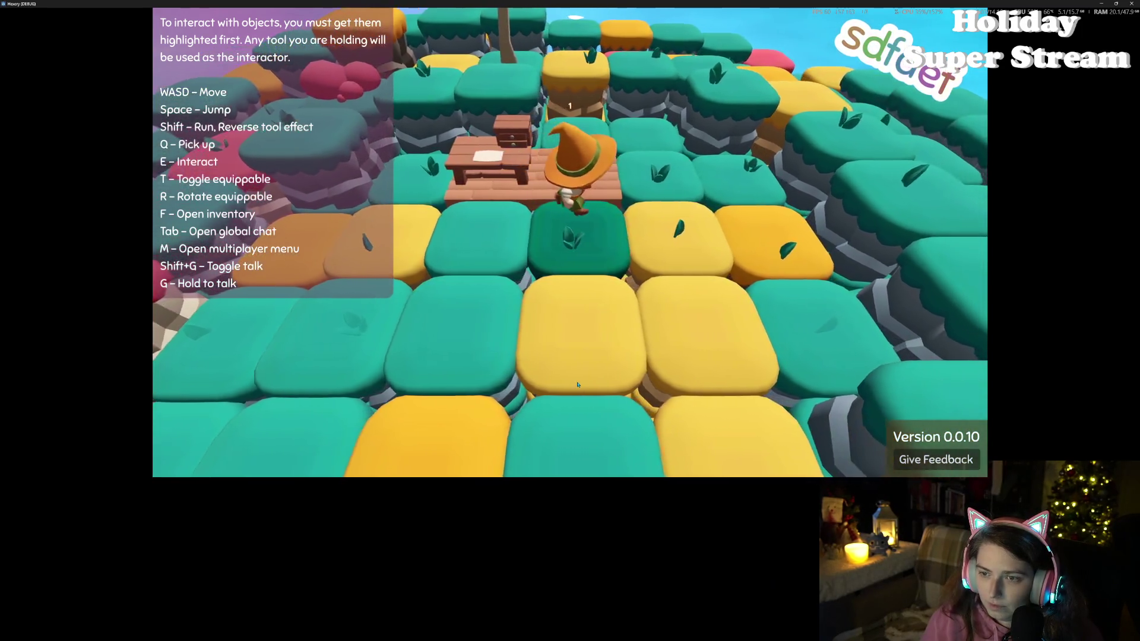
key("f")
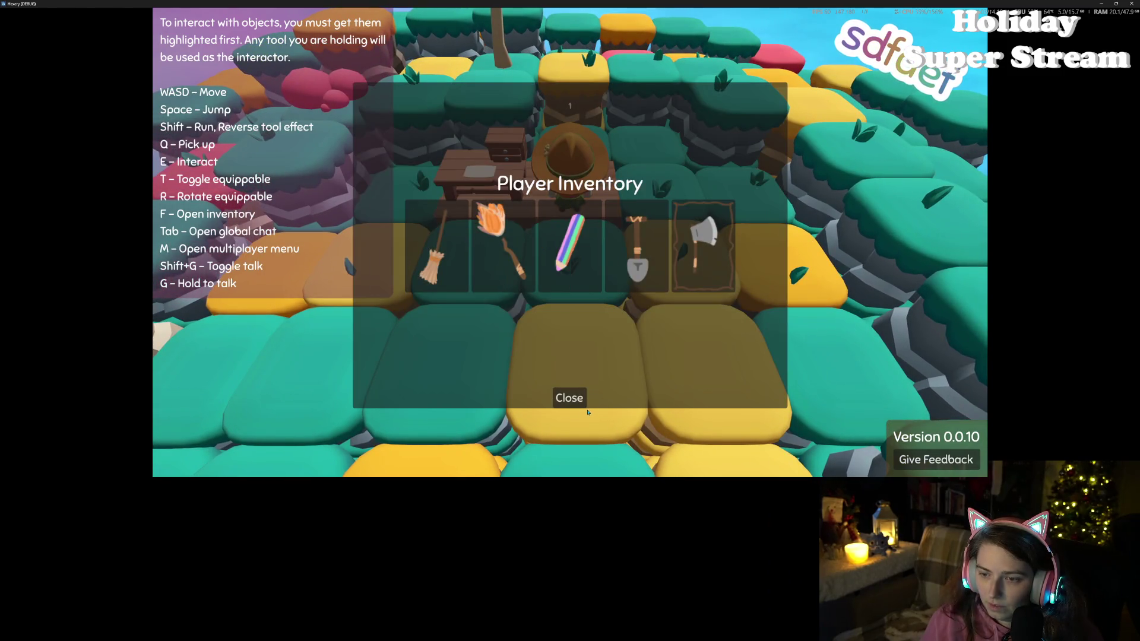
left_click(573, 399)
- Walk around the placed table on the wooden floor and check the inventory
key("w")
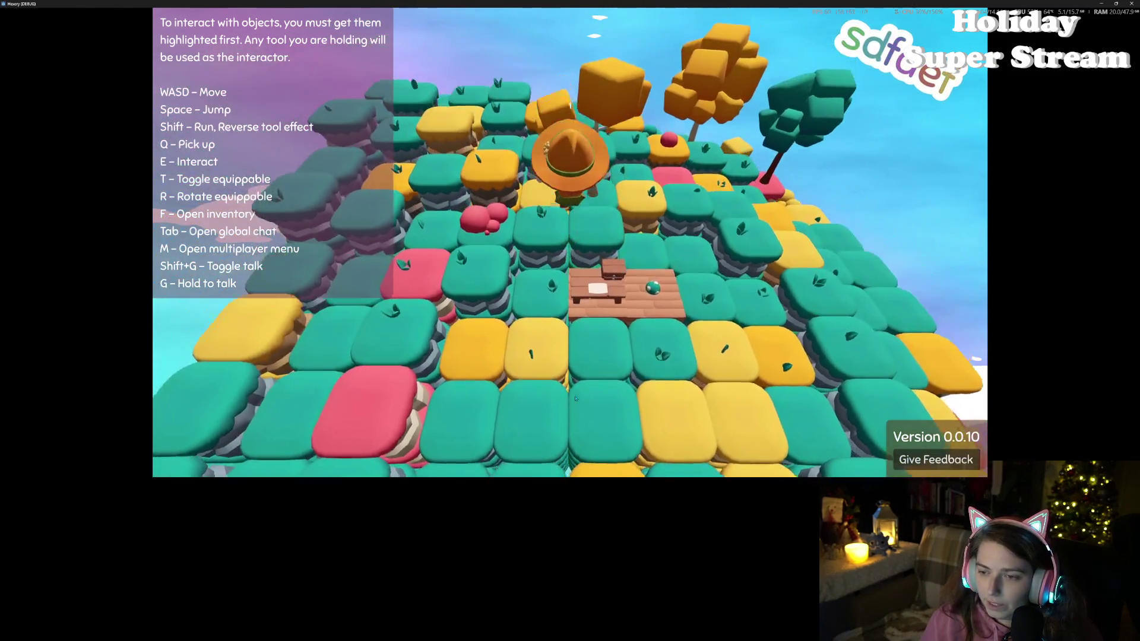
key("s")
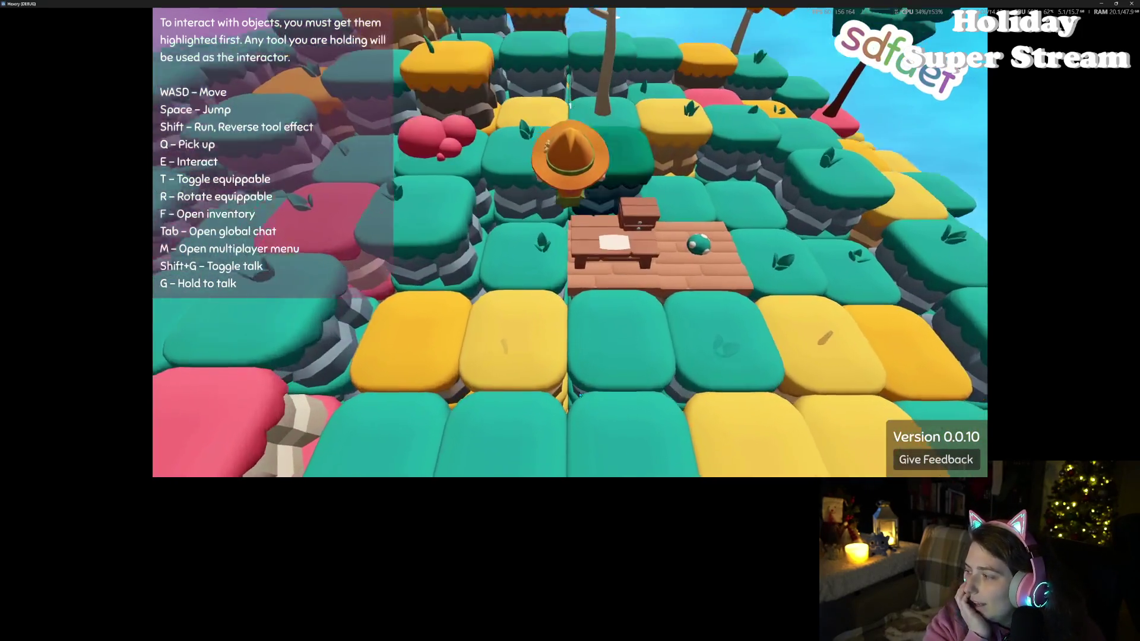
key("s")
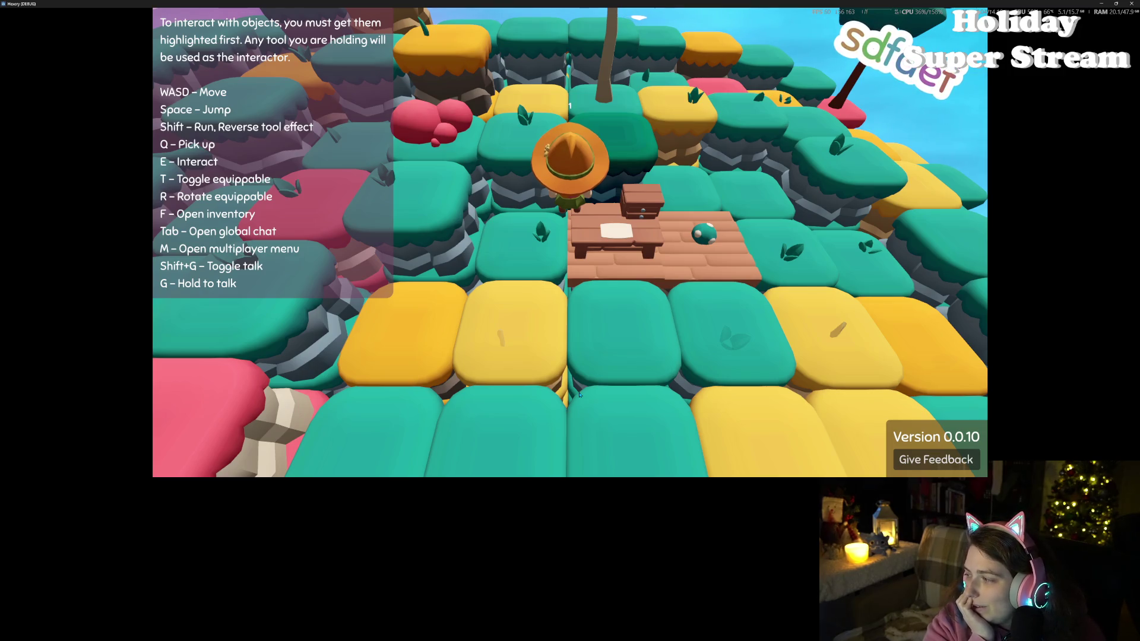
key("s")
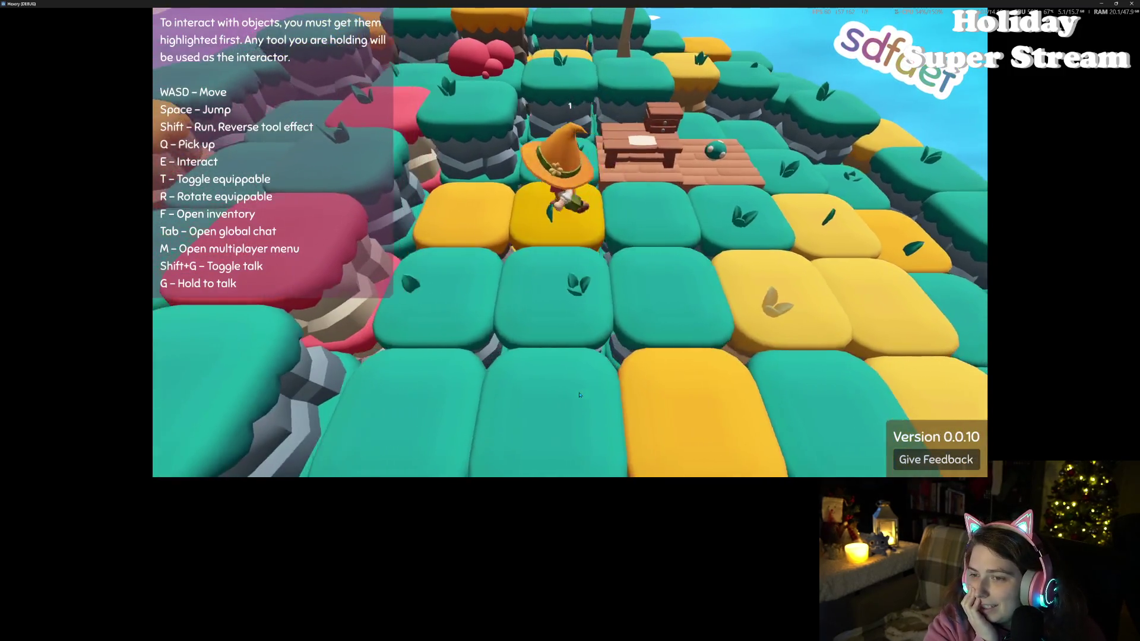
key("a")
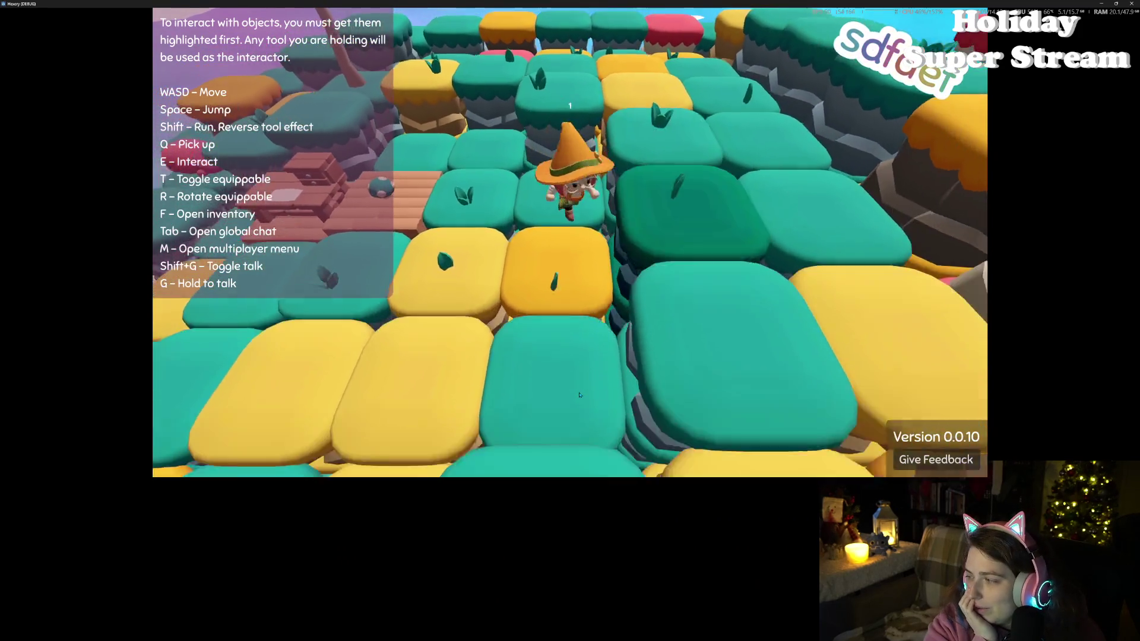
key("a")
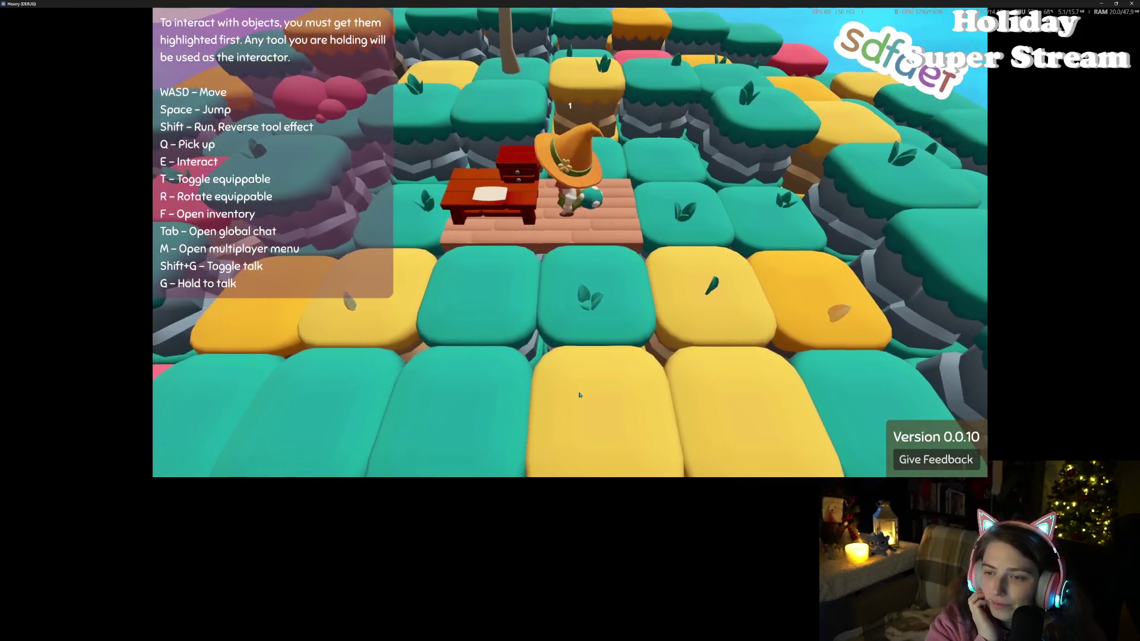
key("a")
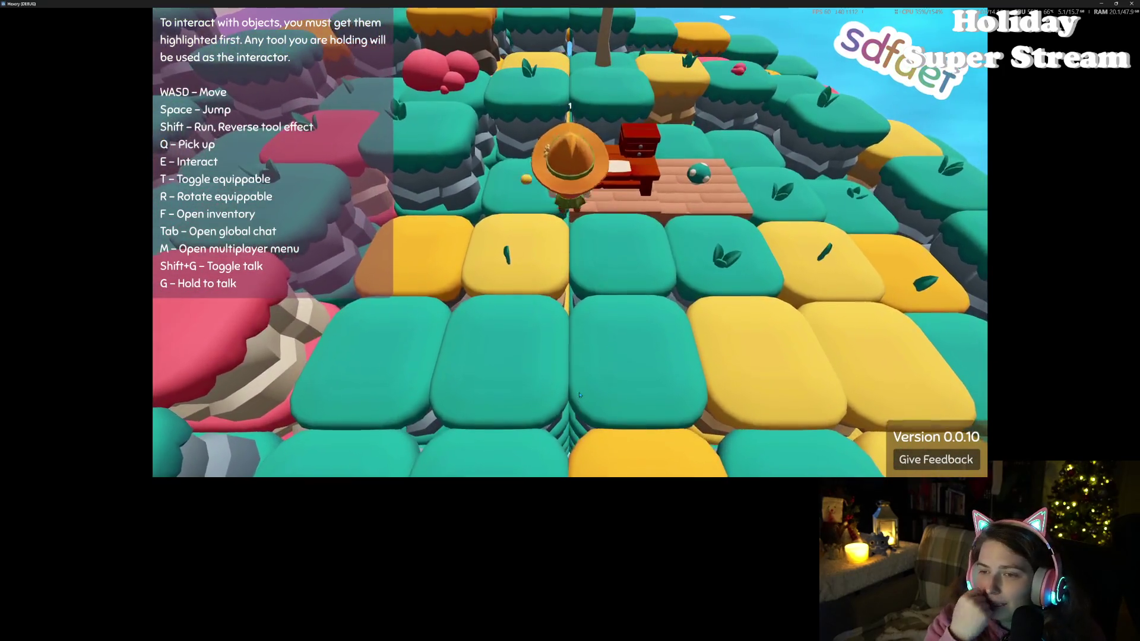
key("a")
key("f")
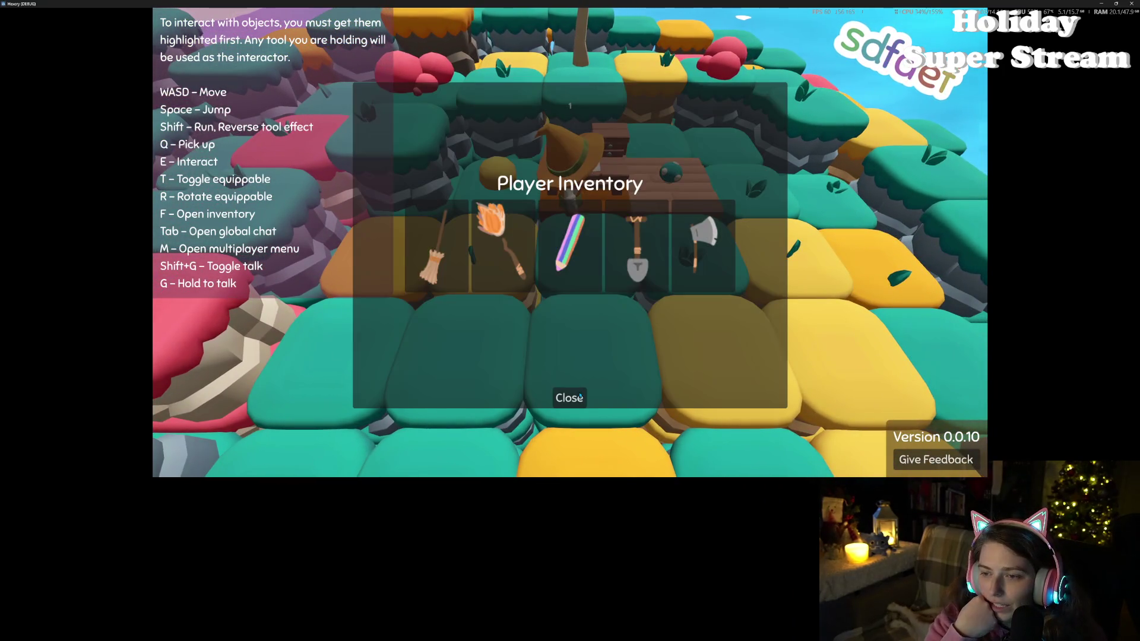
left_click(580, 397)
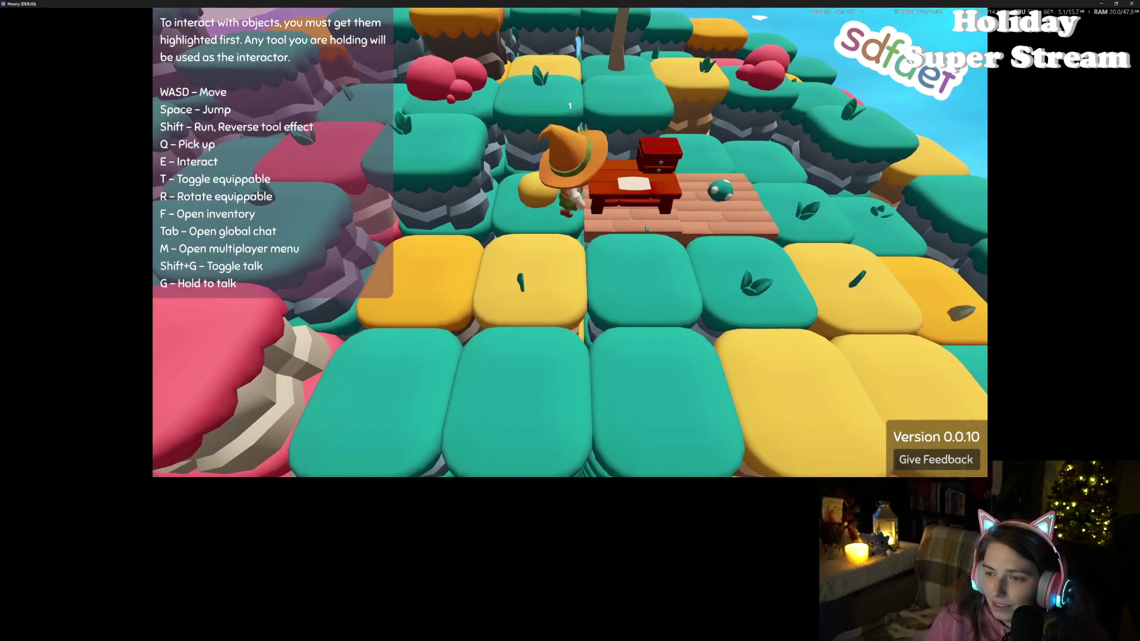
- Walk past the floor onto the teal tile, then unmaximize the game into a floating window
key("d")
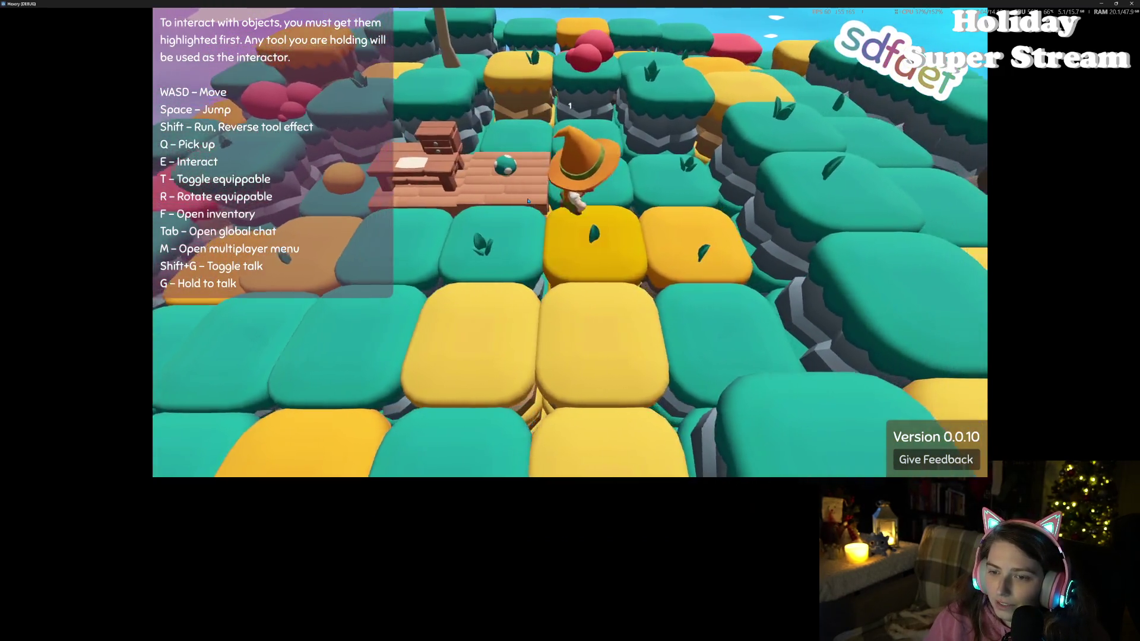
key("w")
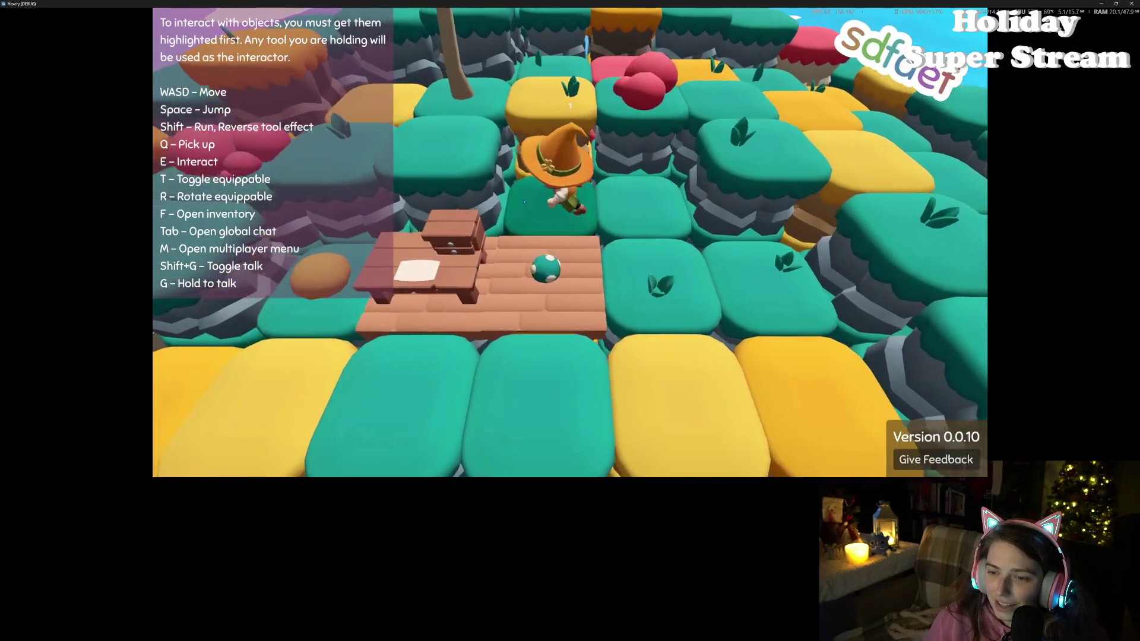
key("a")
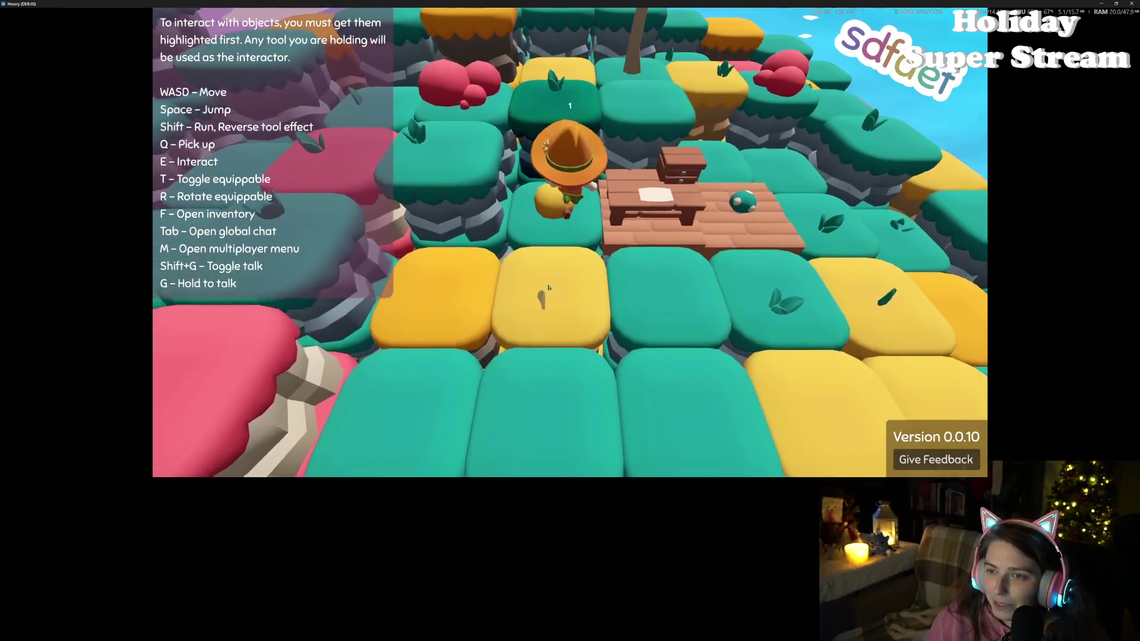
mouse_move(634, 4)
left_mouse_down()
mouse_move(721, 5)
mouse_move(595, 109)
left_mouse_up()
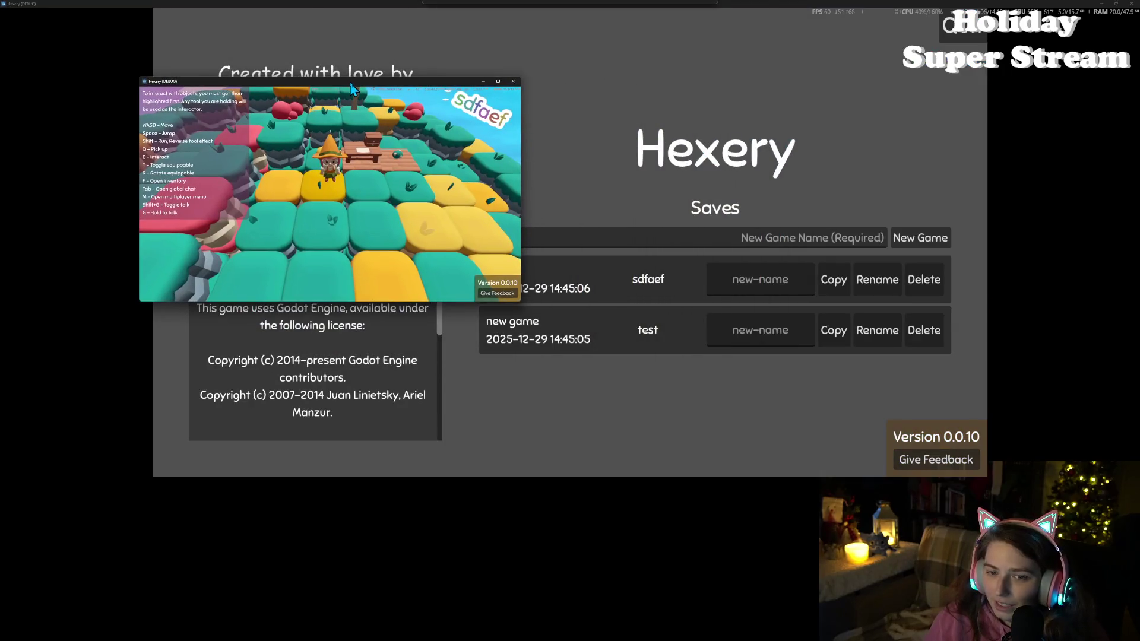
- Arrange both game windows side by side and load the test save in the right one
left_click_drag(352, 89, 254, 90)
left_click_drag(706, 4, 712, 74)
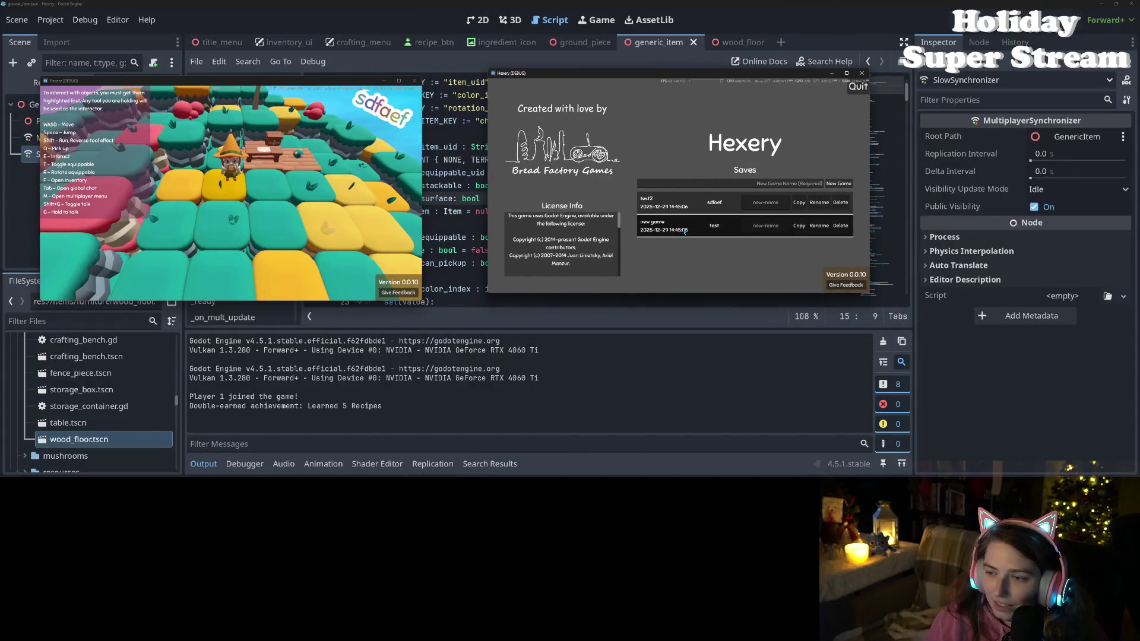
left_click(684, 232)
- Host a local game from the left window and join it from the right window
left_click(263, 256)
key("m")
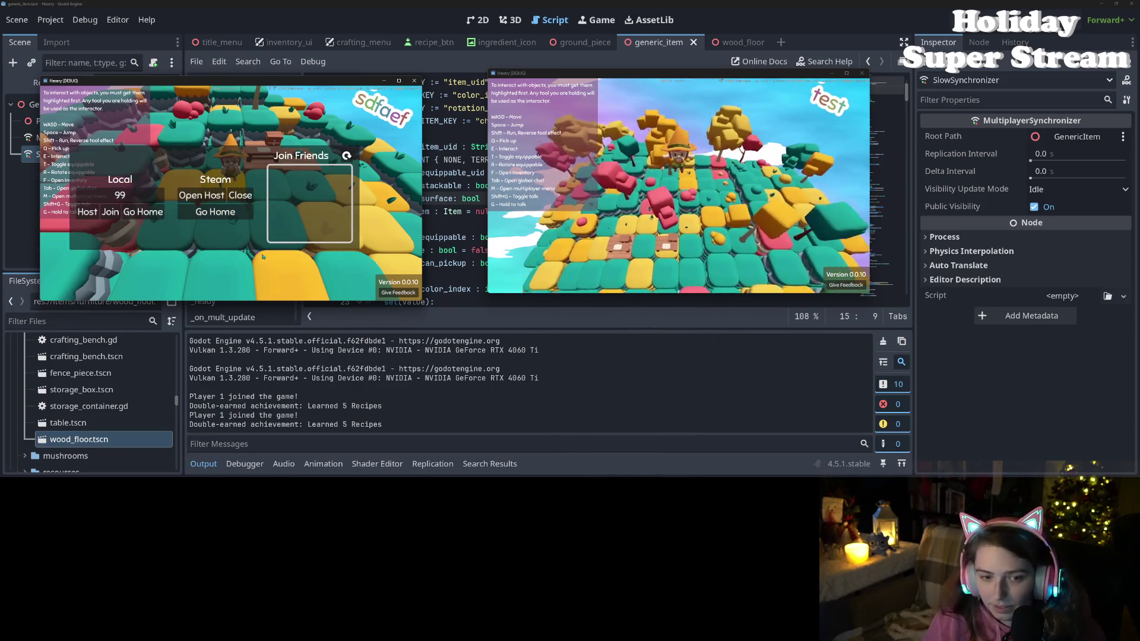
left_click(110, 212)
left_click(665, 259)
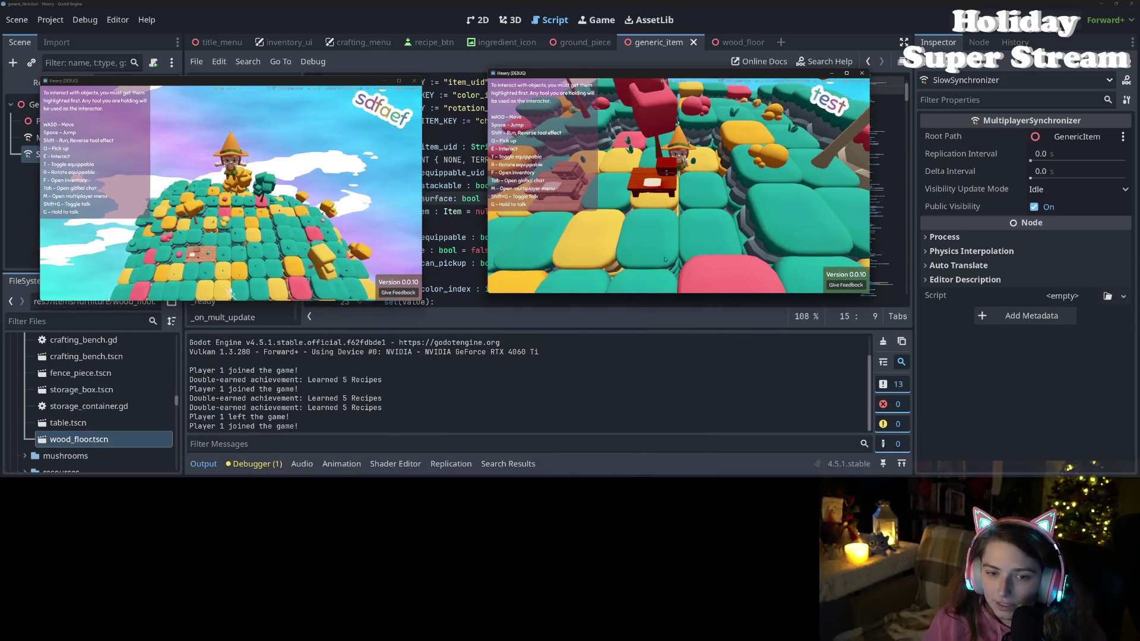
key("m")
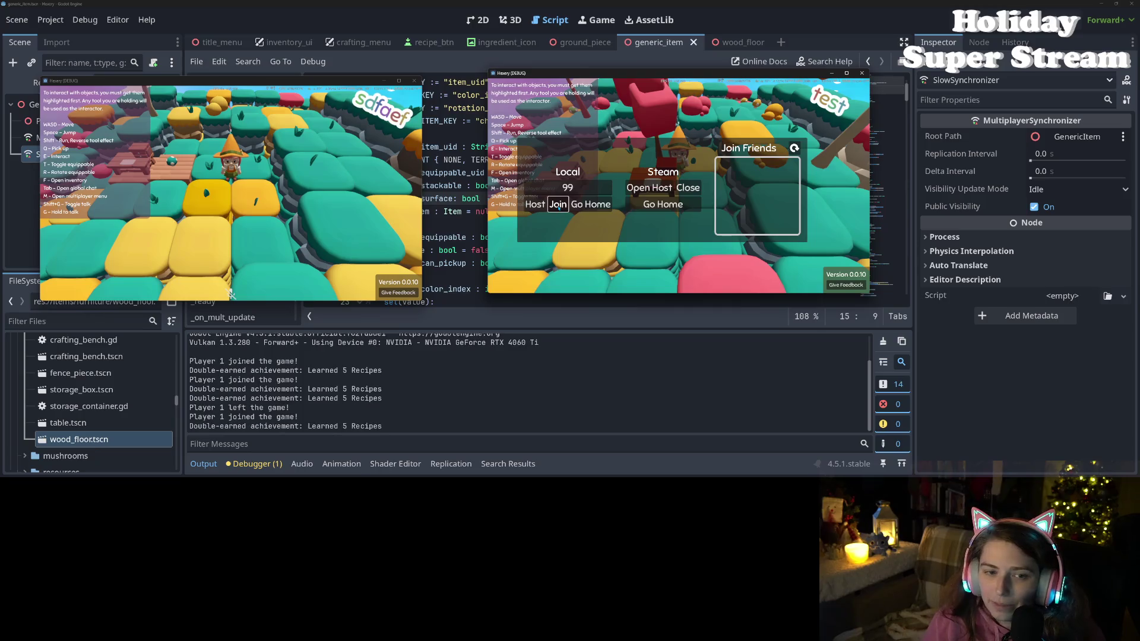
left_click(558, 205)
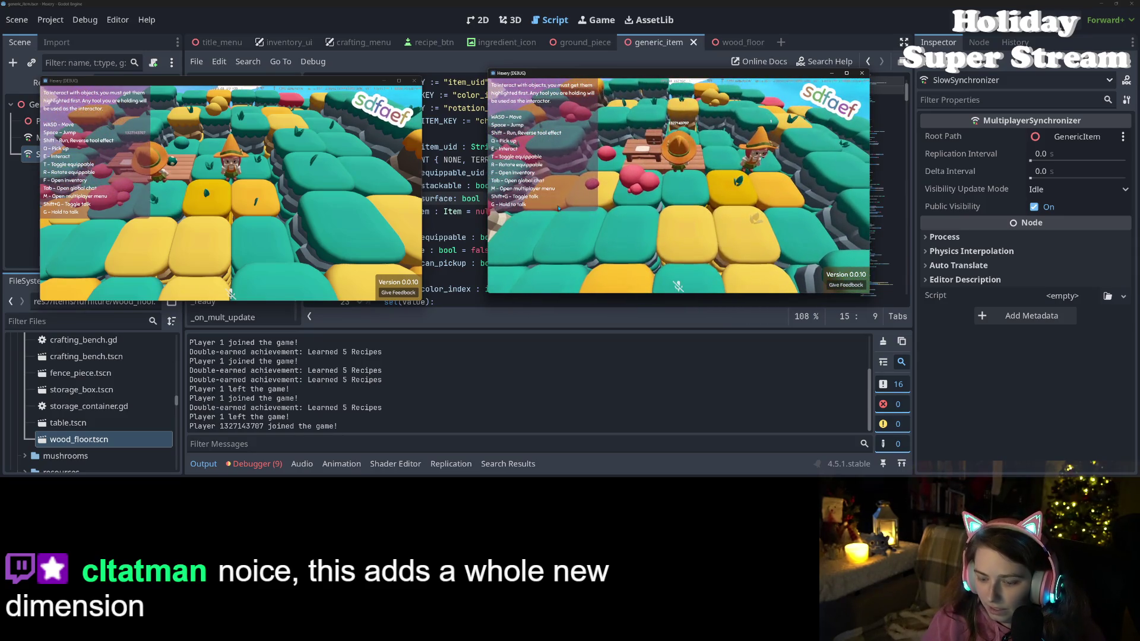
- In the right game, toggle the inventory open and closed while walking toward the table
key("f")
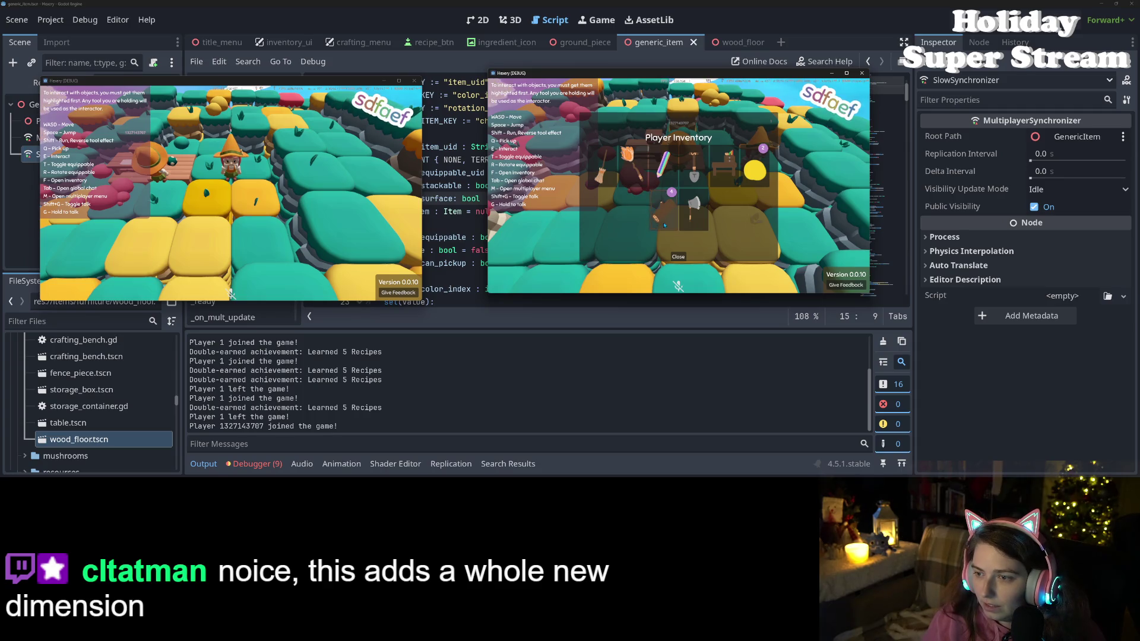
left_click(678, 259)
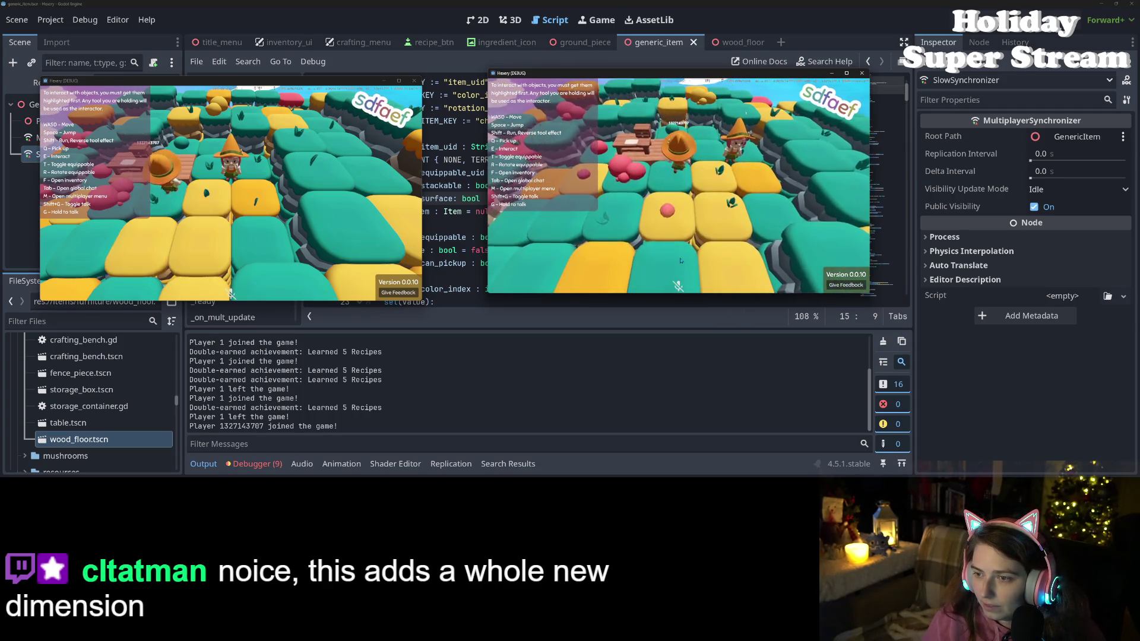
key("w")
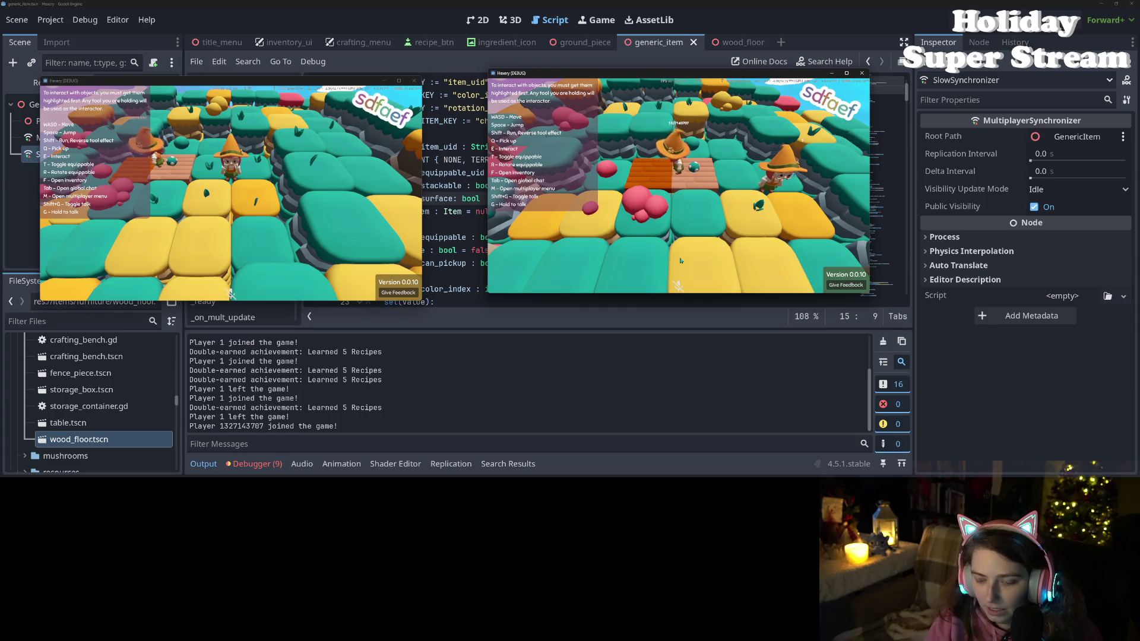
key("f")
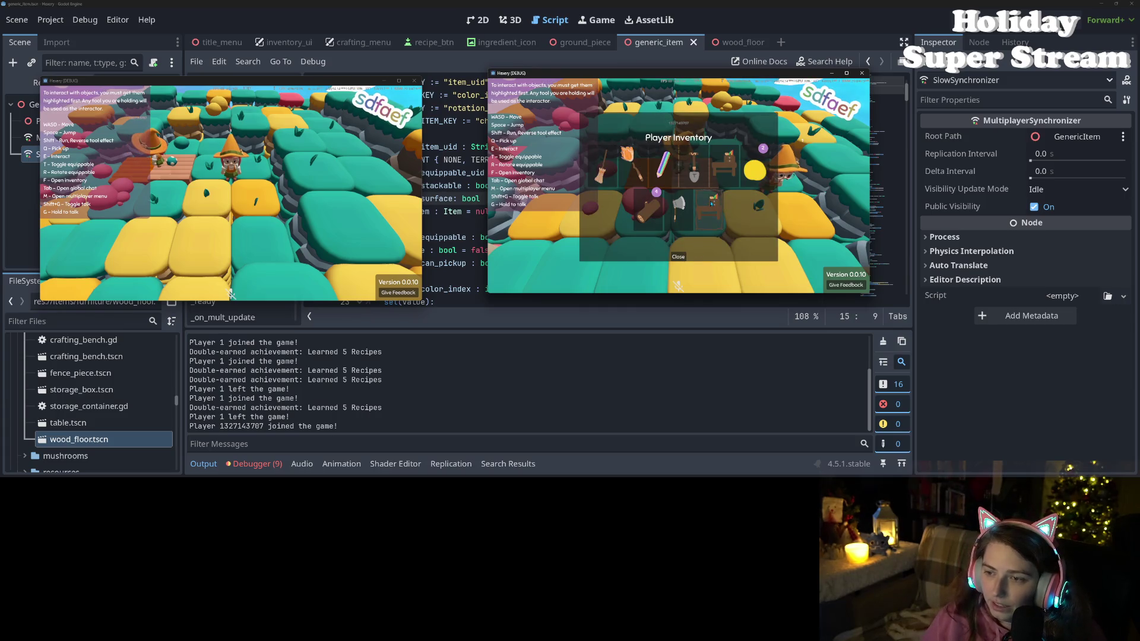
left_click(680, 256)
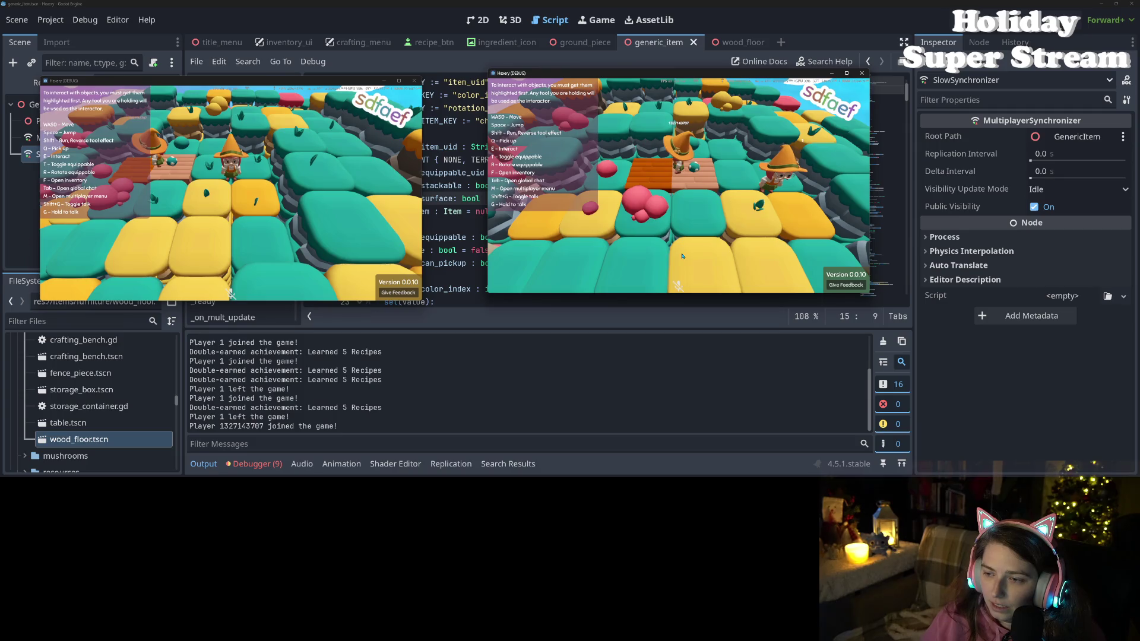
key("f")
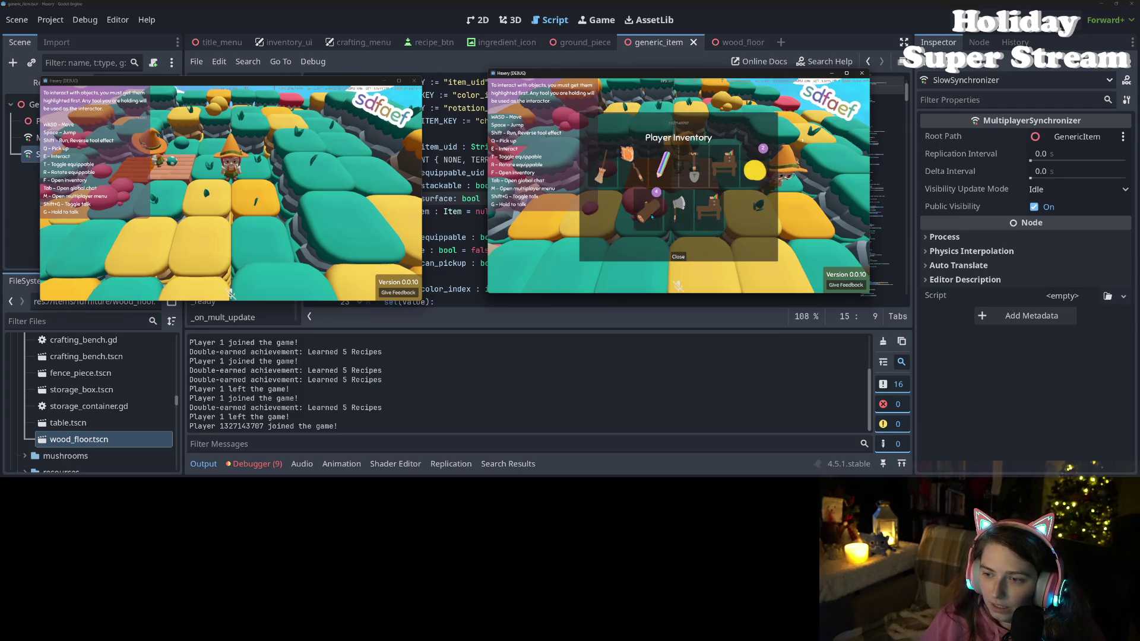
left_click(673, 258)
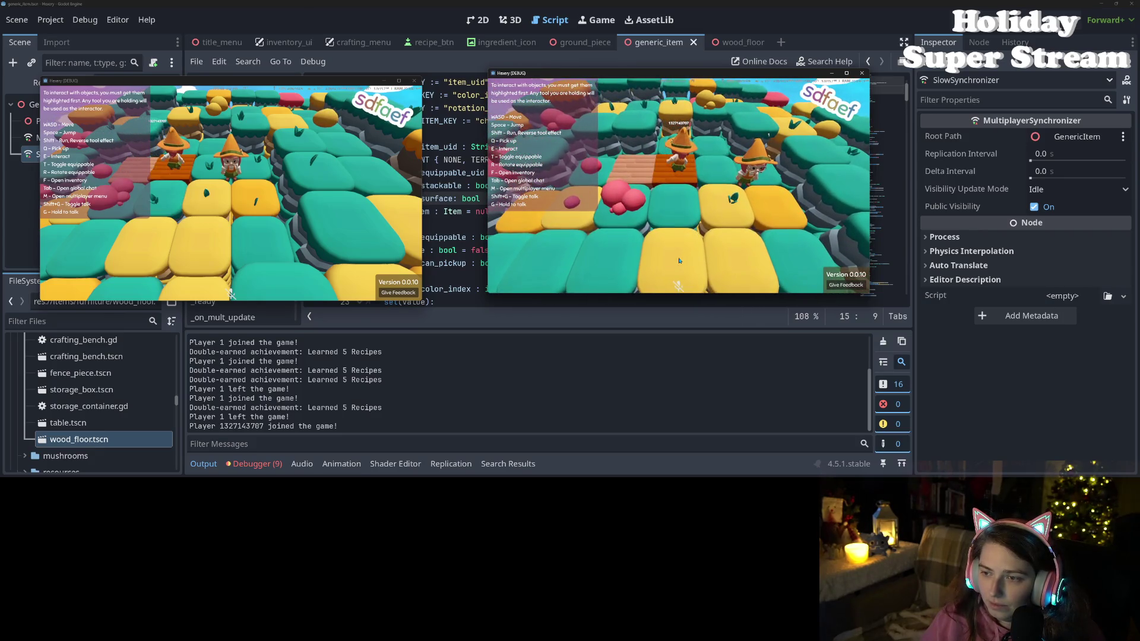
- Walk forward, recheck the inventory for the mushroom item, then show the debugger's Errors list
key("s")
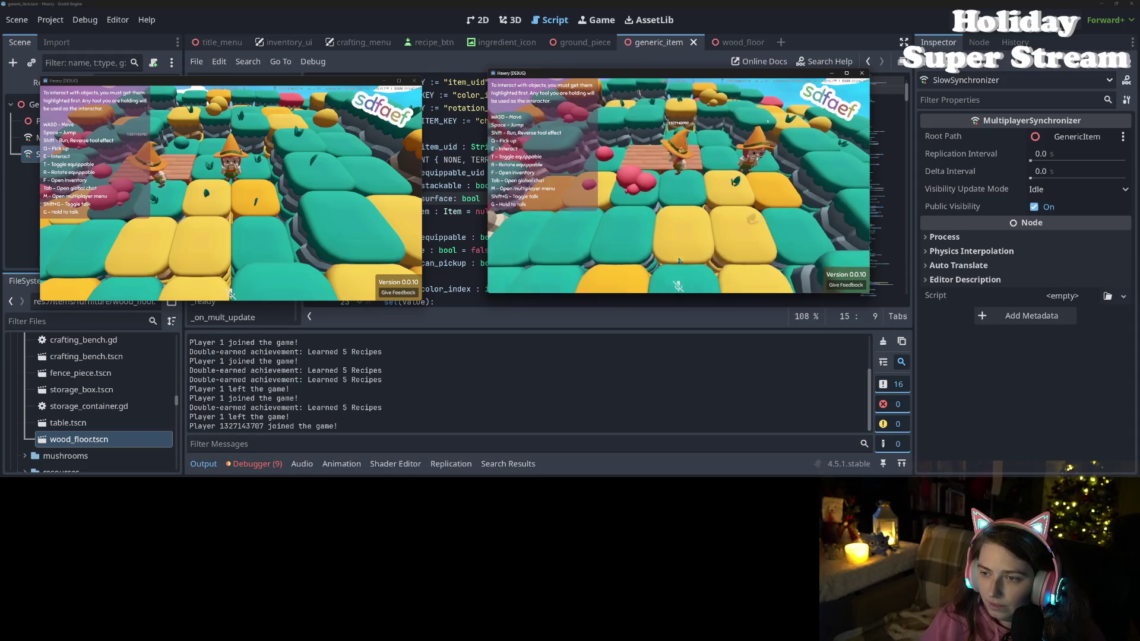
key("f")
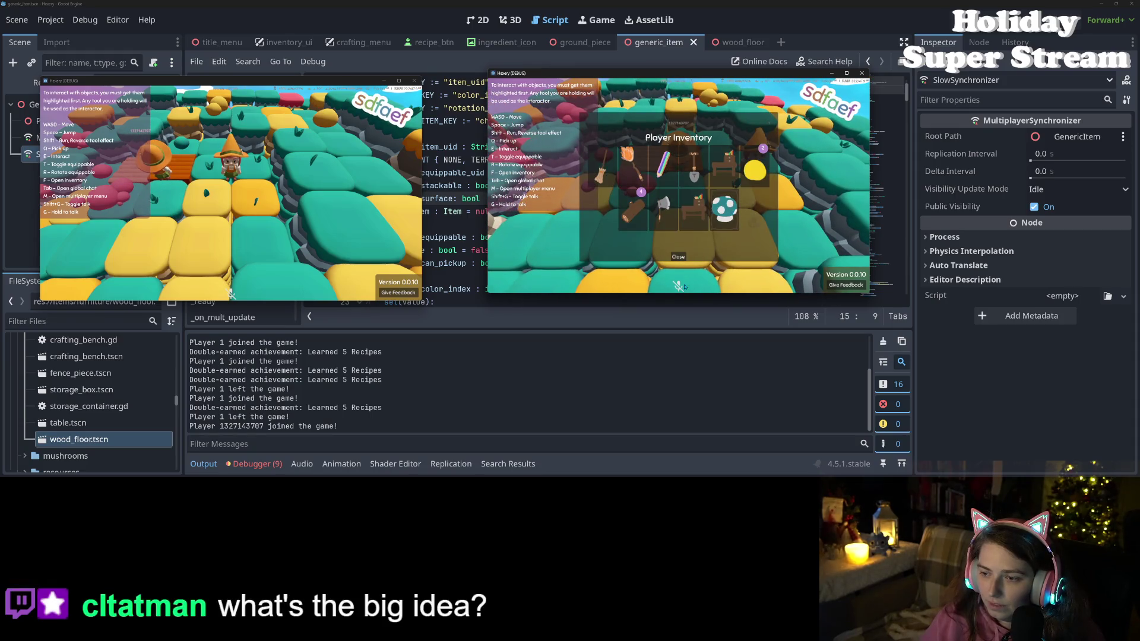
left_click(678, 257)
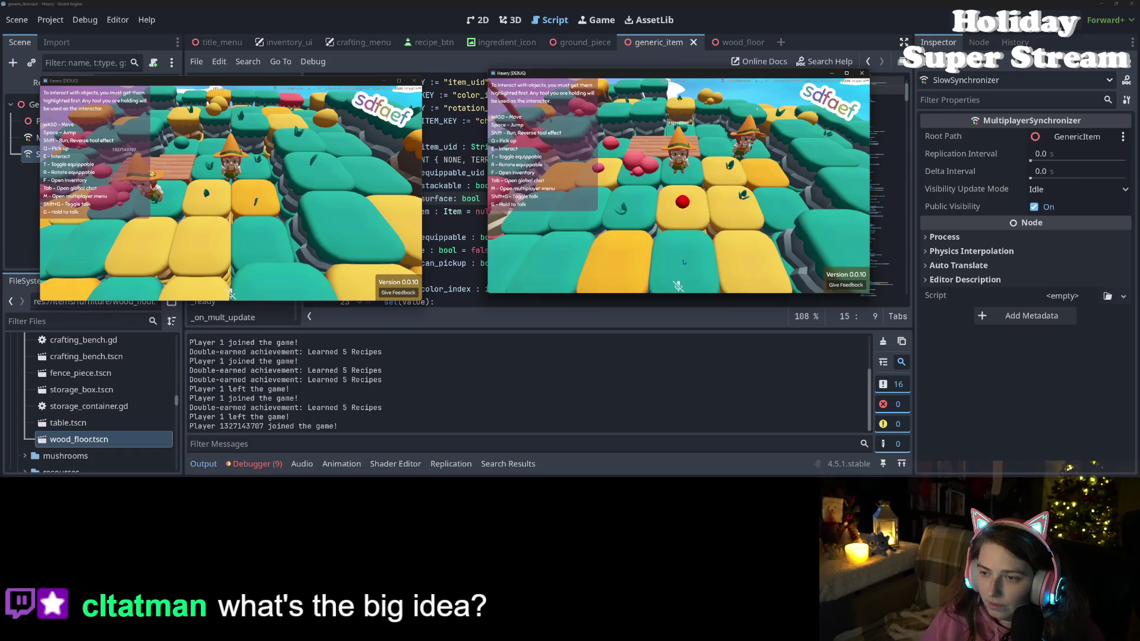
key("f")
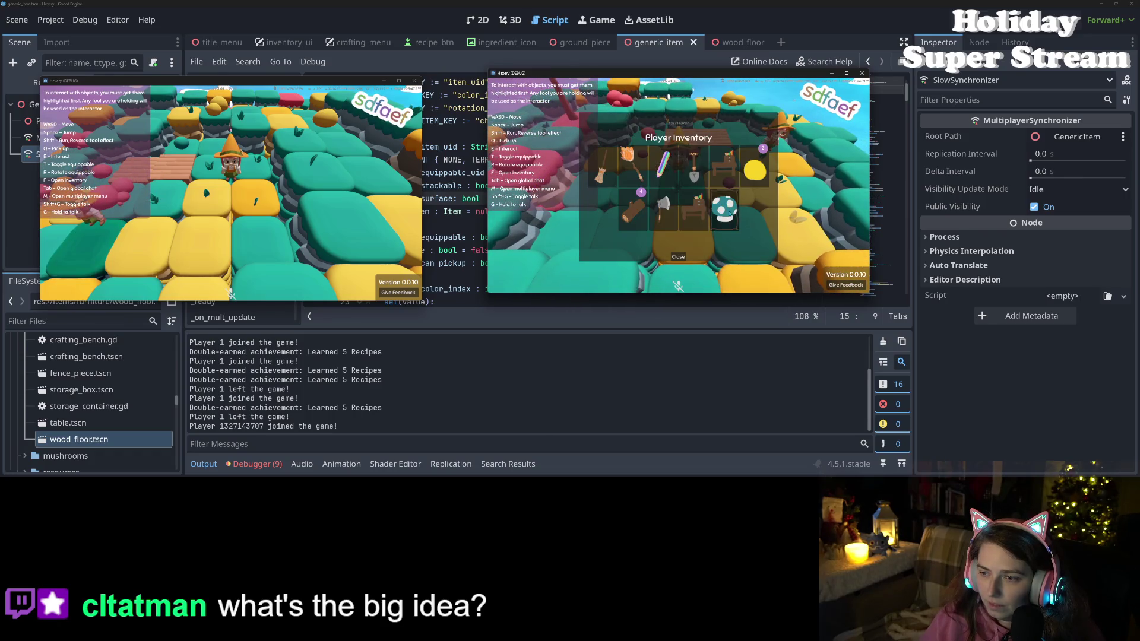
left_click(678, 257)
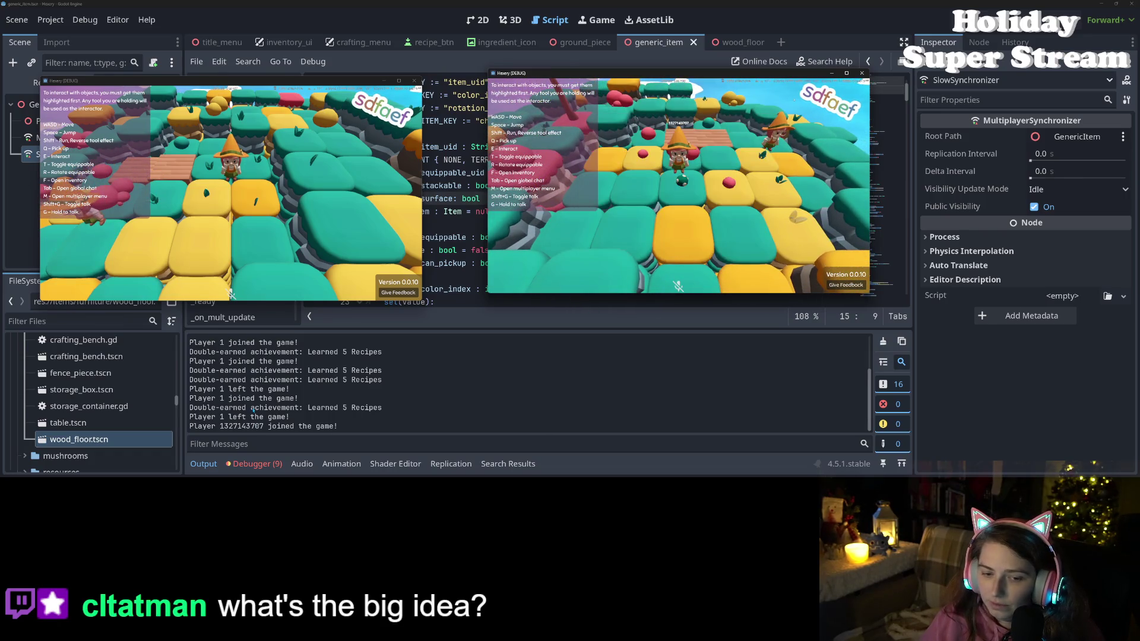
left_click(254, 463)
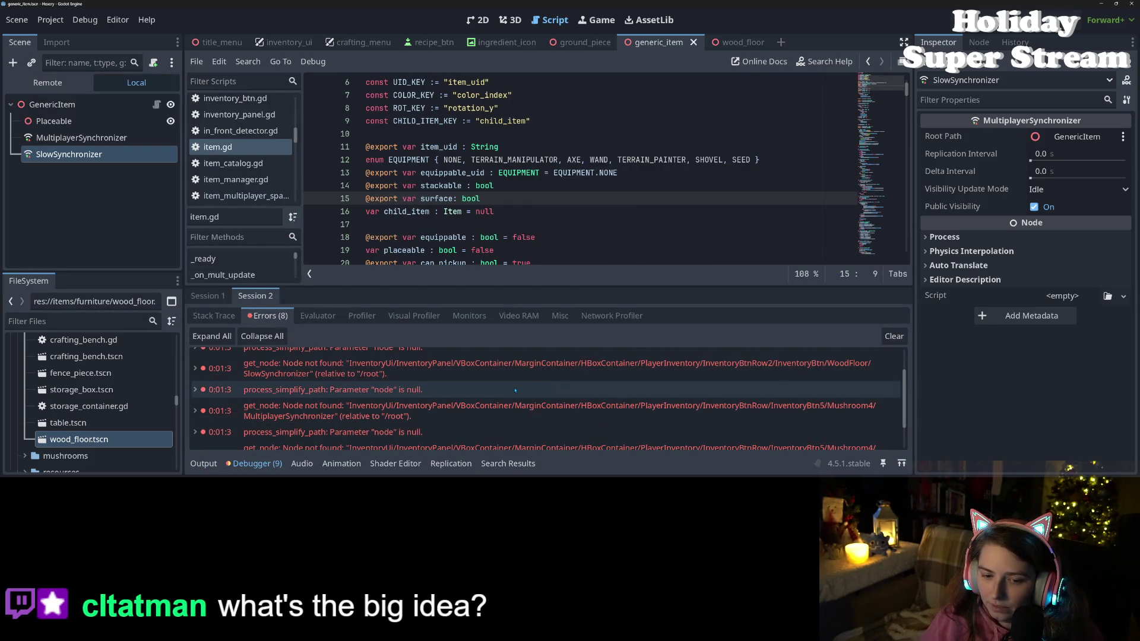
scroll(503, 401, "up", 3)
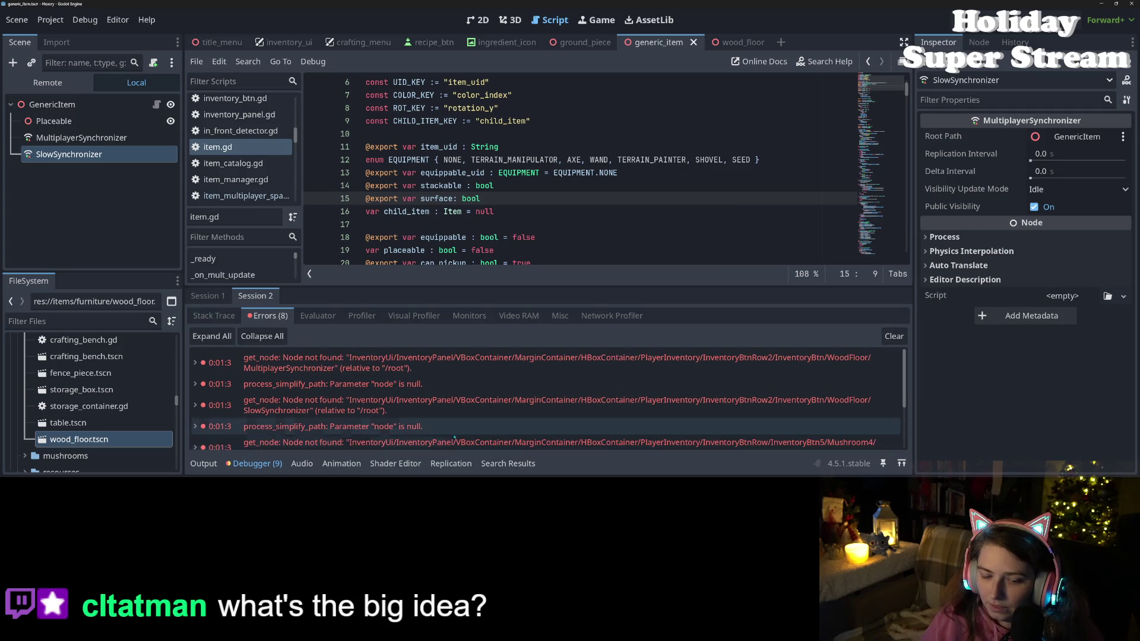
mouse_move(406, 418)
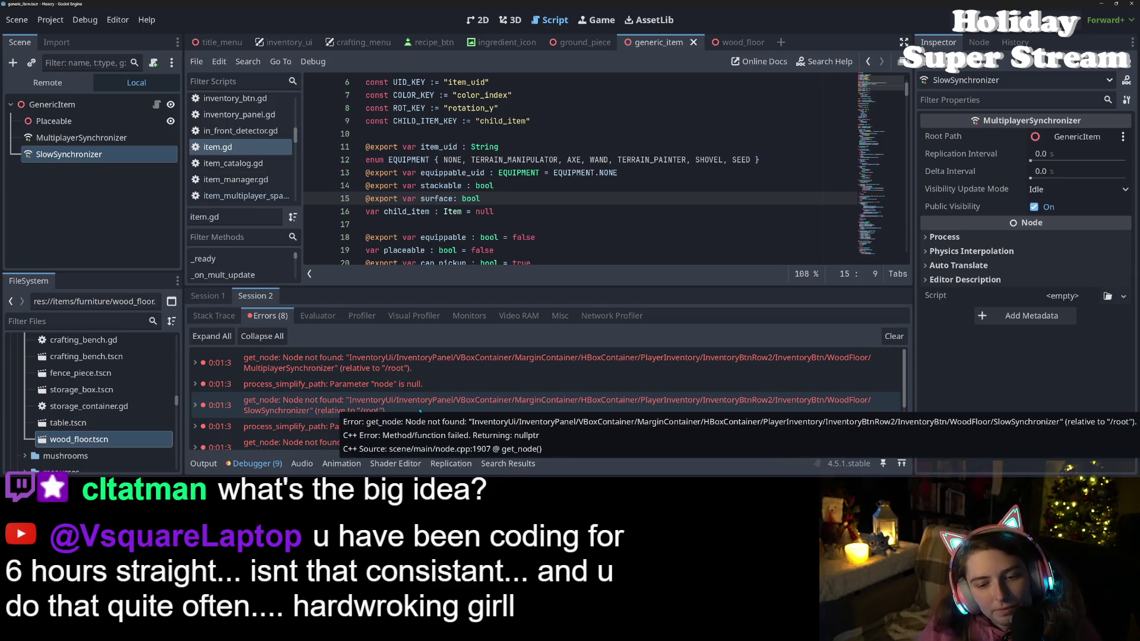
mouse_move(279, 364)
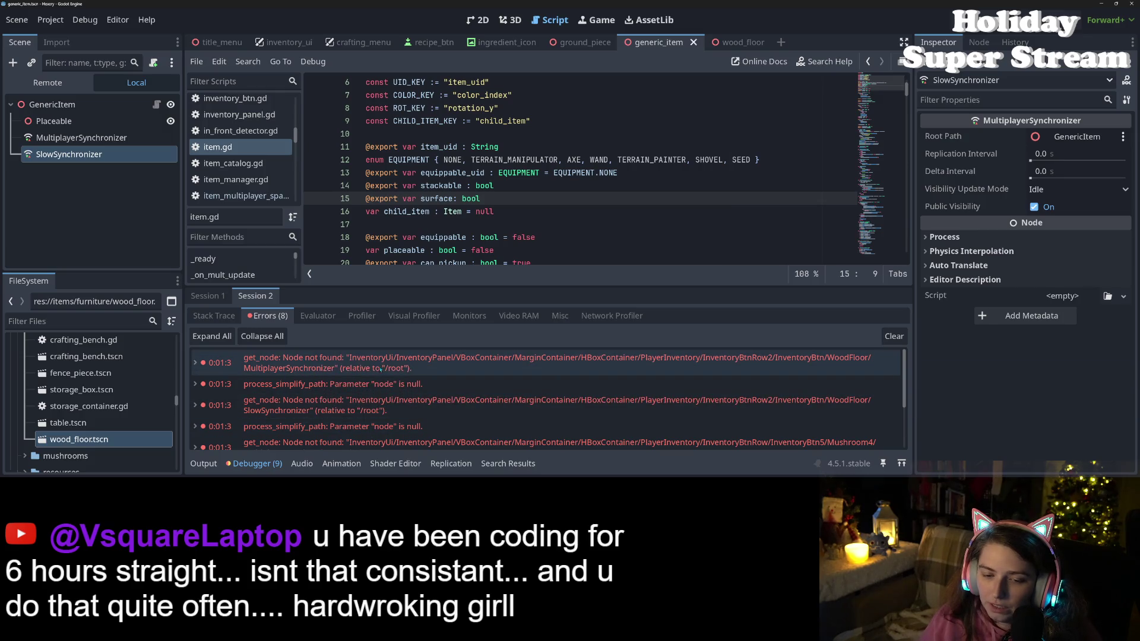
mouse_move(425, 372)
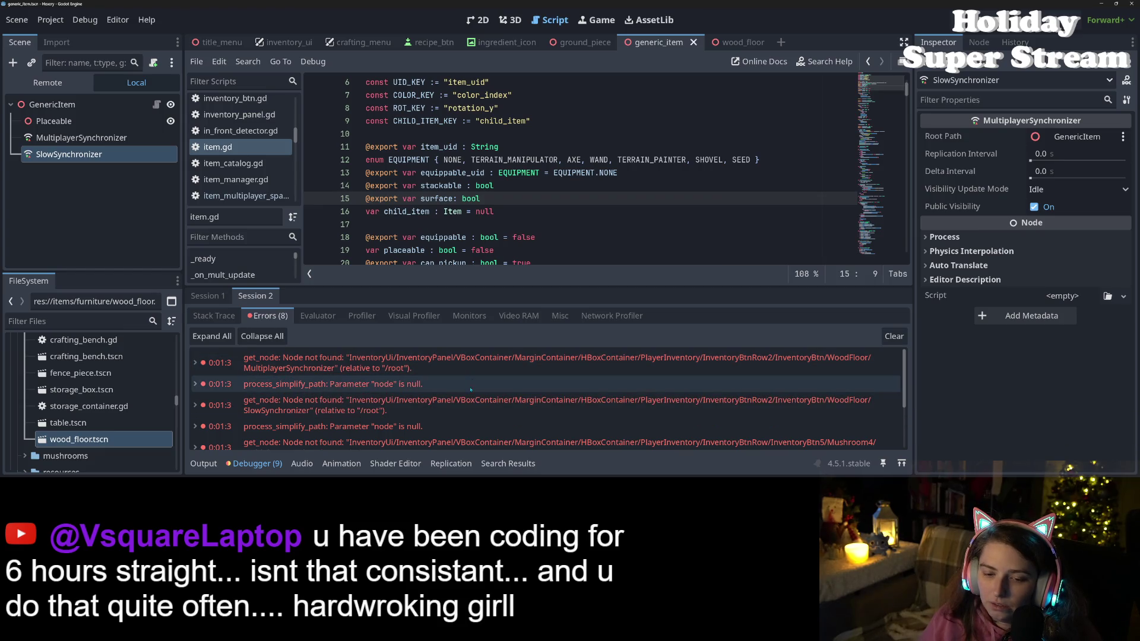
scroll(463, 402, "down", 1)
scroll(463, 403, "up", 1)
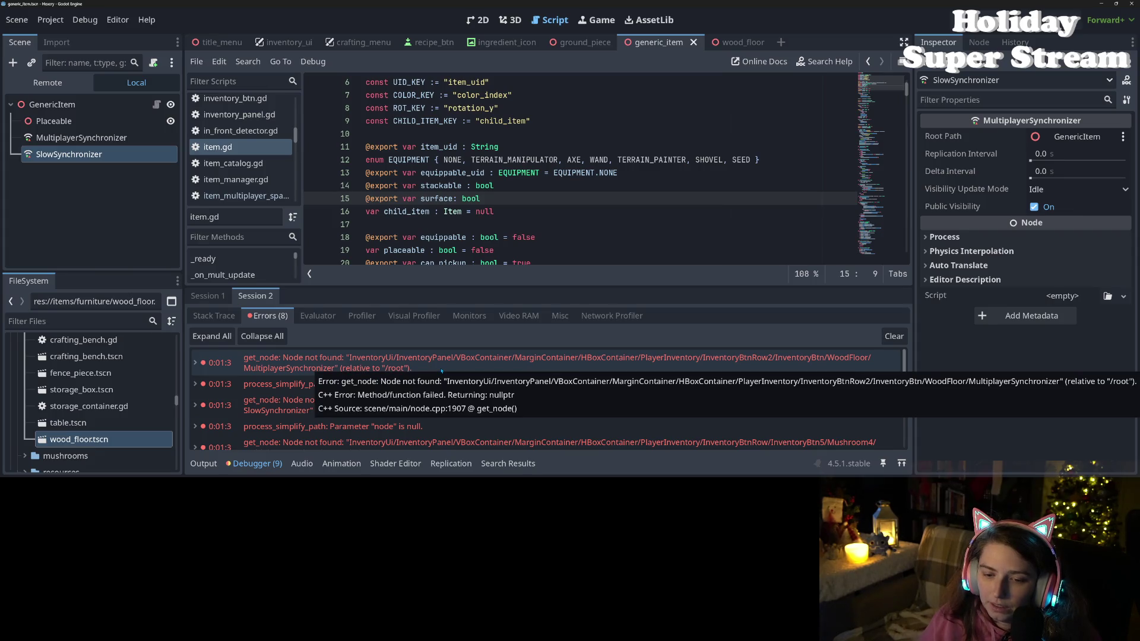
scroll(559, 417, "down", 6)
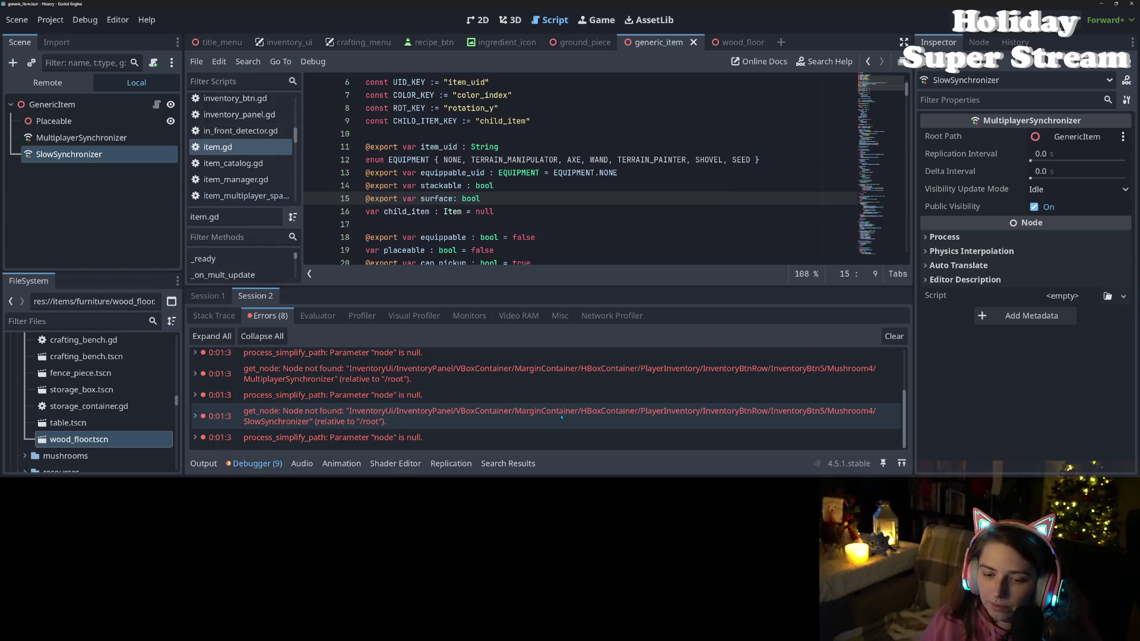
- Scroll down through item.gd from try_place_item toward remove_from_inventory
scroll(561, 417, "up", 3)
scroll(485, 212, "down", 5)
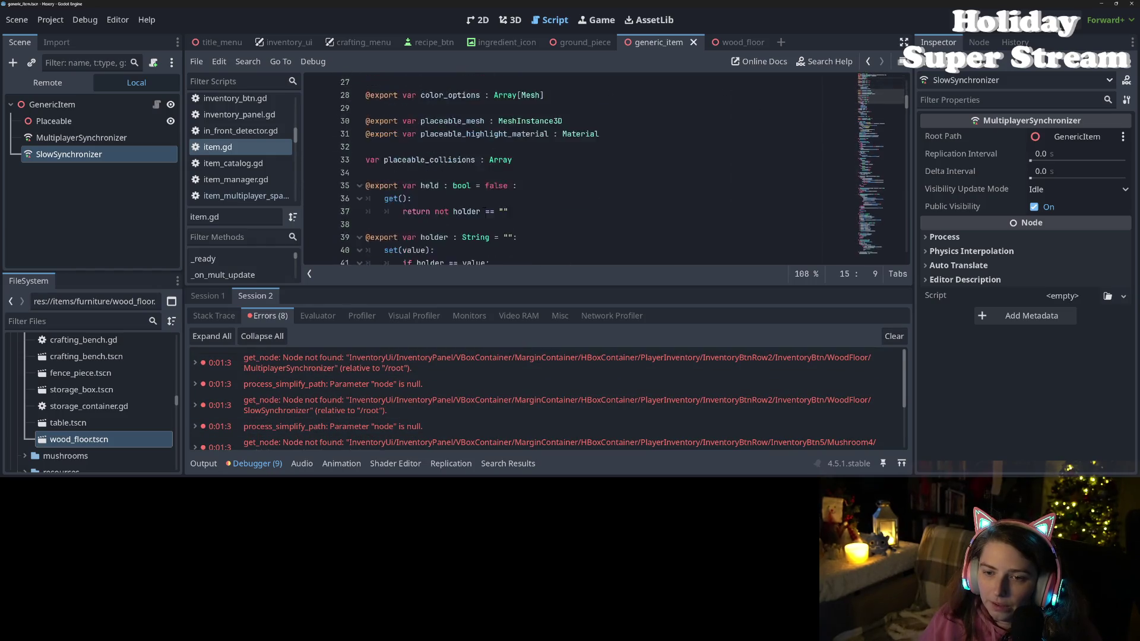
scroll(486, 212, "down", 8)
scroll(486, 212, "down", 3)
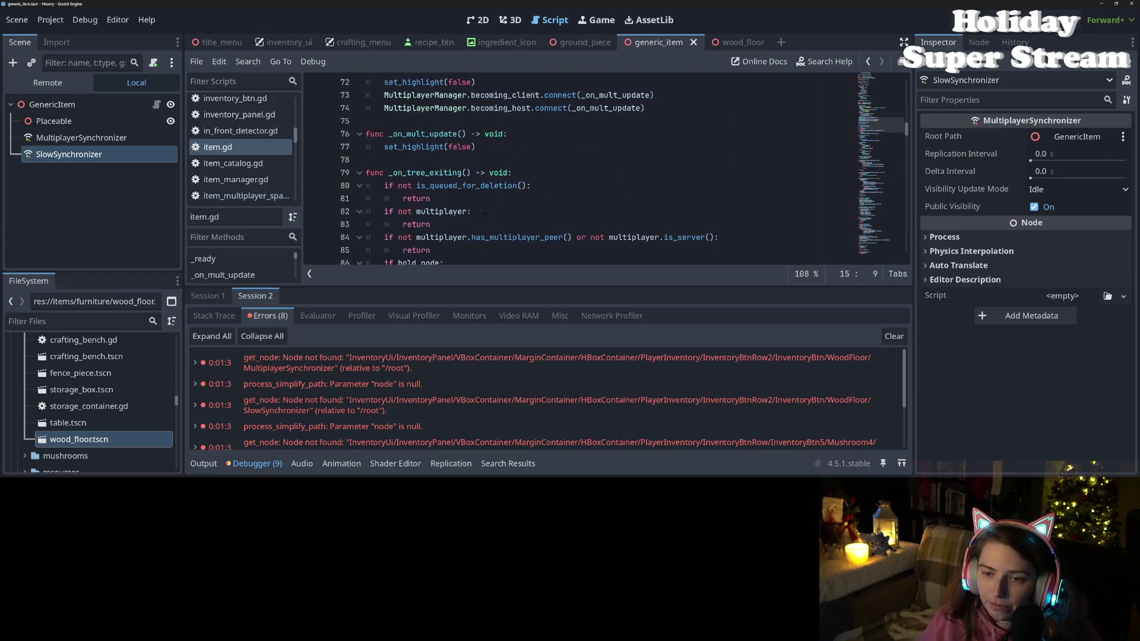
scroll(485, 212, "up", 3)
scroll(486, 214, "down", 4)
scroll(485, 216, "down", 6)
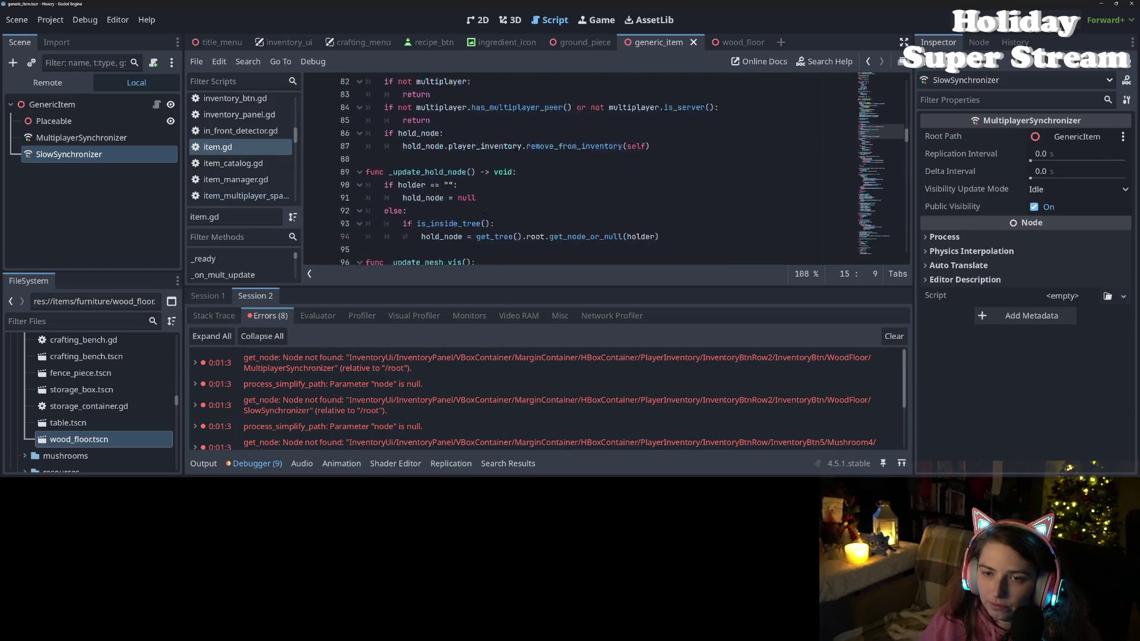
scroll(485, 214, "down", 4)
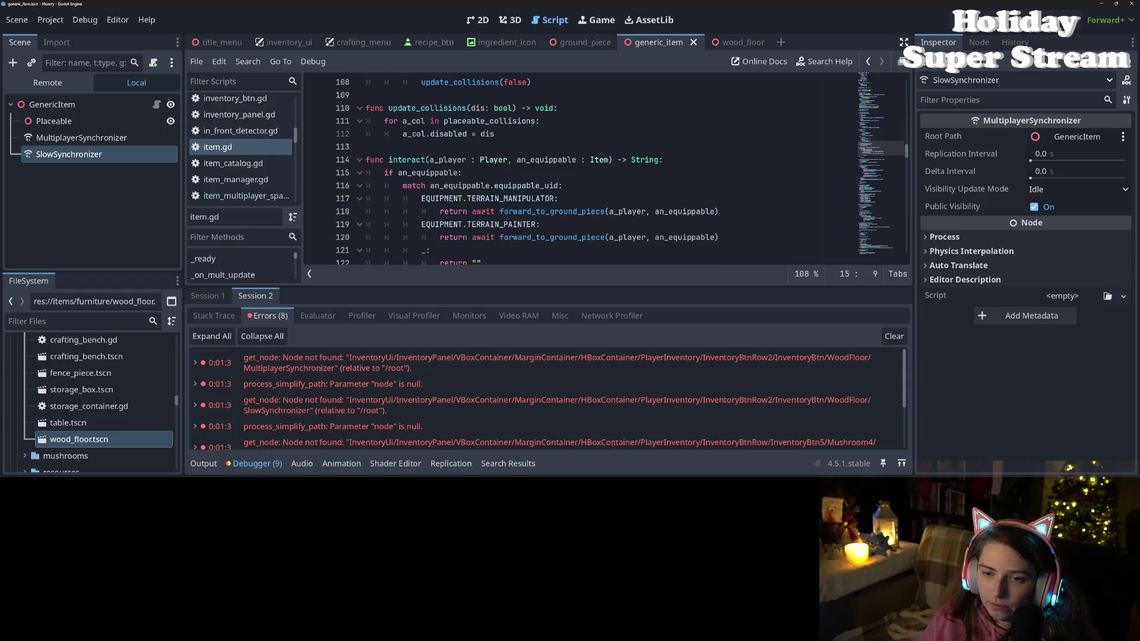
scroll(485, 216, "down", 3)
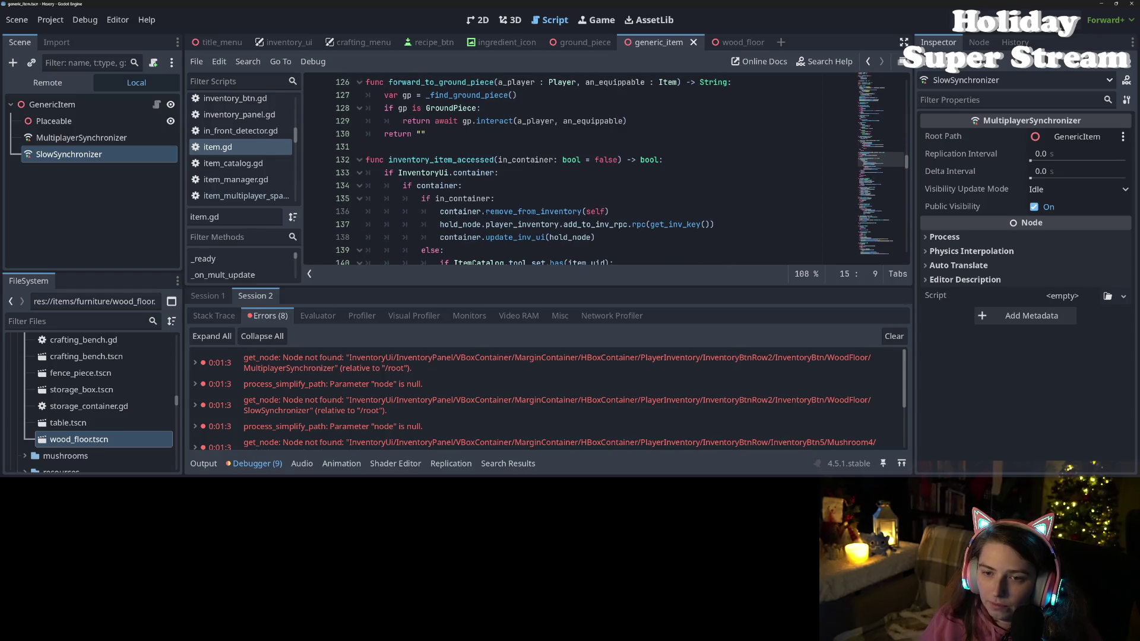
scroll(485, 215, "down", 3)
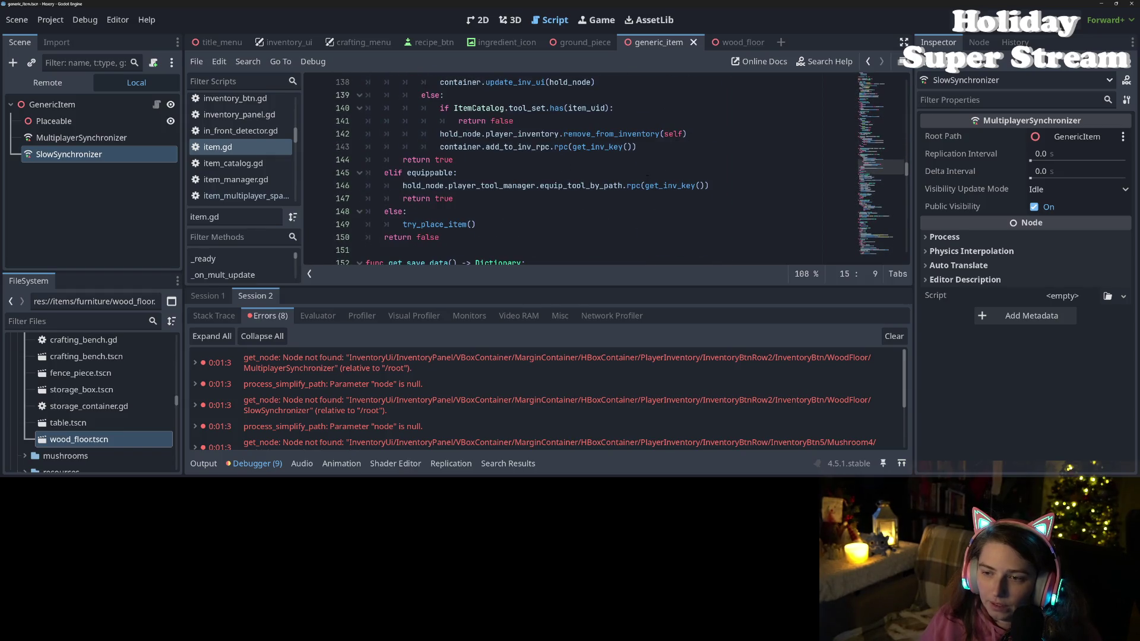
scroll(572, 186, "down", 8)
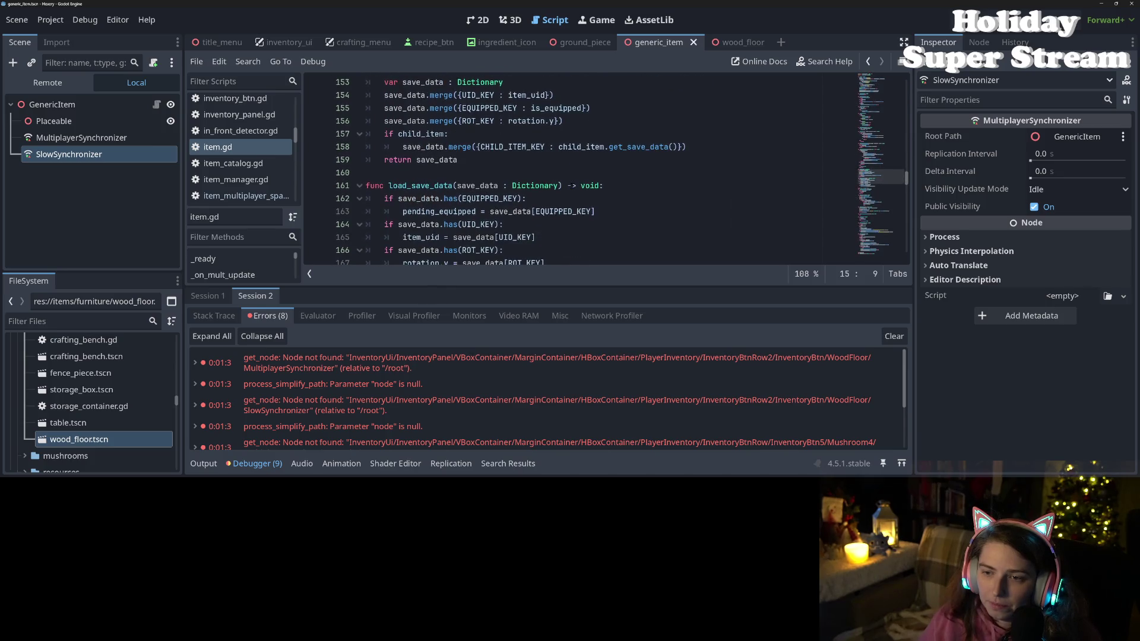
scroll(572, 186, "down", 4)
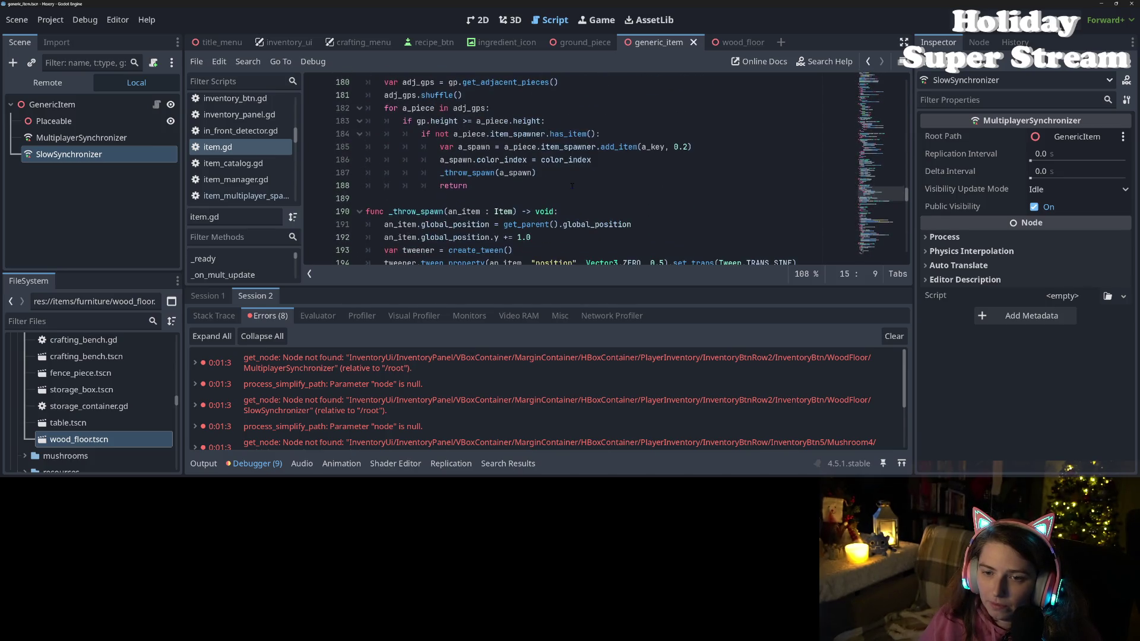
scroll(572, 186, "up", 1)
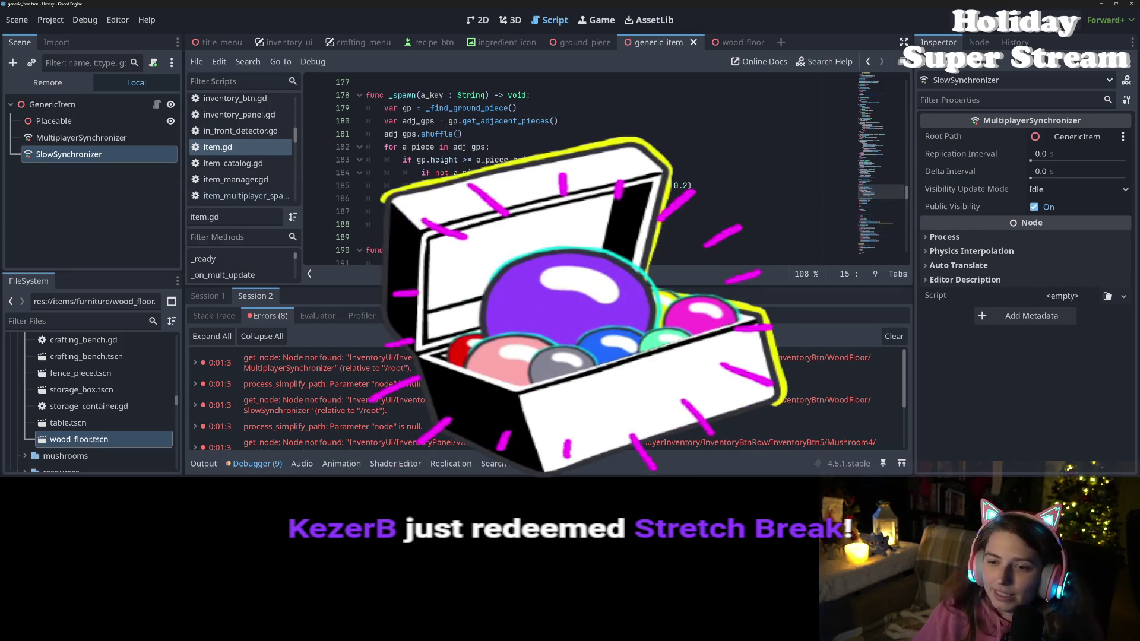
scroll(593, 166, "down", 4)
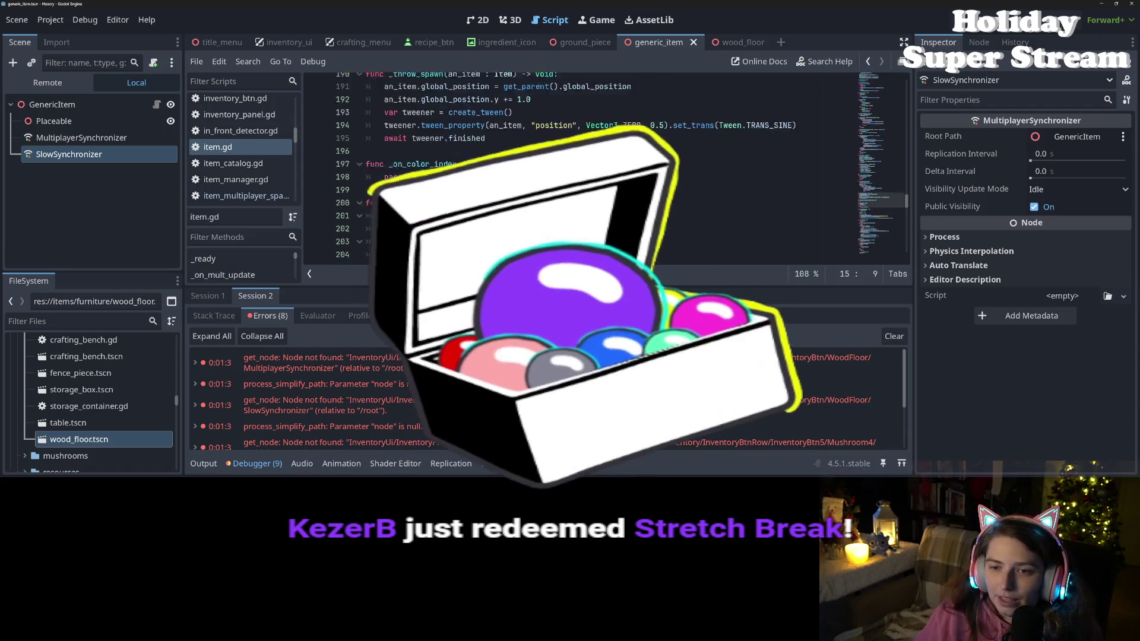
scroll(532, 192, "down", 3)
scroll(532, 192, "down", 3)
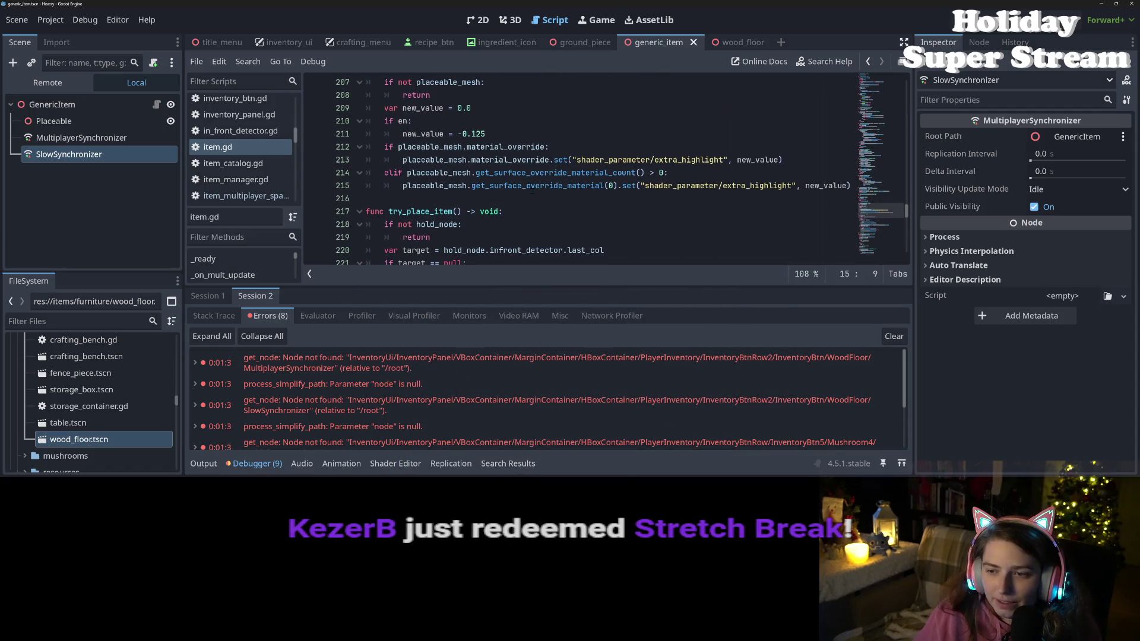
mouse_move(538, 188)
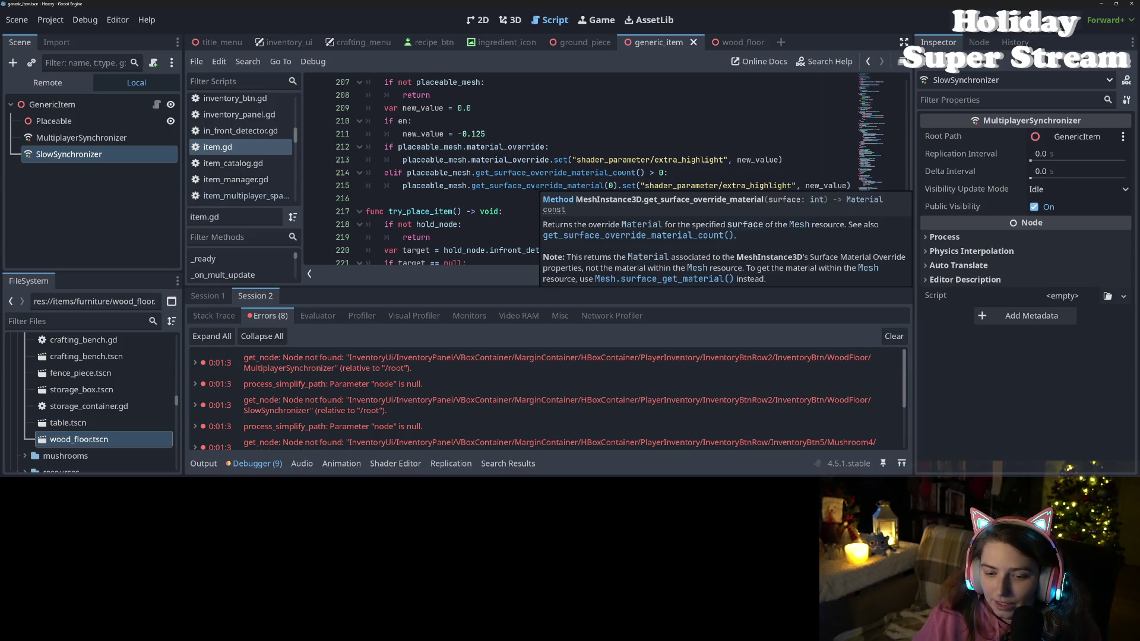
scroll(453, 168, "down", 7)
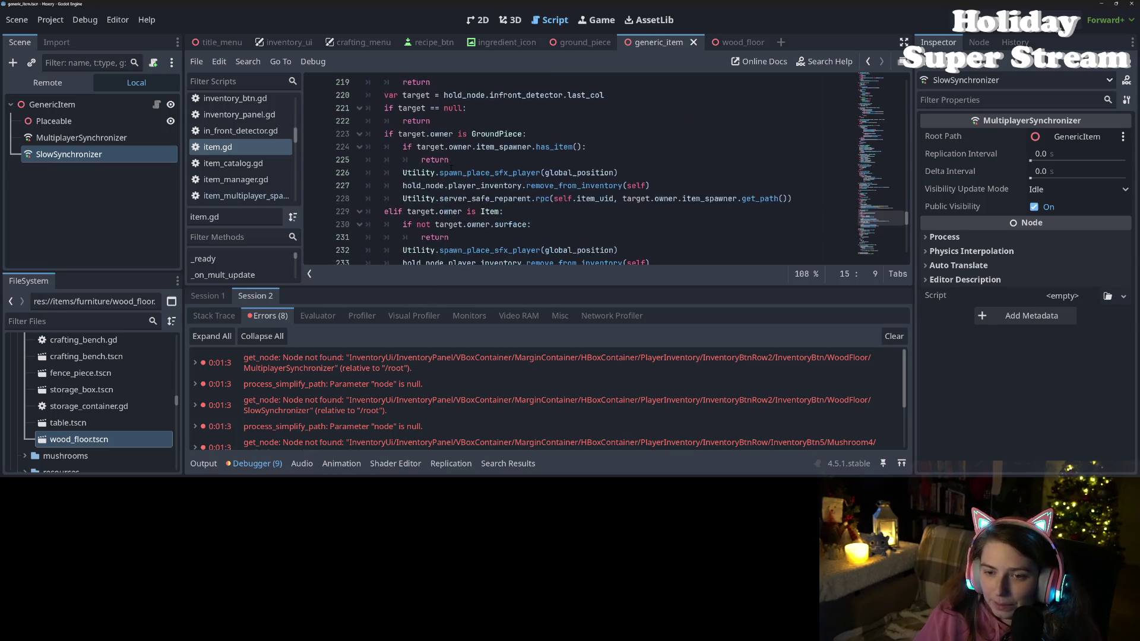
mouse_move(453, 168)
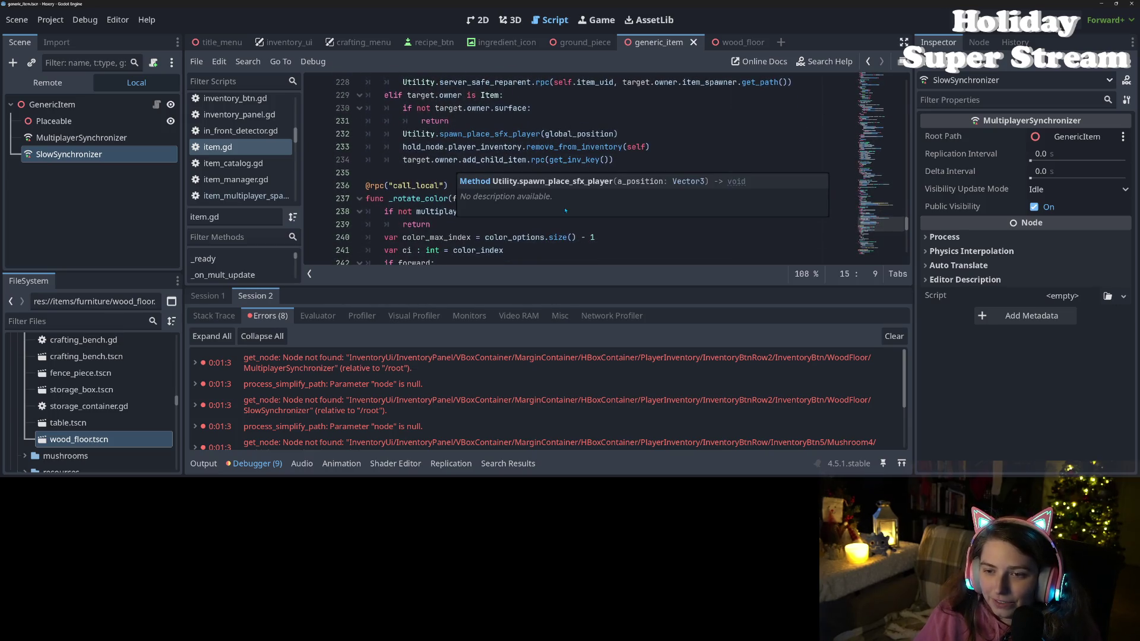
scroll(509, 164, "up", 1)
- Place the caret on remove_from_inventory lines 233–234, then scroll down to add_child_item
left_click(482, 185)
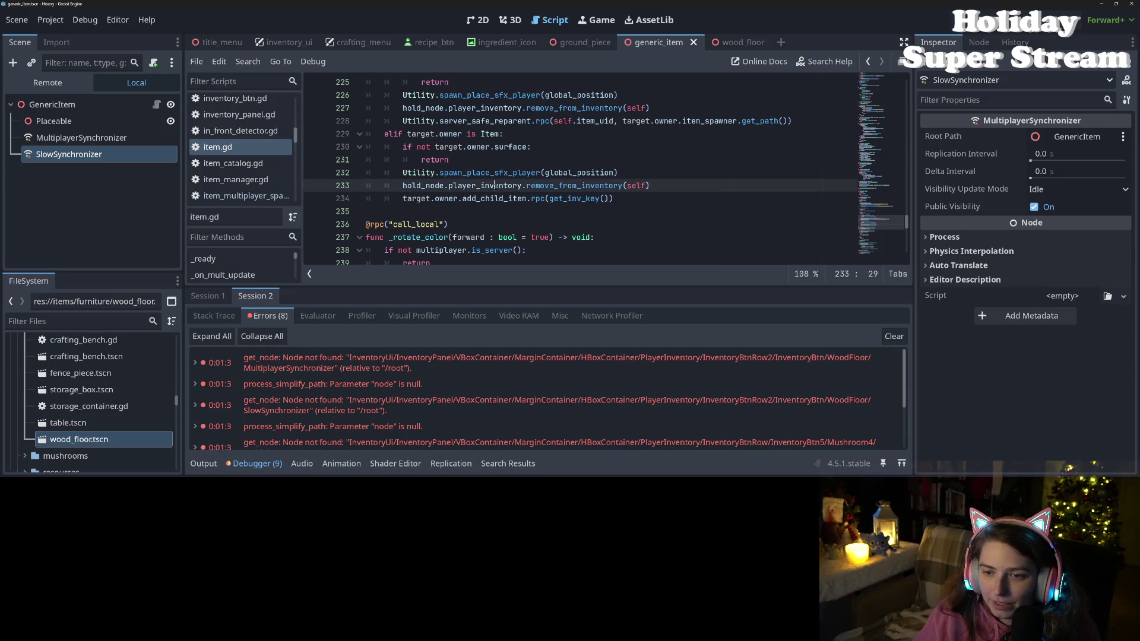
left_click(545, 185)
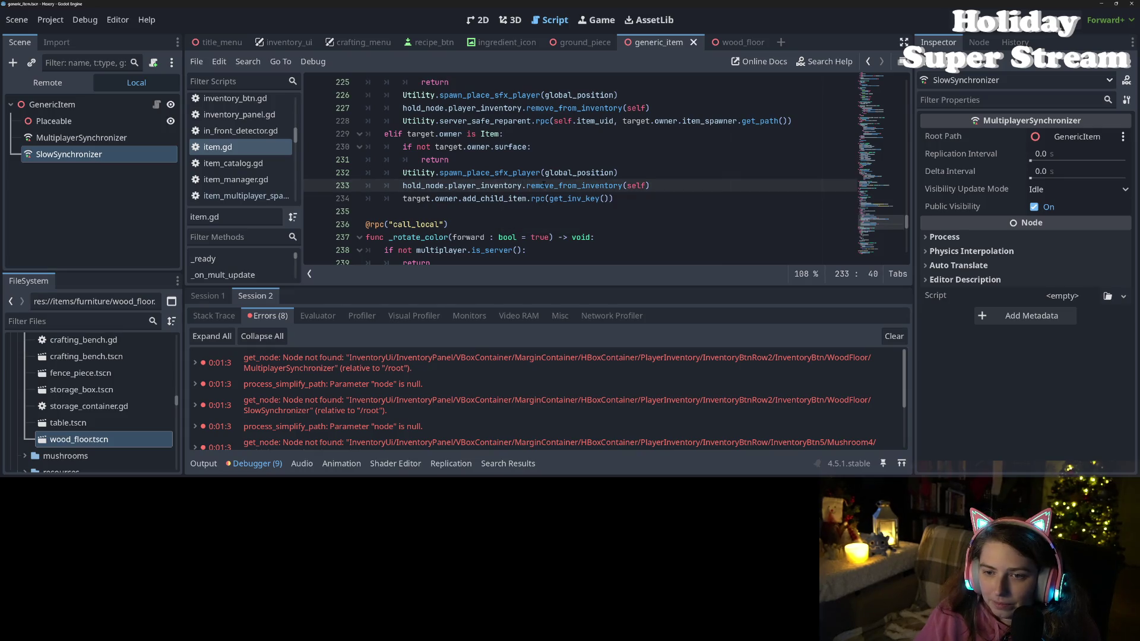
left_click(525, 198)
scroll(570, 208, "down", 4)
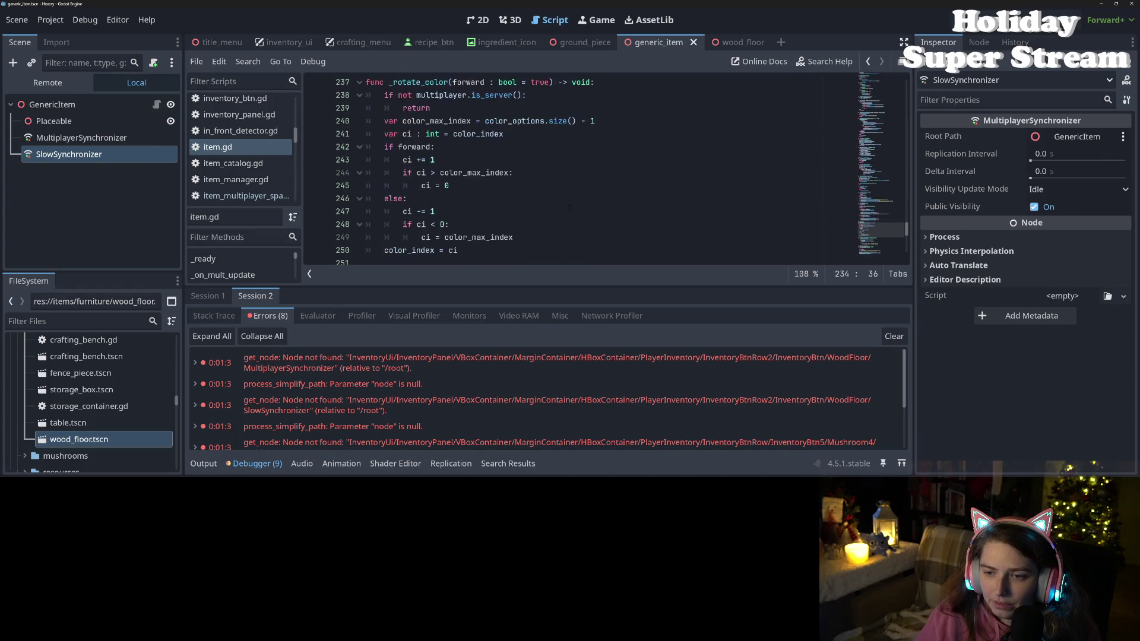
scroll(569, 206, "down", 7)
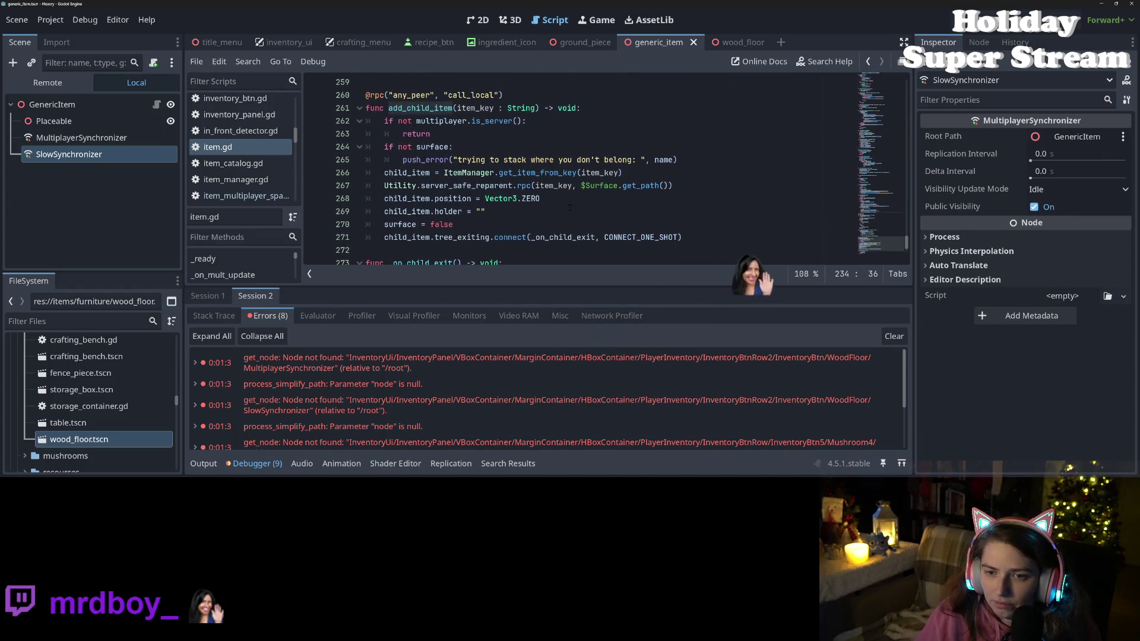
scroll(569, 207, "up", 2)
scroll(568, 207, "down", 2)
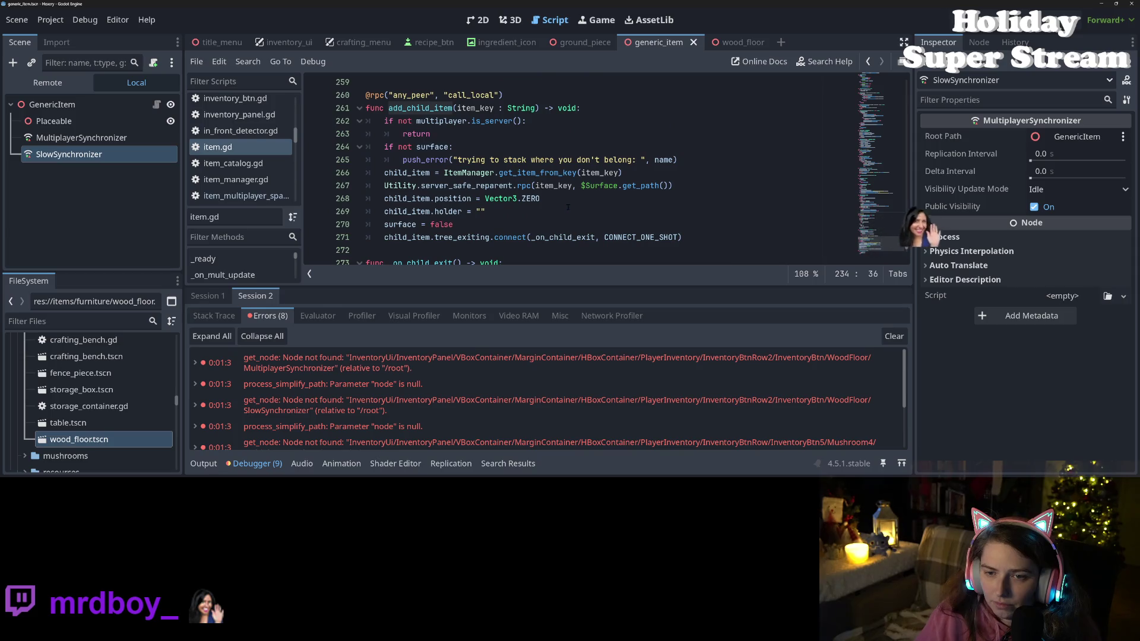
- Place the caret after the return statements on lines 263–264 of item.gd
left_click(460, 146)
left_click(460, 137)
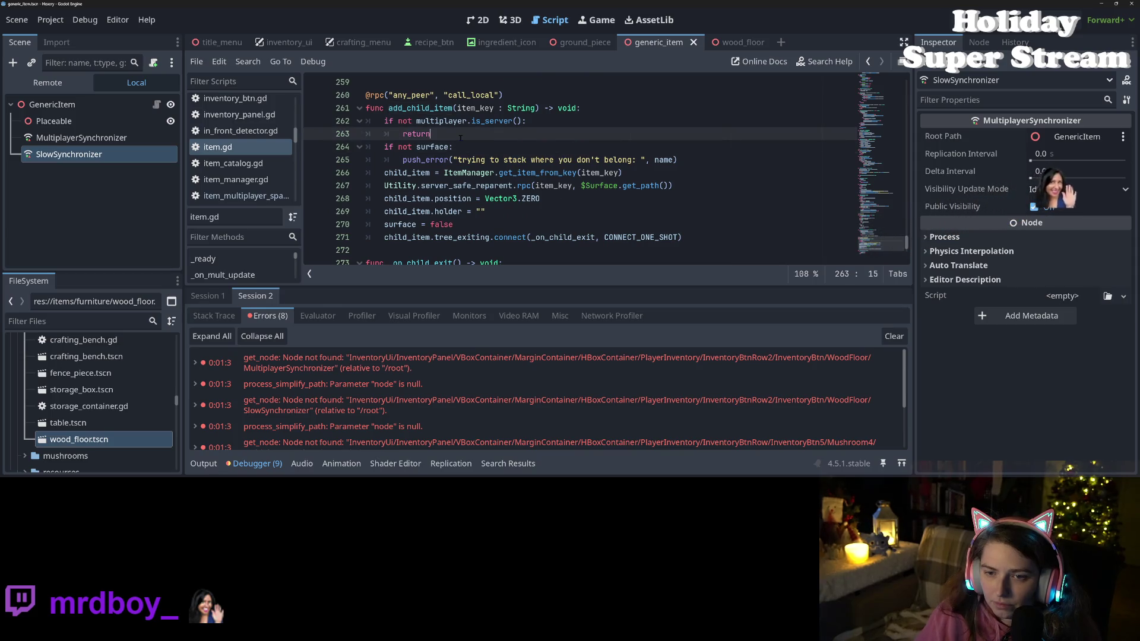
left_click(460, 146)
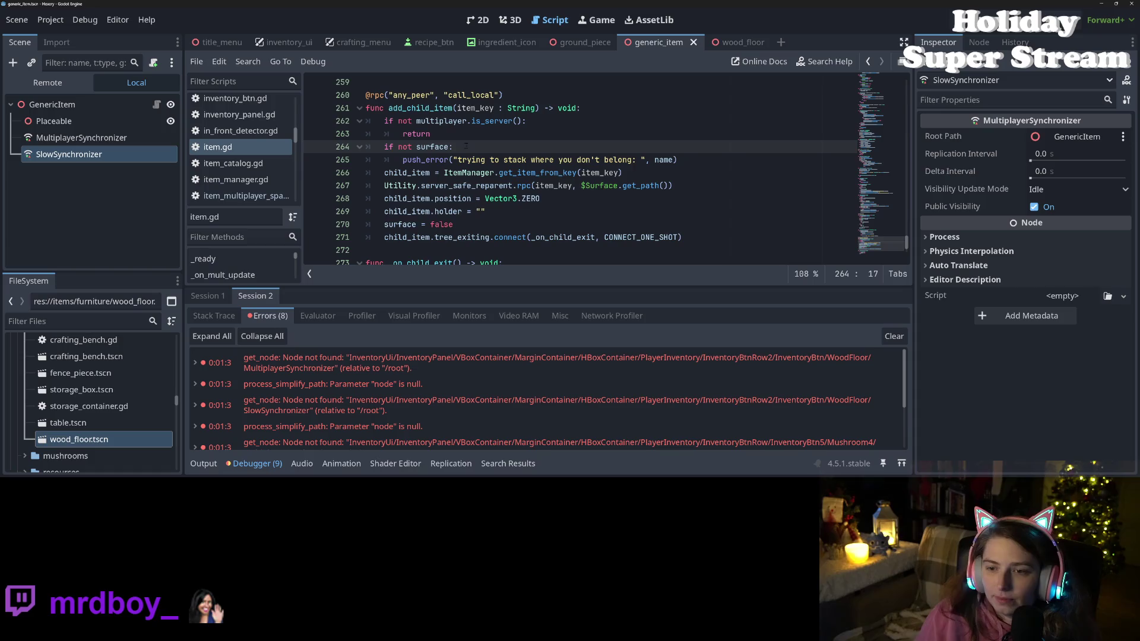
scroll(427, 421, "down", 3)
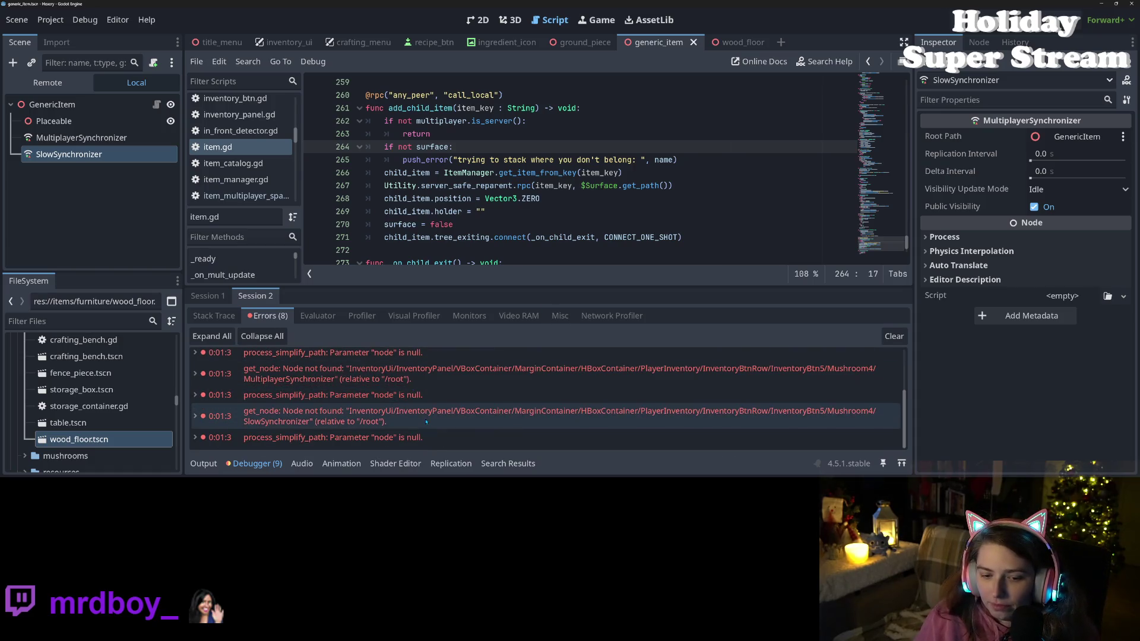
- Inspect the WoodFloor node-not-found and process_simplify_path errors, then switch to the Hexery game window
mouse_move(396, 438)
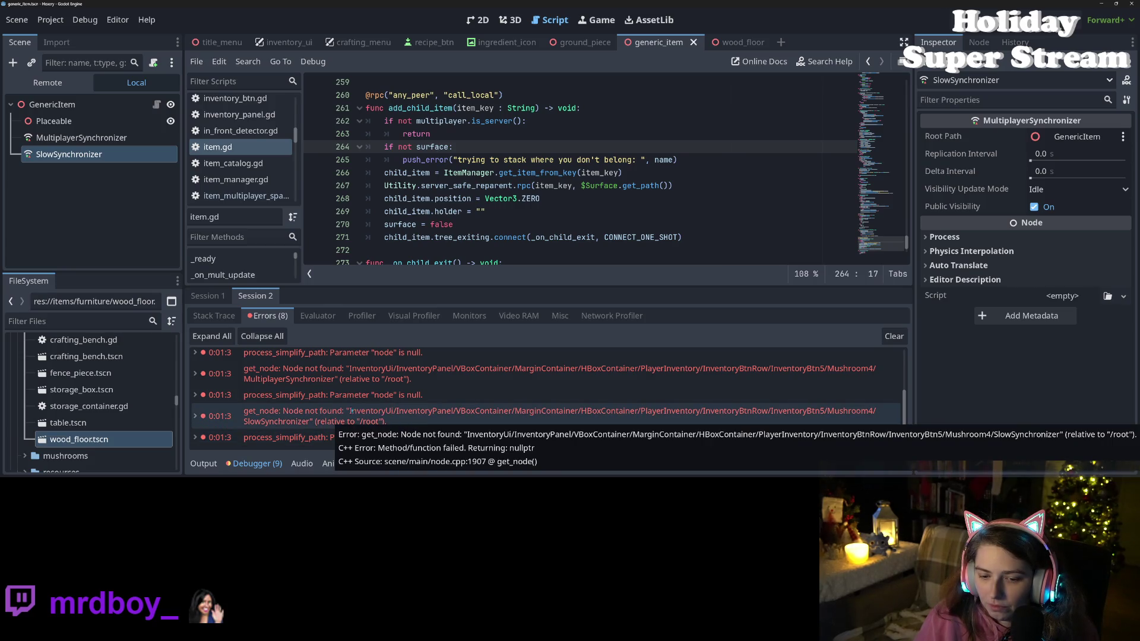
scroll(302, 411, "up", 1)
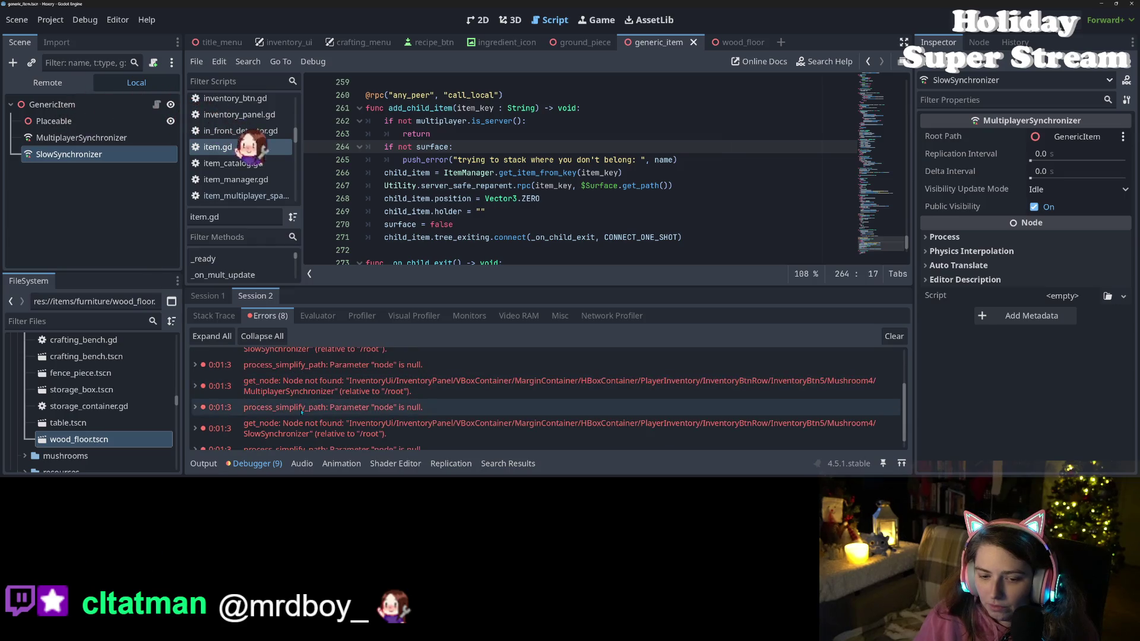
scroll(302, 411, "up", 1)
mouse_move(303, 412)
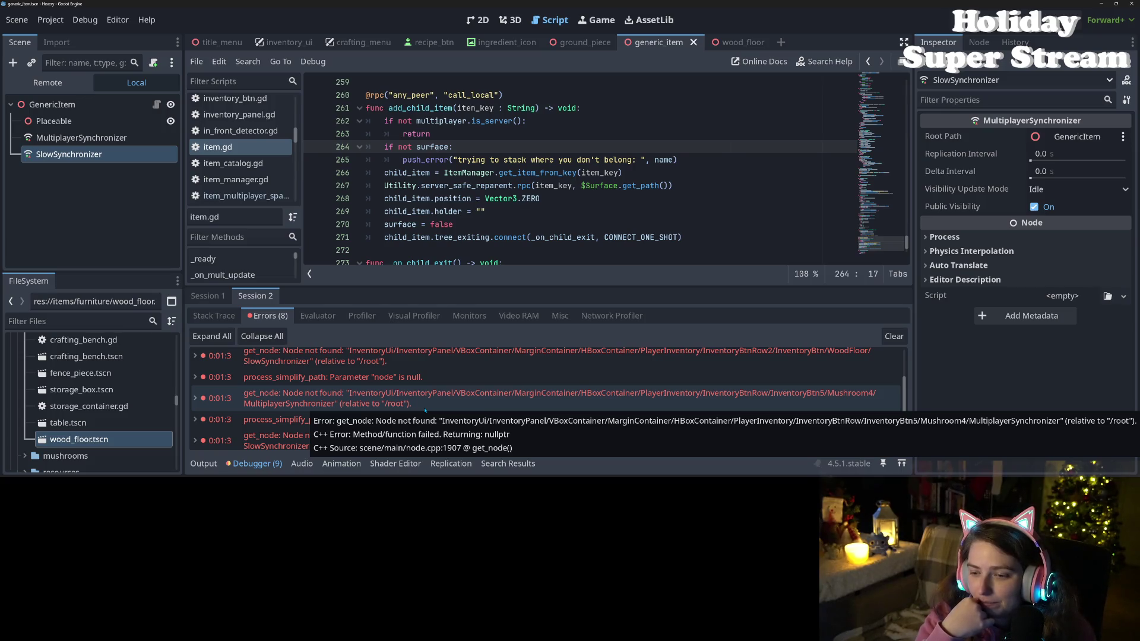
scroll(619, 402, "up", 2)
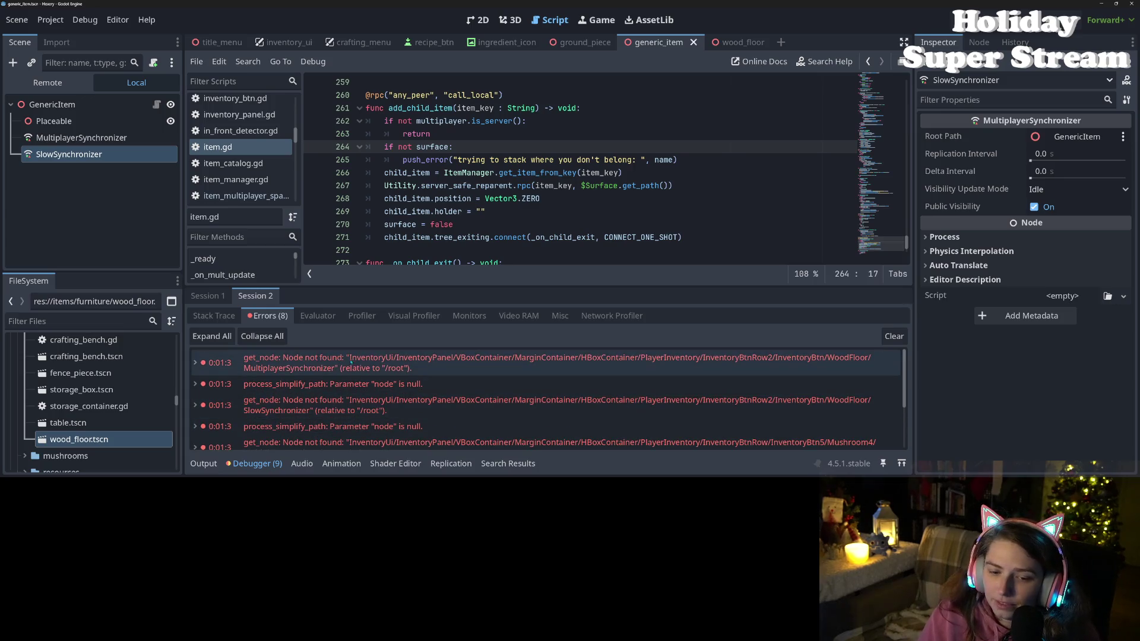
mouse_move(379, 368)
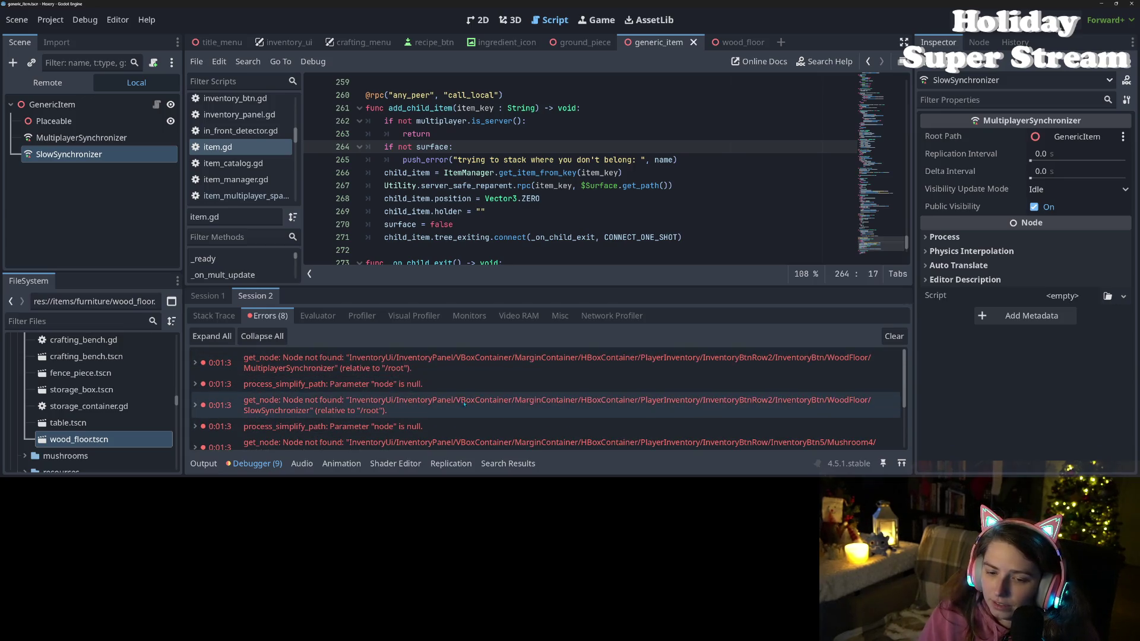
left_click(482, 372)
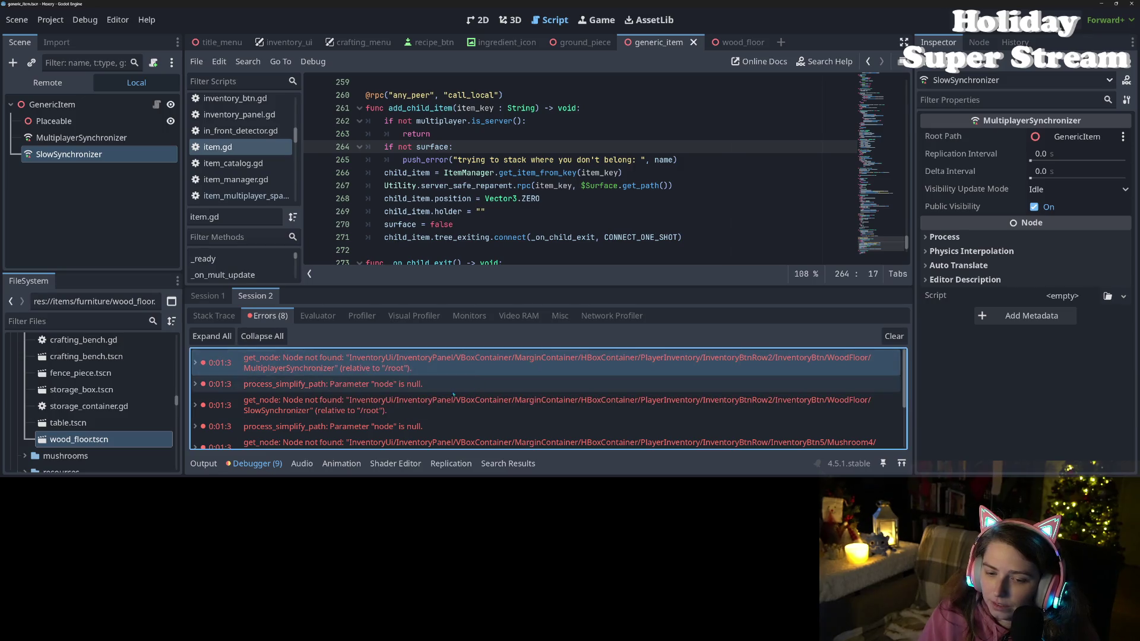
left_click(450, 392)
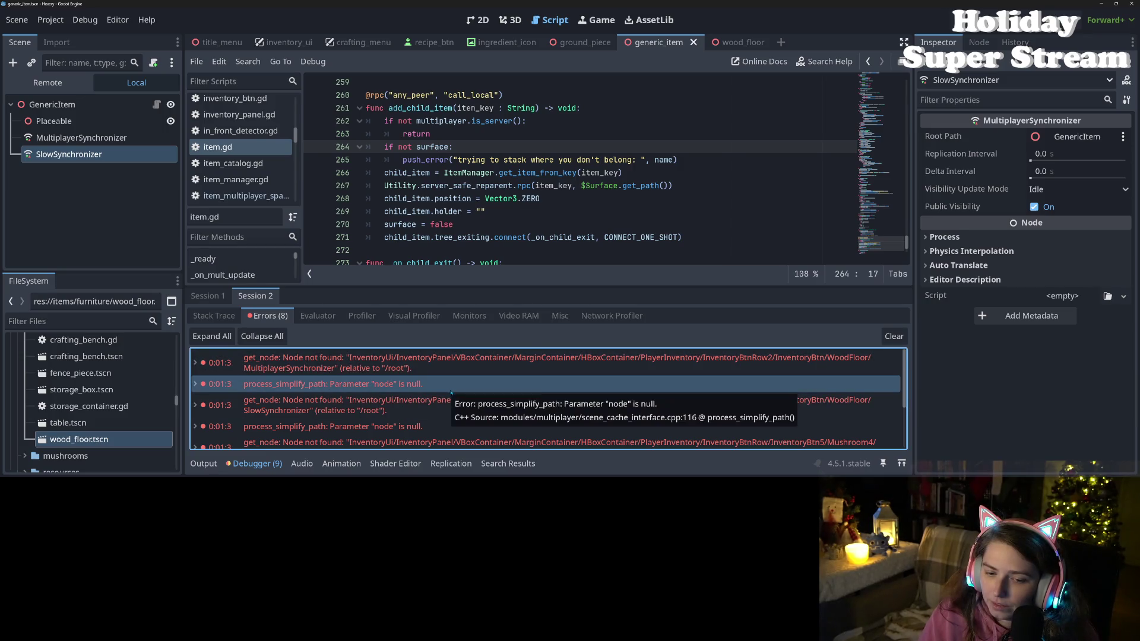
scroll(452, 393, "down", 3)
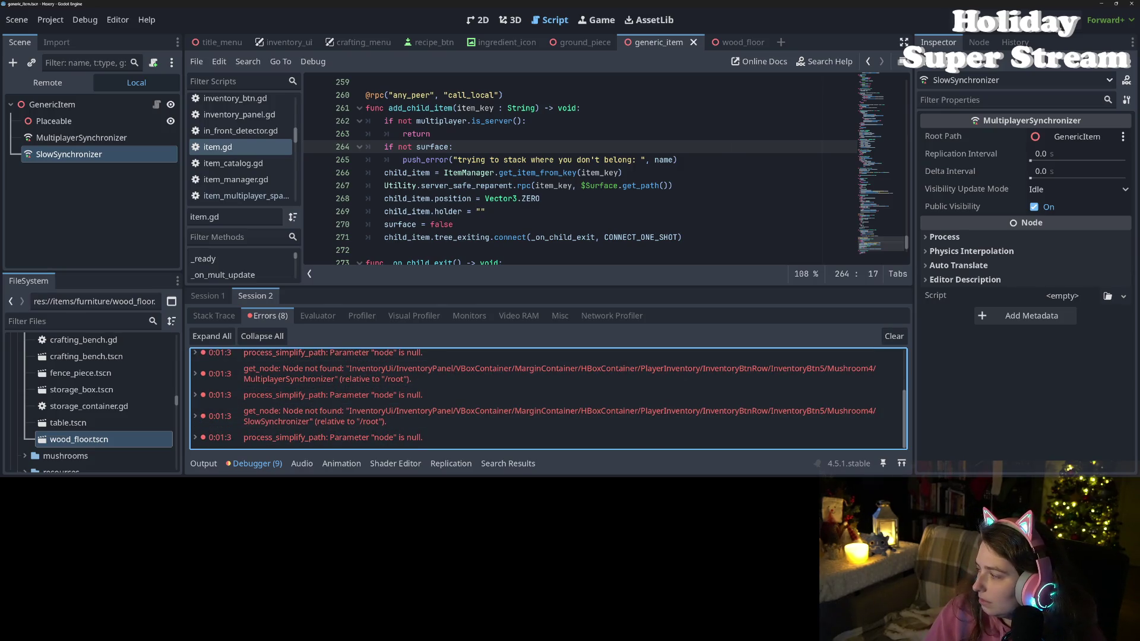
key("alt+Tab")
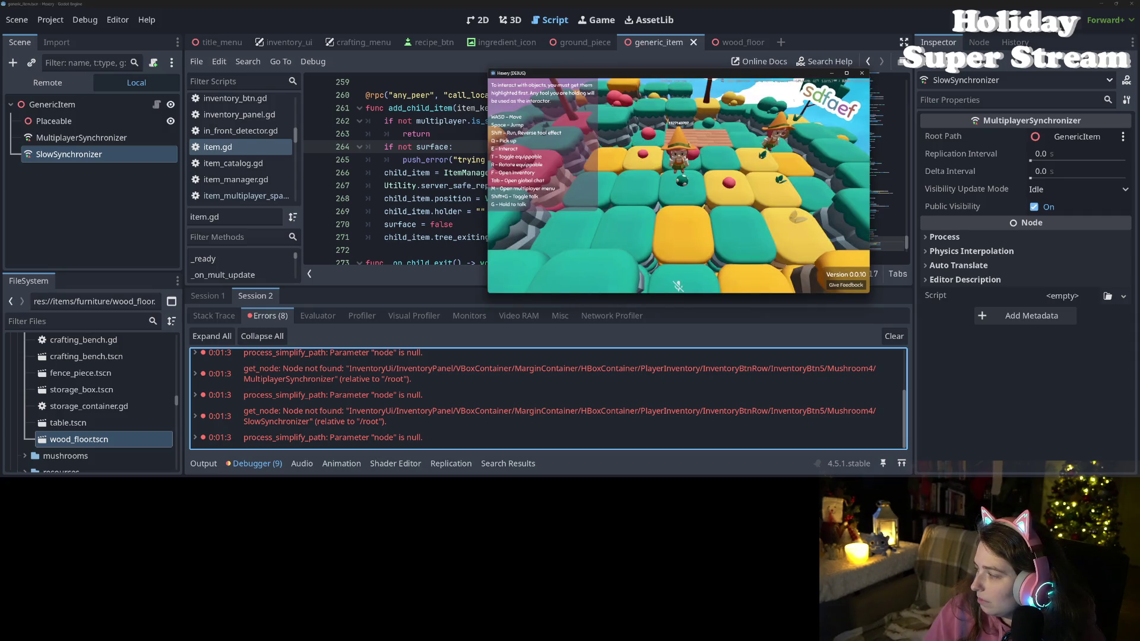
- Open and close the player inventory repeatedly in both the right and left game instances
key("alt+Tab")
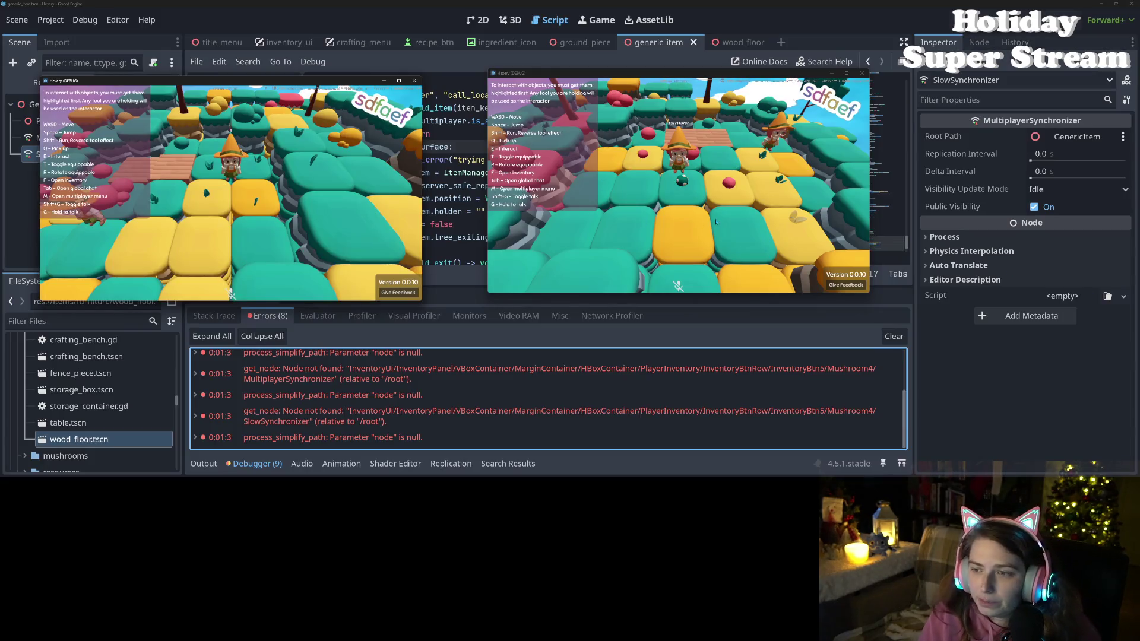
left_click(714, 222)
key("f")
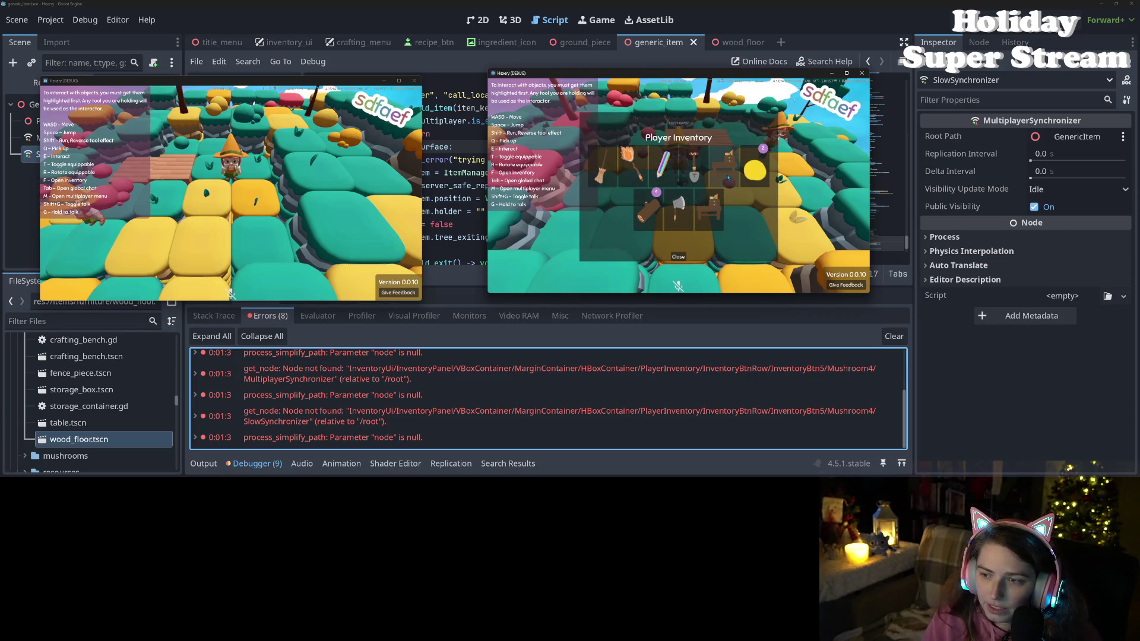
left_click(678, 257)
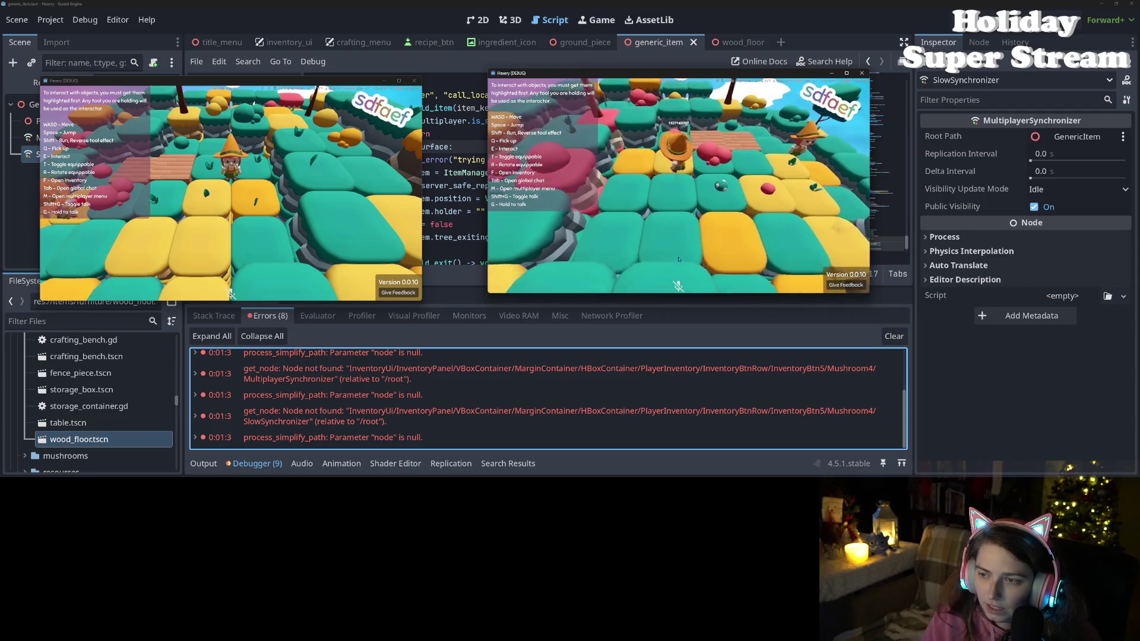
key("f")
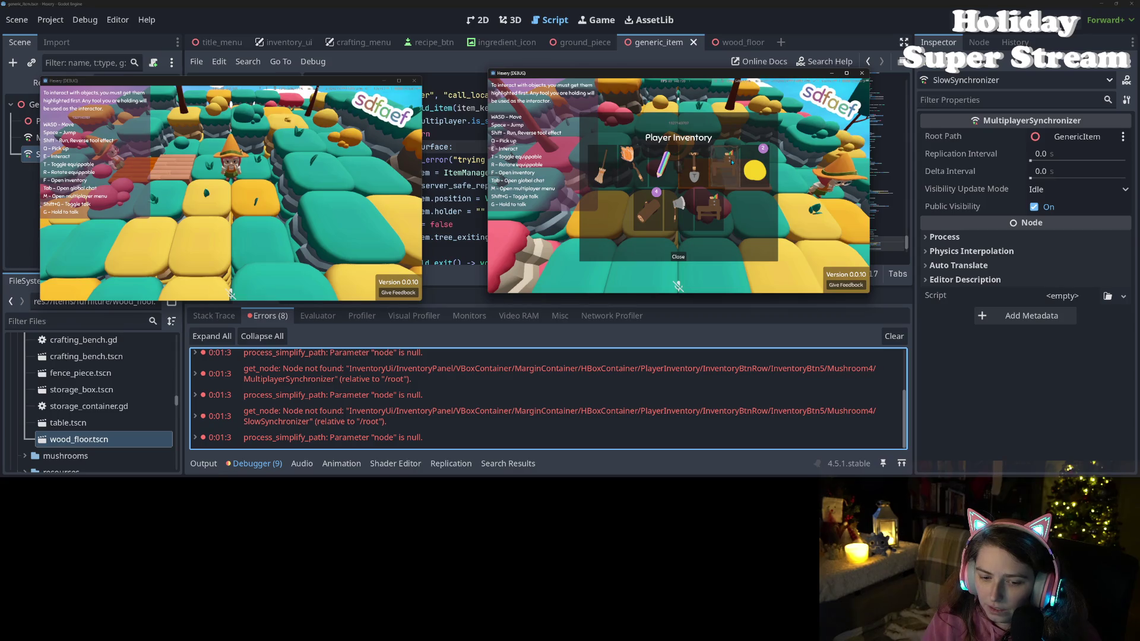
left_click(358, 169)
key("f")
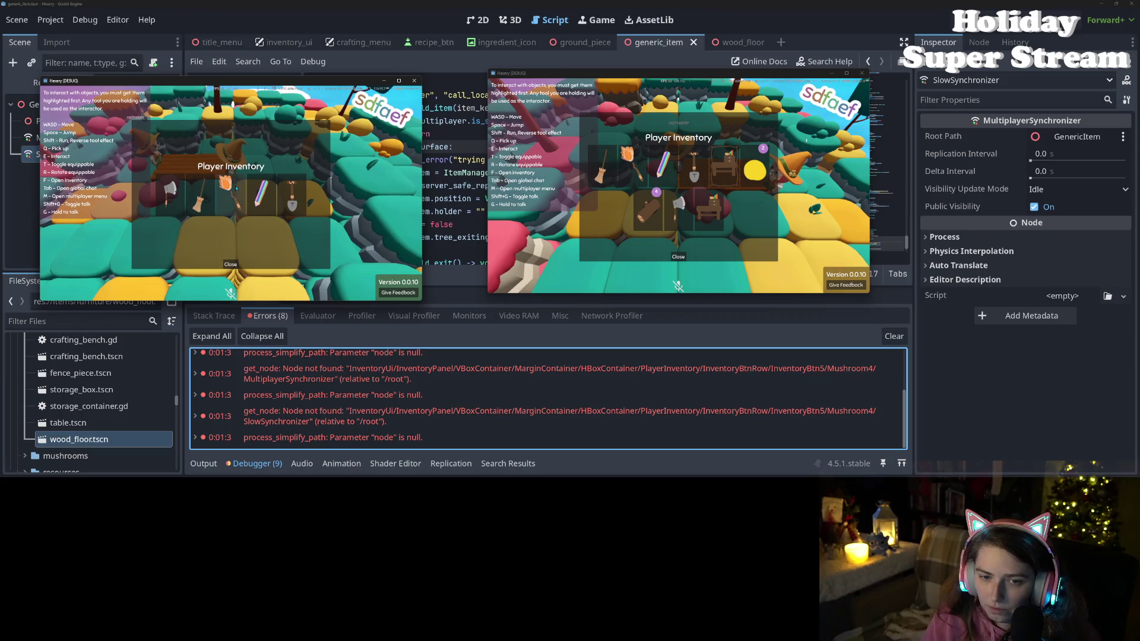
left_click(230, 265)
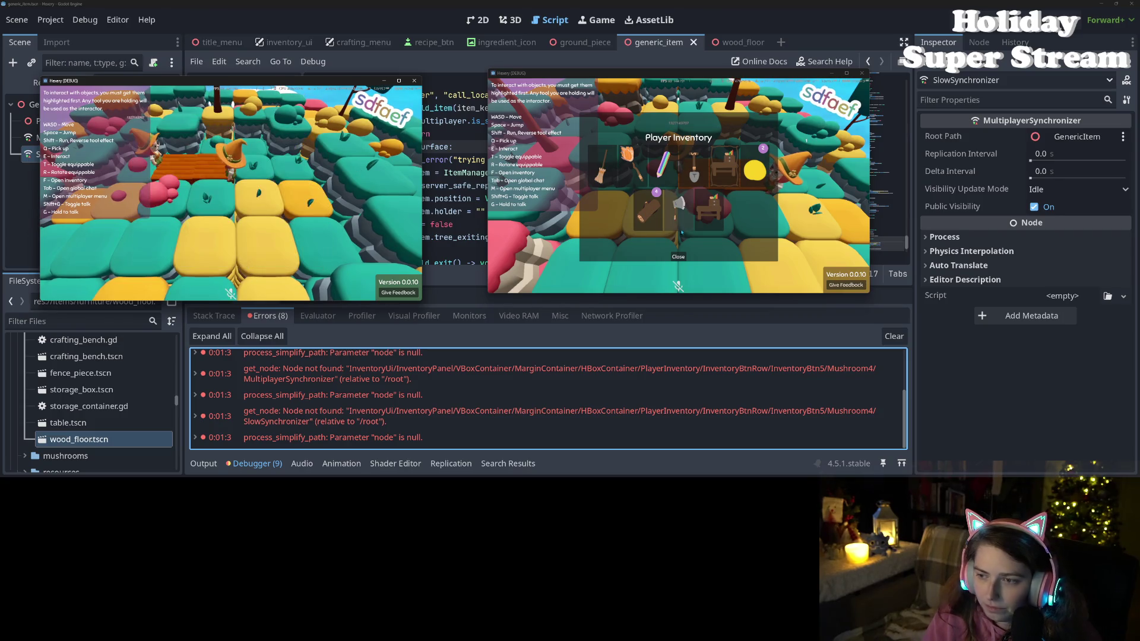
left_click(678, 256)
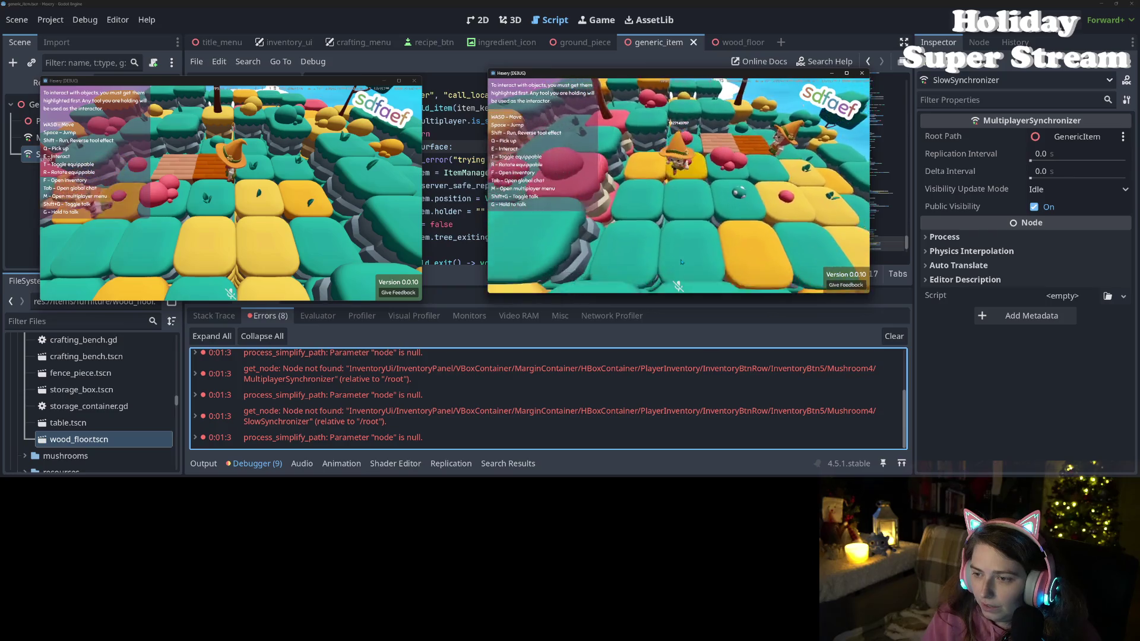
key("f")
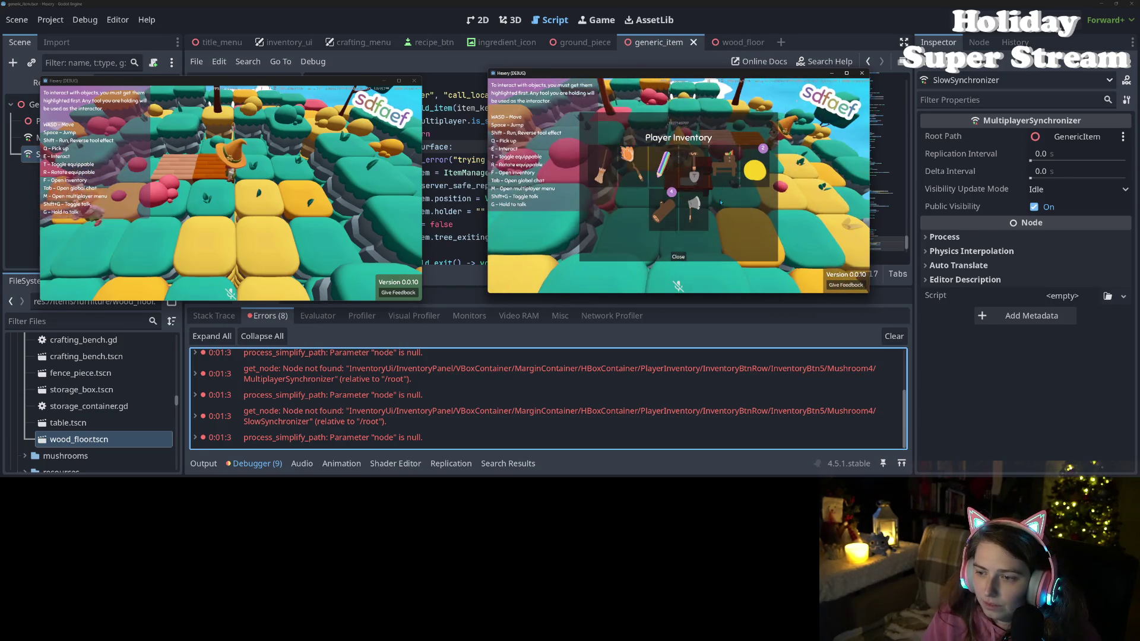
left_click(678, 256)
- Walk the left player toward the table, opening and closing the inventory several times
left_click(230, 178)
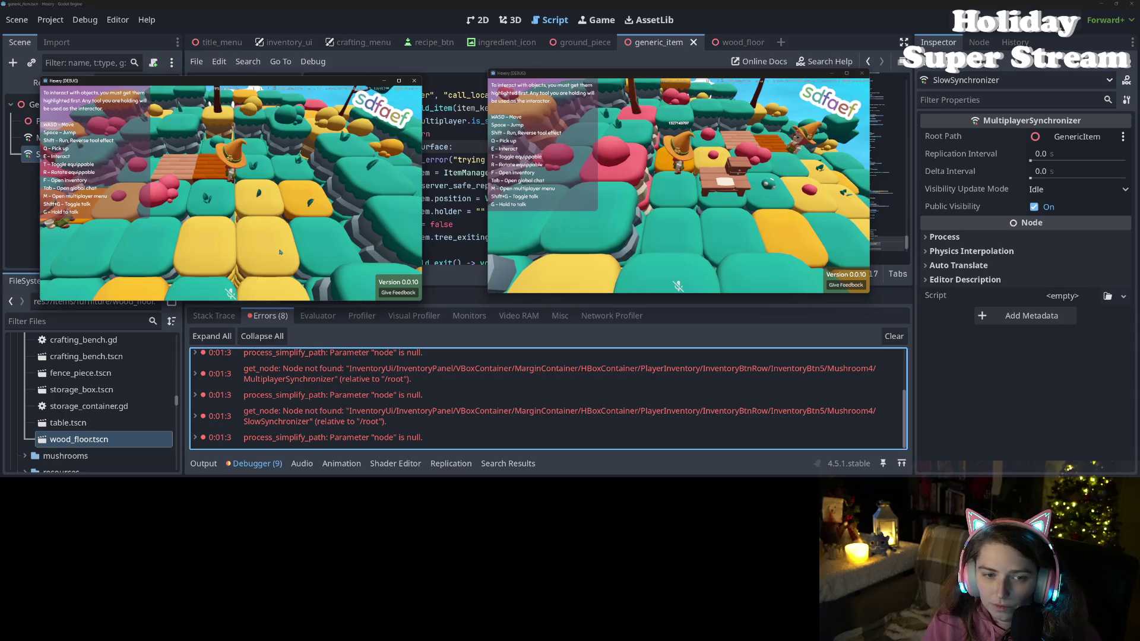
key("w")
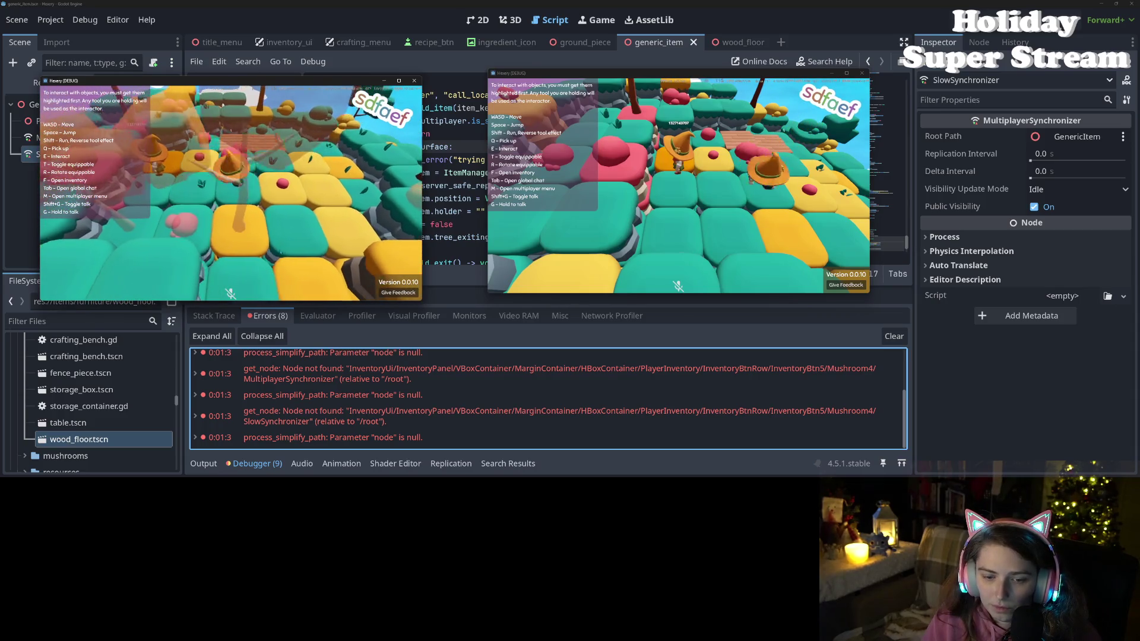
key("f")
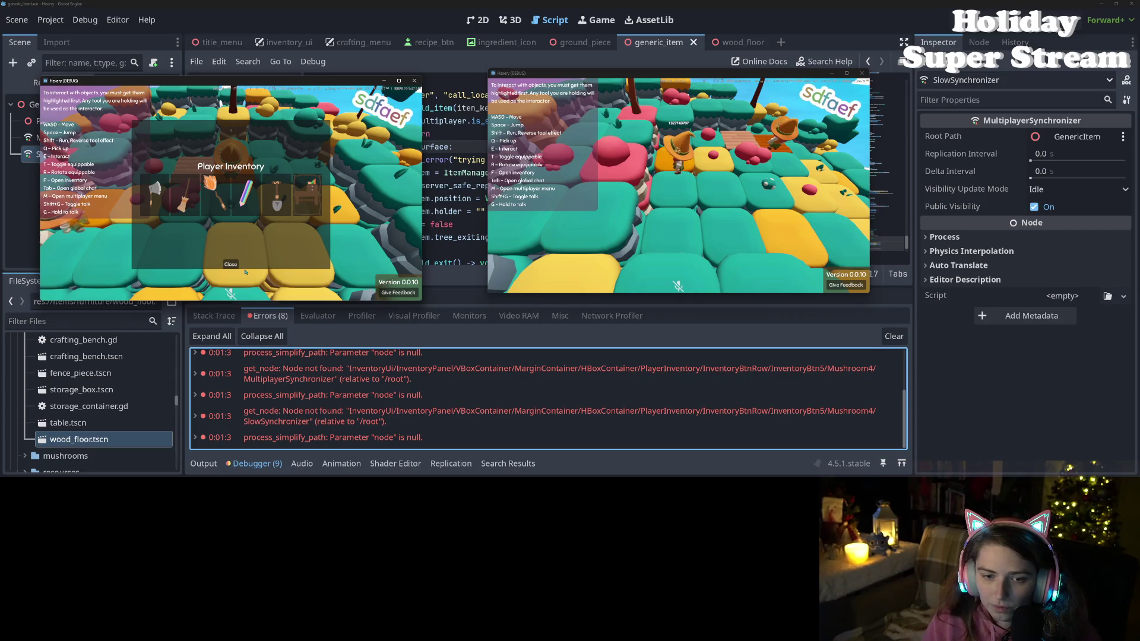
key("w")
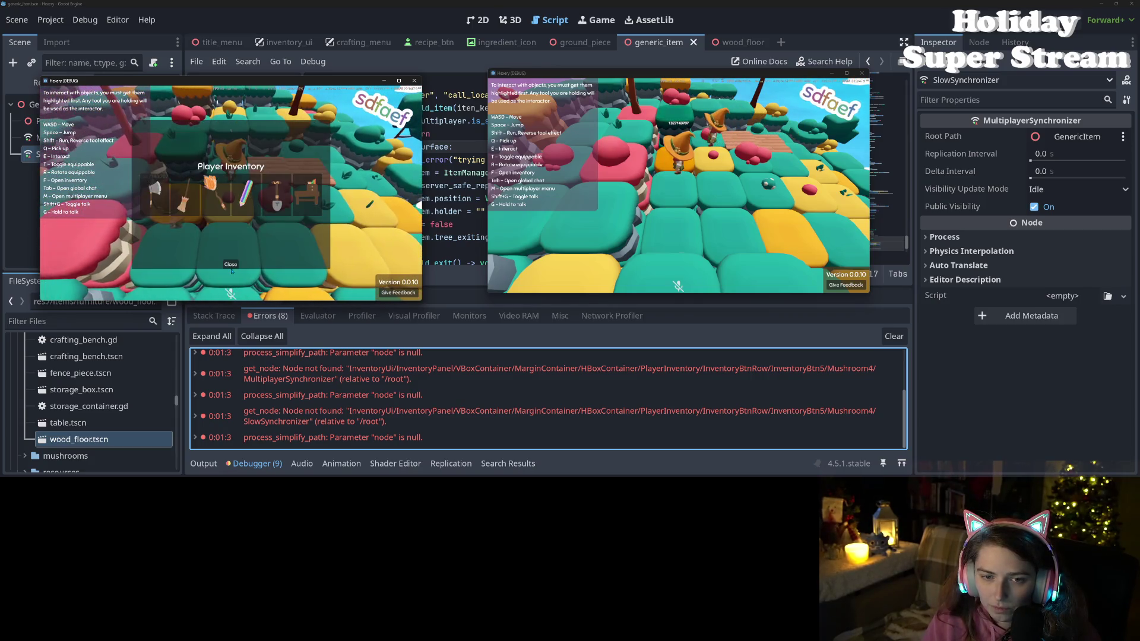
left_click(231, 271)
key("f")
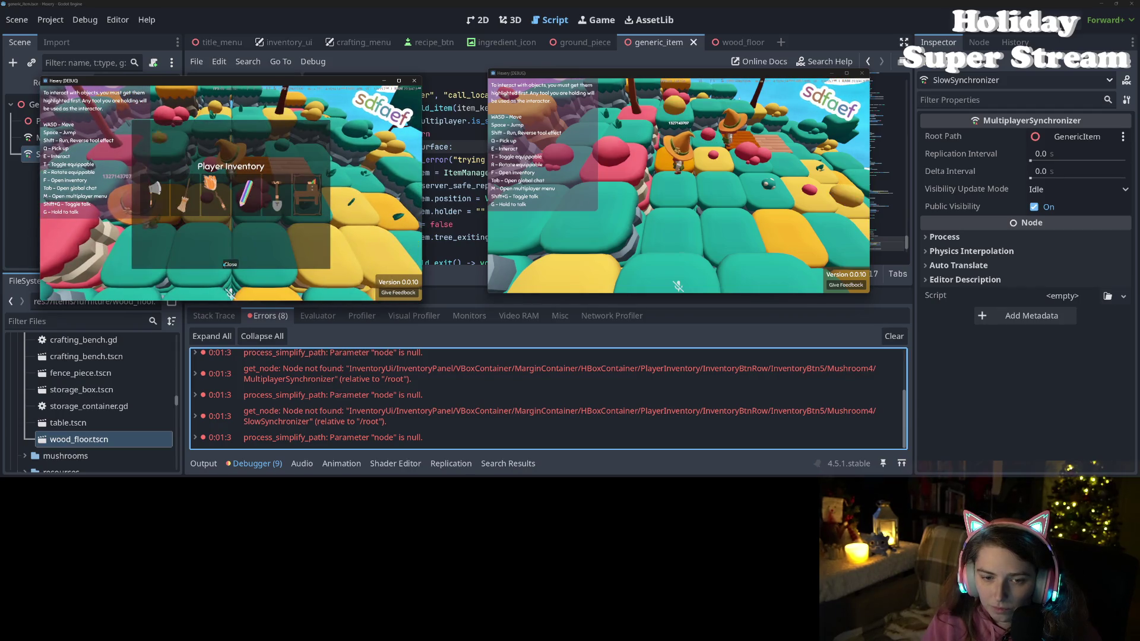
left_click(228, 266)
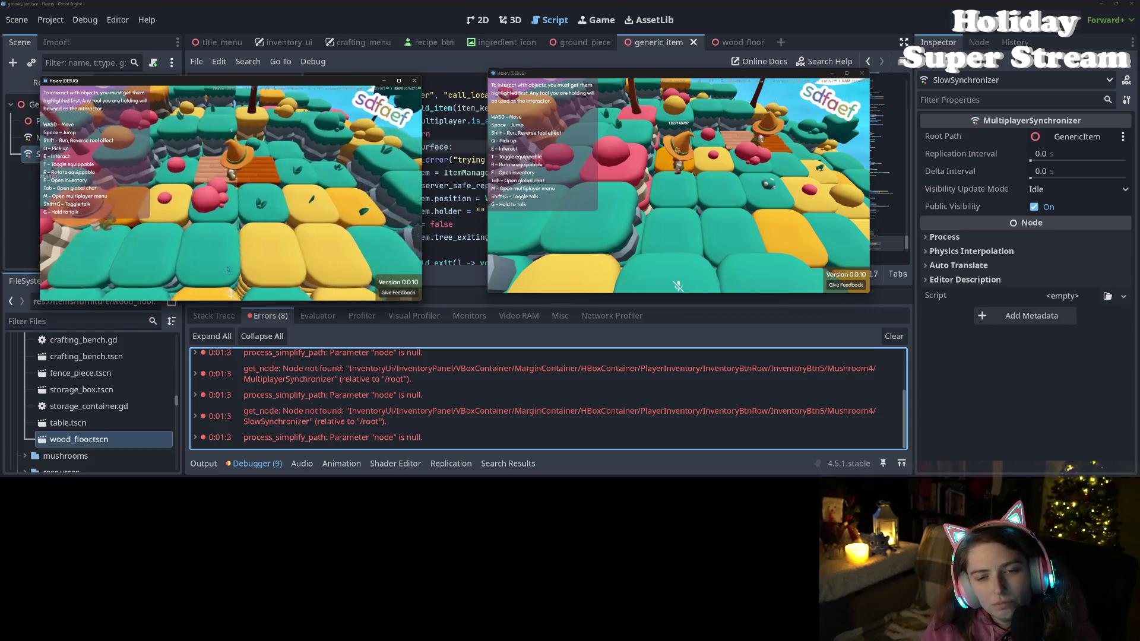
key("f")
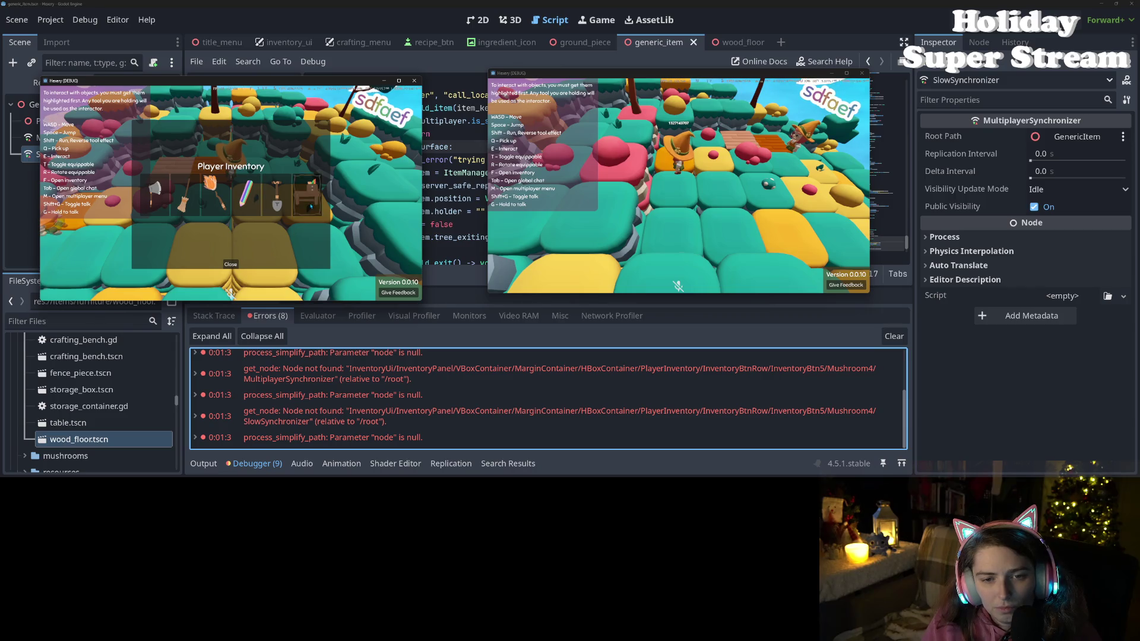
left_click(230, 264)
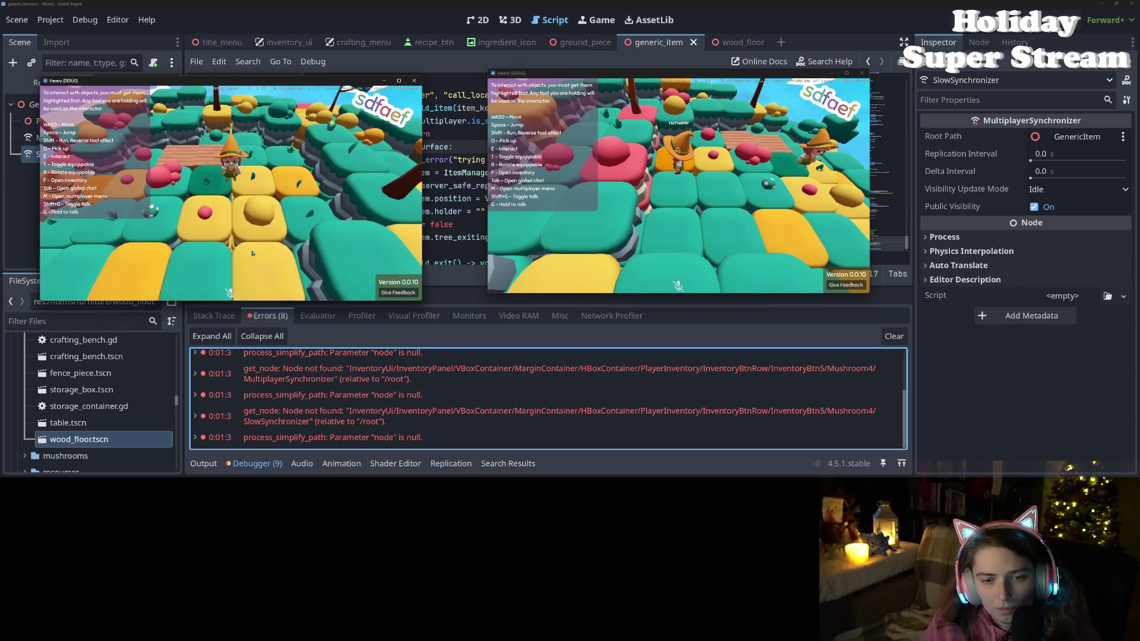
key("f")
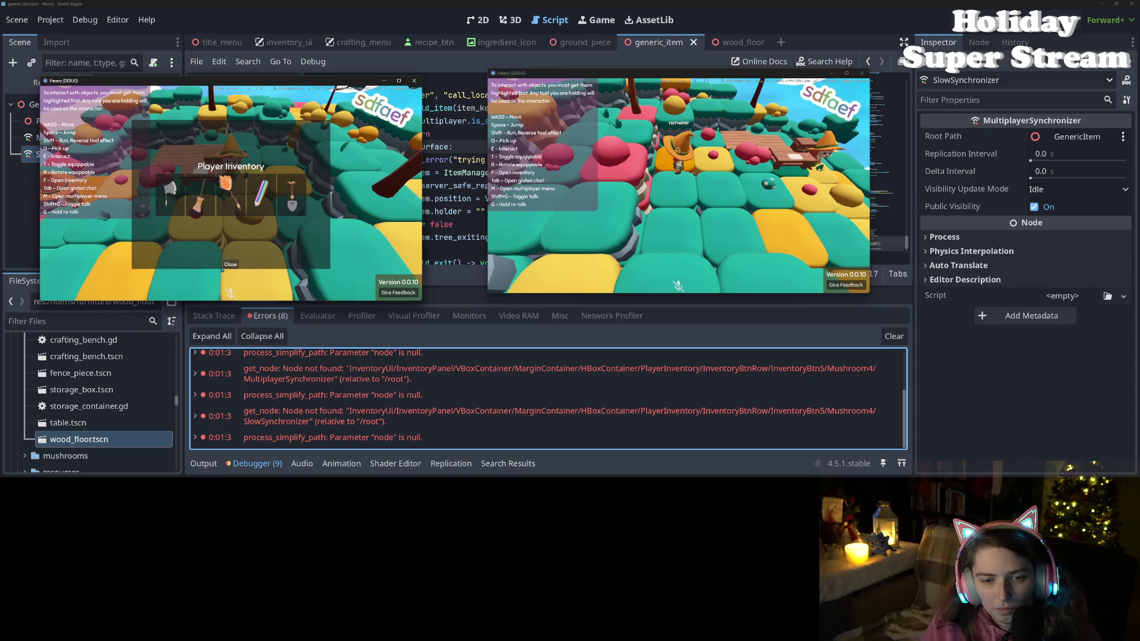
left_click(230, 265)
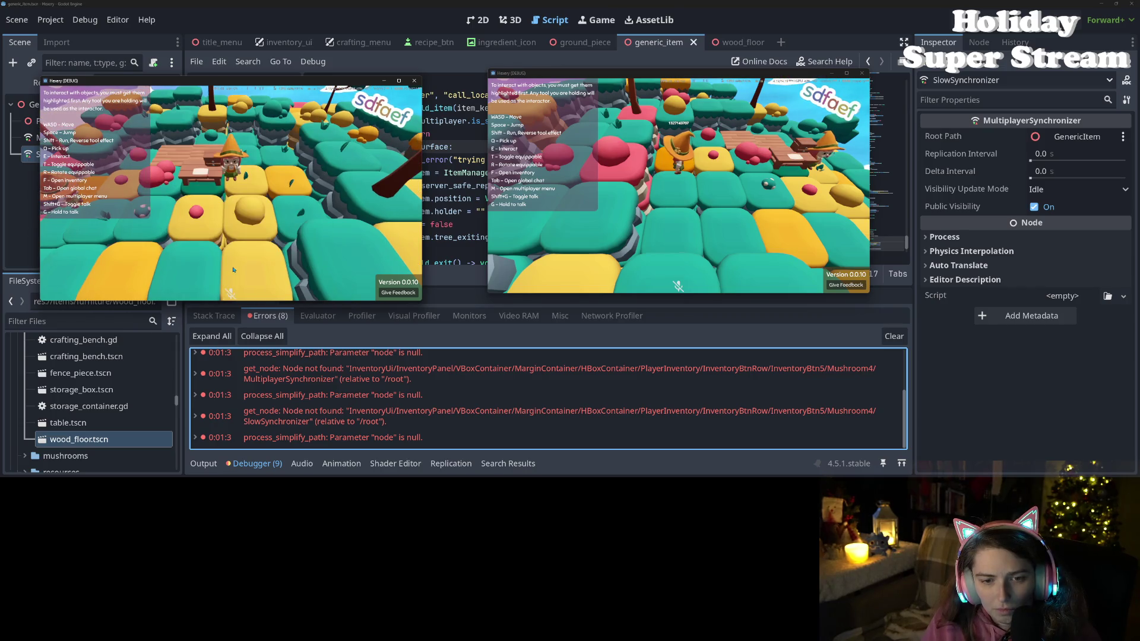
- Walk the player toward and away from the table, then scroll the Errors list
key("w")
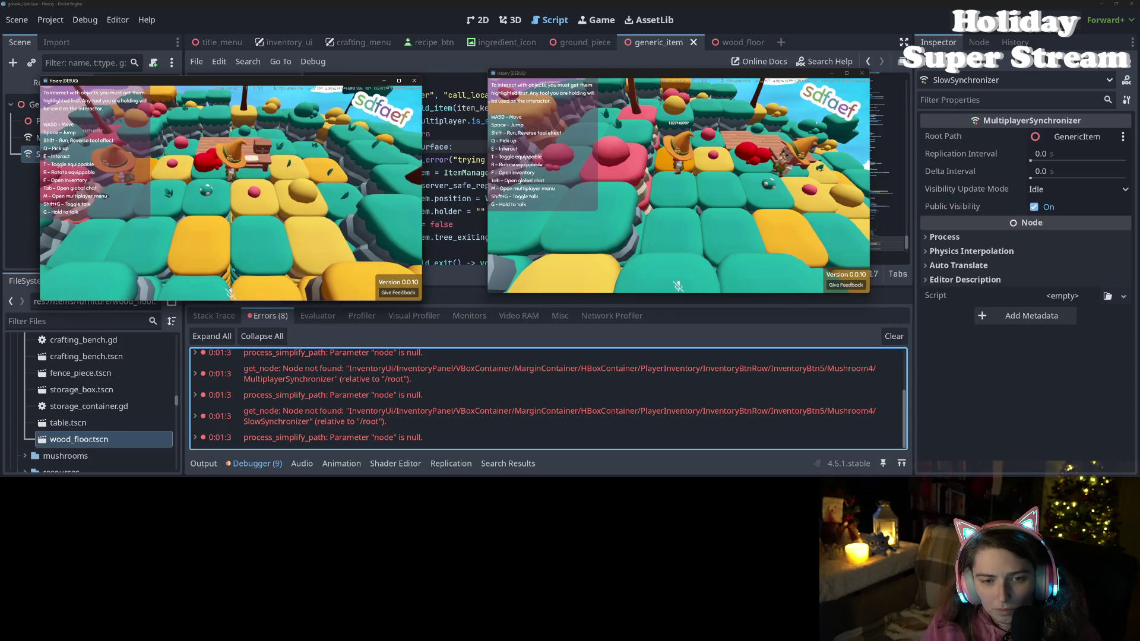
key("a")
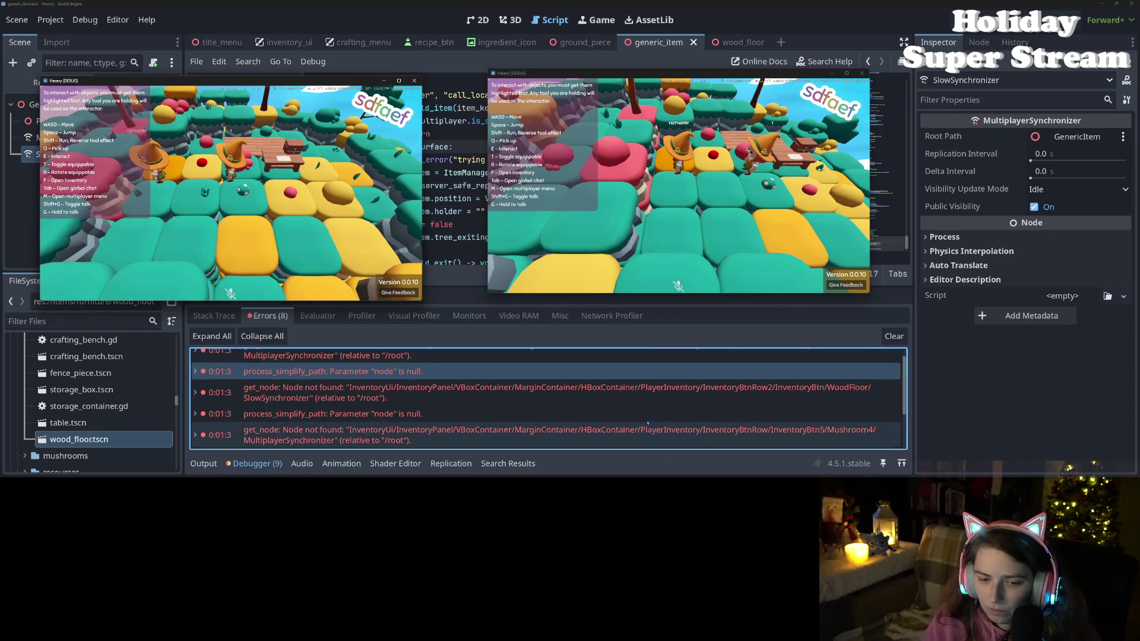
scroll(648, 423, "up", 1)
scroll(644, 419, "down", 3)
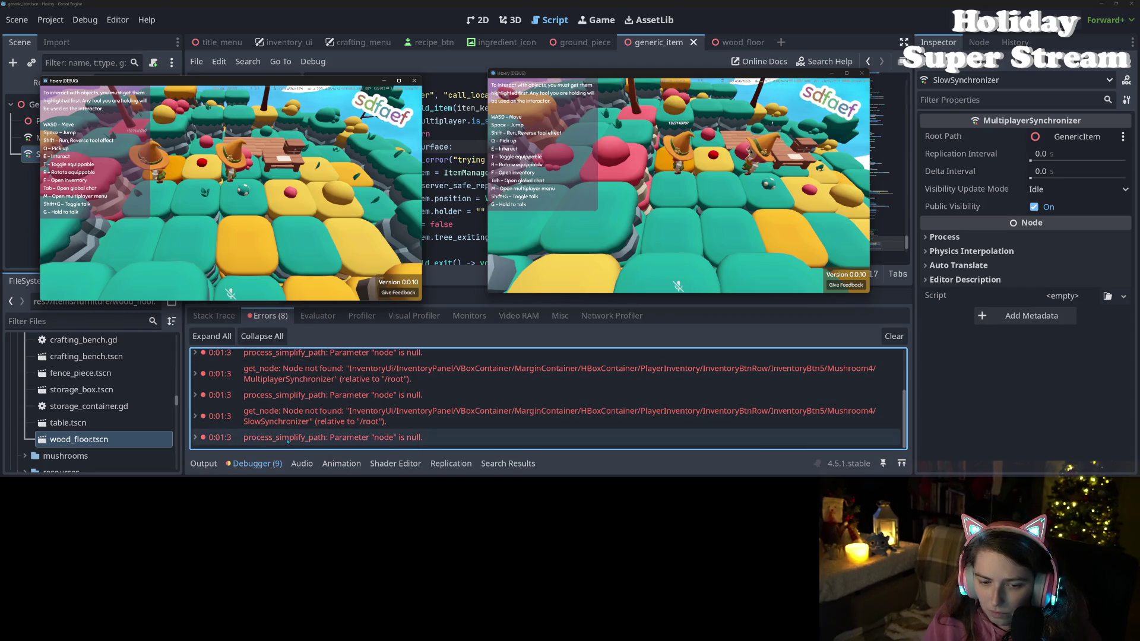
scroll(288, 419, "up", 2)
scroll(288, 419, "down", 2)
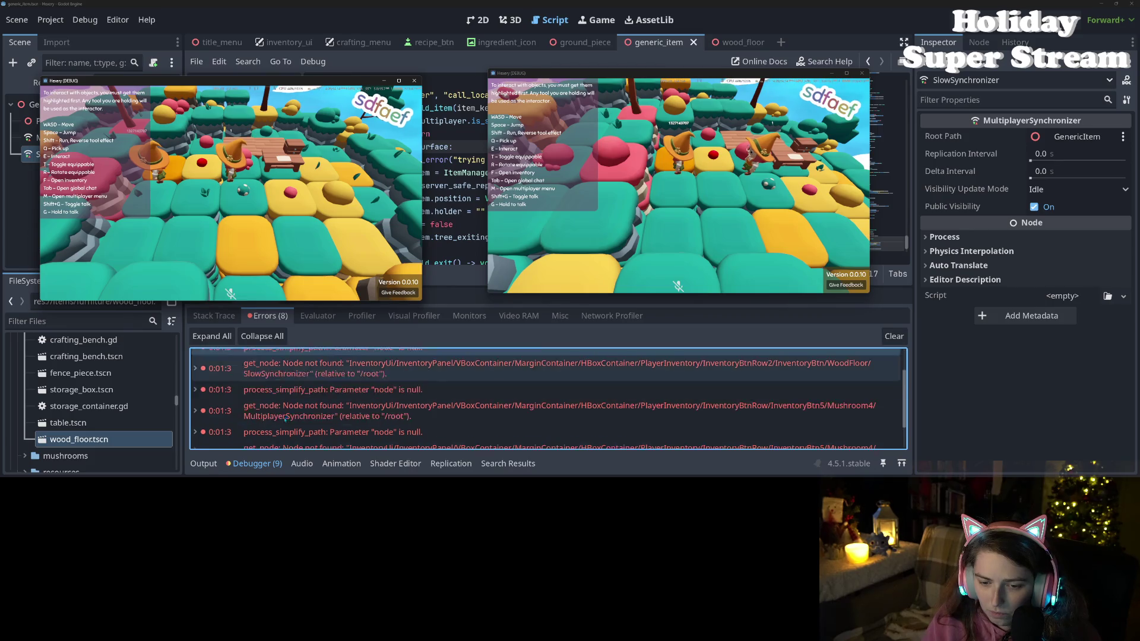
- Read Session 1's item.gd:277 warning, then switch back to the Session 2 tab
left_click(212, 310)
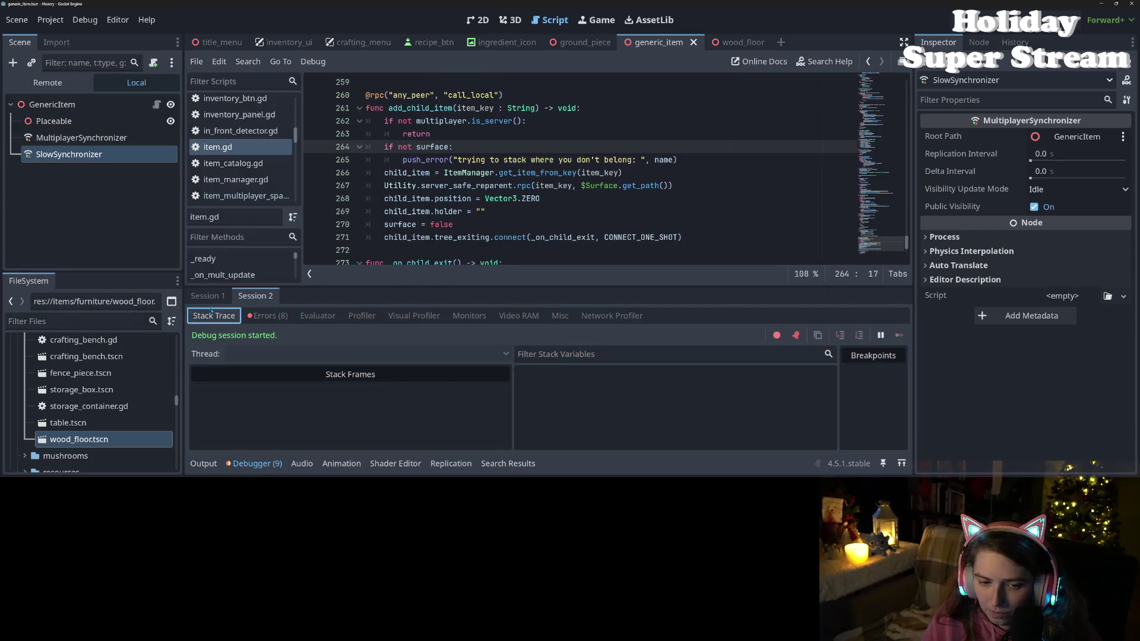
left_click(223, 295)
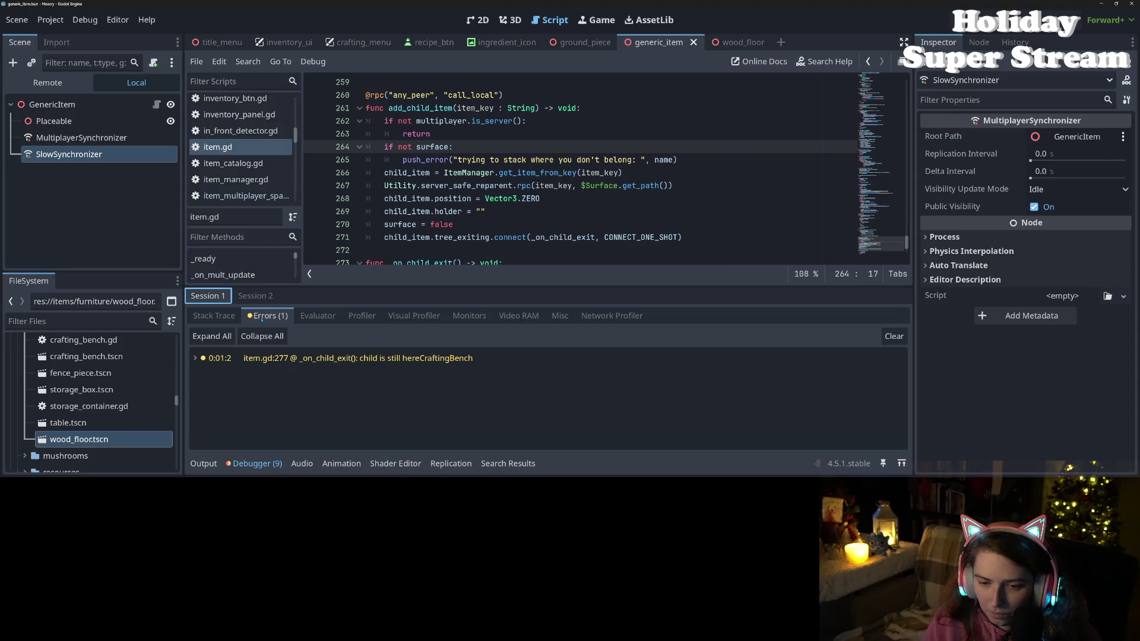
left_click(256, 295)
left_click(208, 295)
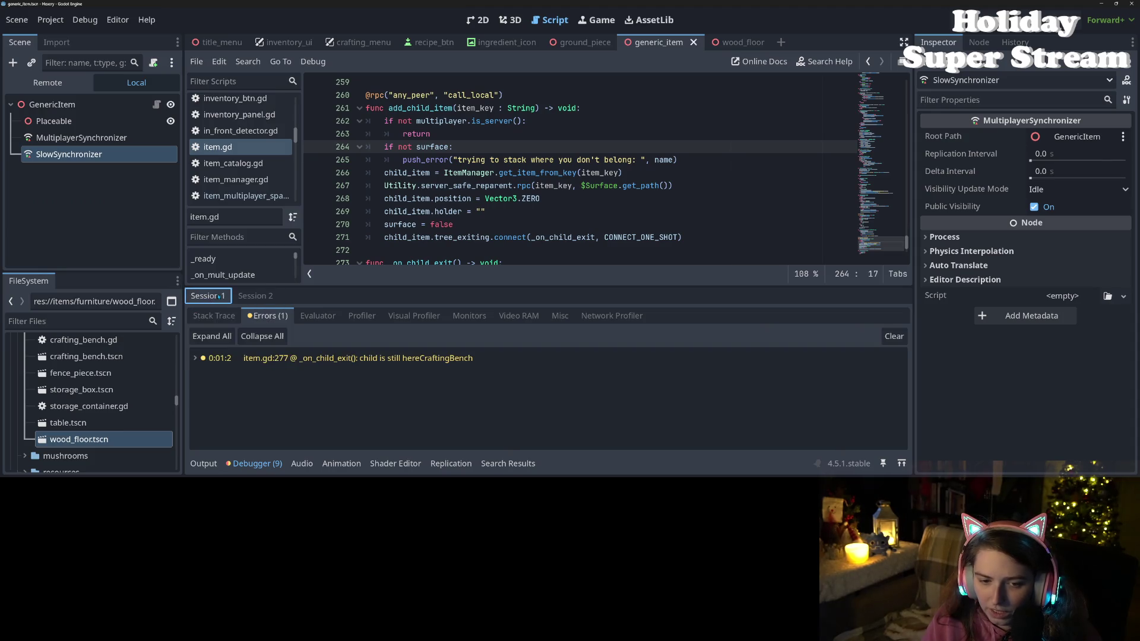
left_click(251, 295)
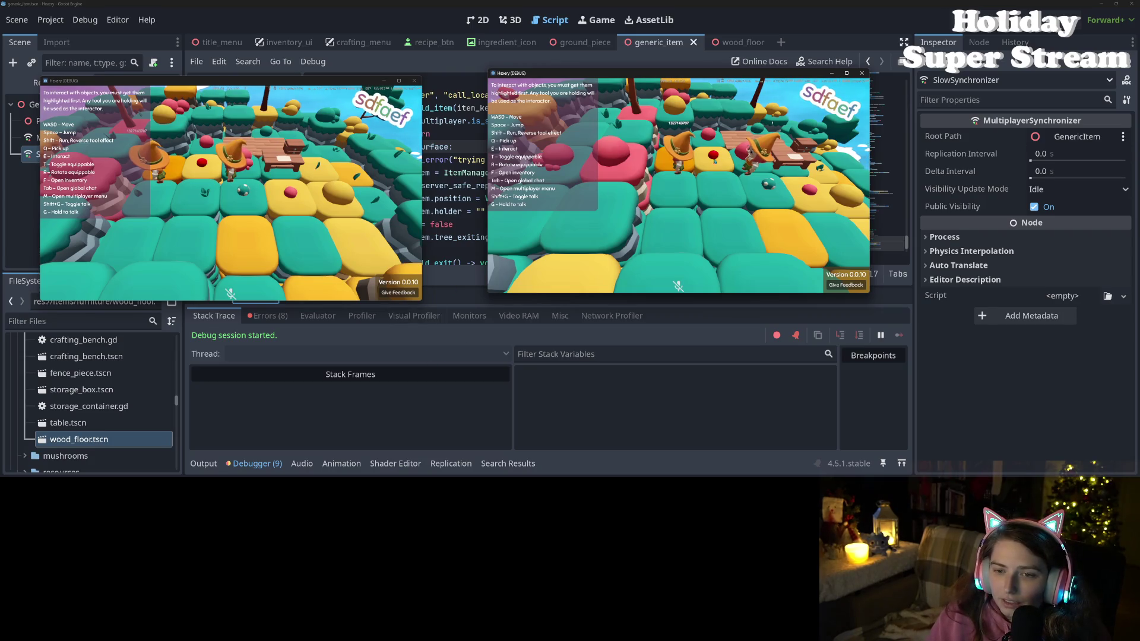
- Walk toward the table, check the inventory twice, then stop both instances with F8
key("w")
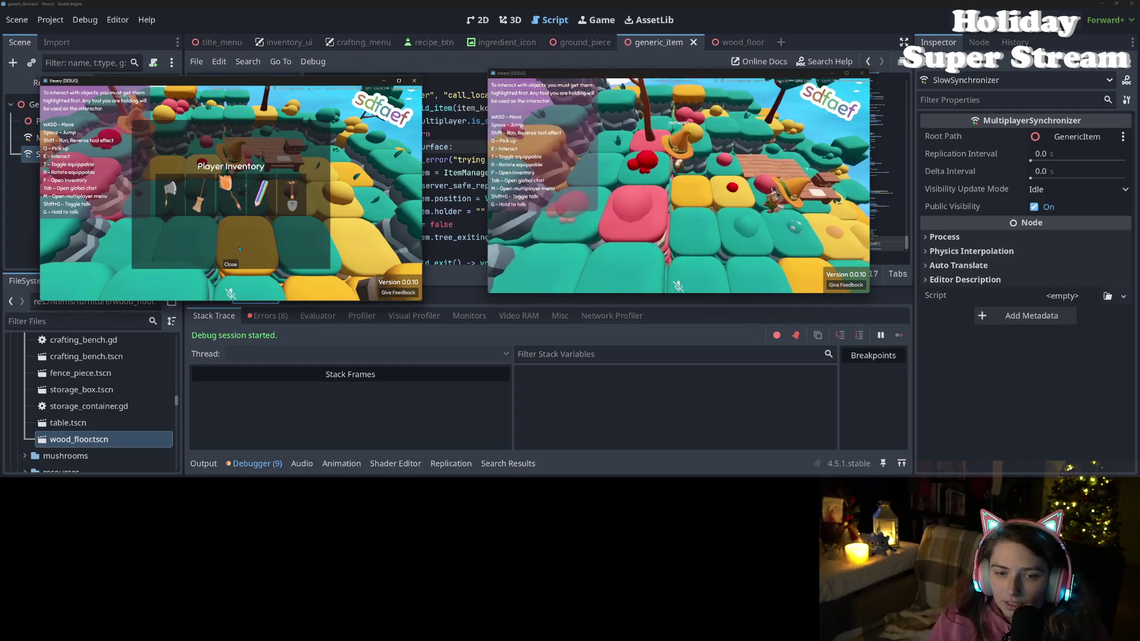
key("w")
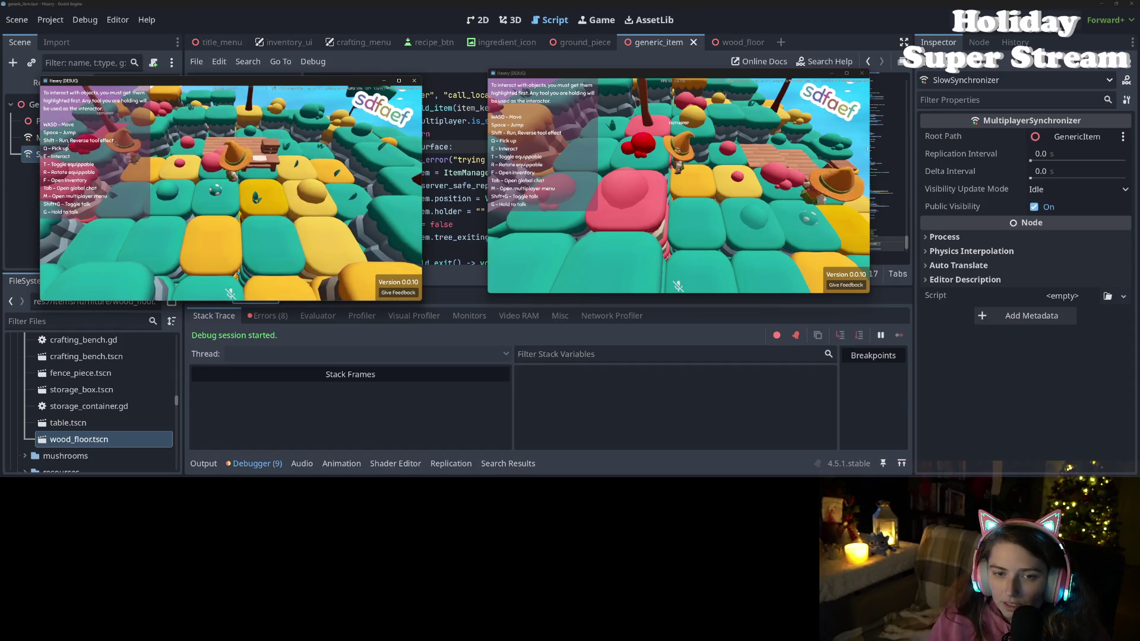
key("w")
key("w")
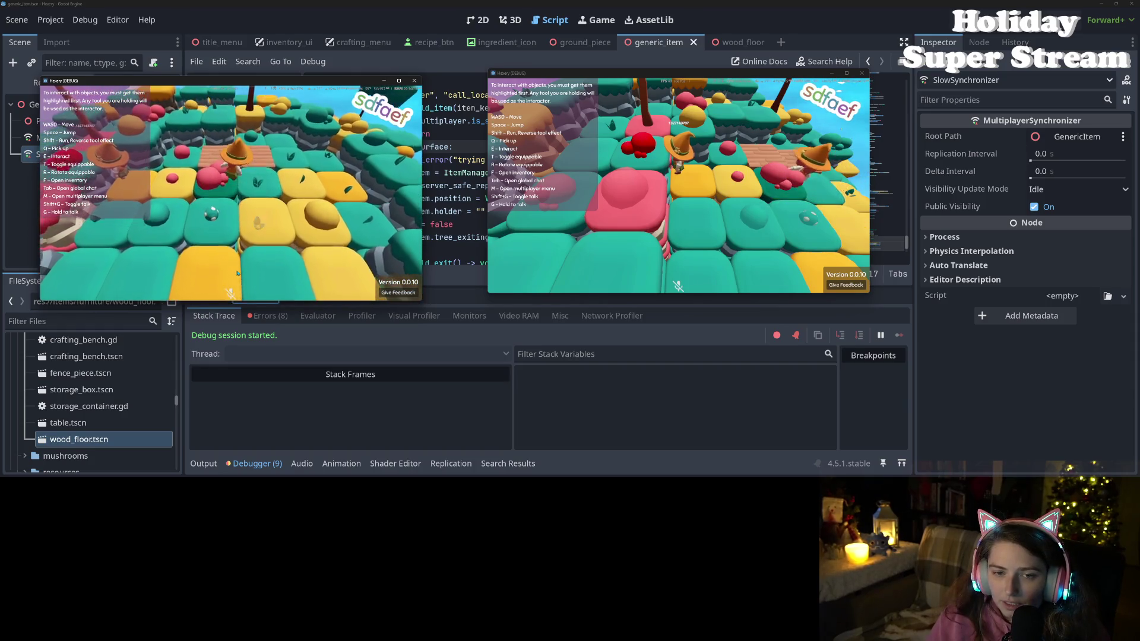
key("f")
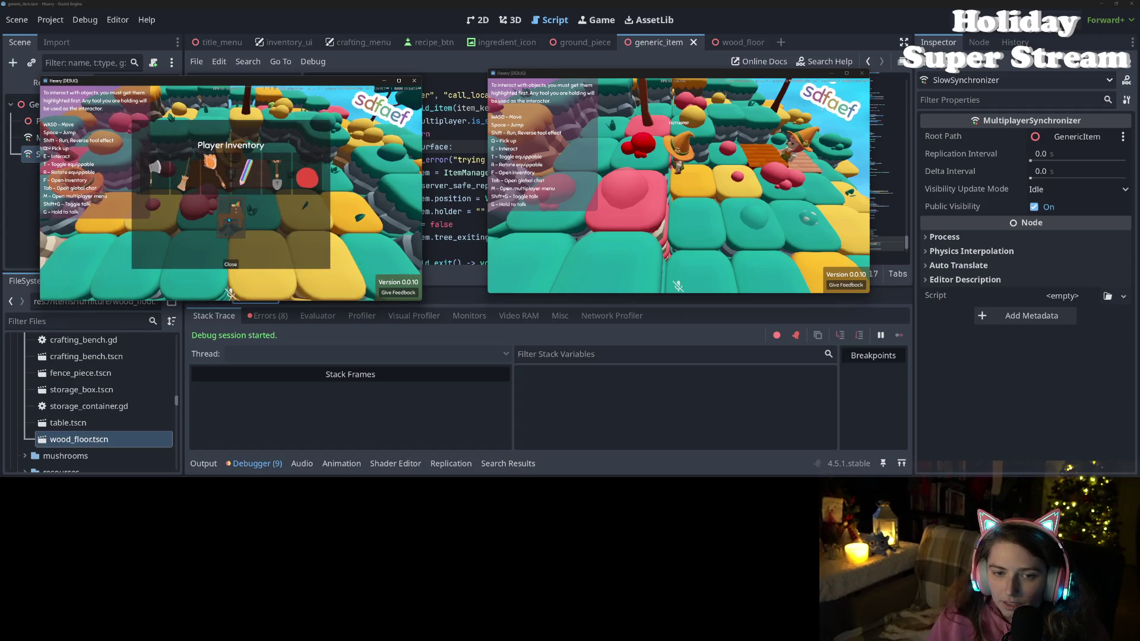
left_click(230, 265)
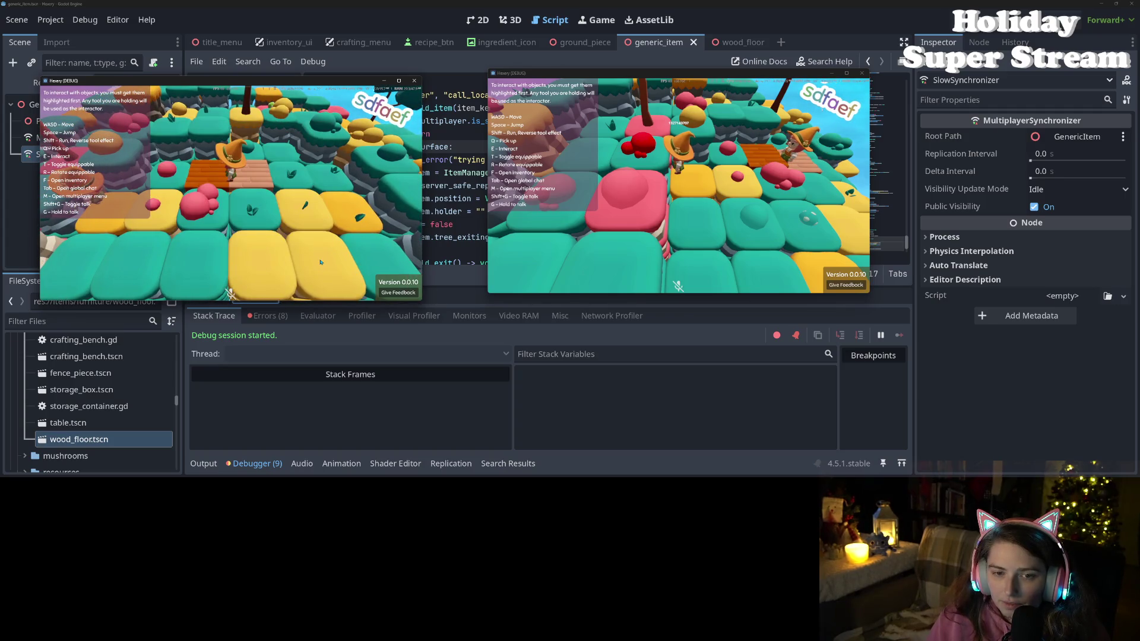
key("w")
key("f")
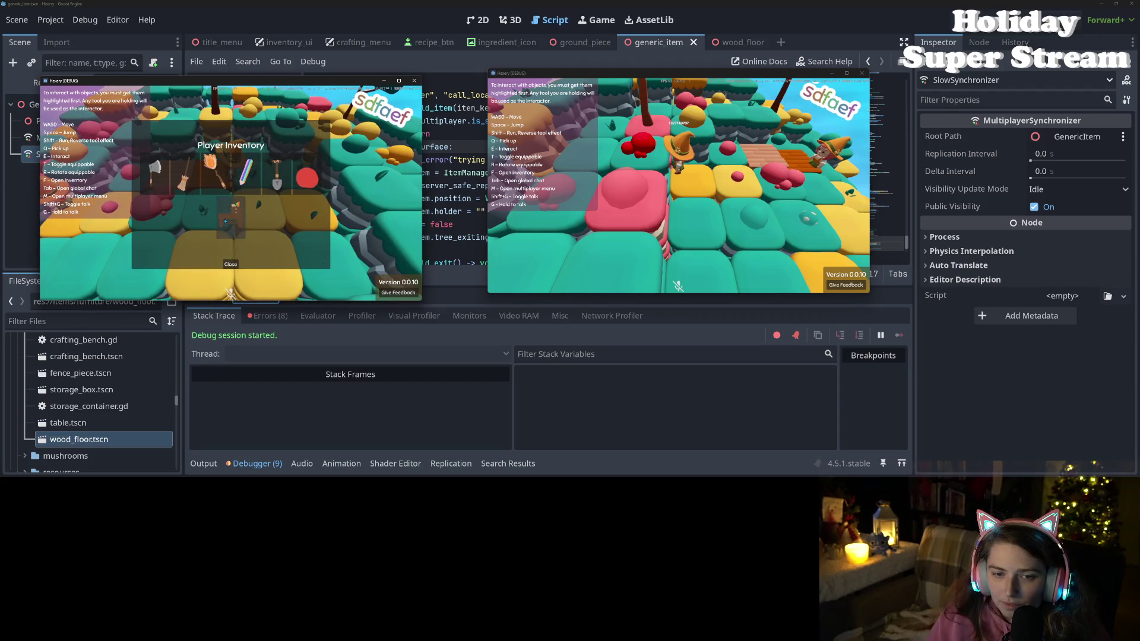
left_click(231, 265)
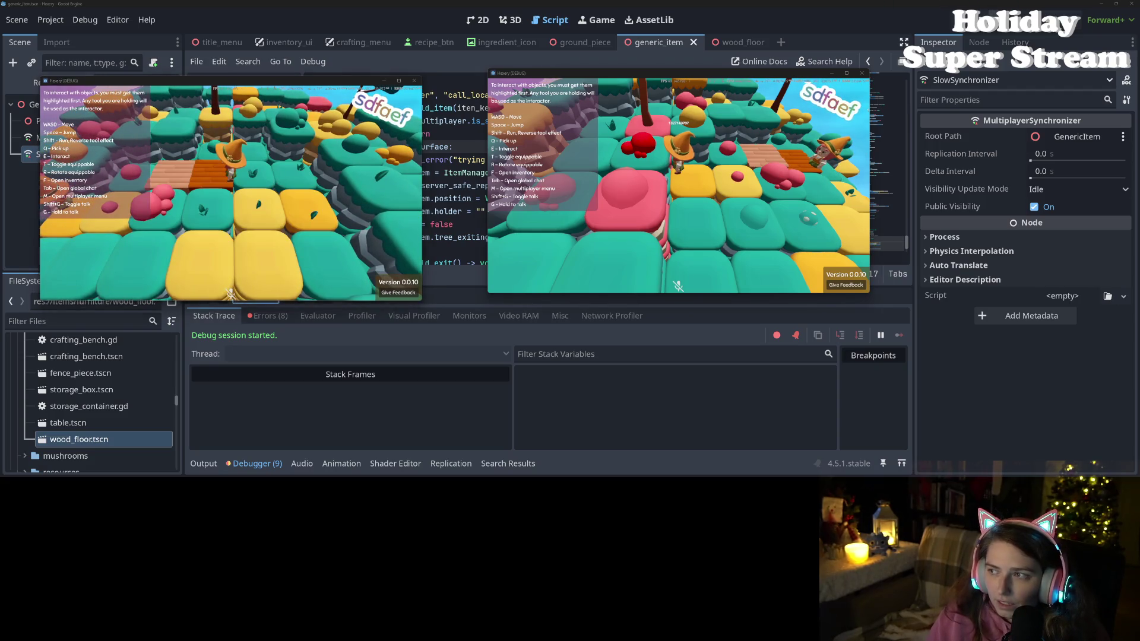
key("F8")
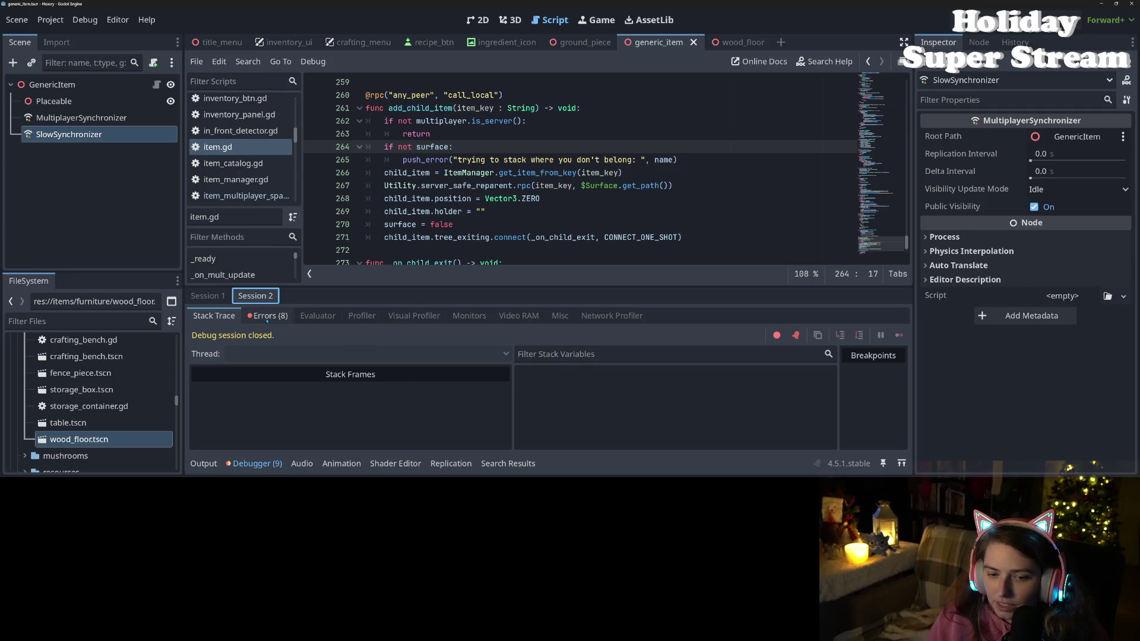
- Jump from Session 1's item.gd:277 warning to its code and select 'here' on line 277
left_click(267, 315)
left_click(206, 295)
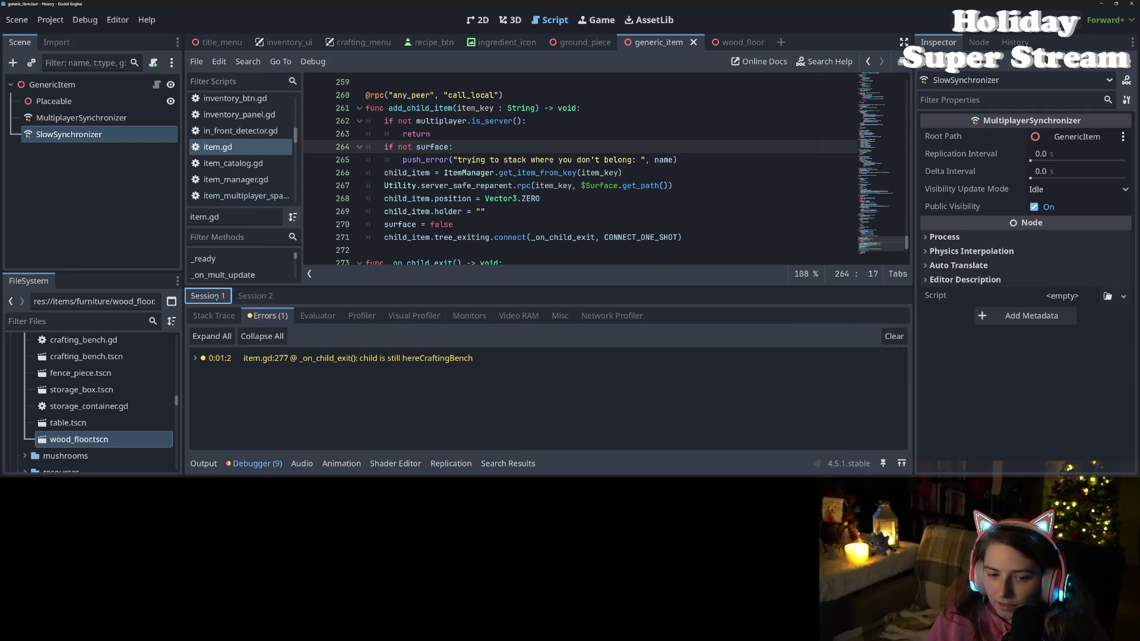
left_click(357, 361)
double_click(545, 237)
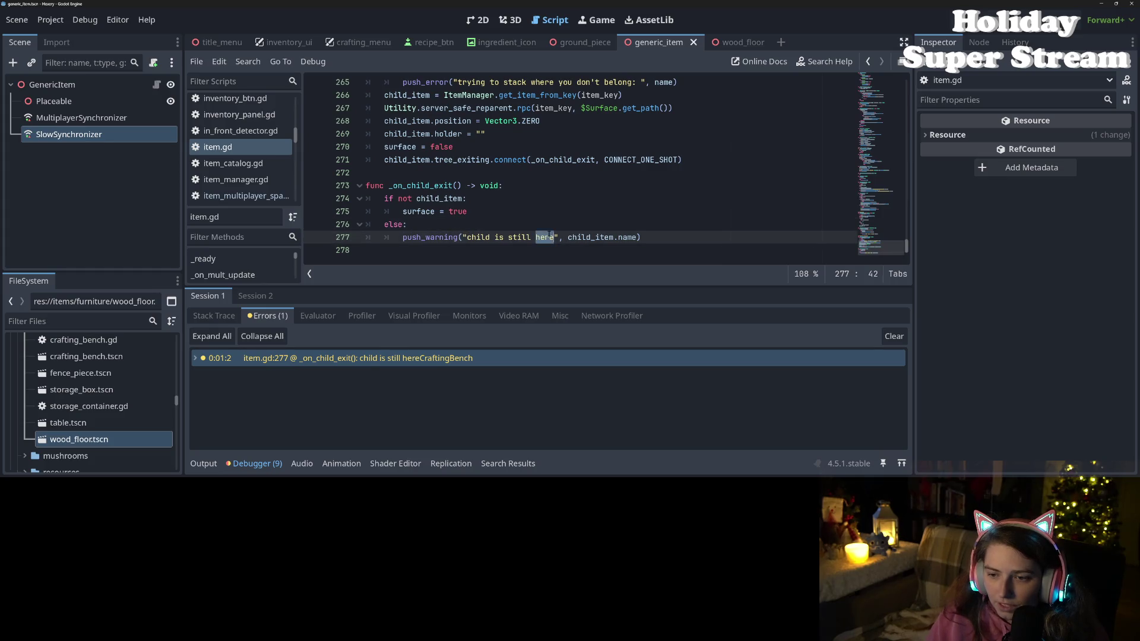
mouse_move(633, 237)
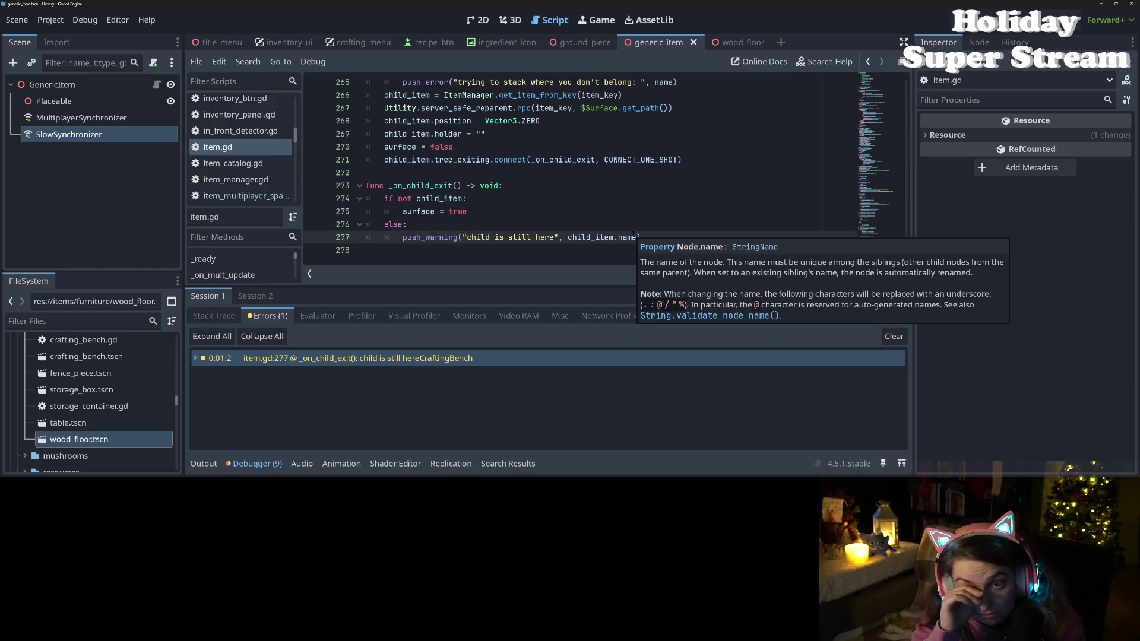
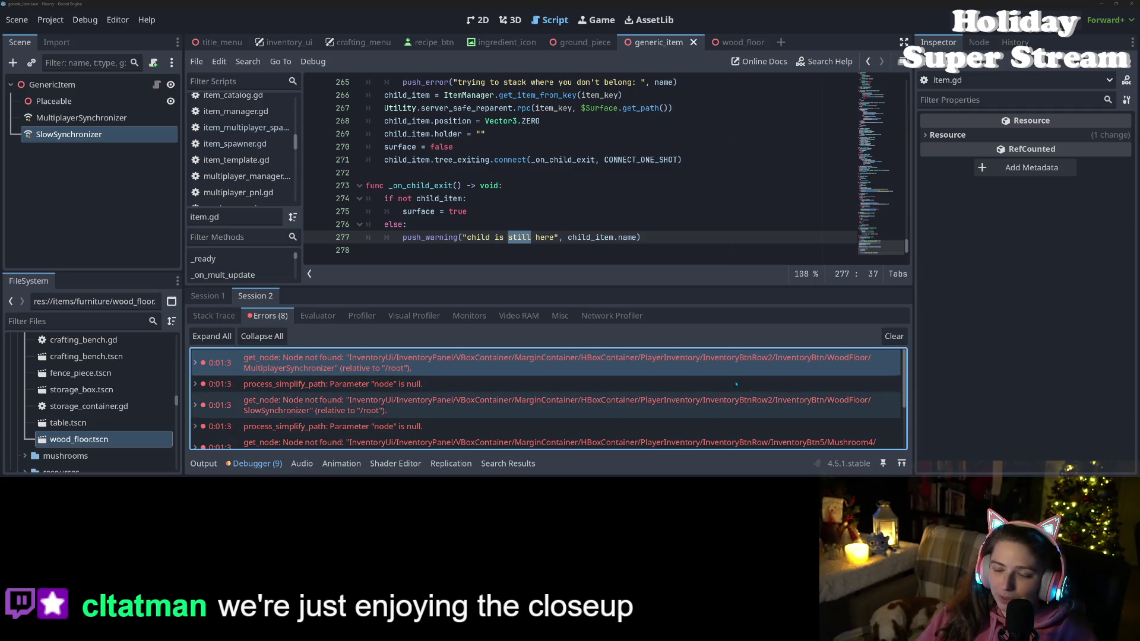
- Open inventory_btn.gd and find the inventory_key add_child and remove_child calls in _on_pressed
scroll(228, 173, "up", 1)
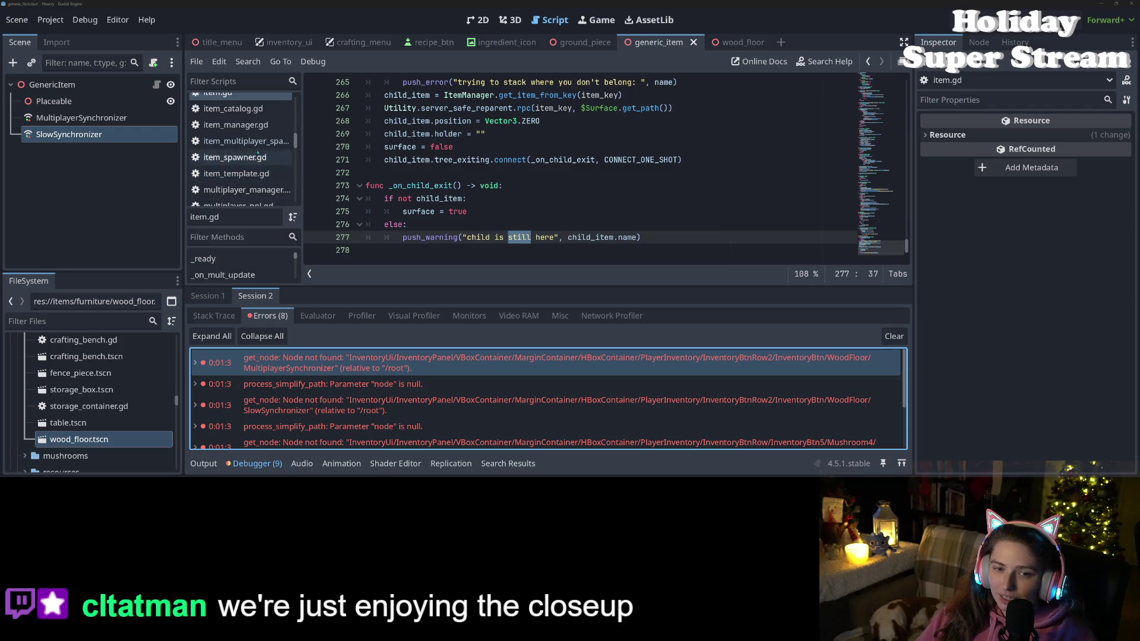
scroll(240, 161, "up", 3)
scroll(248, 155, "up", 3)
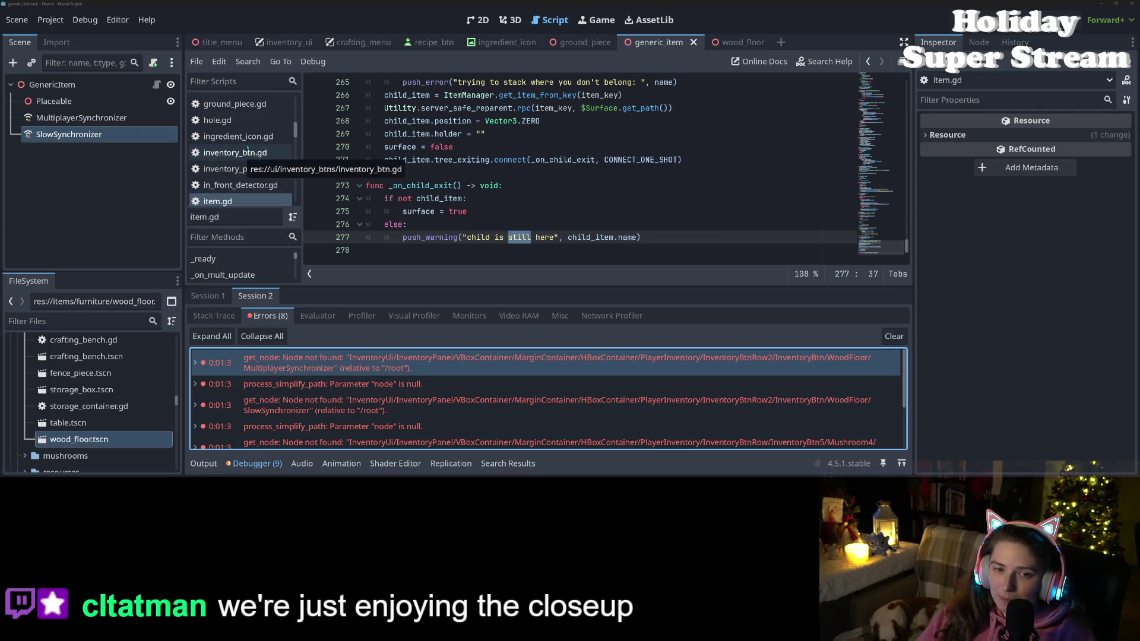
left_click(248, 155)
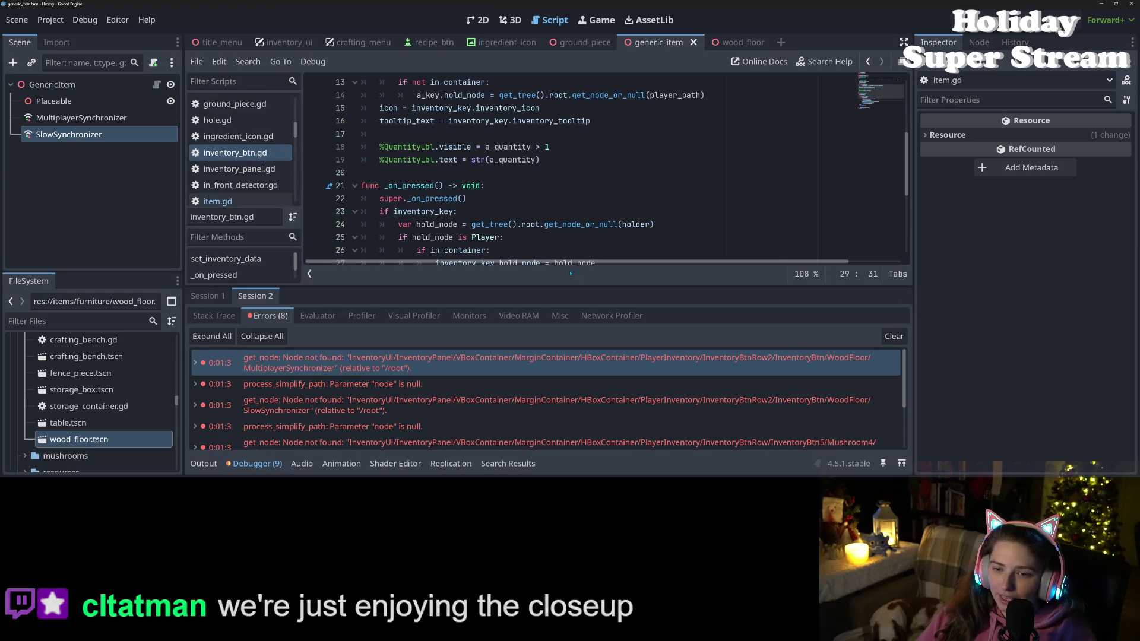
scroll(579, 166, "down", 3)
scroll(457, 199, "up", 3)
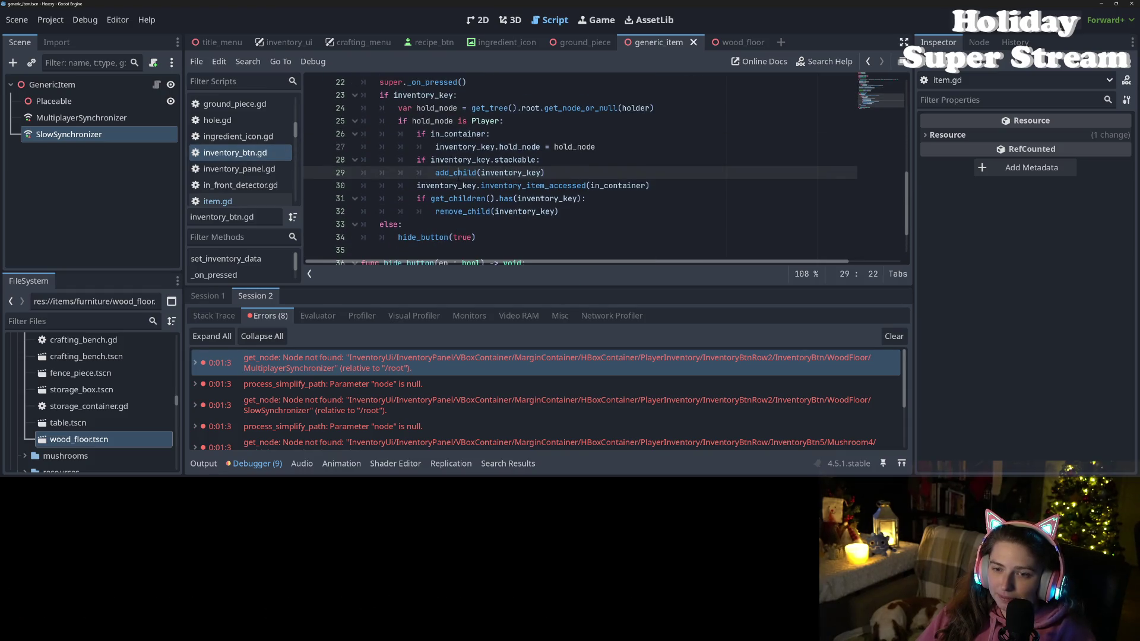
double_click(525, 173)
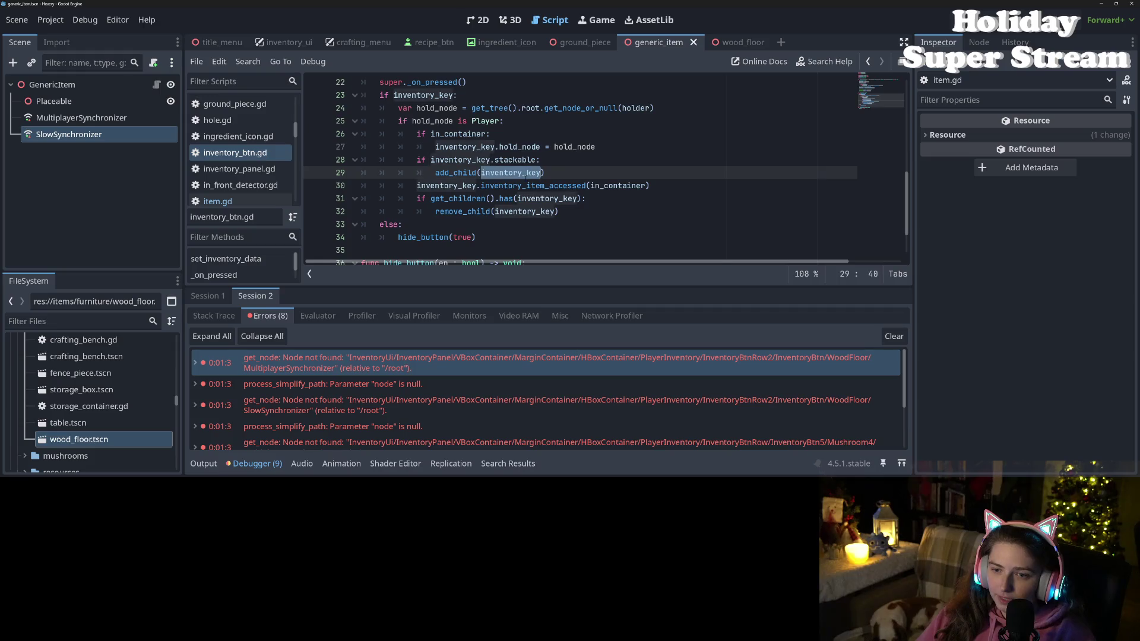
double_click(522, 212)
- Review the inventory_item_accessed call and the get_children check around line 30
scroll(489, 221, "up", 2)
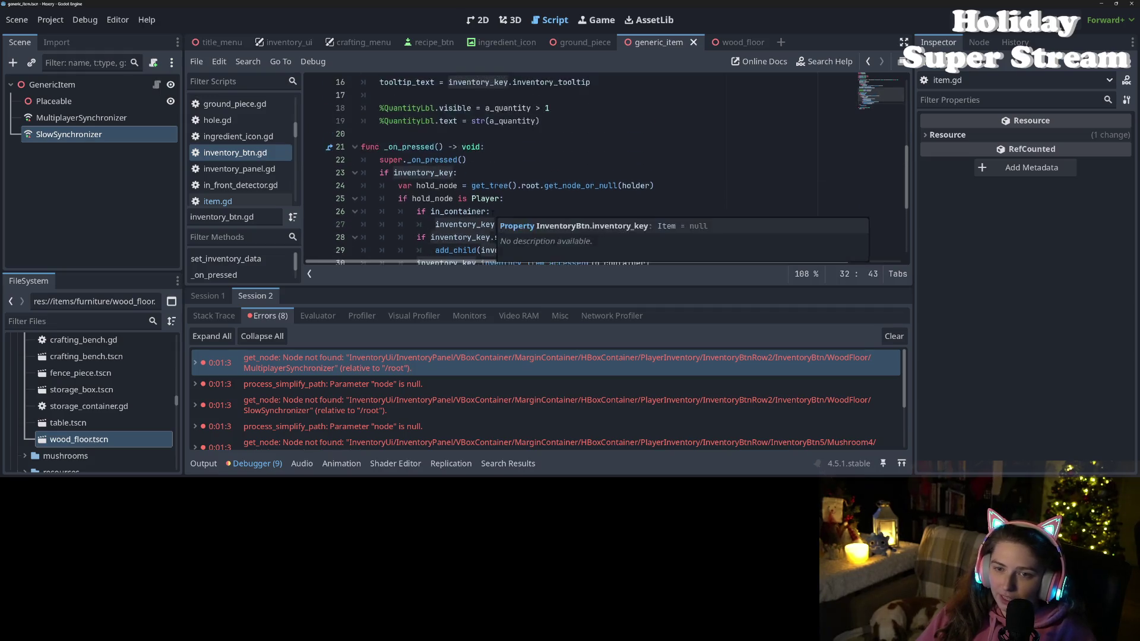
scroll(492, 213, "up", 3)
scroll(492, 212, "down", 3)
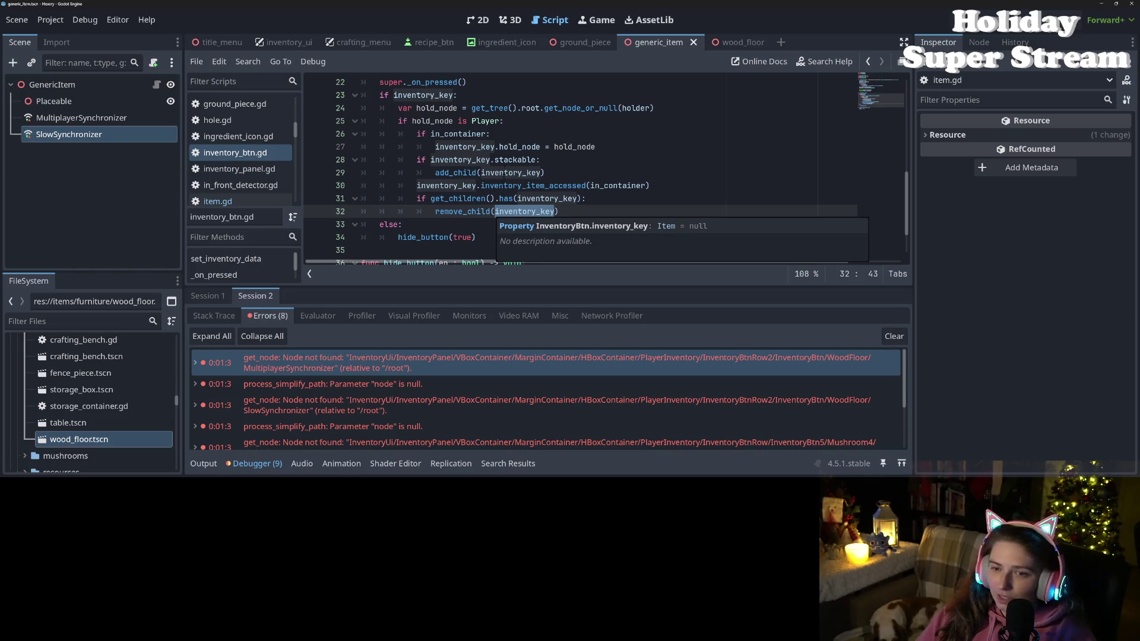
double_click(496, 172)
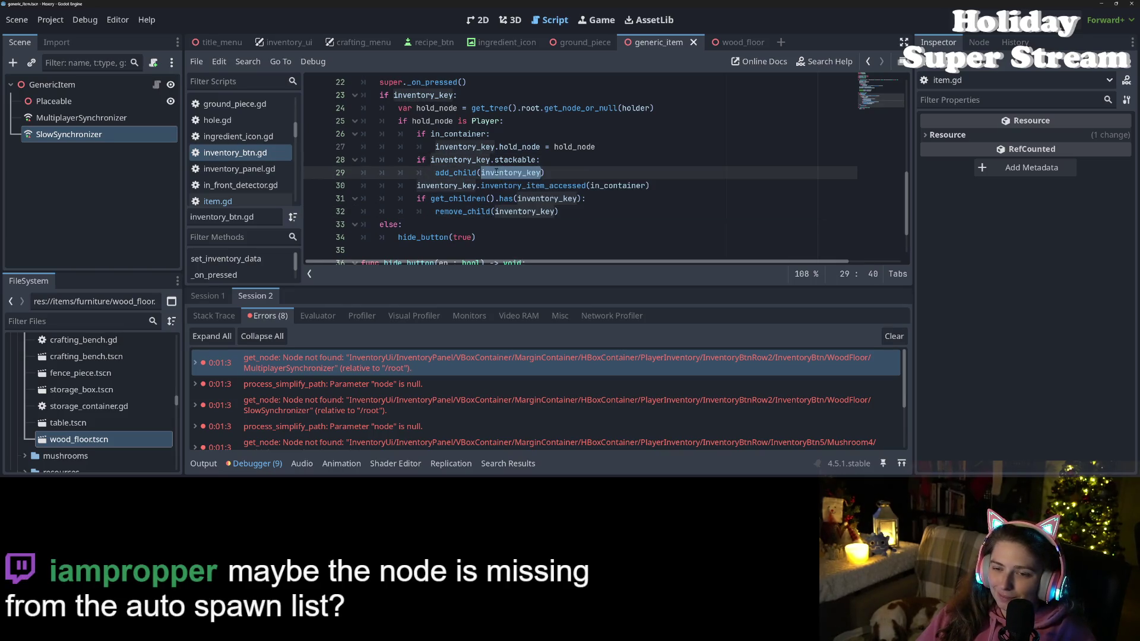
left_click(473, 185)
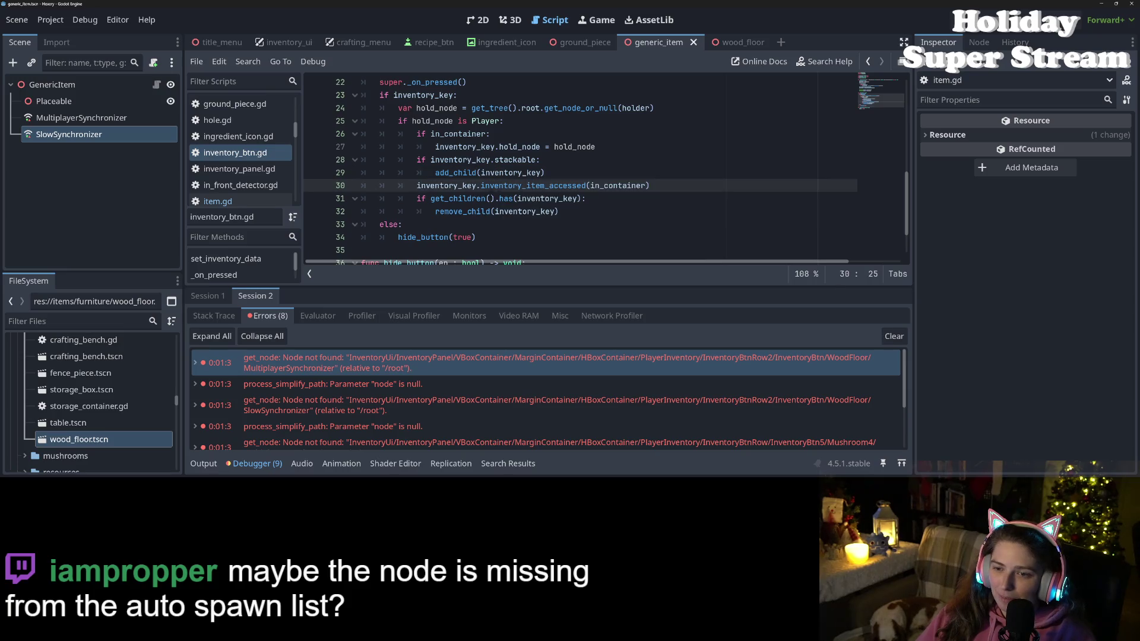
left_click(685, 188)
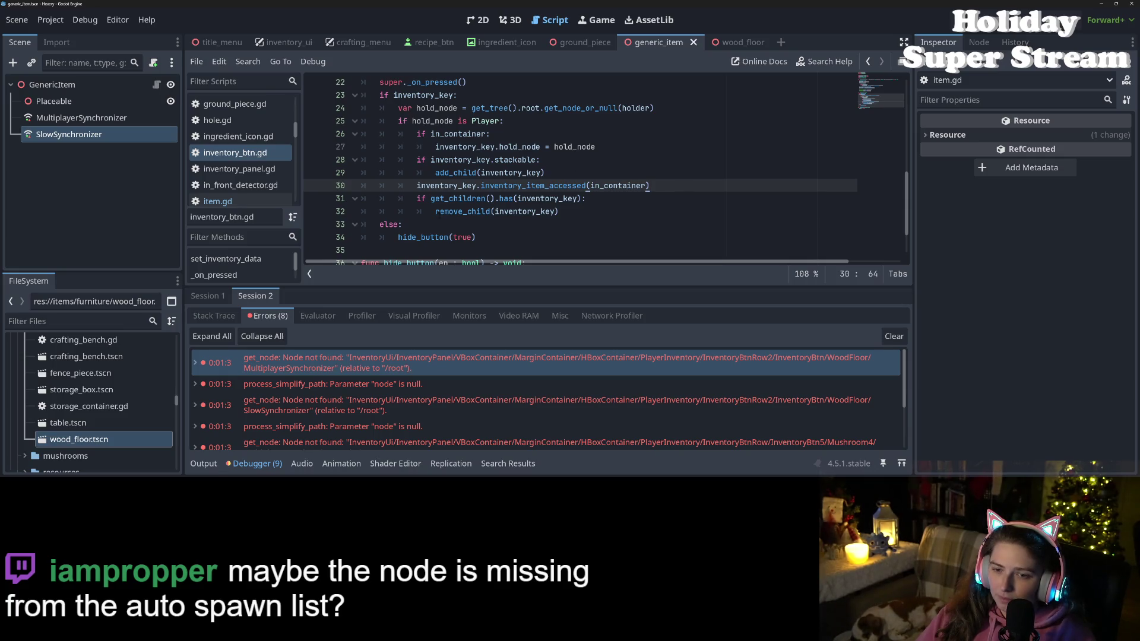
left_click(442, 198)
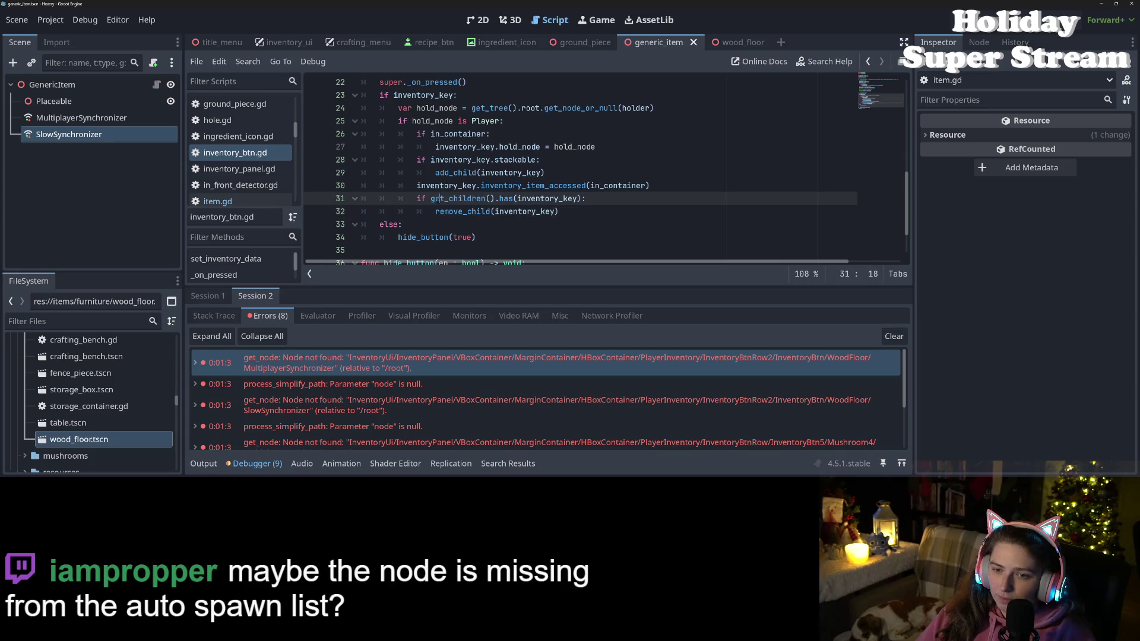
- Comment out lines 28-29 and 31-32 with Ctrl+K, then view inventory_item_accessed in item.gd
mouse_move(363, 160)
left_mouse_down()
mouse_move(435, 173)
mouse_move(477, 211)
left_mouse_up()
key("ctrl+k")
left_click(438, 211)
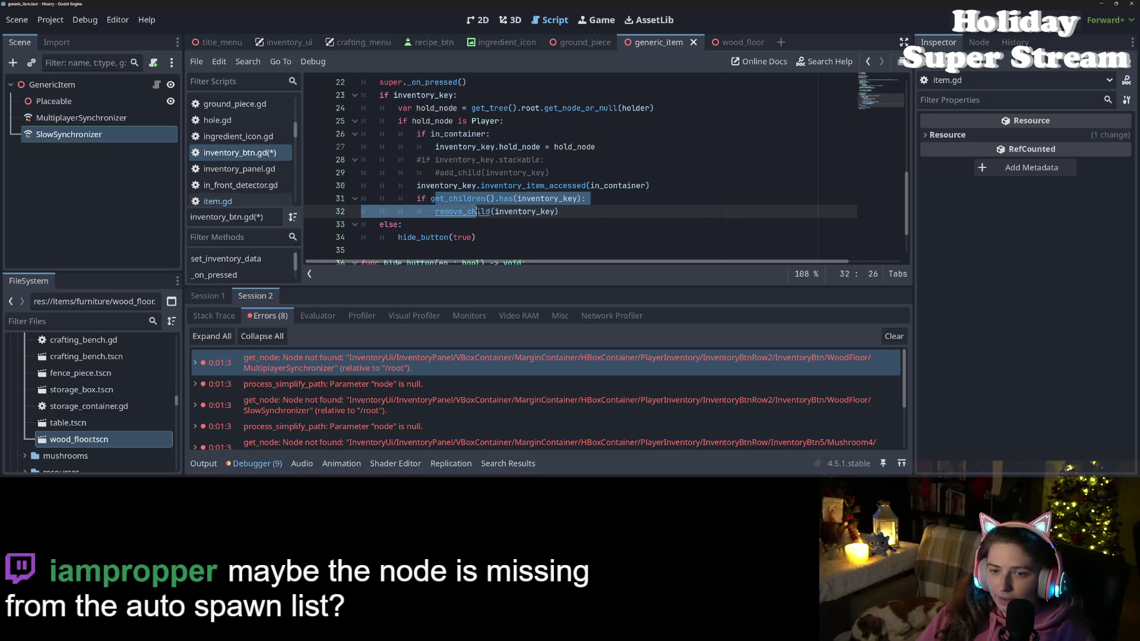
key("ctrl+k")
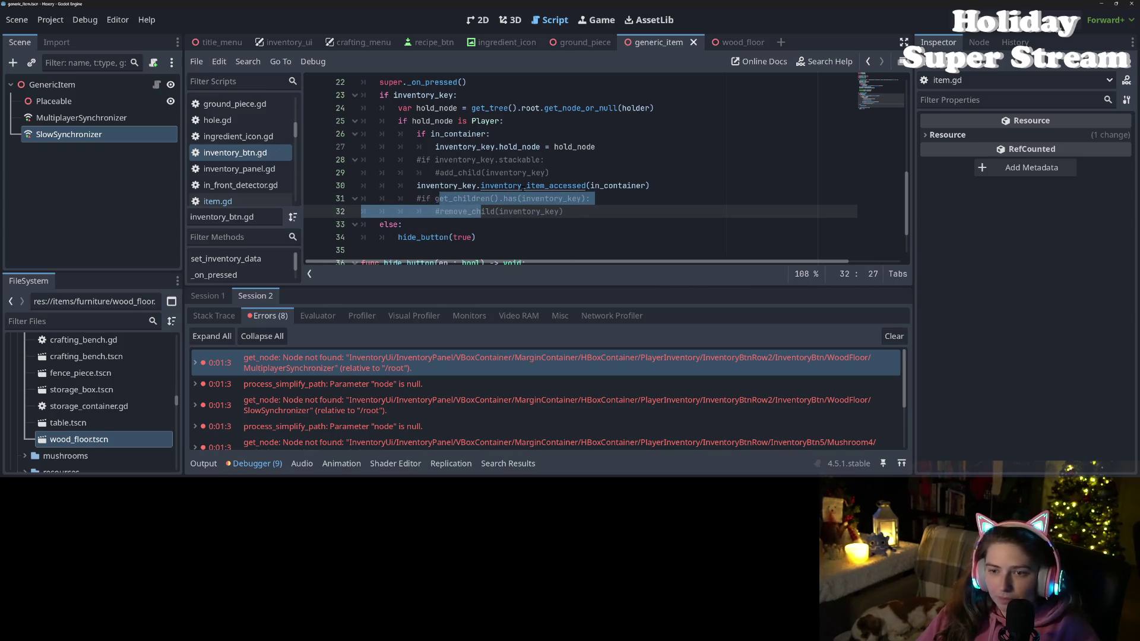
left_click(522, 186, "ctrl")
scroll(522, 189, "down", 2)
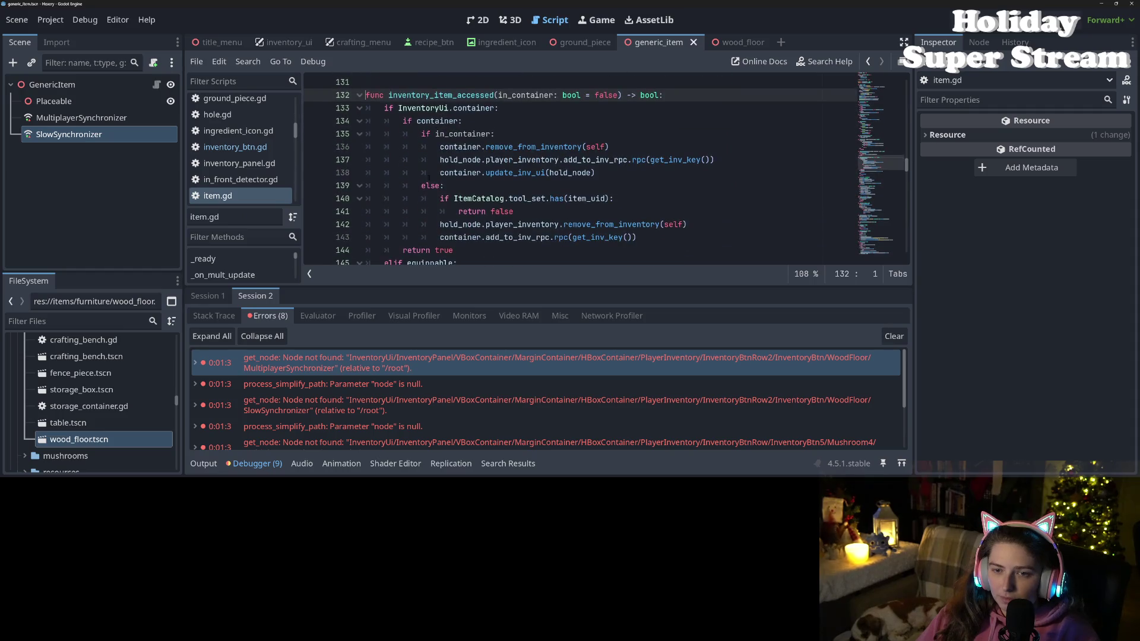
double_click(451, 134)
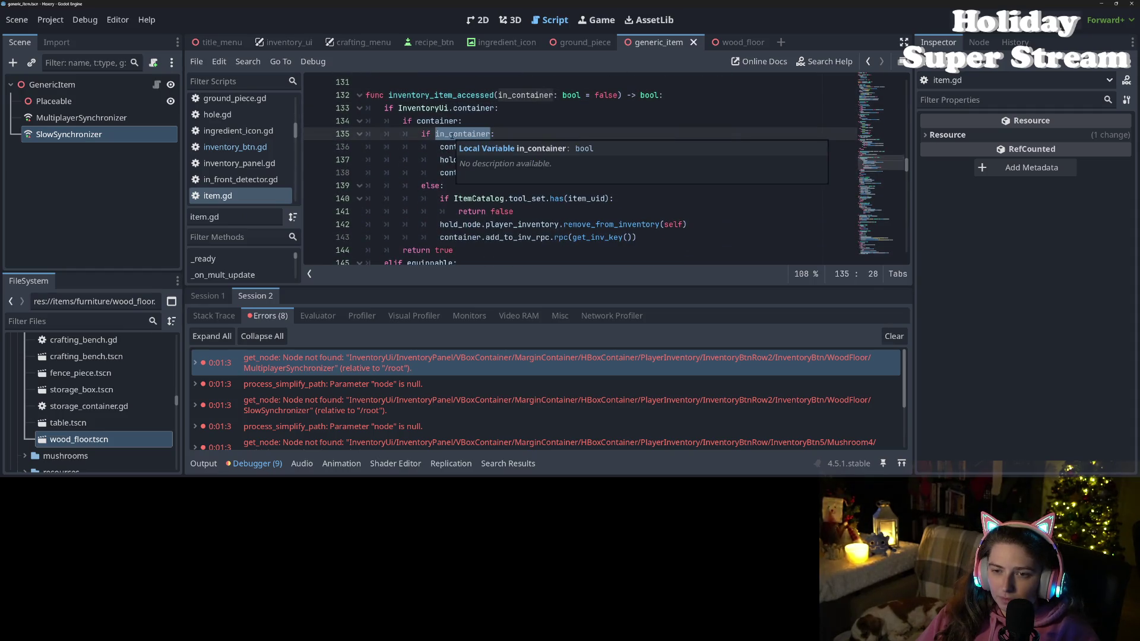
double_click(437, 121)
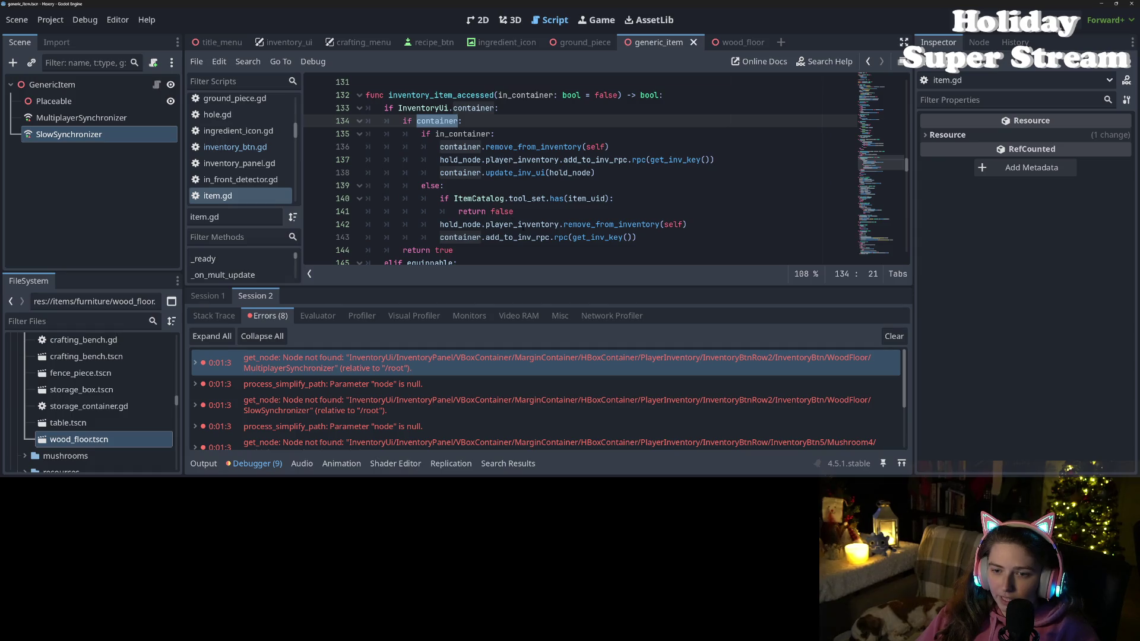
scroll(522, 225, "up", 20)
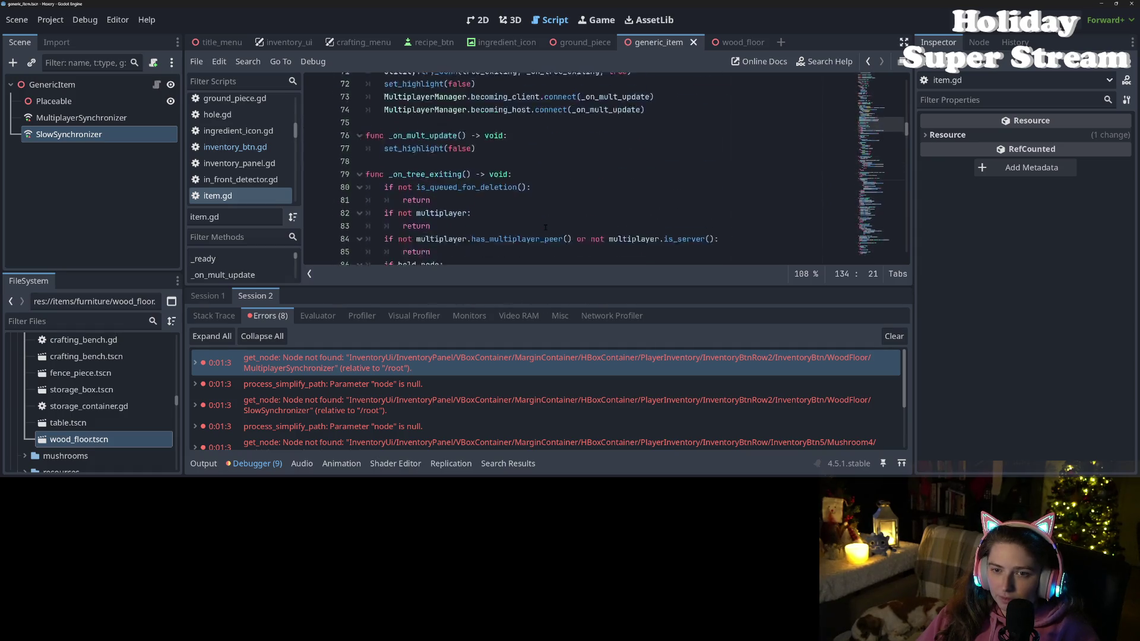
scroll(545, 227, "up", 10)
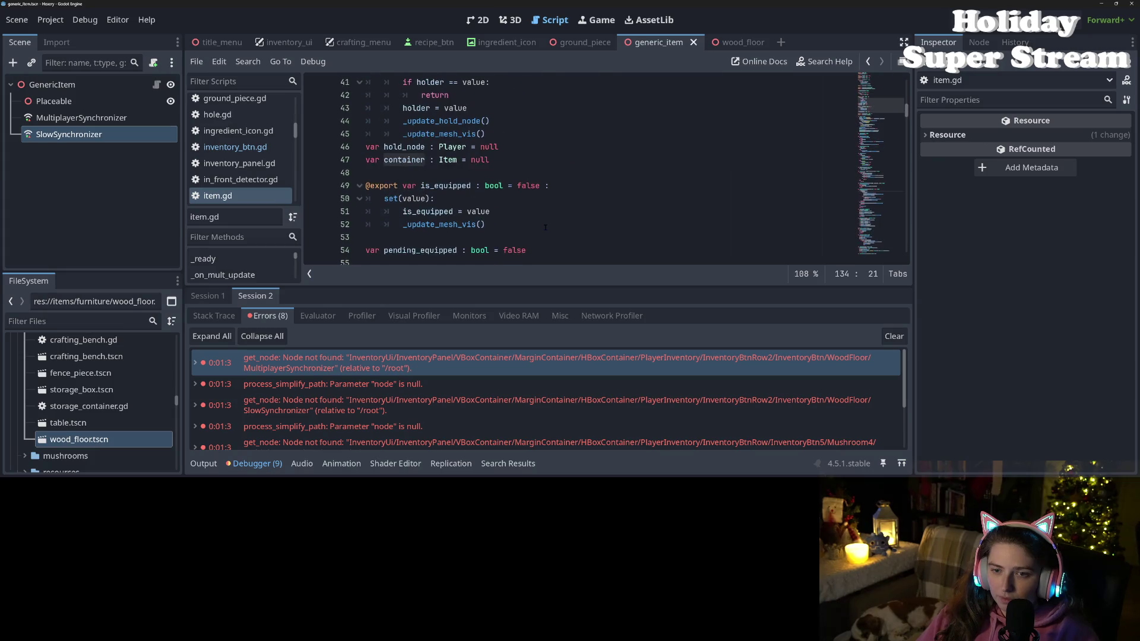
scroll(545, 226, "down", 20)
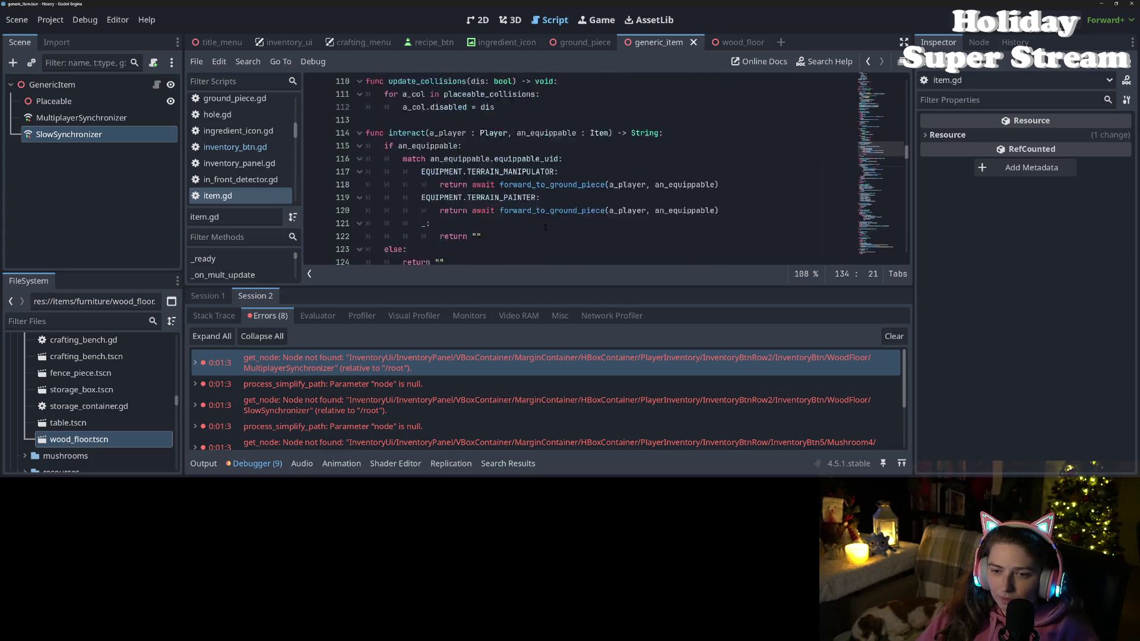
scroll(544, 227, "down", 7)
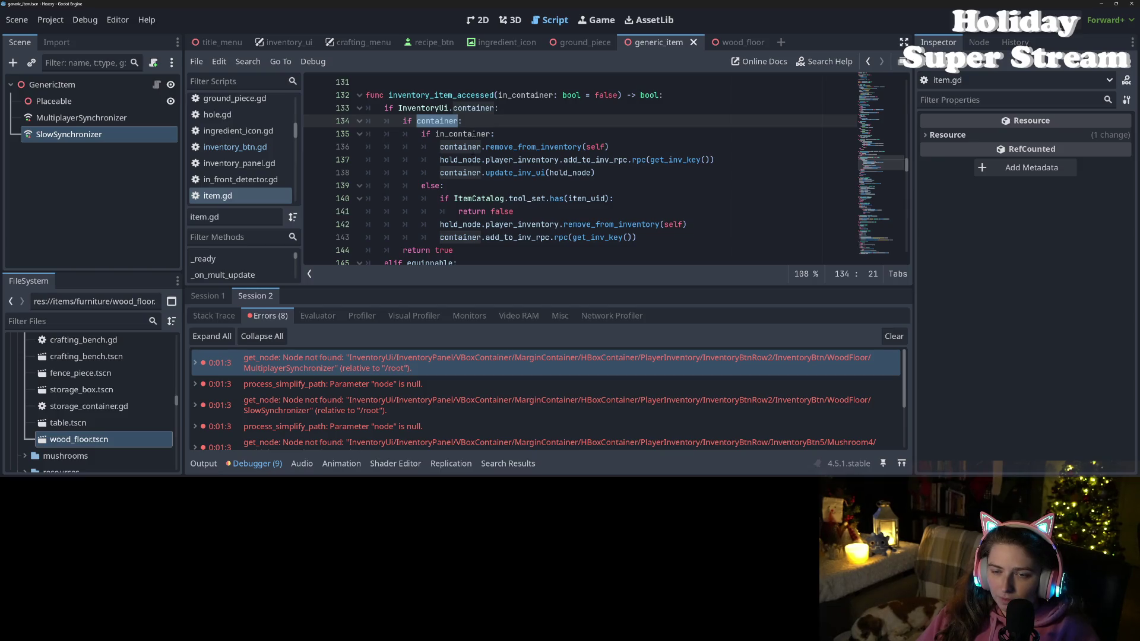
double_click(472, 148)
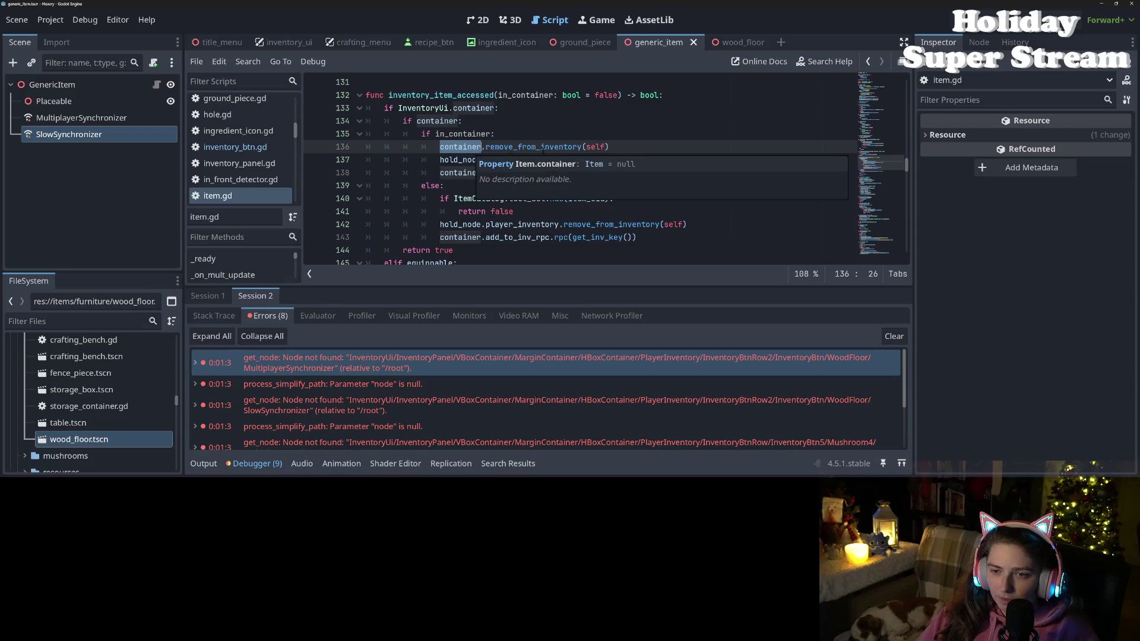
double_click(545, 148)
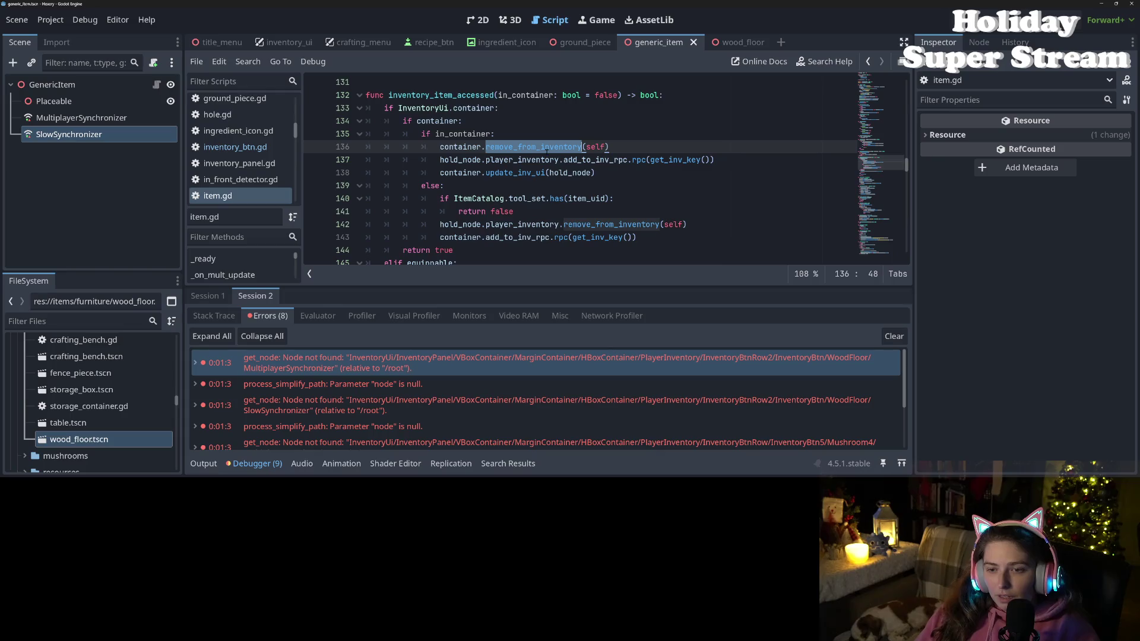
double_click(468, 134)
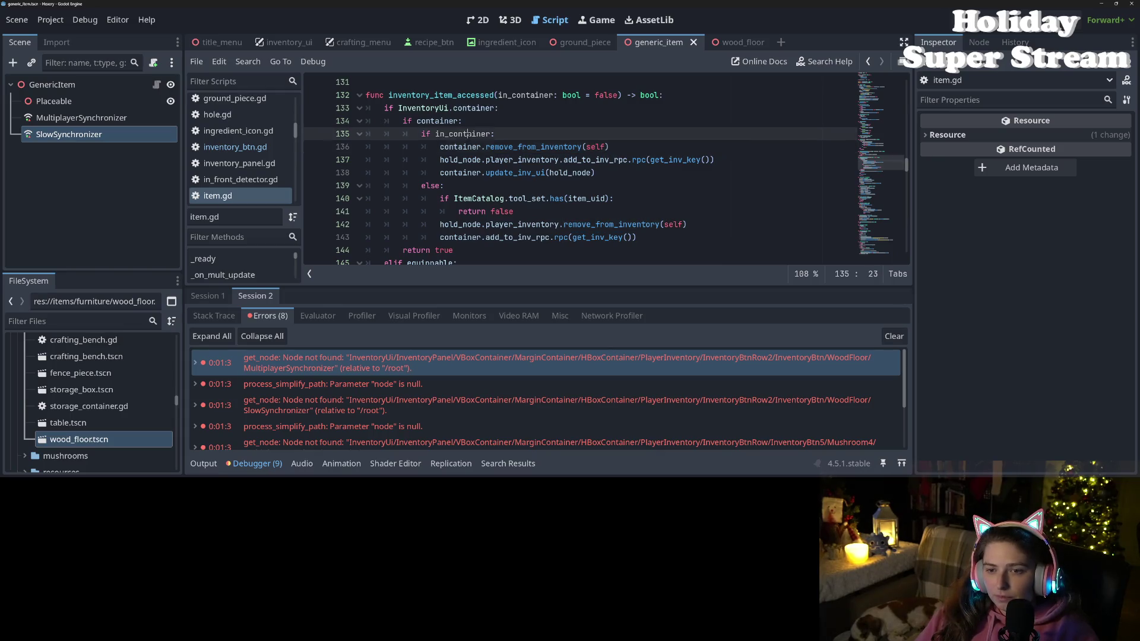
double_click(464, 147)
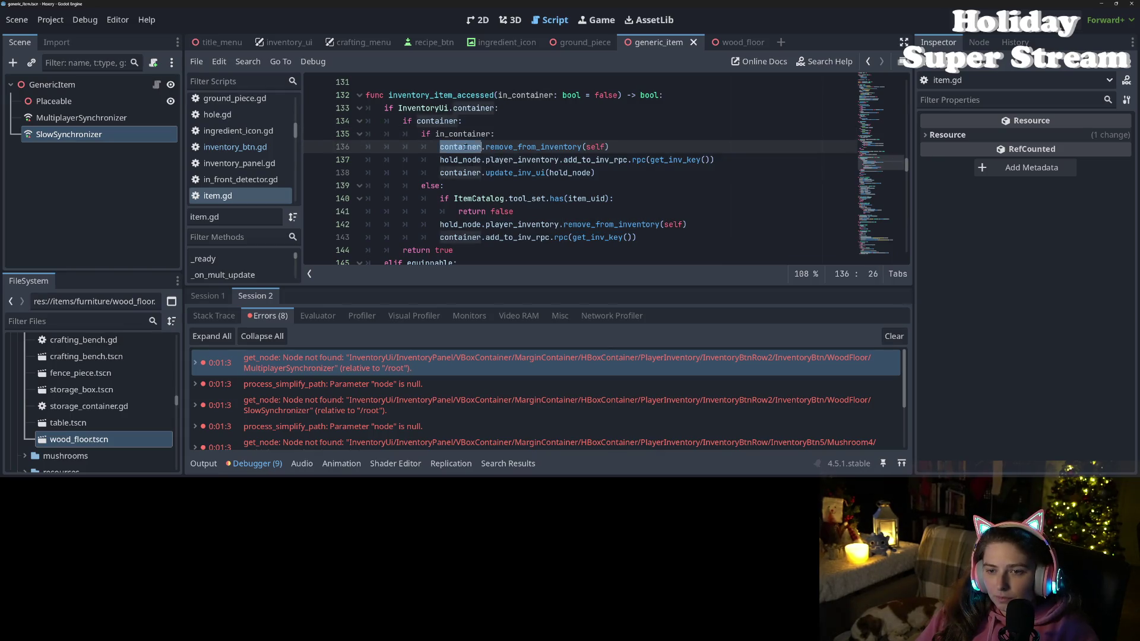
left_click(501, 134)
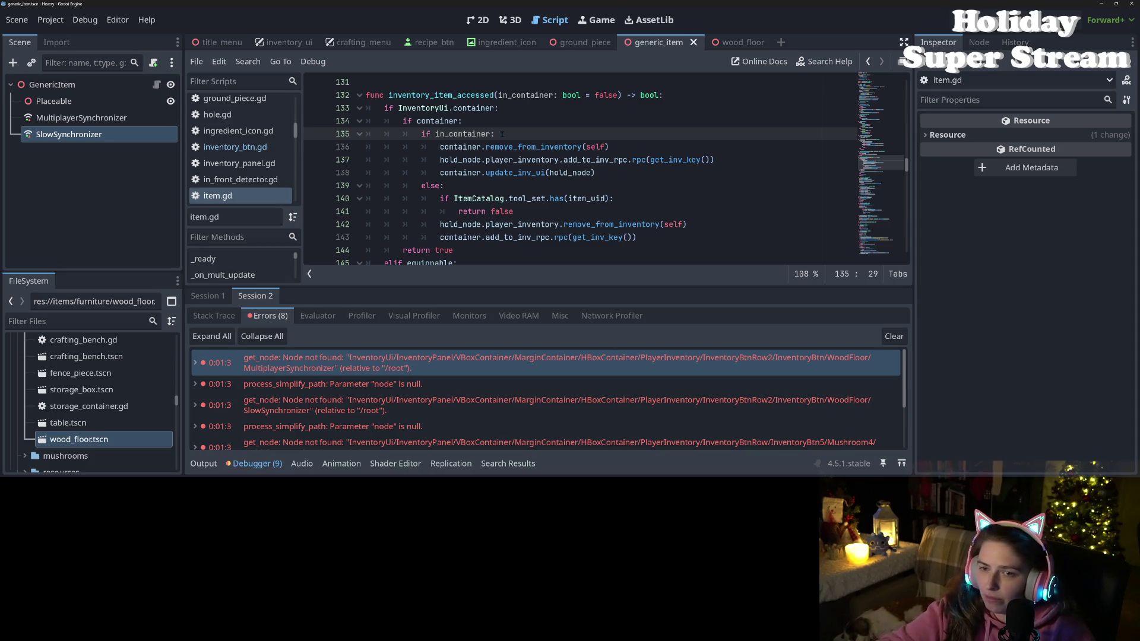
double_click(432, 121)
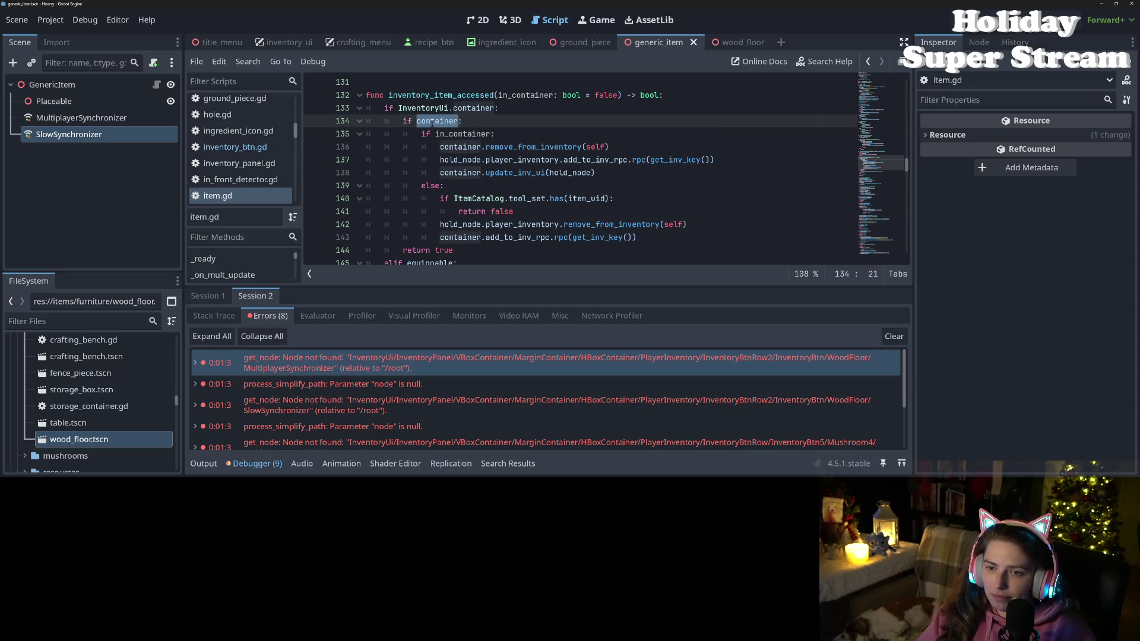
mouse_move(460, 160)
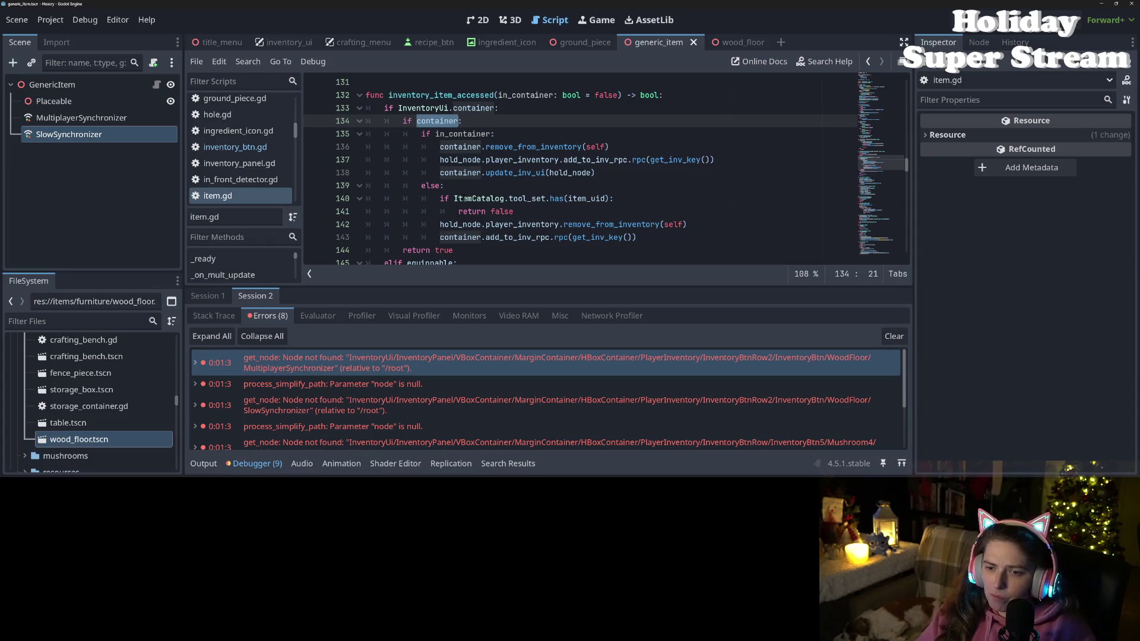
scroll(470, 204, "down", 1)
mouse_move(471, 205)
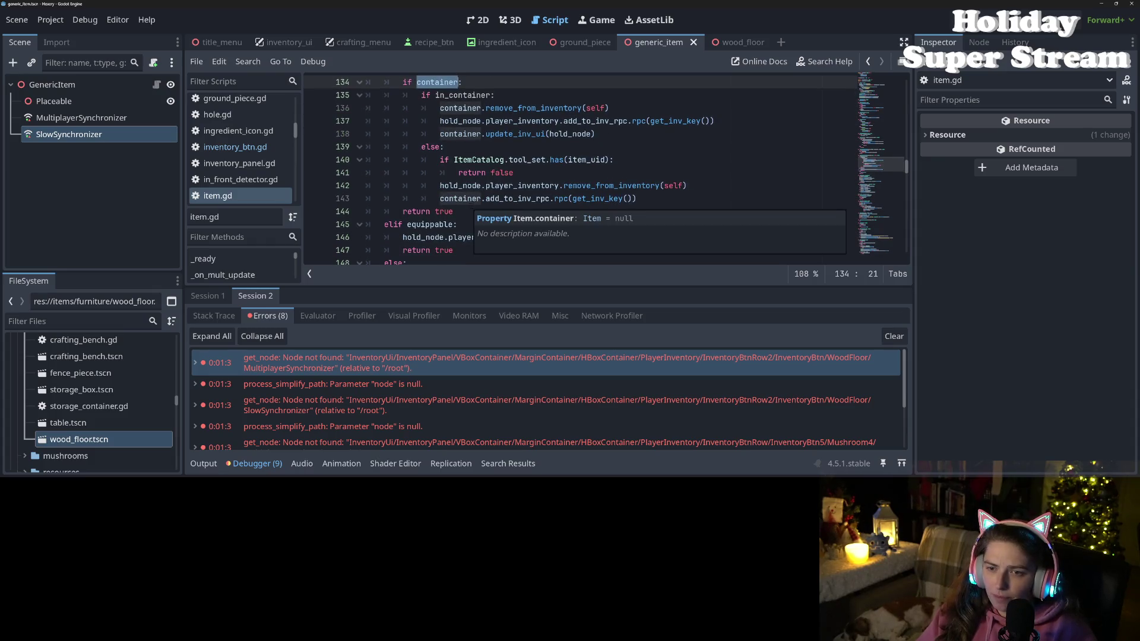
scroll(488, 161, "down", 6)
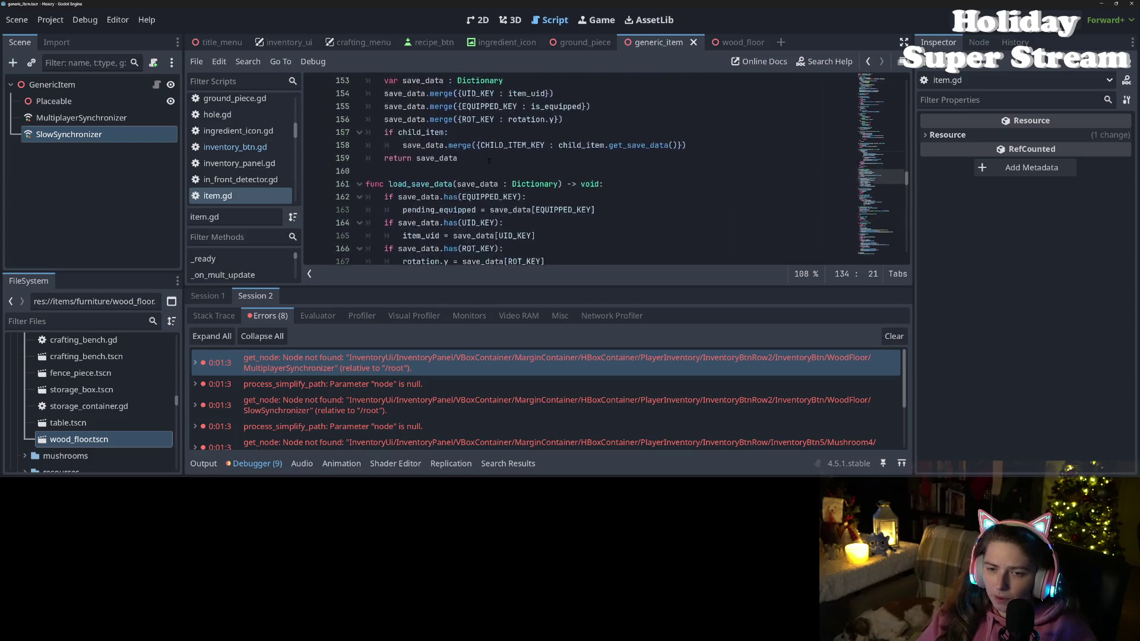
scroll(488, 160, "down", 6)
scroll(489, 160, "down", 17)
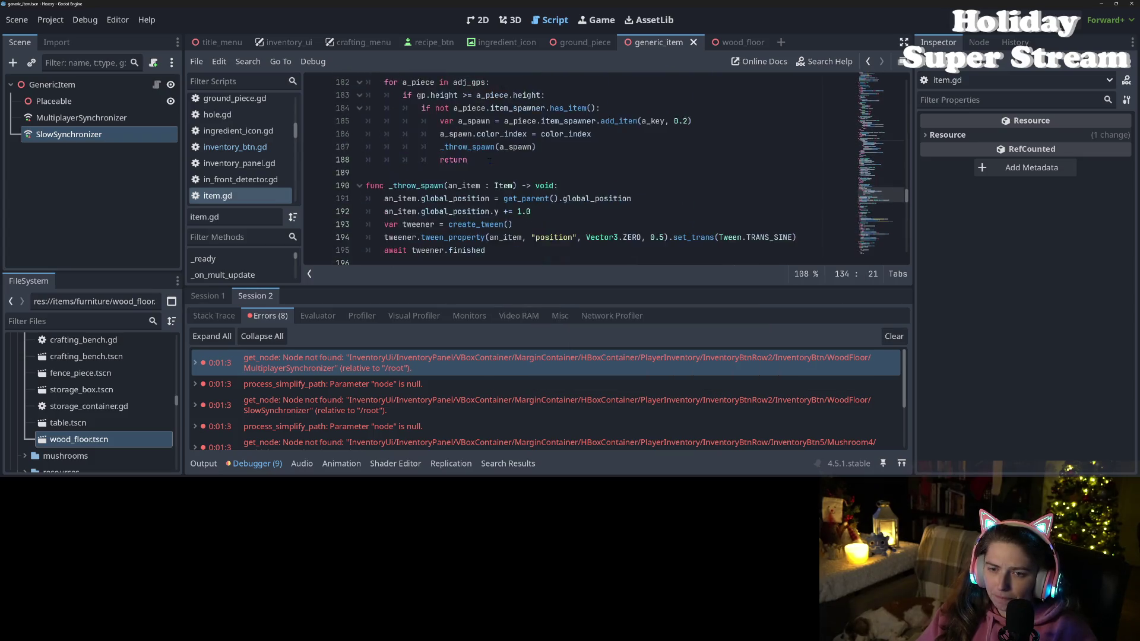
scroll(558, 203, "down", 15)
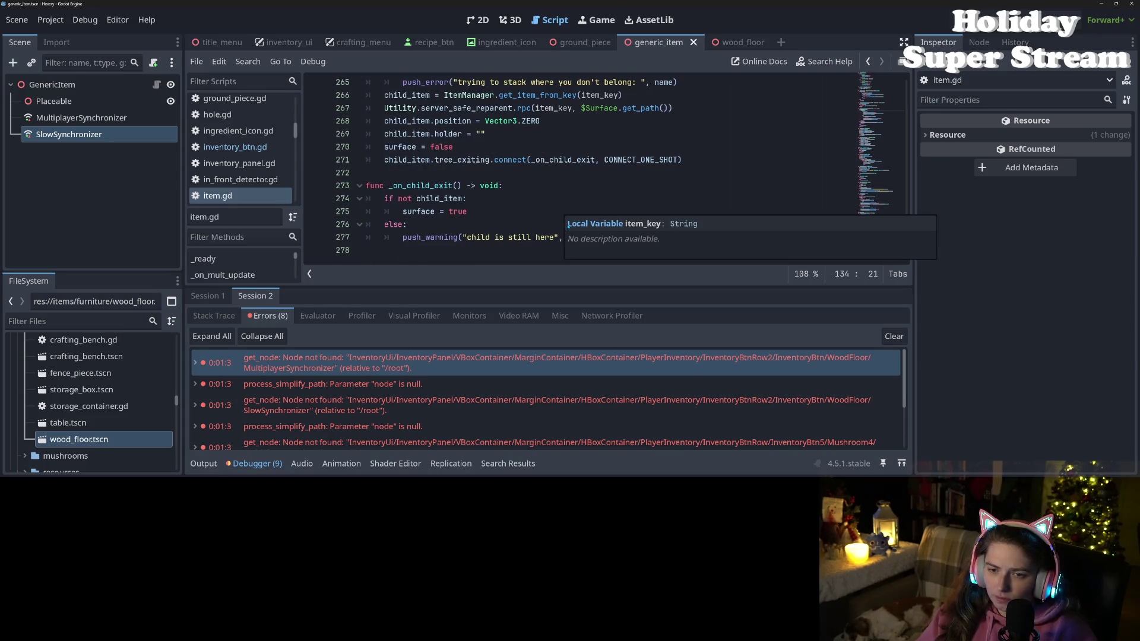
scroll(575, 224, "up", 20)
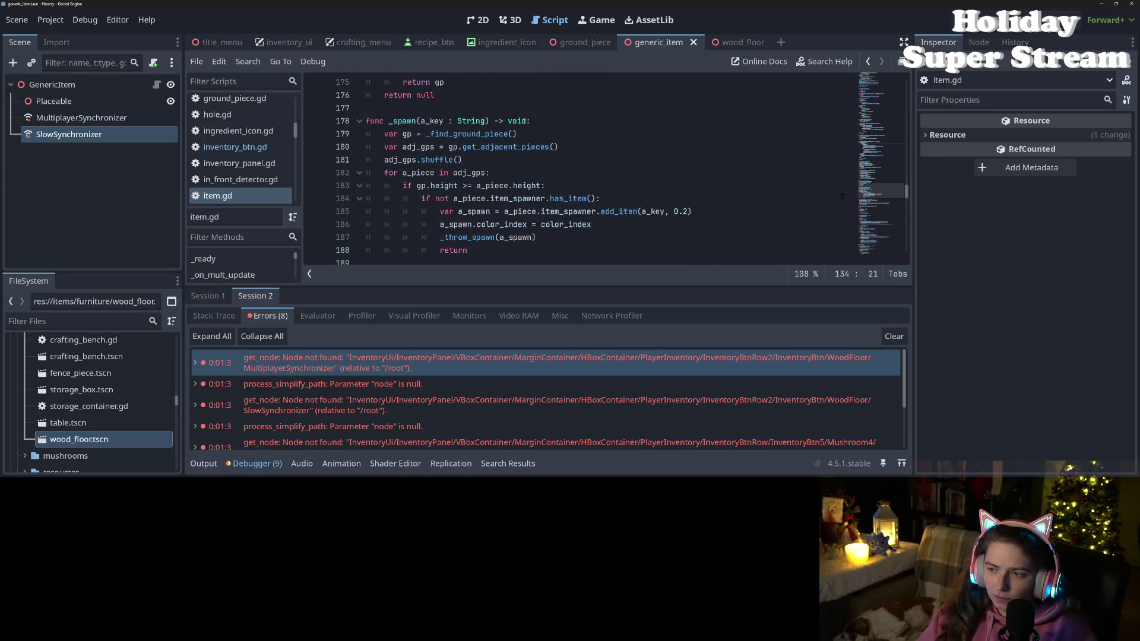
mouse_move(880, 155)
left_mouse_down()
mouse_move(878, 70)
mouse_move(875, 101)
left_mouse_up()
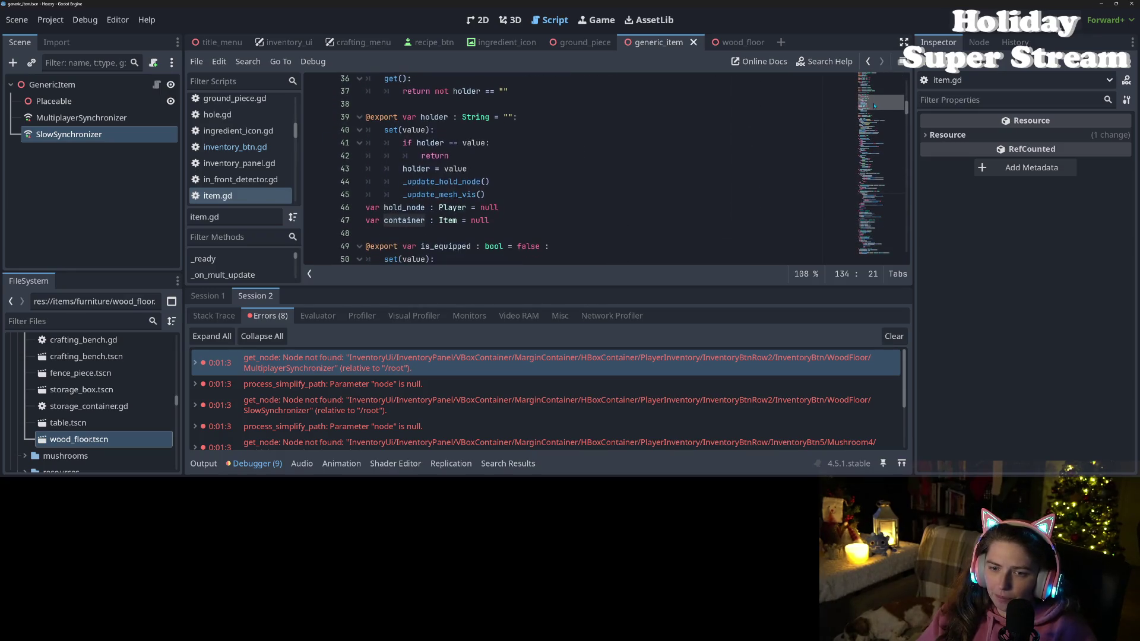
scroll(875, 107, "down", 3)
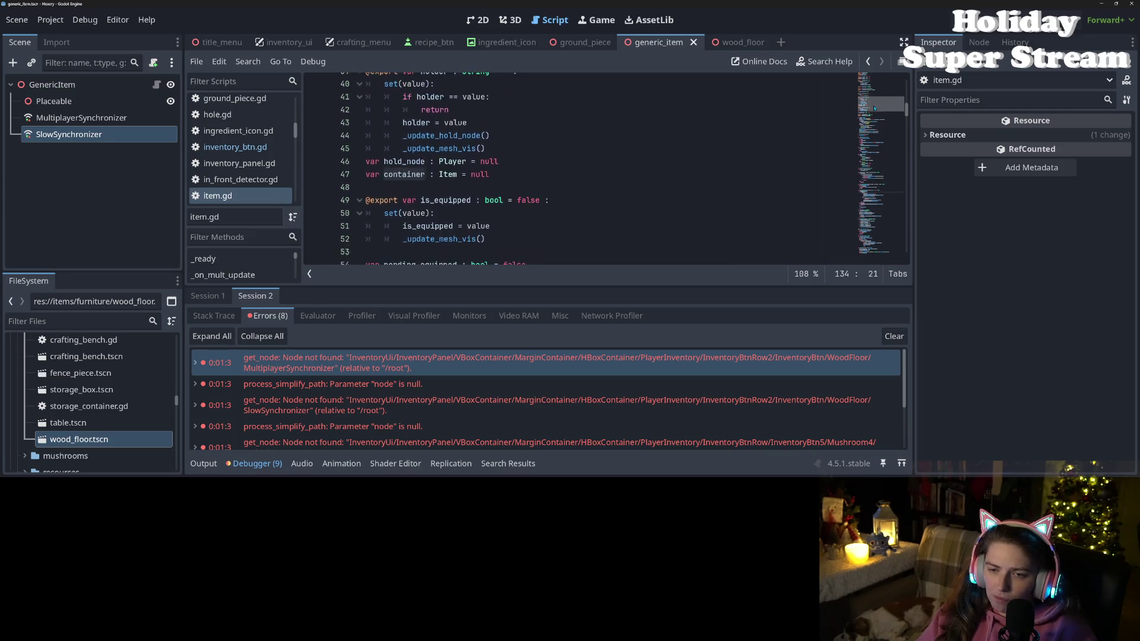
scroll(873, 112, "down", 7)
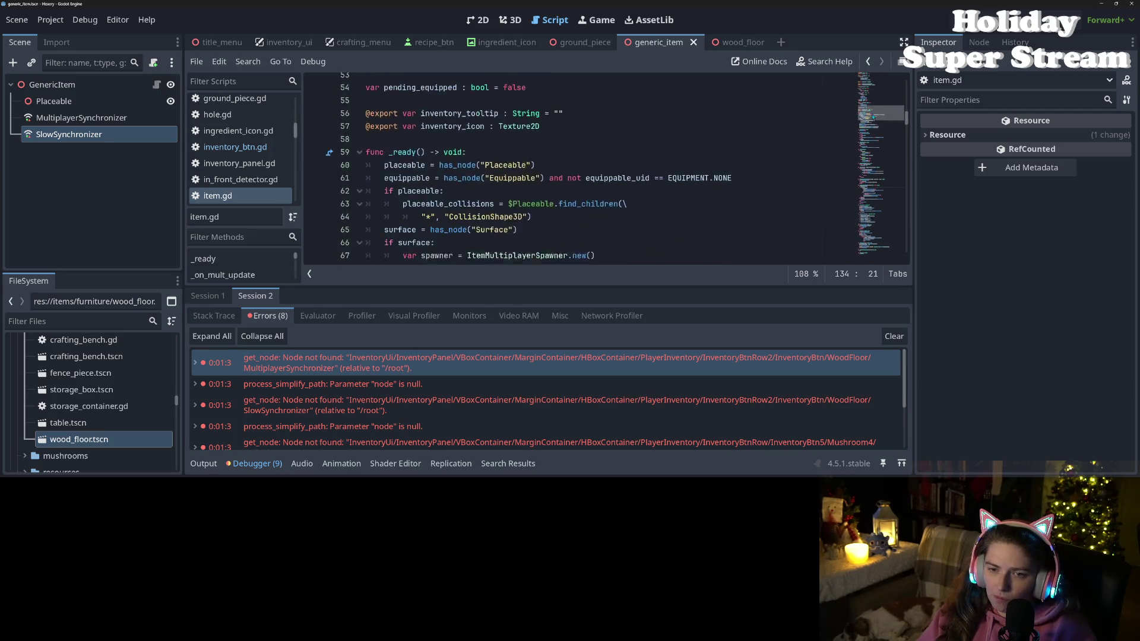
scroll(872, 126, "up", 4)
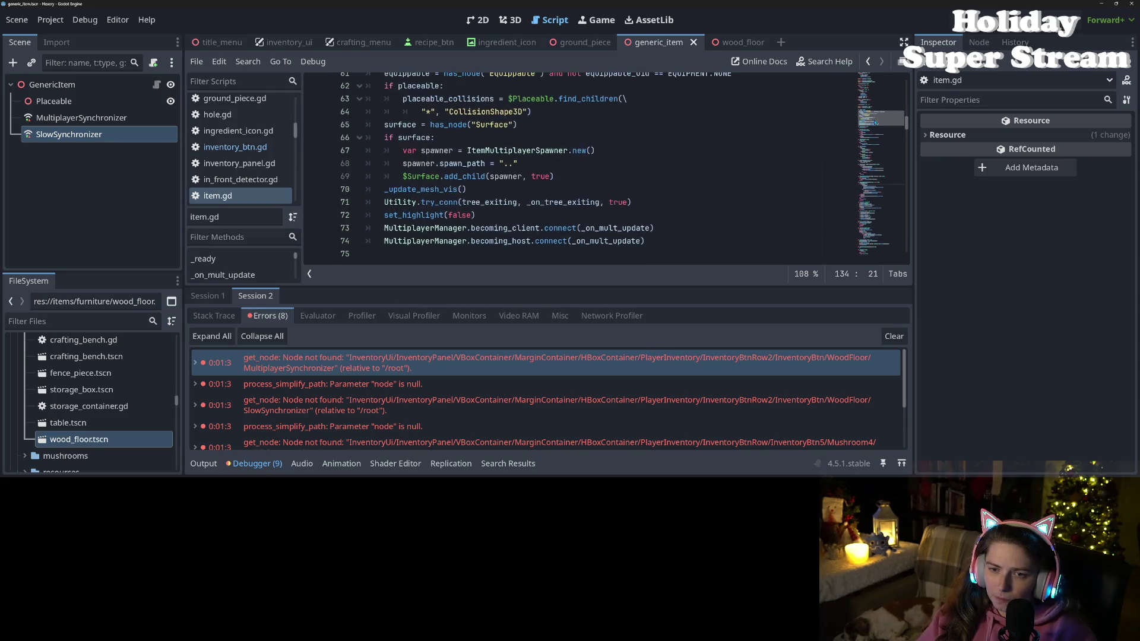
scroll(877, 122, "down", 2)
scroll(878, 123, "down", 1)
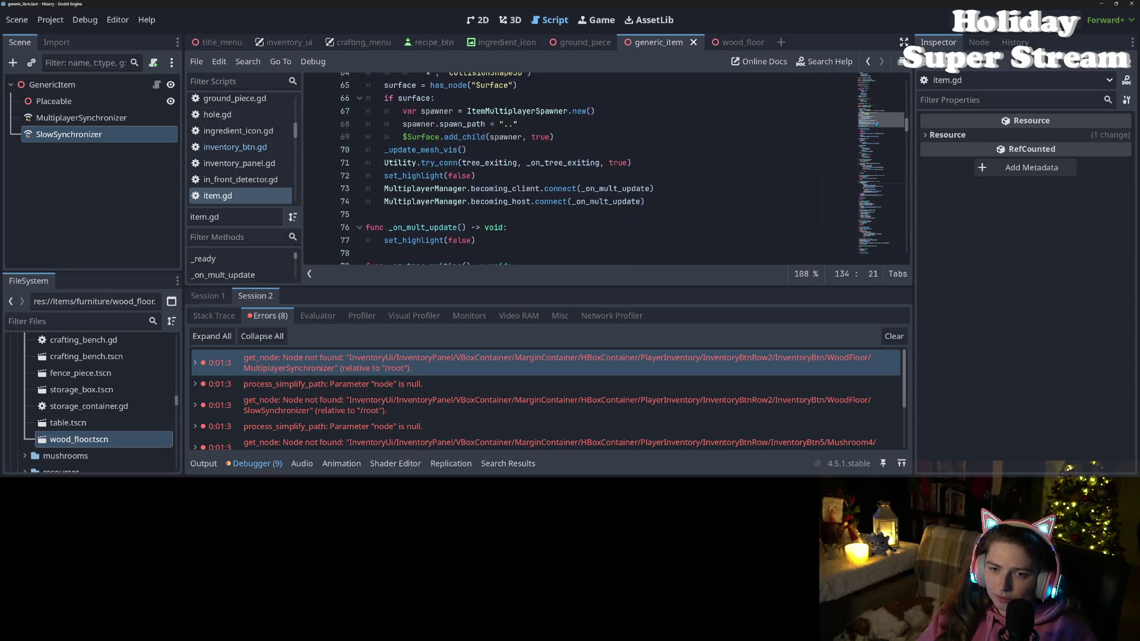
scroll(878, 123, "up", 7)
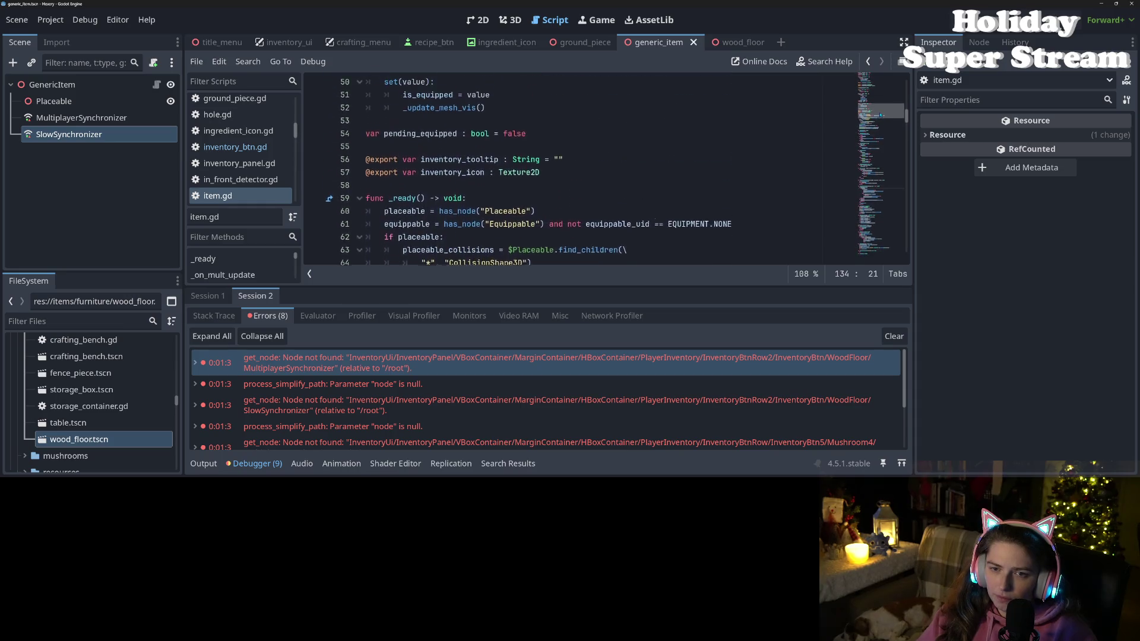
scroll(884, 108, "up", 1)
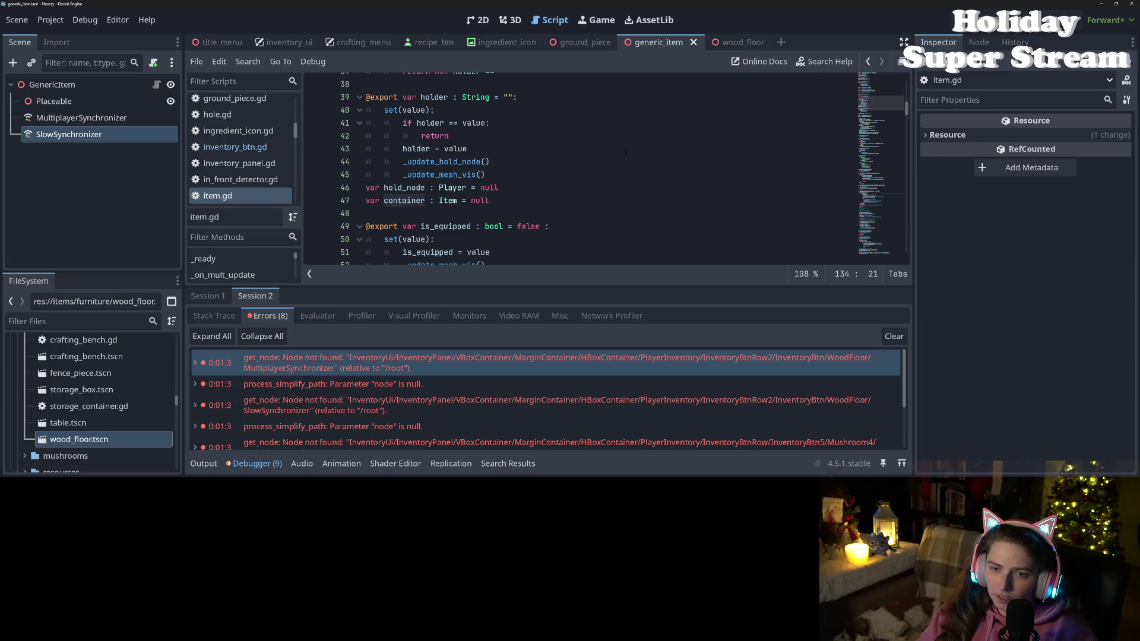
scroll(556, 223, "down", 14)
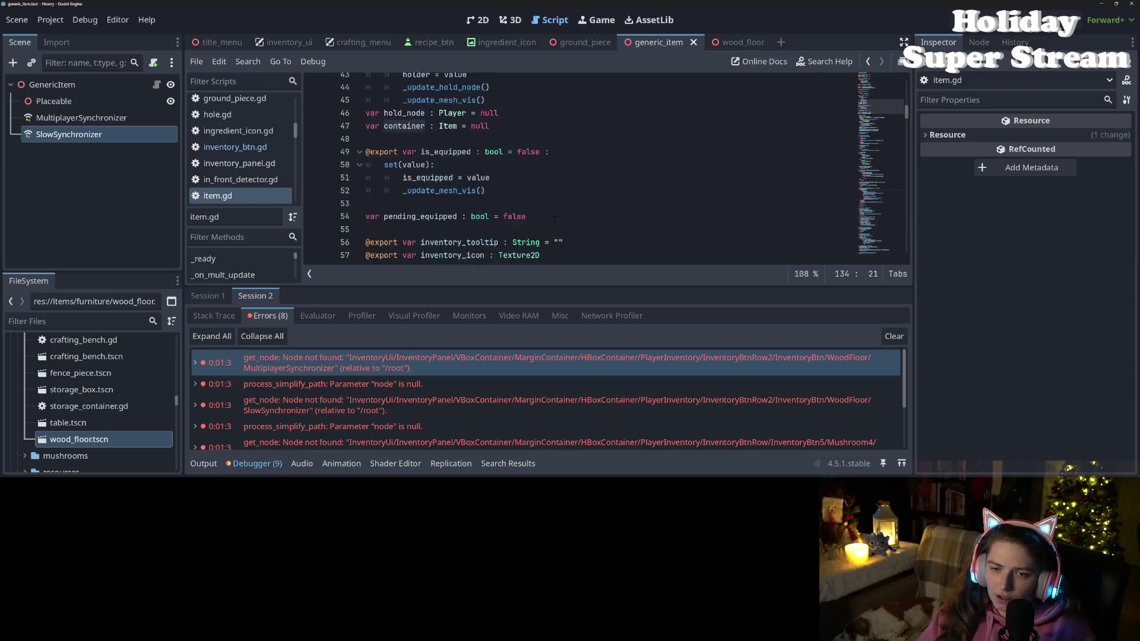
scroll(556, 218, "down", 15)
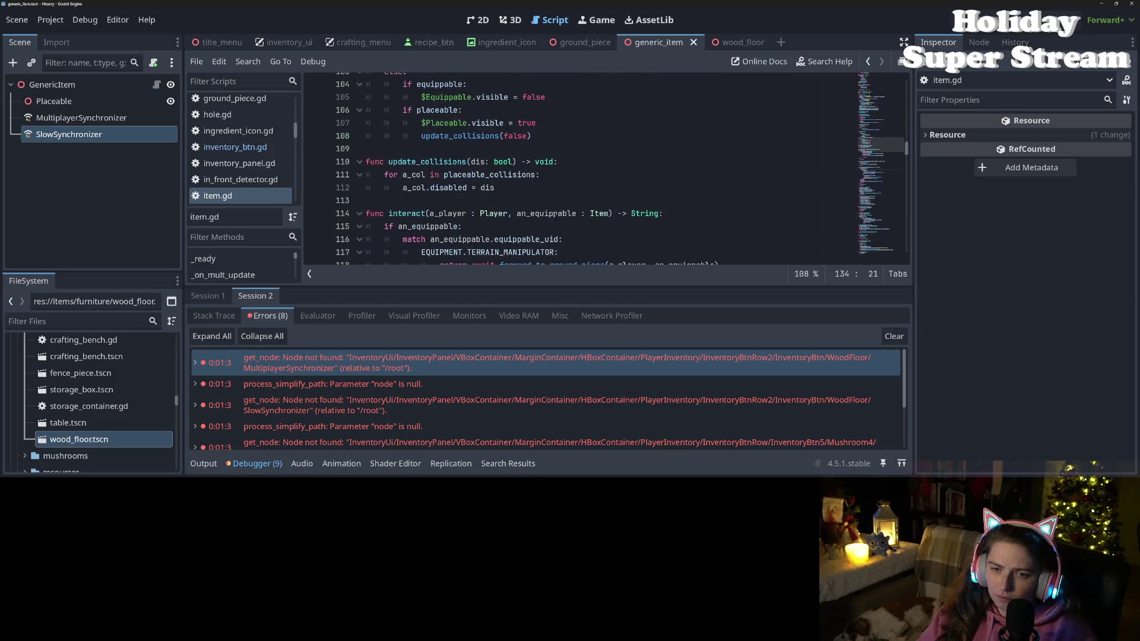
scroll(555, 218, "down", 2)
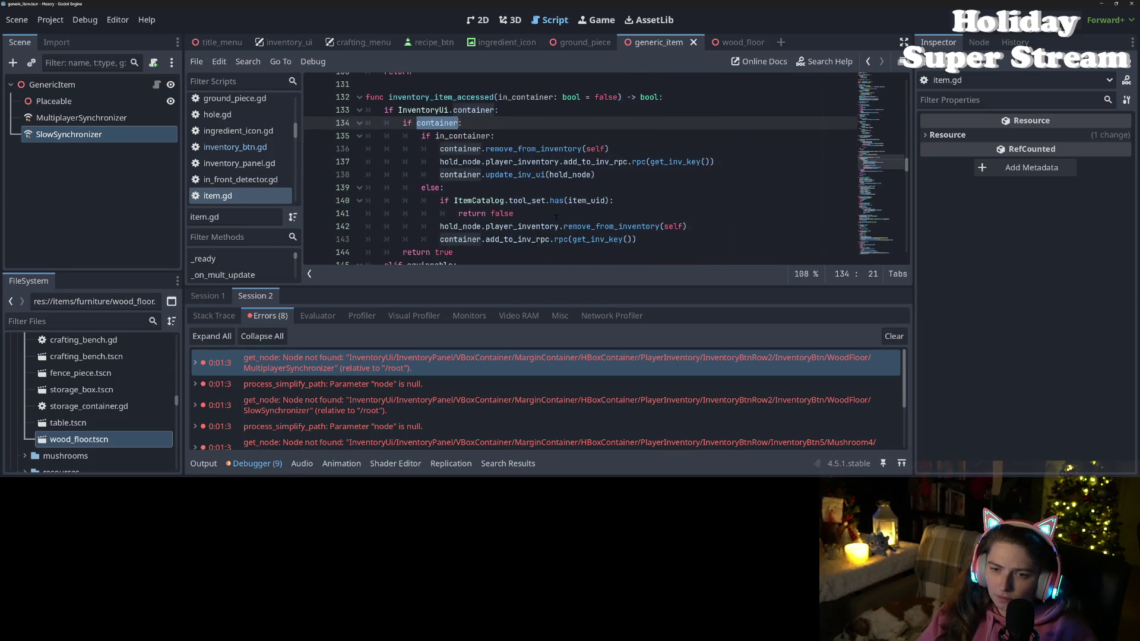
scroll(555, 217, "down", 2)
scroll(558, 214, "up", 2)
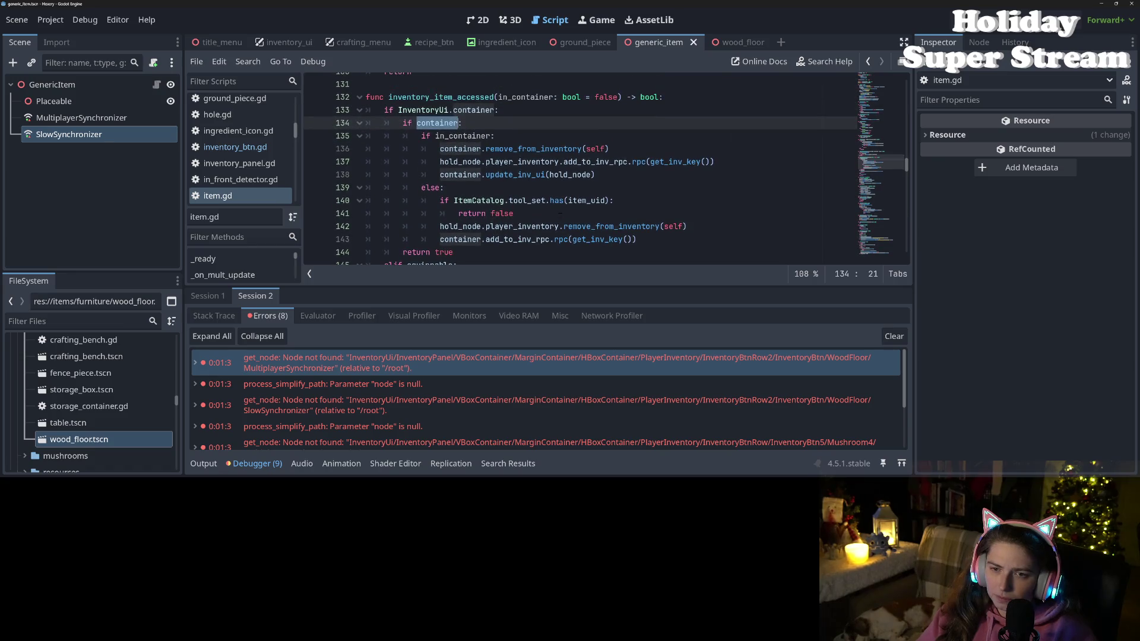
double_click(423, 109)
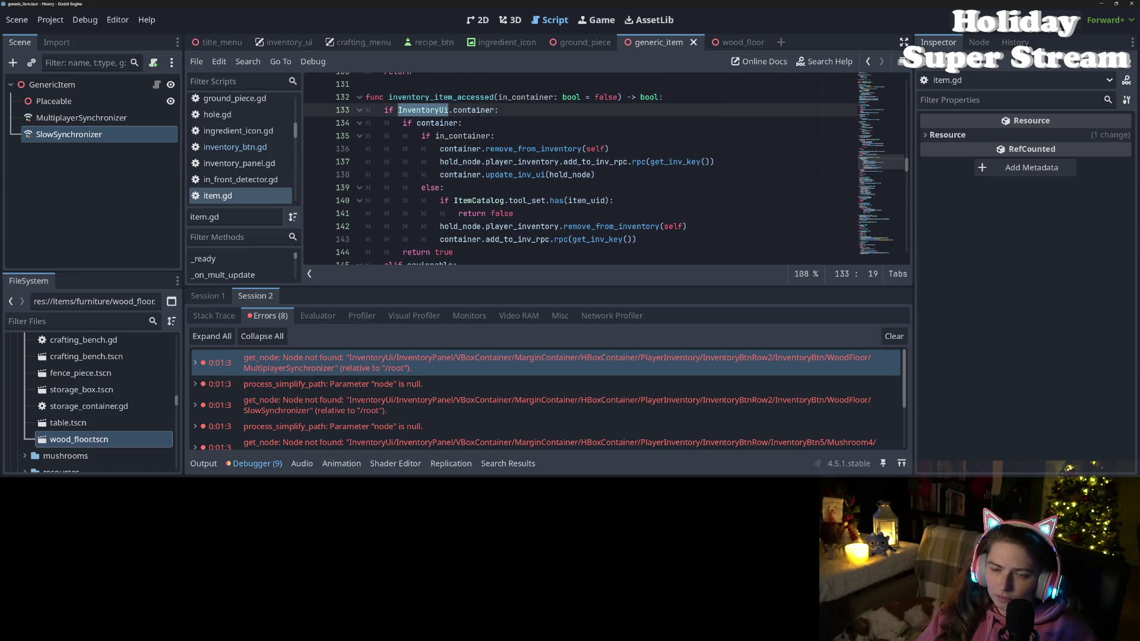
double_click(477, 109)
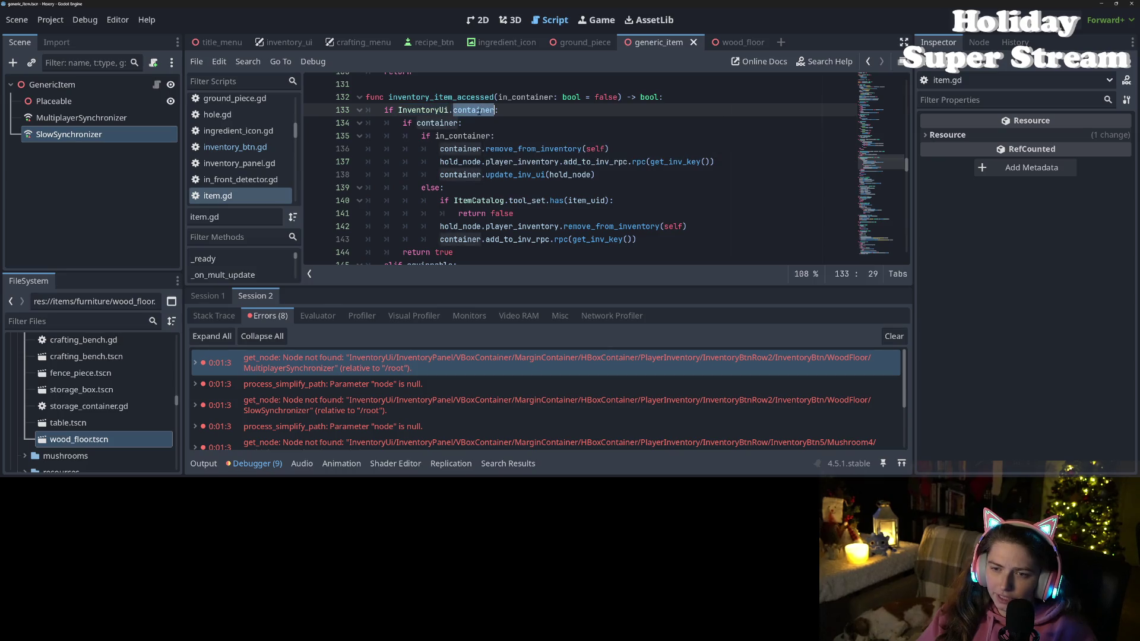
left_click(450, 123)
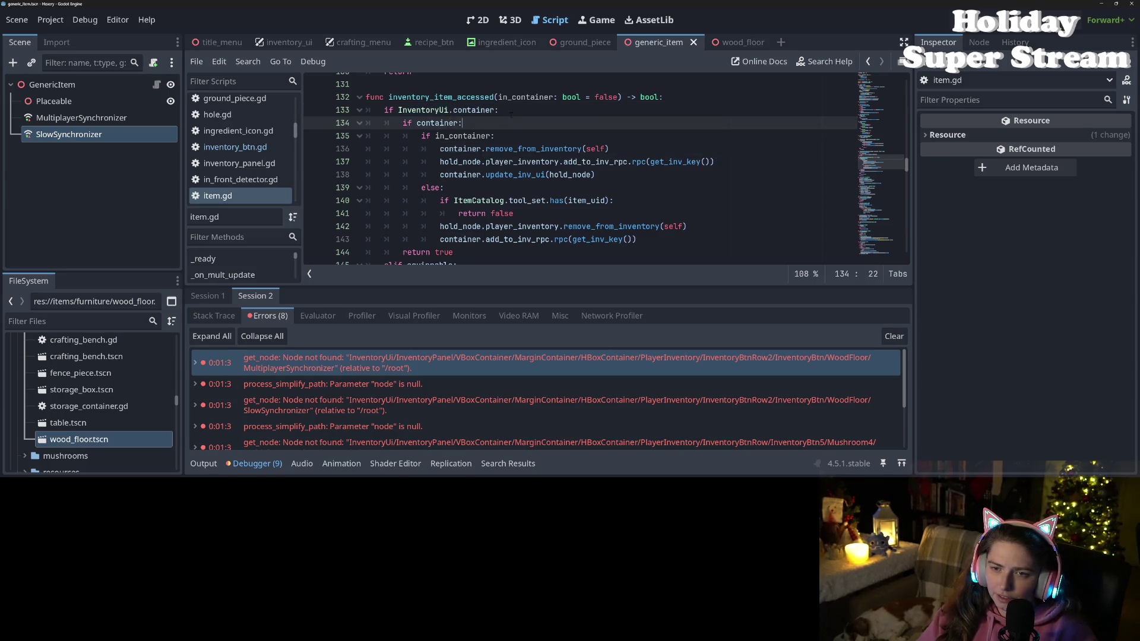
key("Up")
key("End")
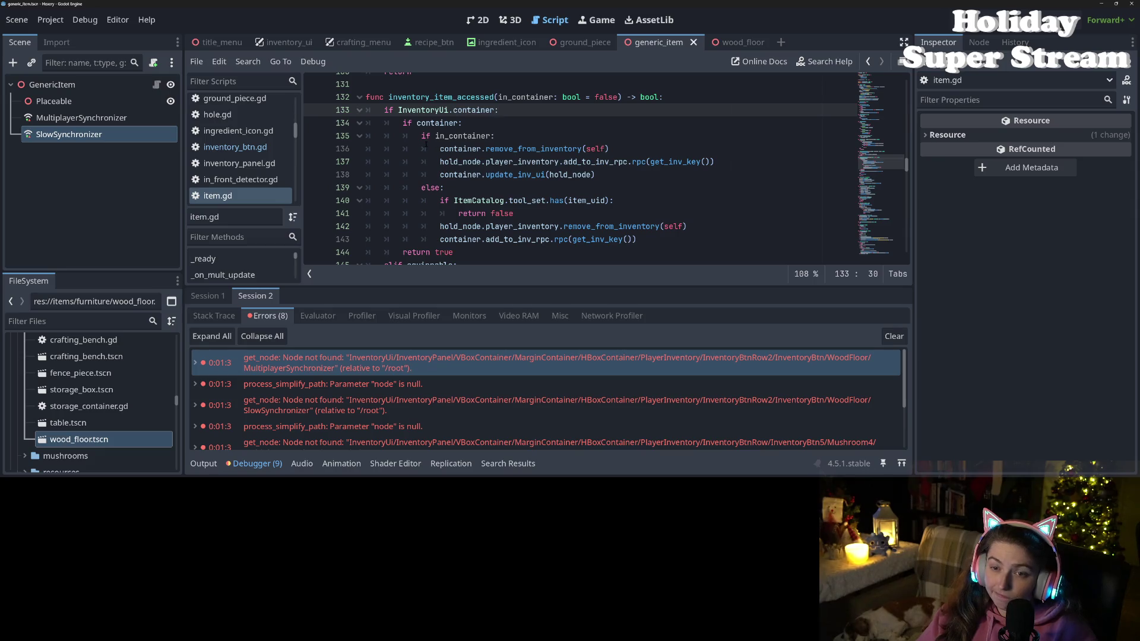
scroll(427, 148, "down", 2)
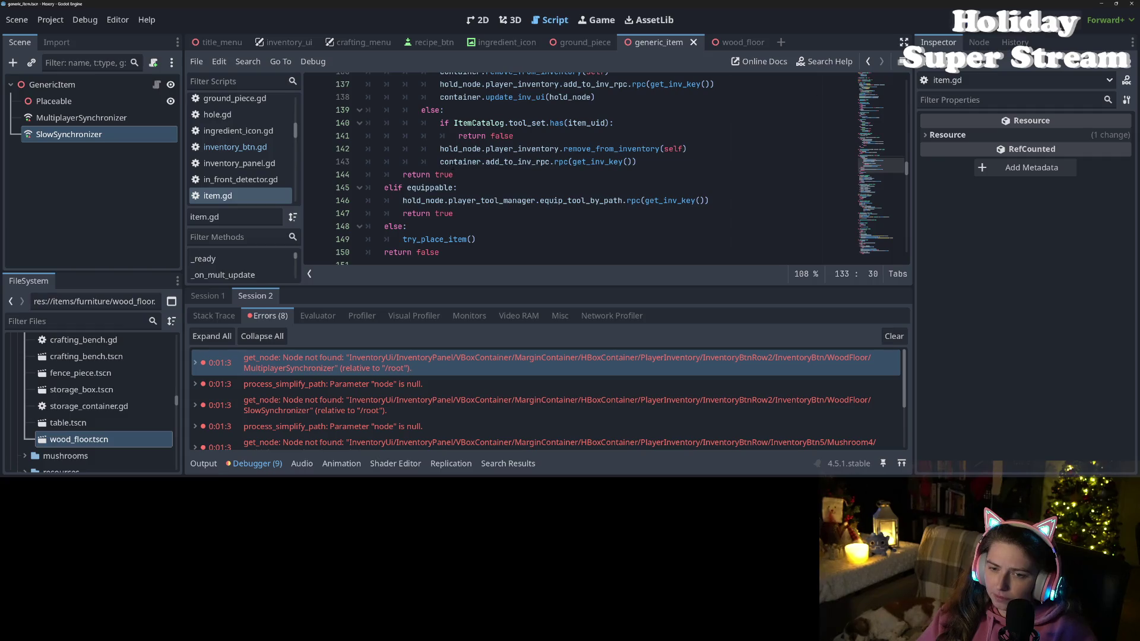
left_click(522, 161)
scroll(521, 162, "down", 7)
scroll(521, 162, "down", 10)
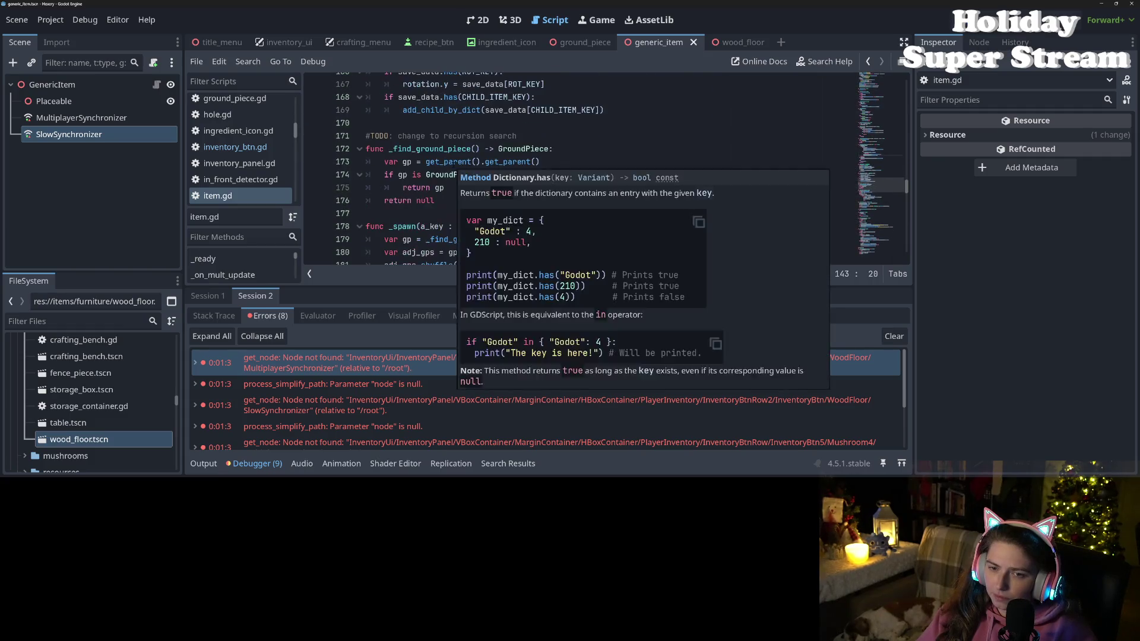
scroll(521, 161, "down", 14)
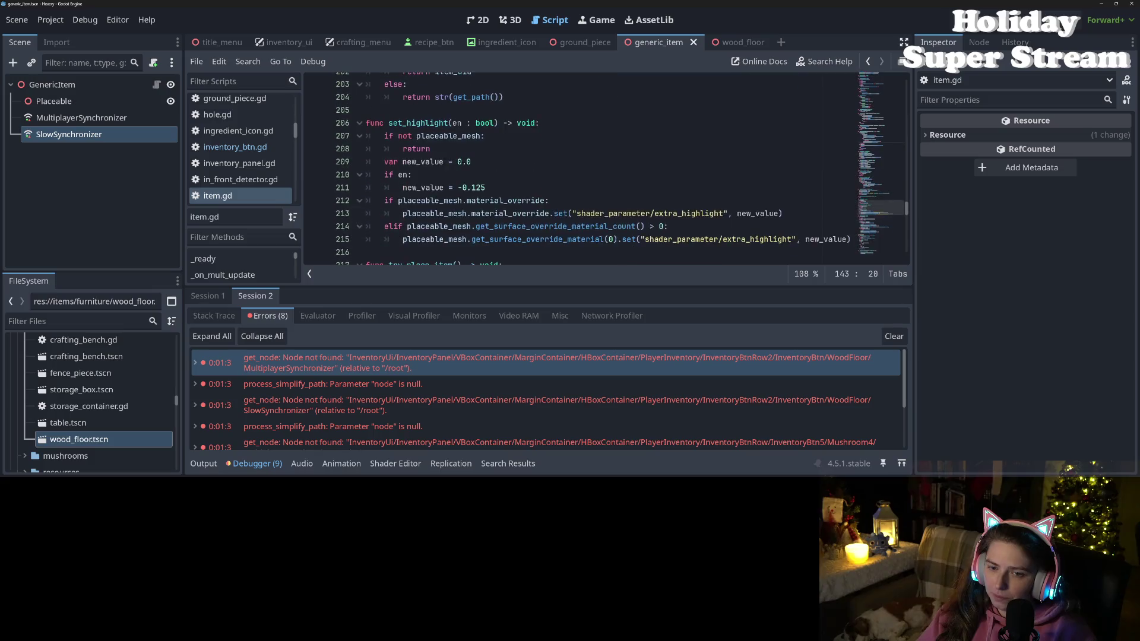
scroll(463, 162, "down", 1)
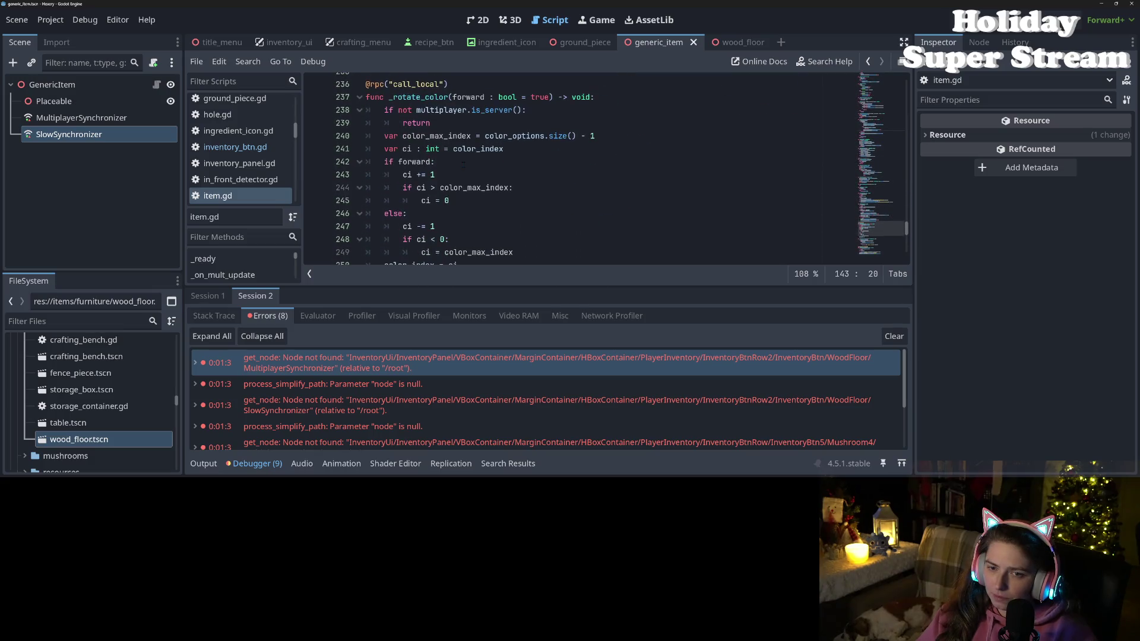
scroll(563, 224, "down", 6)
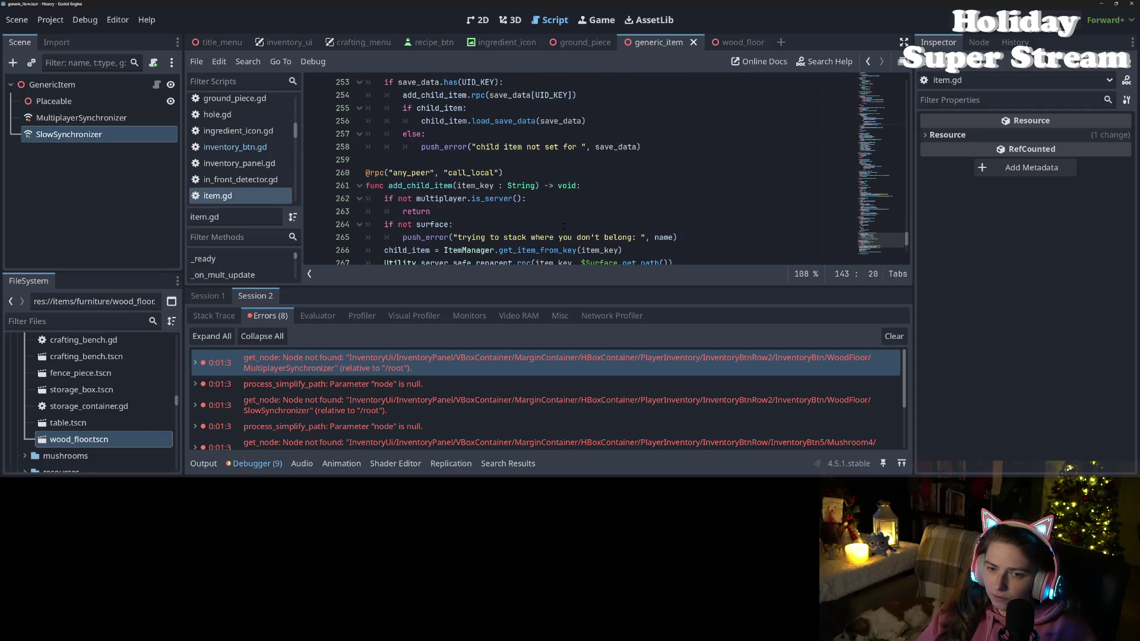
scroll(563, 226, "up", 4)
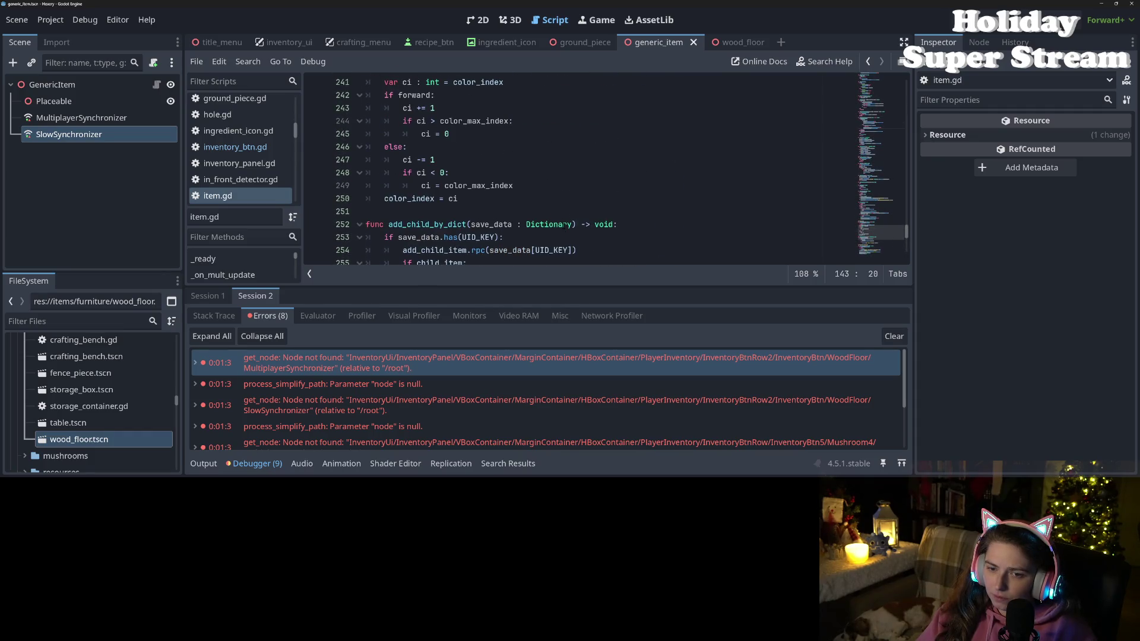
scroll(564, 224, "up", 4)
scroll(563, 225, "up", 5)
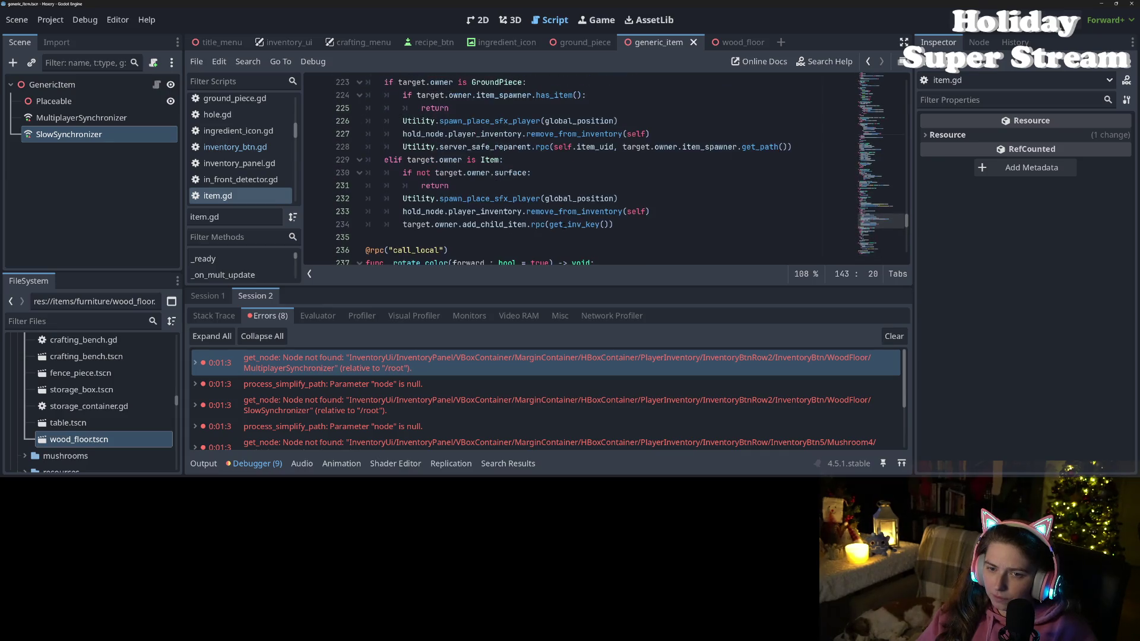
scroll(564, 225, "up", 1)
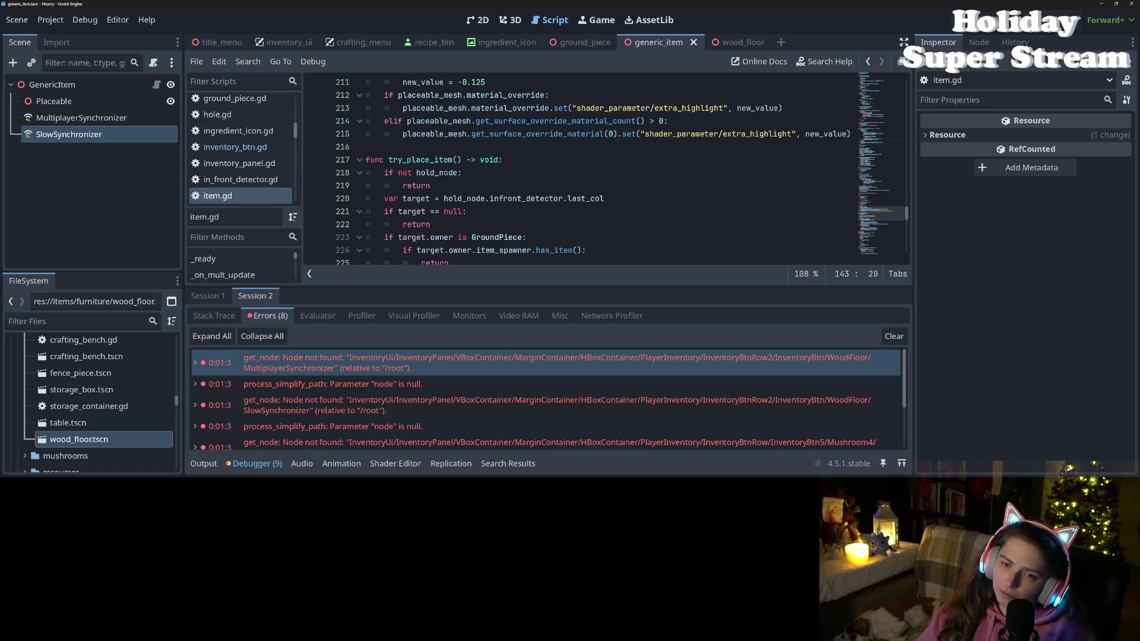
double_click(445, 173)
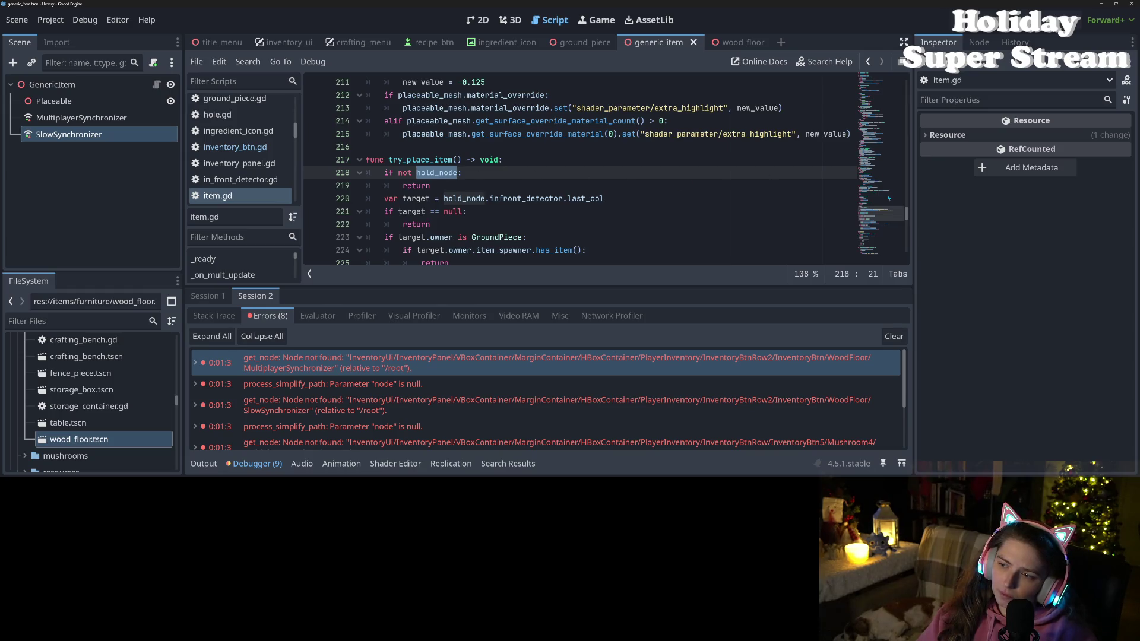
mouse_move(884, 213)
left_mouse_down()
mouse_move(883, 103)
mouse_move(877, 156)
mouse_move(881, 132)
mouse_move(870, 134)
left_mouse_up()
- Run the project with F5, loading 'new game' in one window and 'test2' in the other
key("F5")
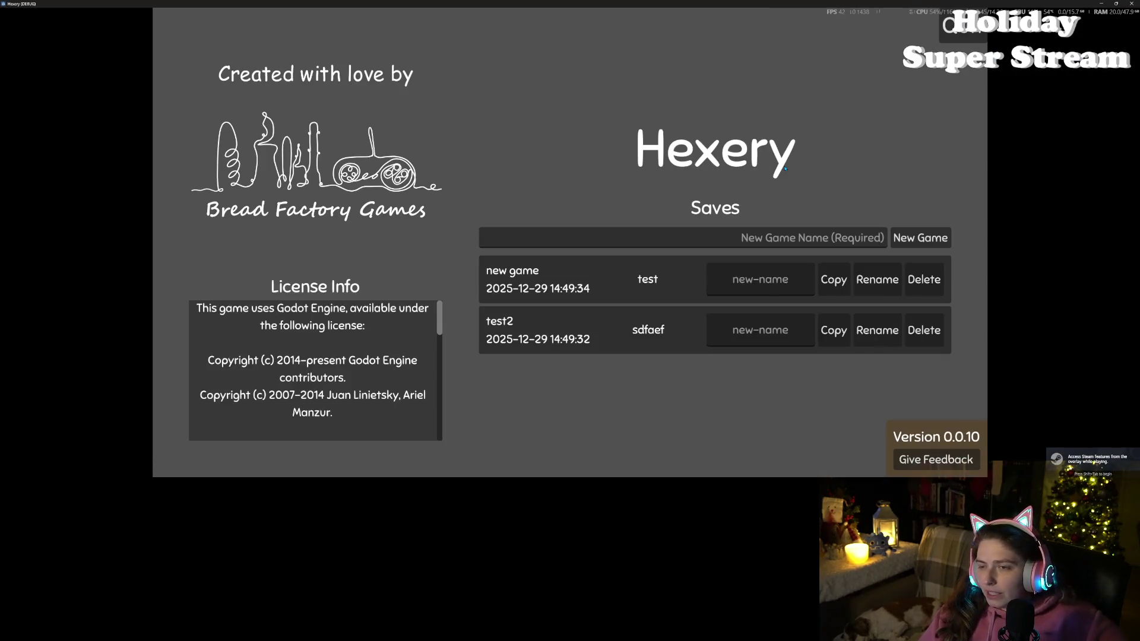
left_click(664, 289)
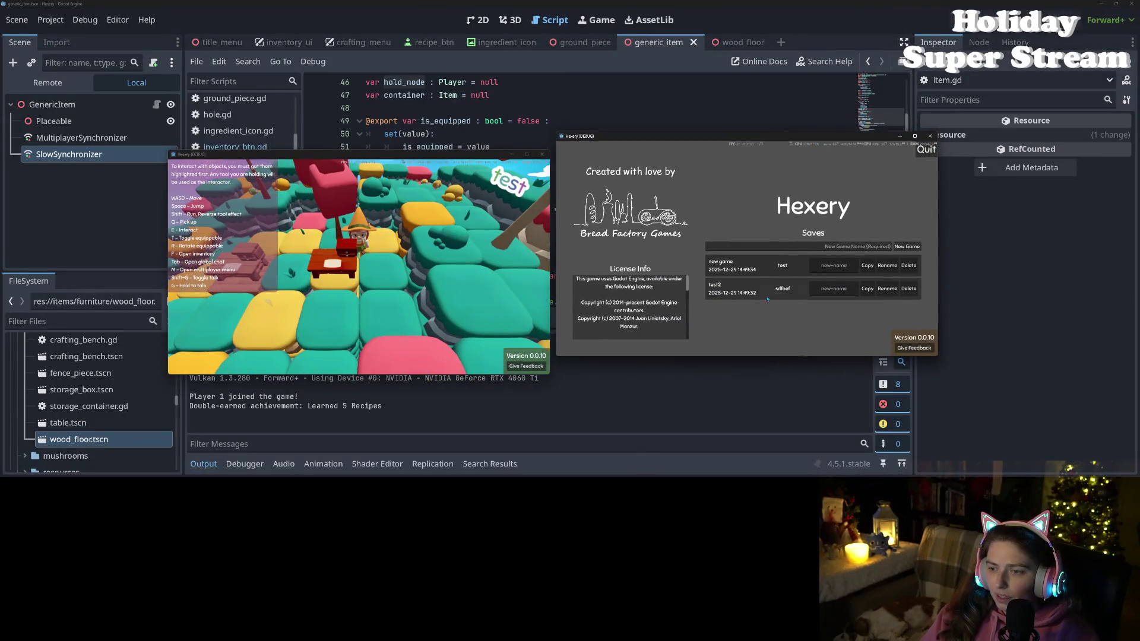
left_click(763, 292)
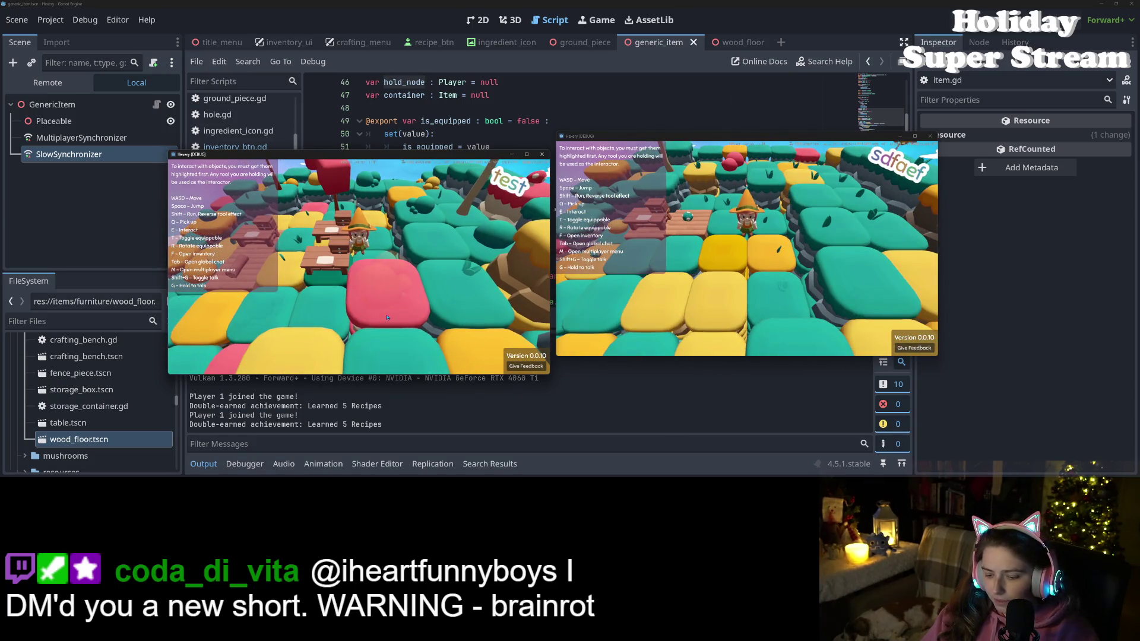
- Leave the session in the left game and join the other player's island from the right game
key("m")
left_click(265, 286)
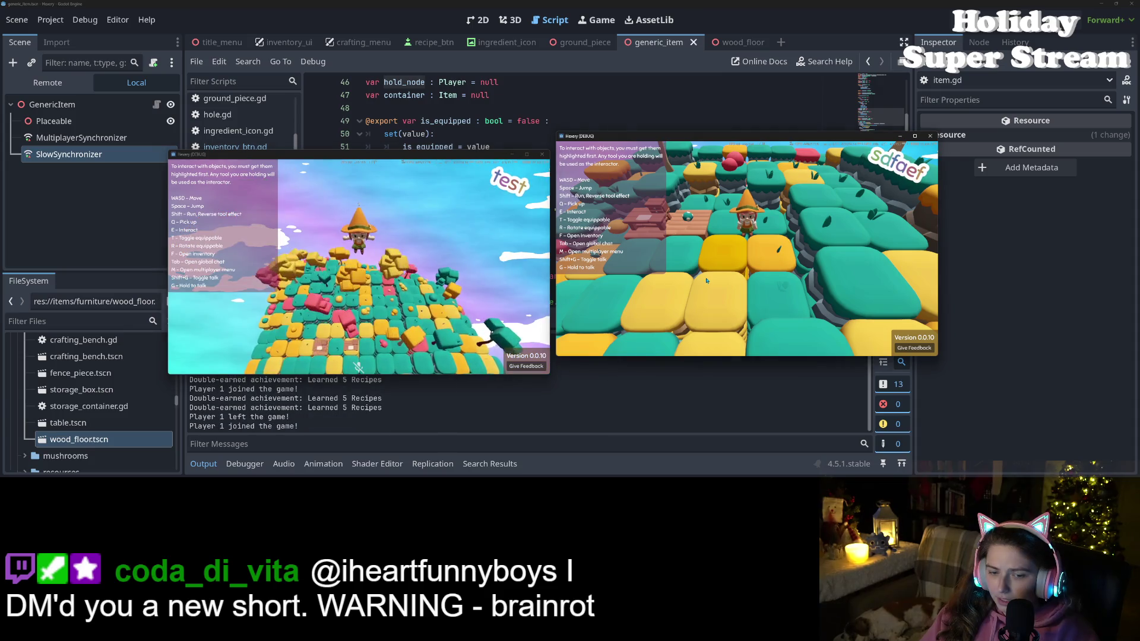
left_click(660, 312)
key("m")
left_click(626, 267)
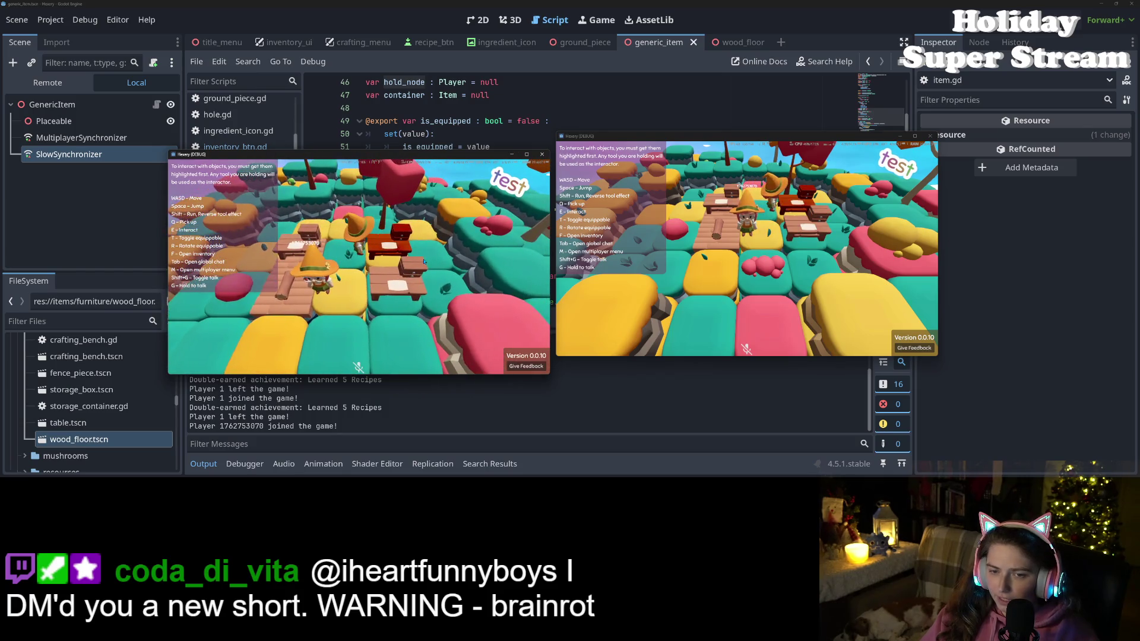
- Take the table out of the left player's inventory and close the inventory
key("f")
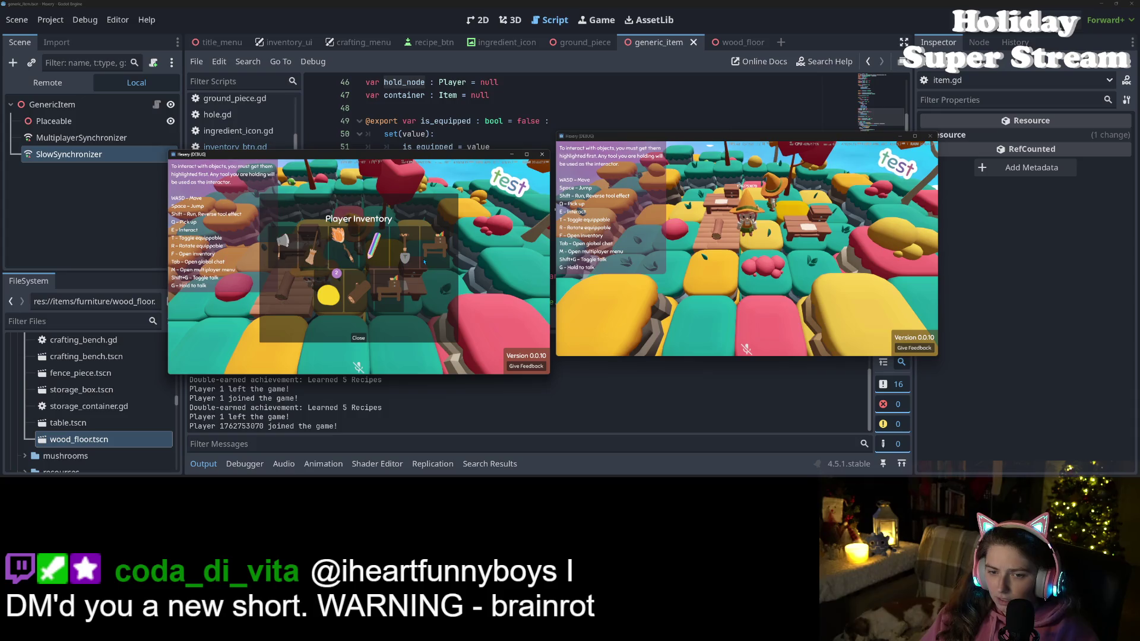
key("f")
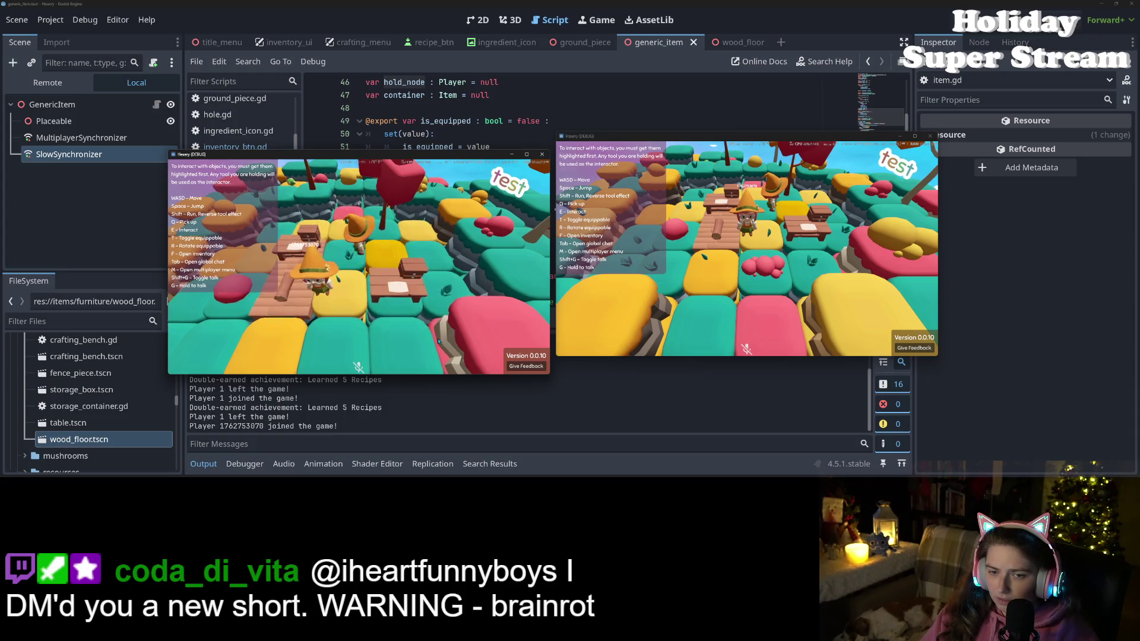
key("f")
left_click(393, 289)
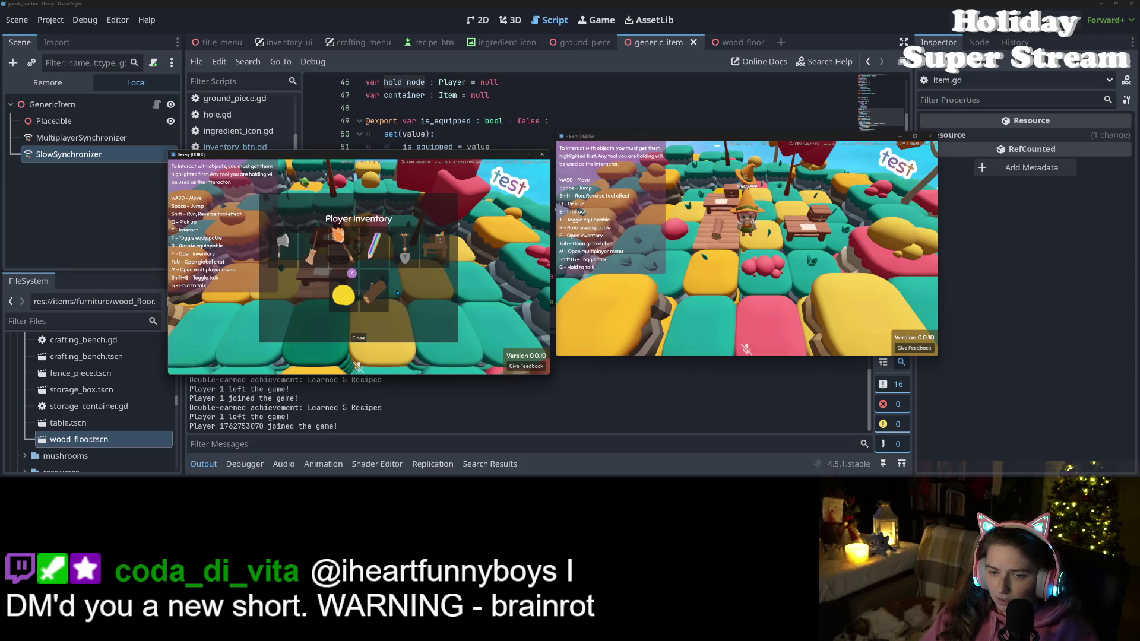
left_click(366, 339)
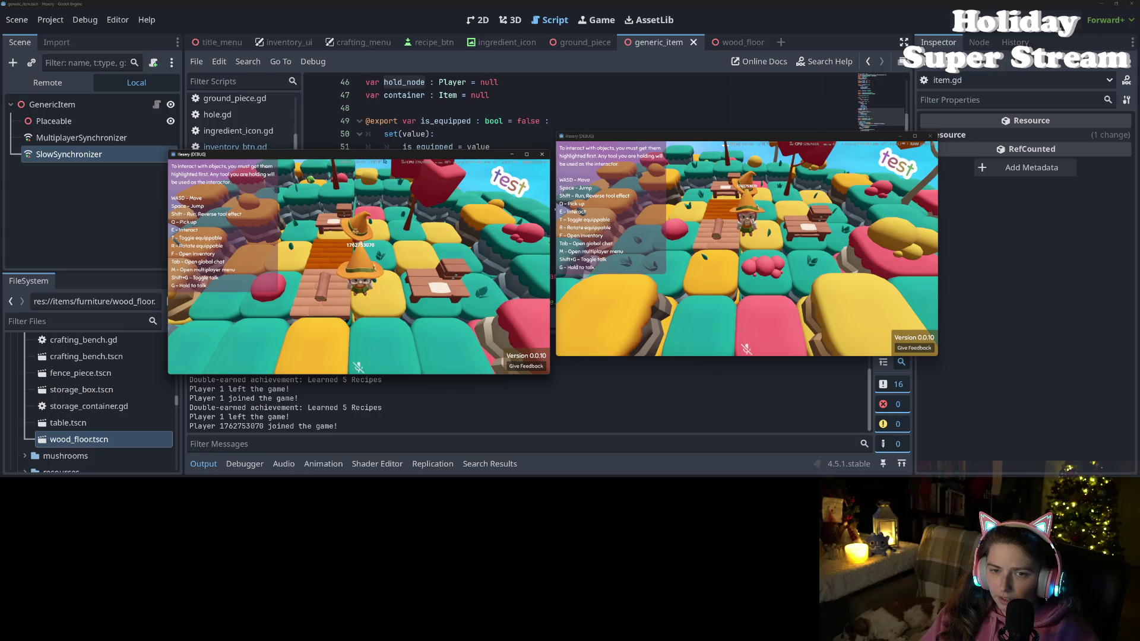
- Walk both players along the wooden path and swap two items in the left player's inventory
mouse_move(386, 156)
left_mouse_down()
mouse_move(666, 152)
mouse_move(706, 188)
mouse_move(387, 126)
left_mouse_up()
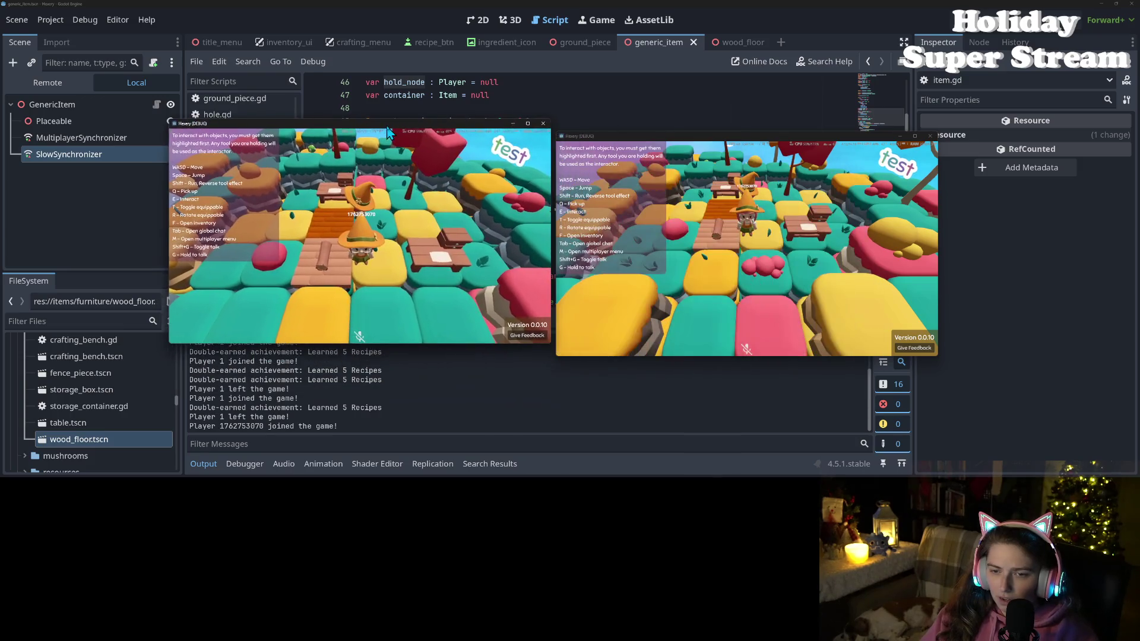
key("w")
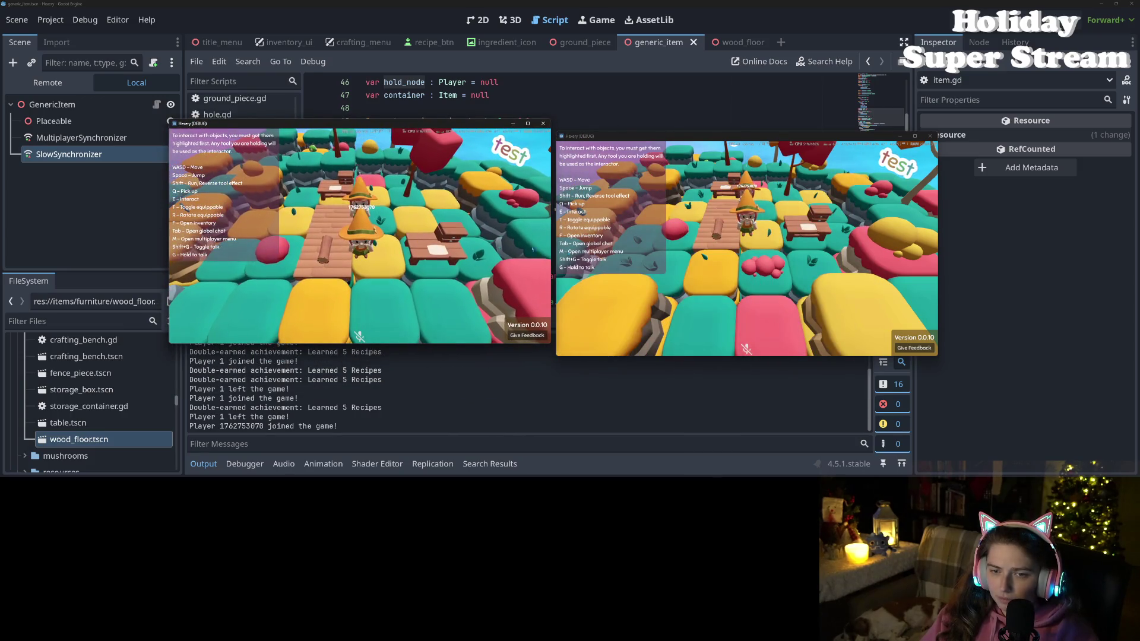
left_click(737, 289)
key("w")
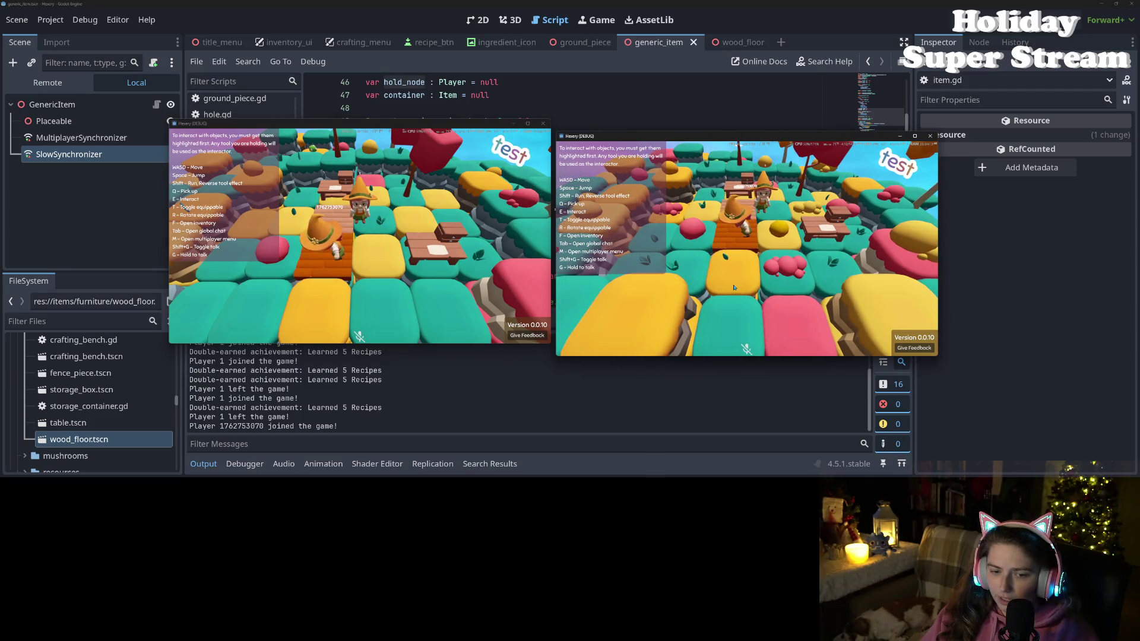
mouse_move(485, 127)
left_mouse_down()
mouse_move(803, 123)
mouse_move(872, 138)
mouse_move(489, 127)
left_mouse_up()
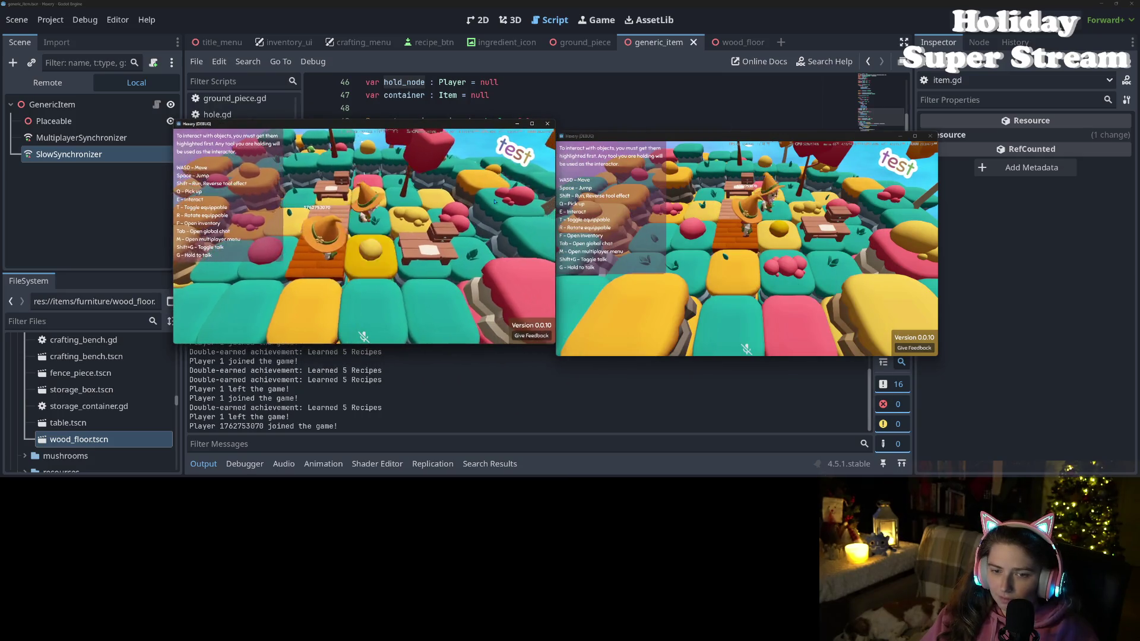
key("f")
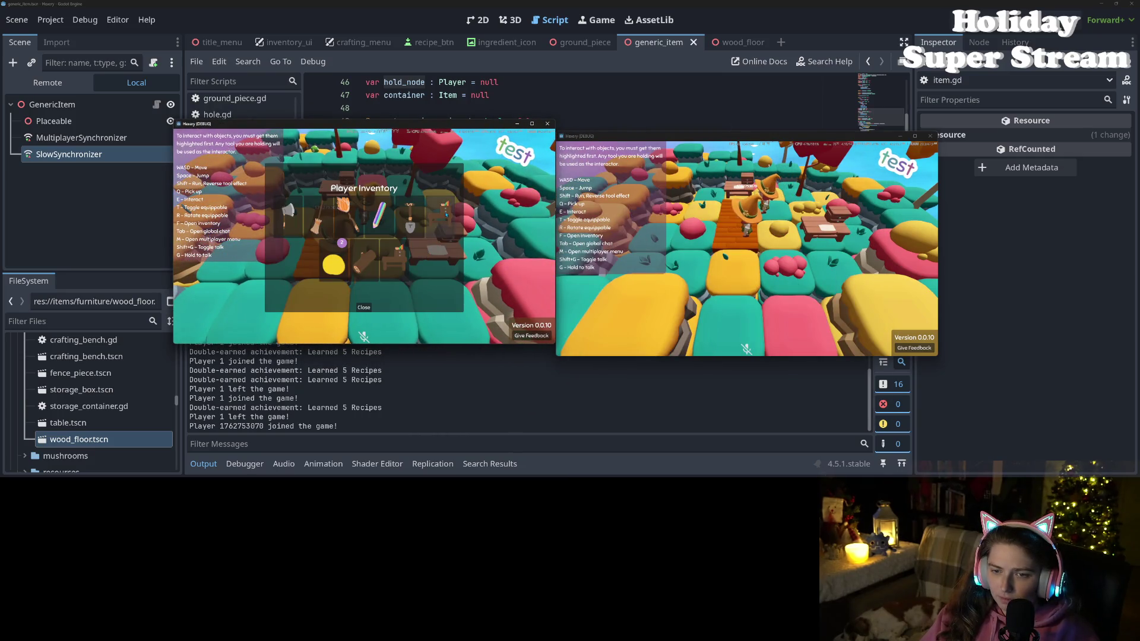
left_click_drag(445, 215, 394, 268)
left_click_drag(395, 124, 375, 70)
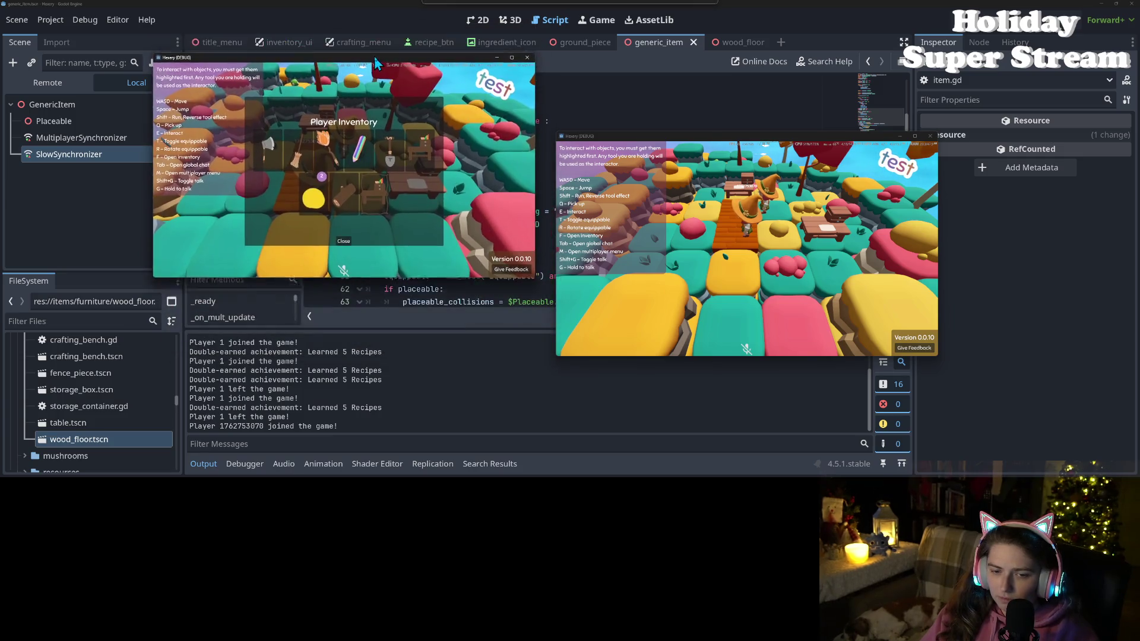
left_click(347, 256)
- Walk the left player up the path and repeatedly open and close the right game's inventory
key("w")
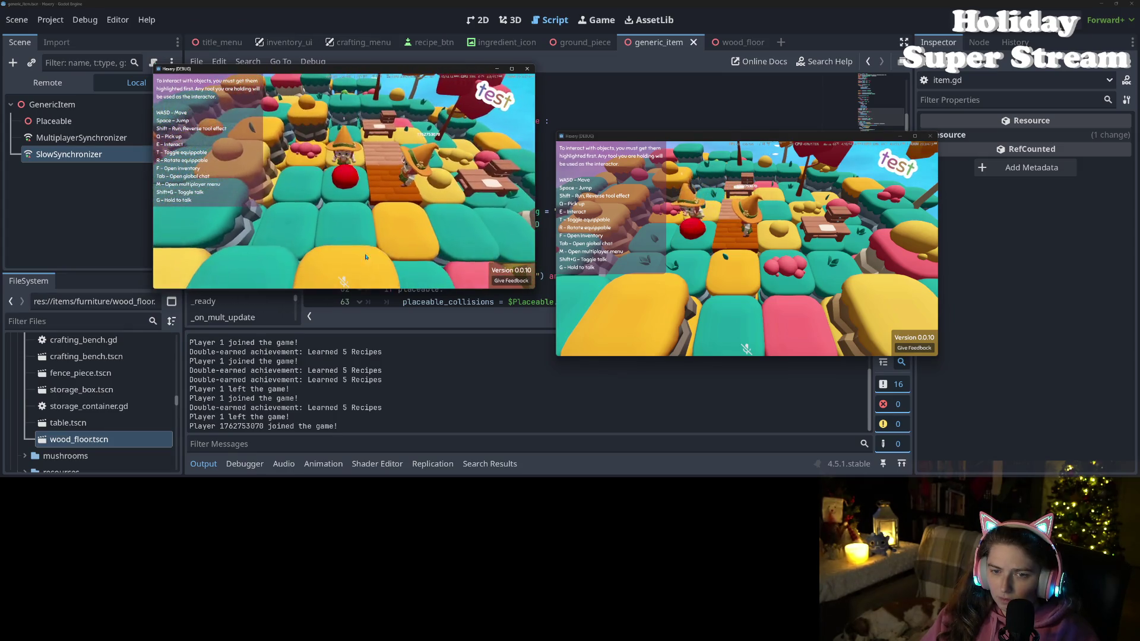
key("f")
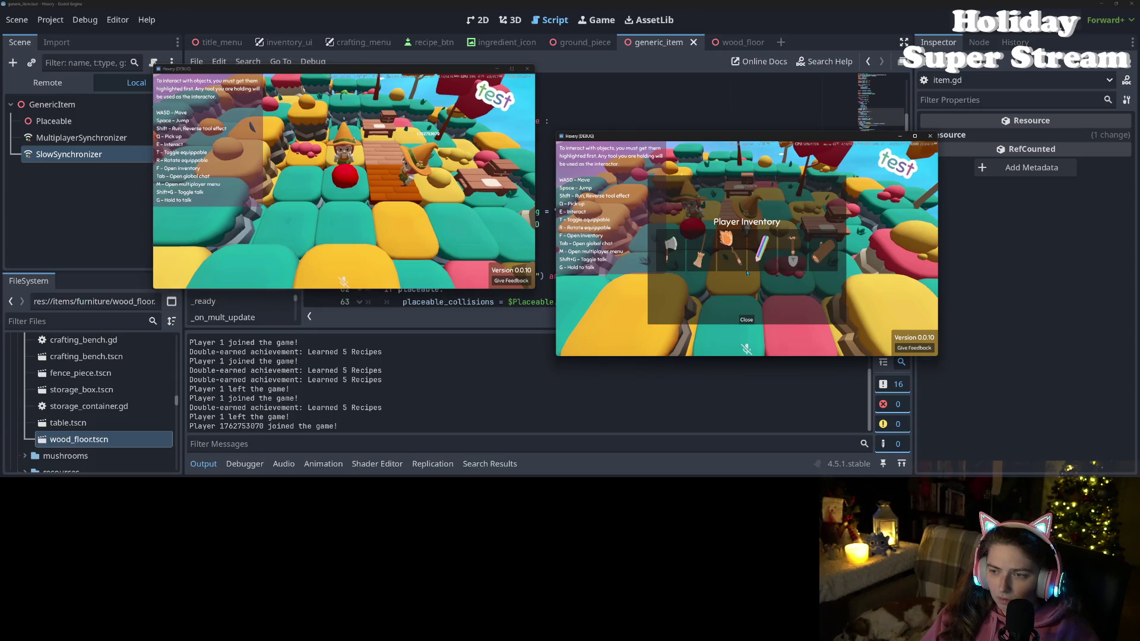
left_click(752, 326)
key("f")
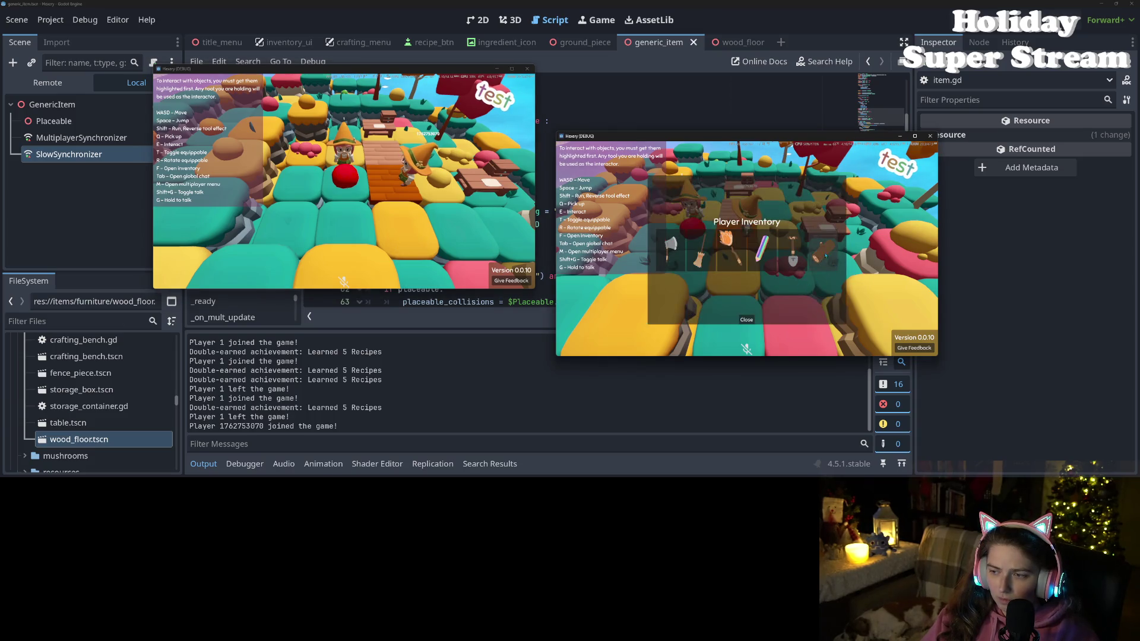
left_click(742, 321)
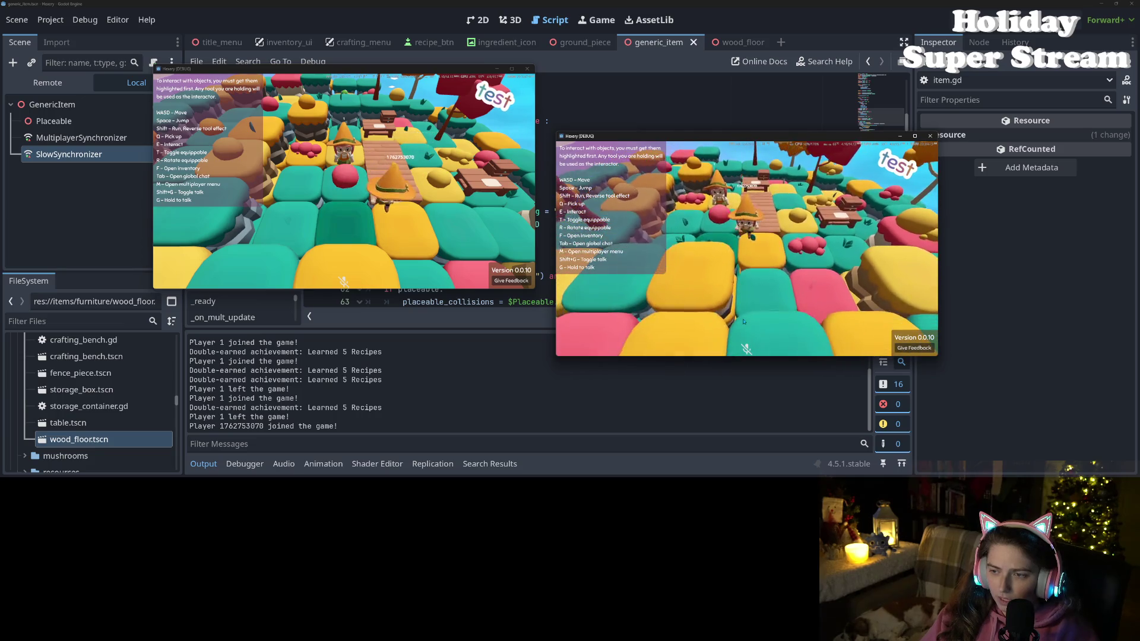
key("f")
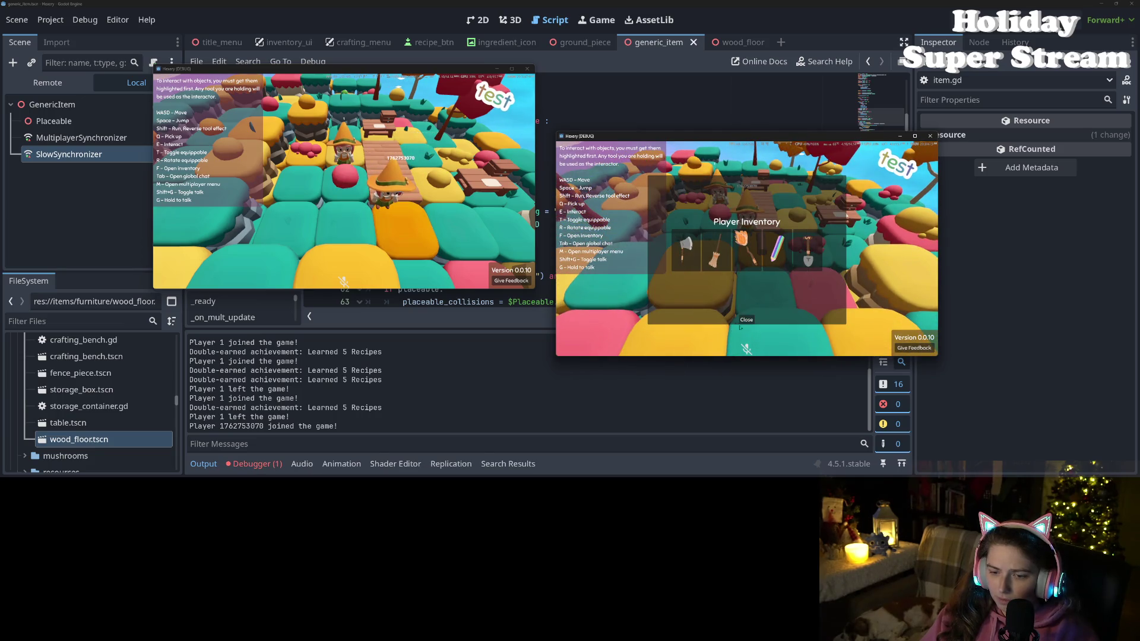
left_click(747, 321)
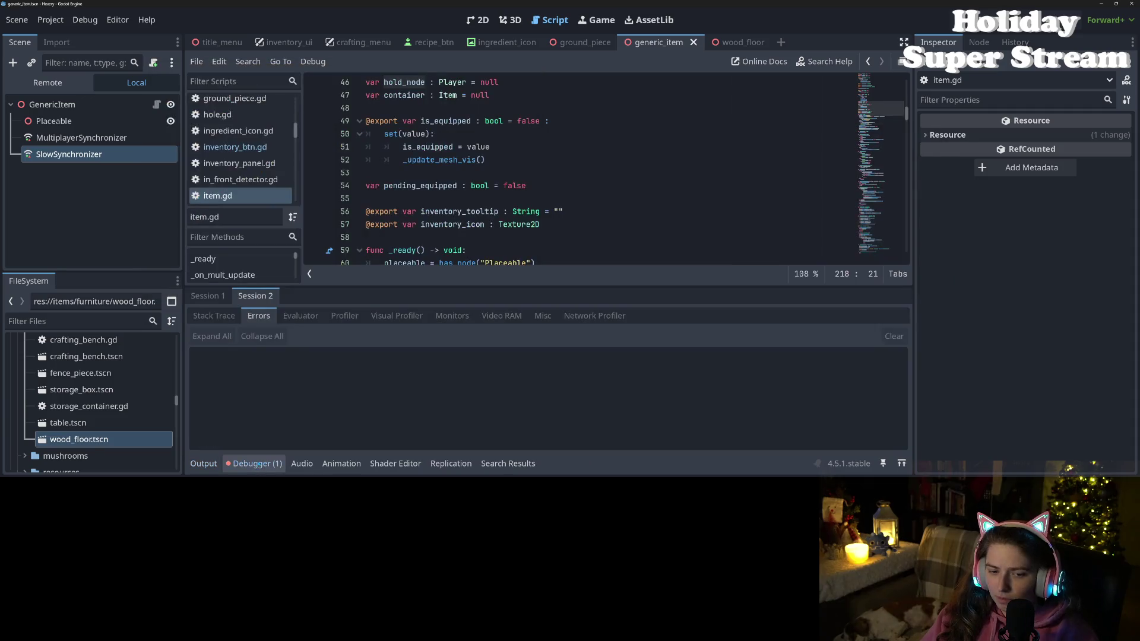
- Show Session 1's errors and jump to the try_place_item spawn_place_sfx_player error in item.gd
left_click(208, 294)
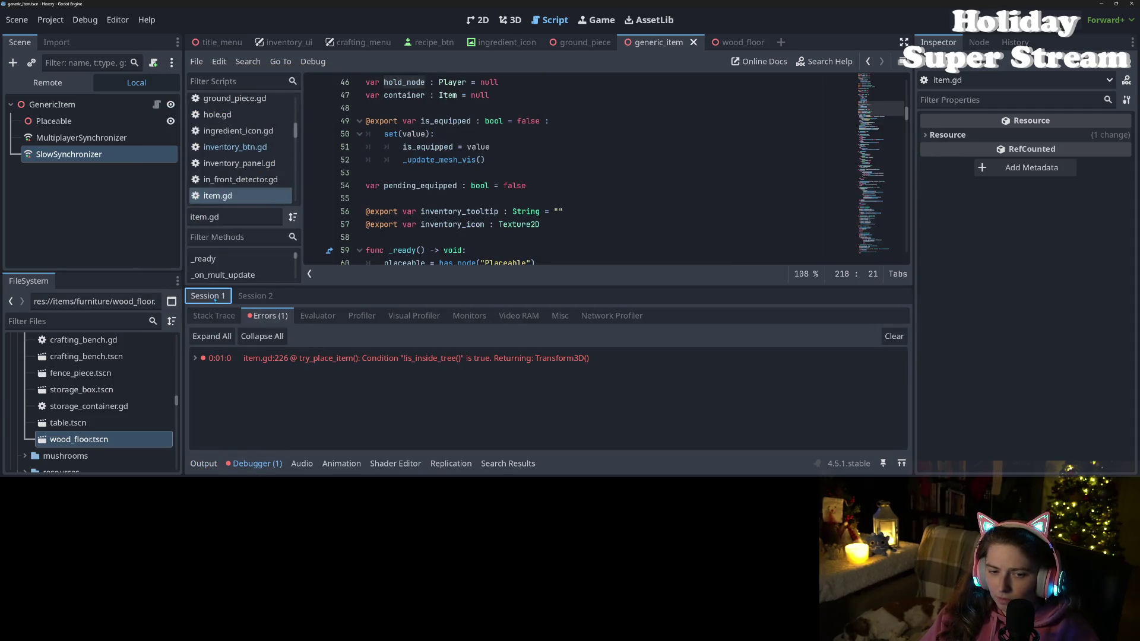
left_click(285, 358)
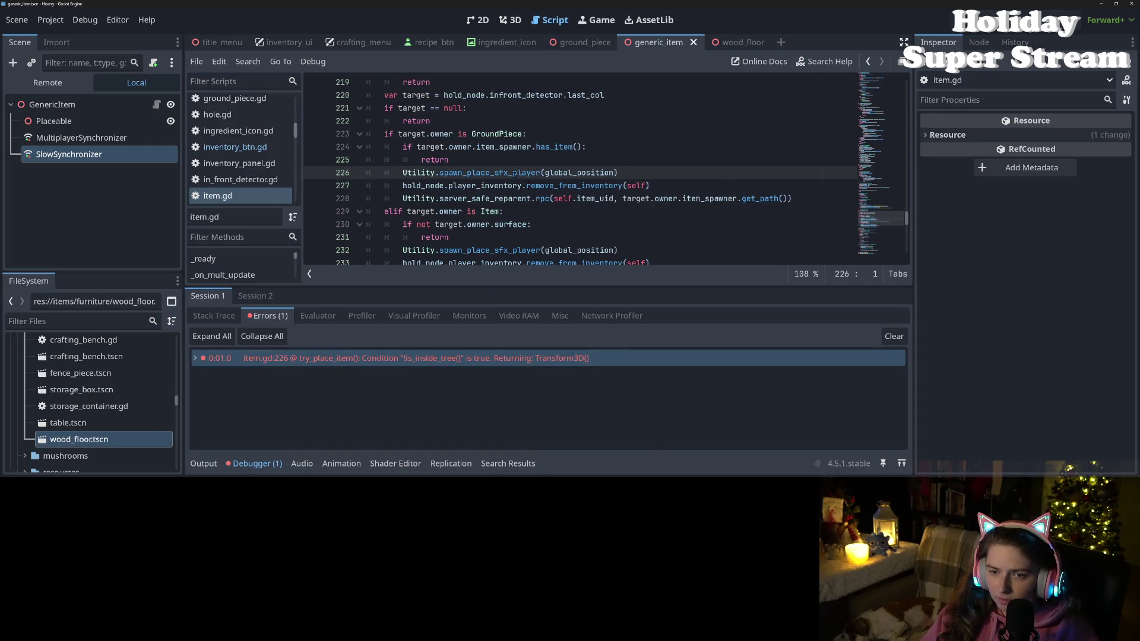
double_click(514, 173)
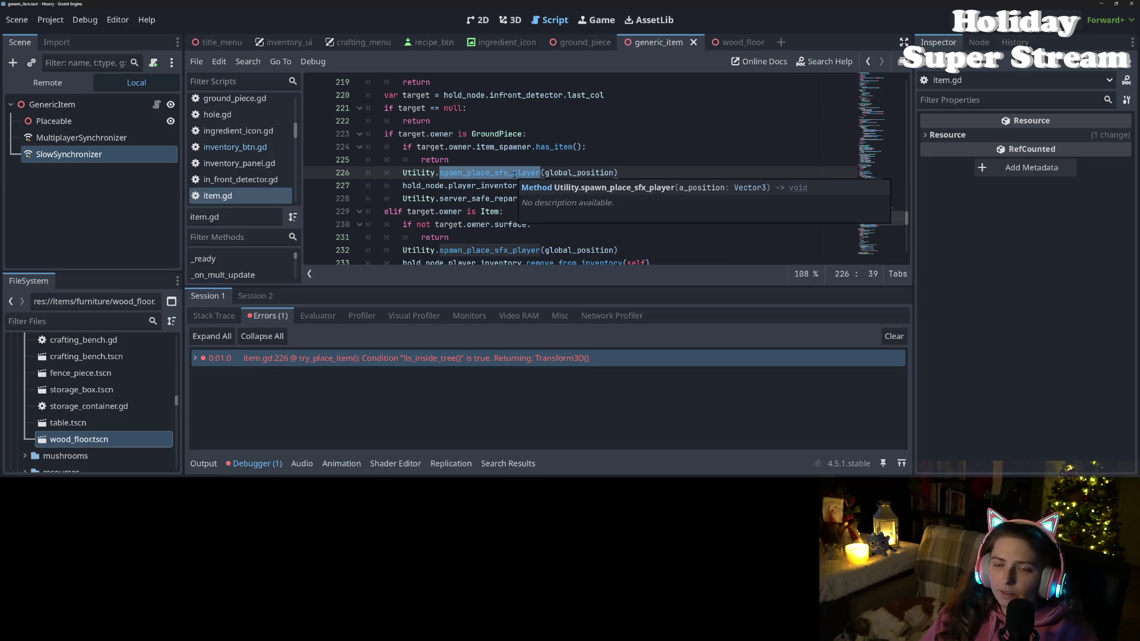
scroll(514, 174, "up", 2)
scroll(514, 175, "up", 2)
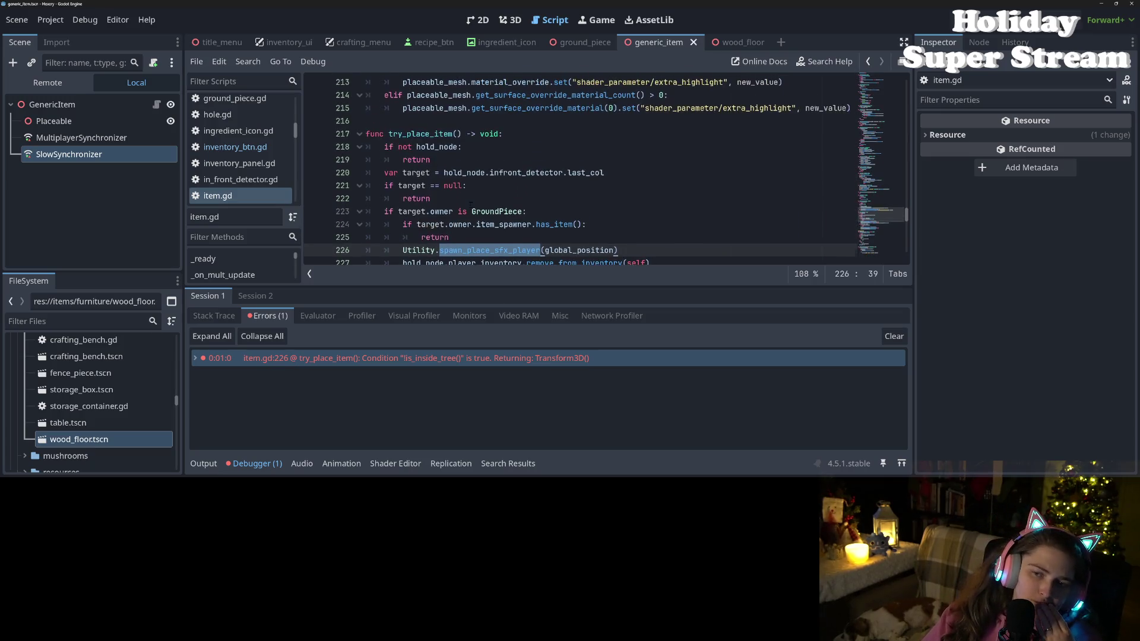
scroll(514, 175, "down", 4)
scroll(469, 205, "up", 1)
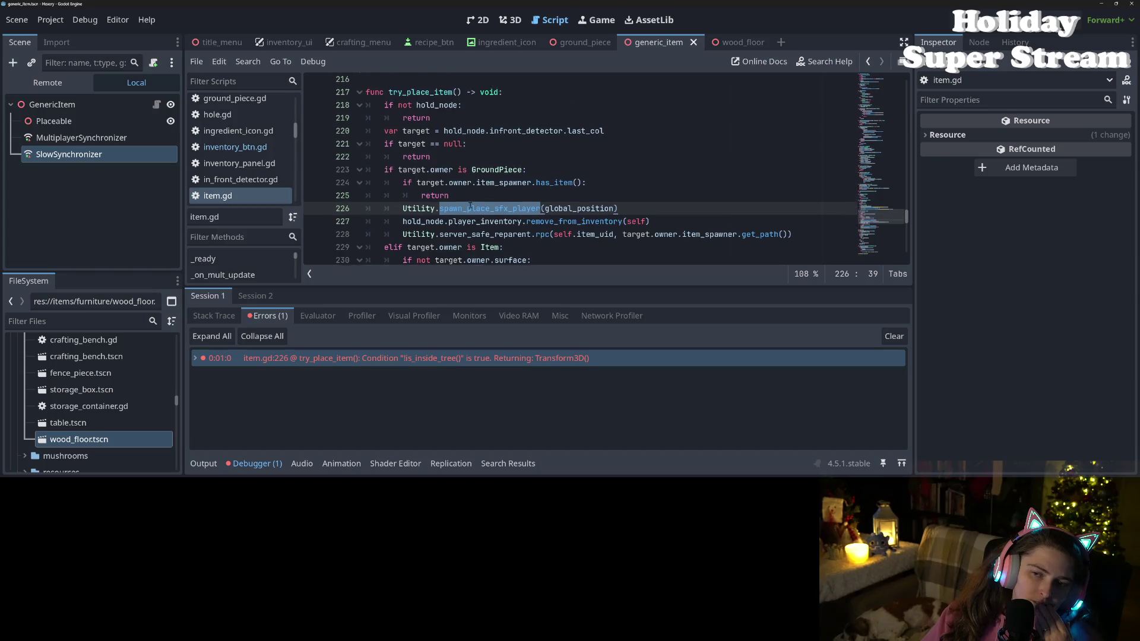
- Select 'target.owner.item_spawner.' on line 224 of item.gd
left_click(470, 203)
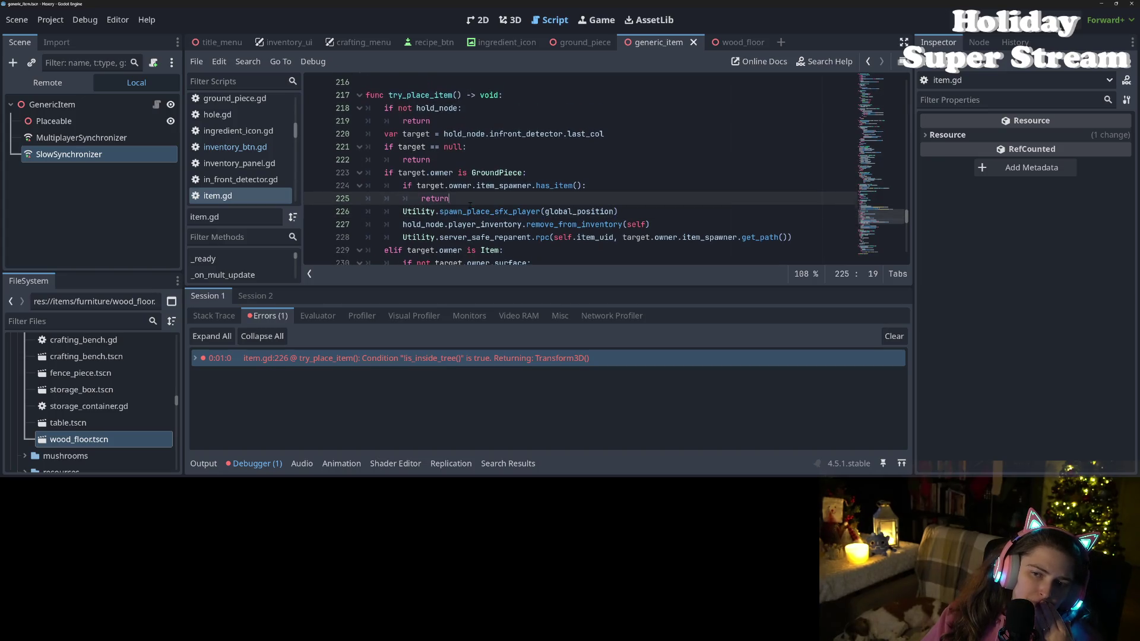
double_click(467, 211)
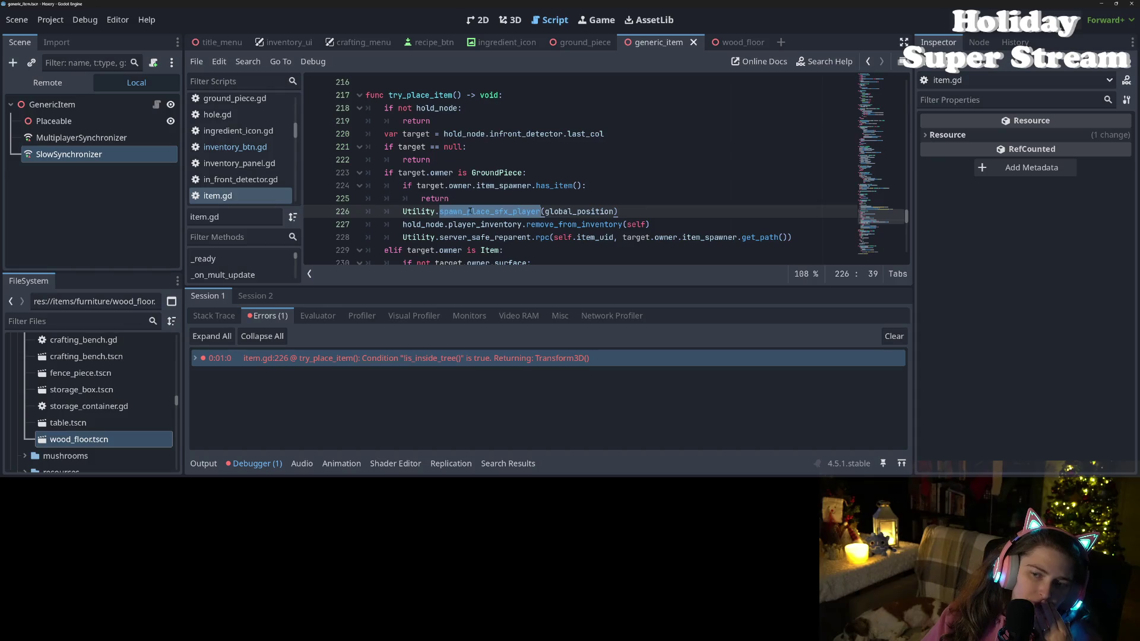
left_click(470, 212)
left_click(429, 172)
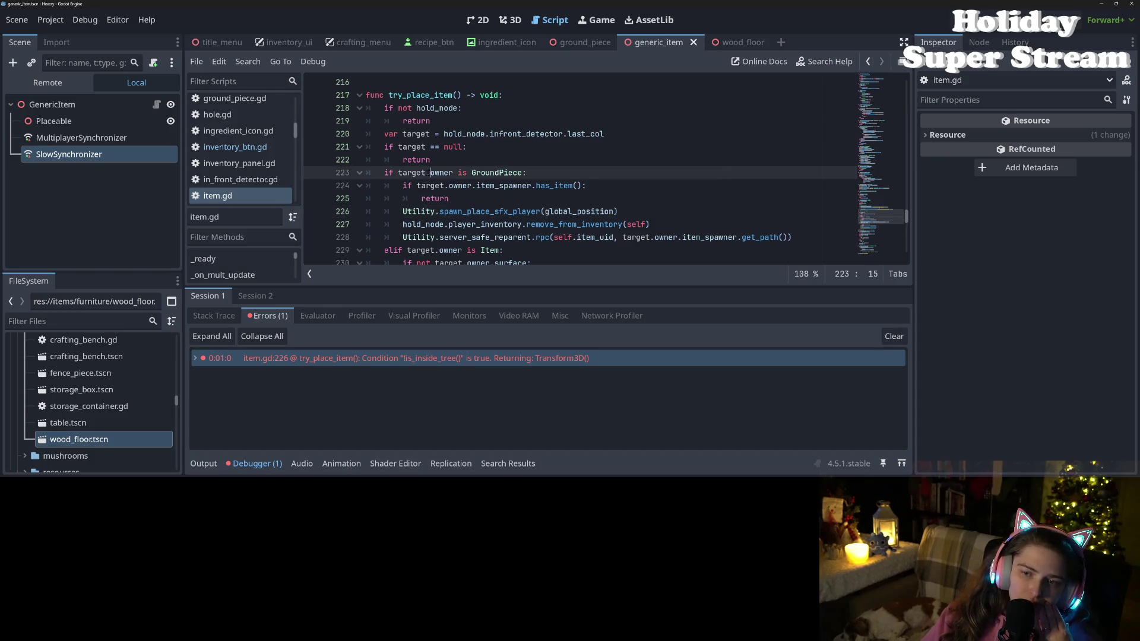
left_click(435, 185)
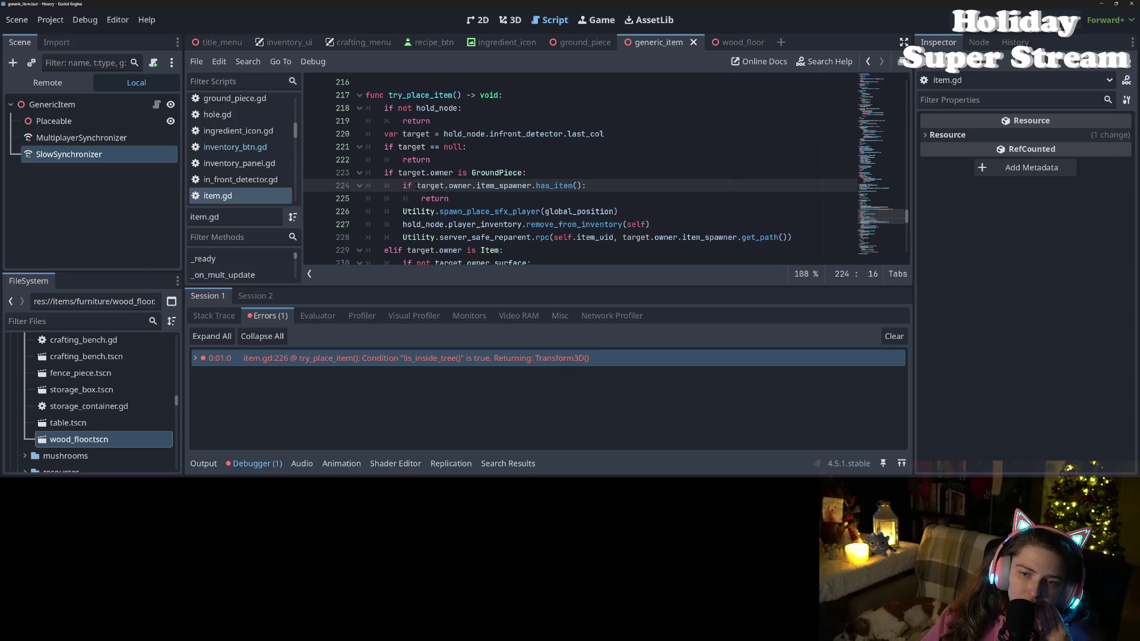
left_click_drag(429, 185, 536, 185)
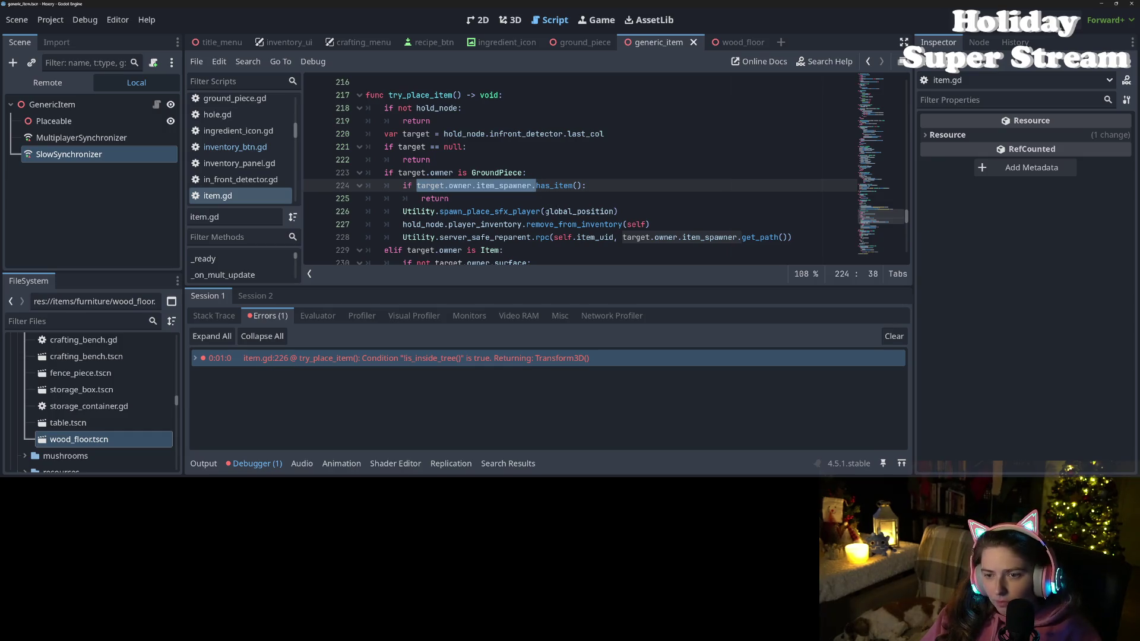
- Paste the target reference into the sfx call, trimming it to target.owner.global_position, and save
key("ctrl+c")
left_click(544, 211)
key("ctrl+v")
key("ctrl+s")
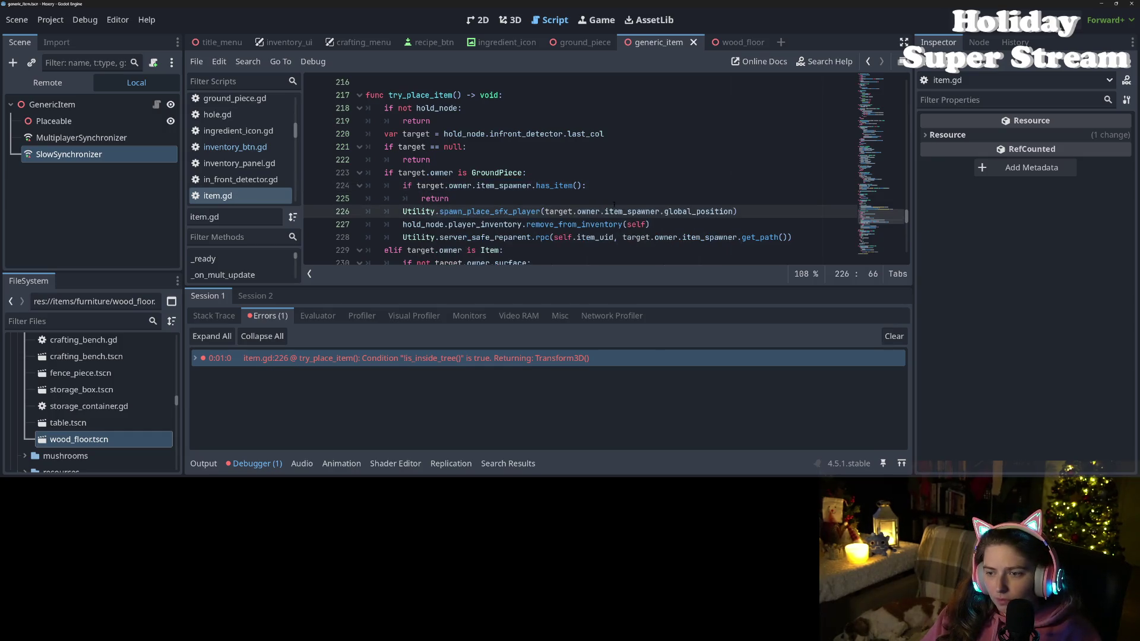
double_click(680, 212)
scroll(679, 217, "down", 2)
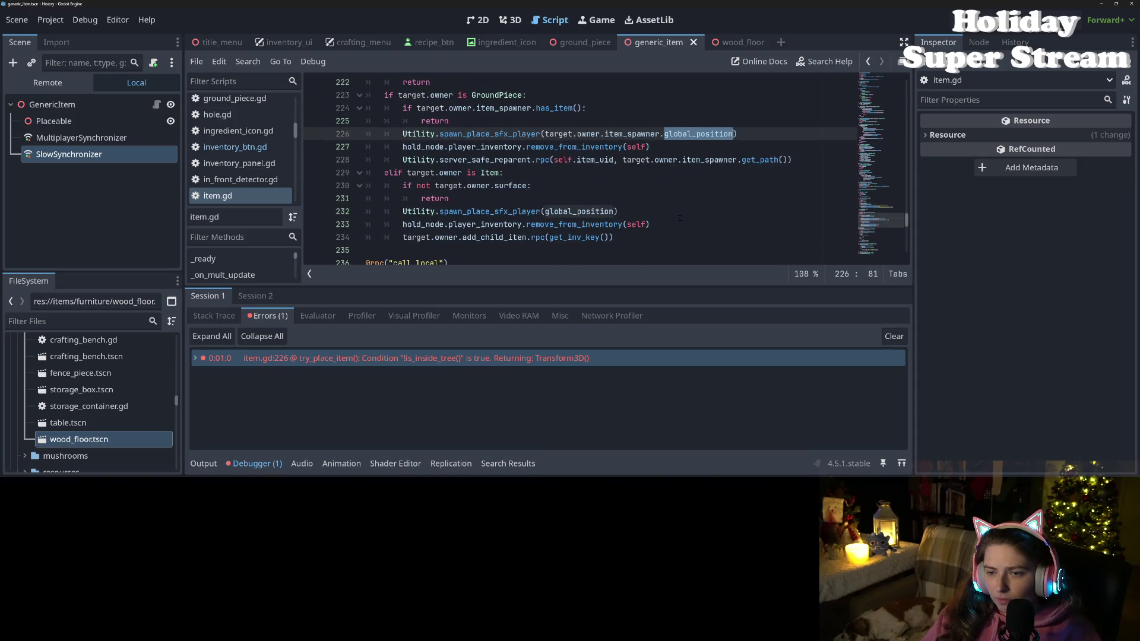
left_click(545, 211)
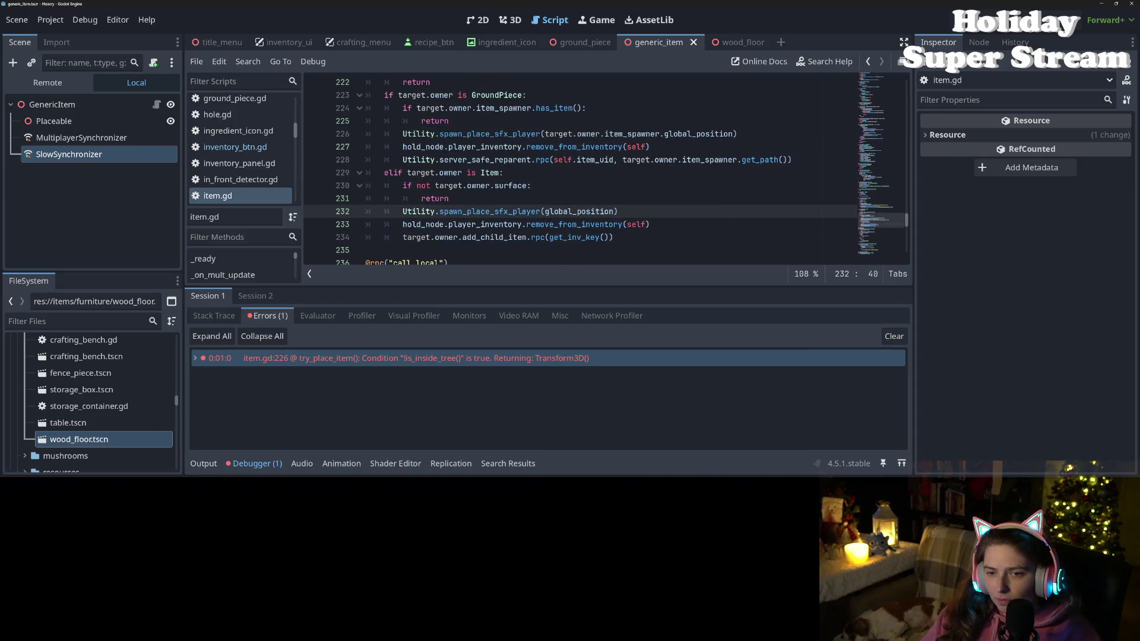
key("ctrl+v")
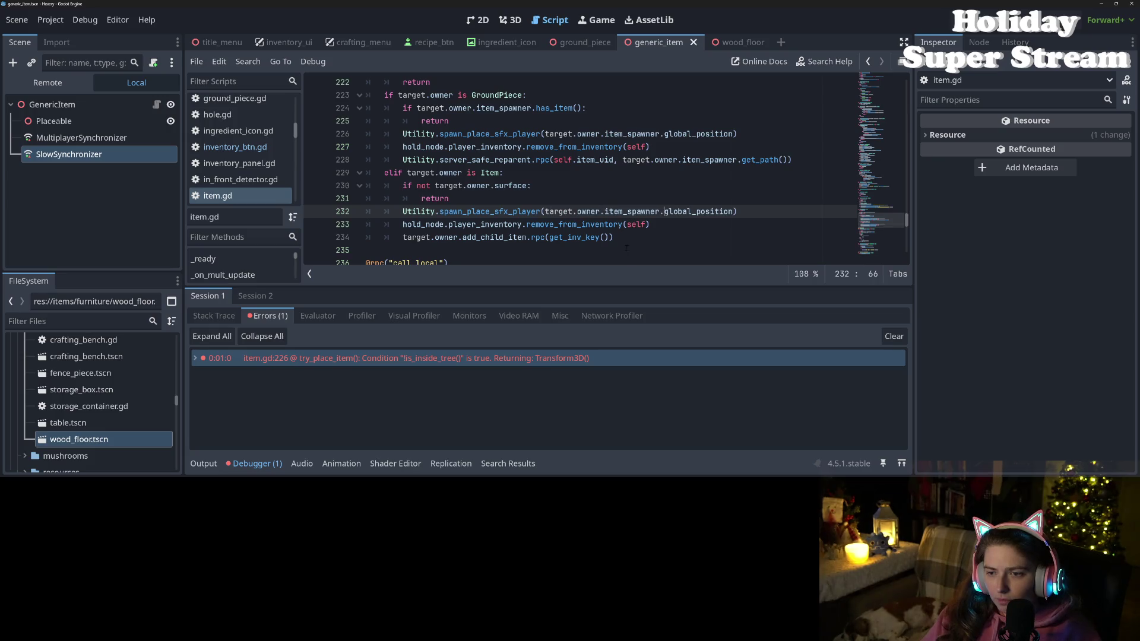
double_click(628, 211)
key("BackSpace")
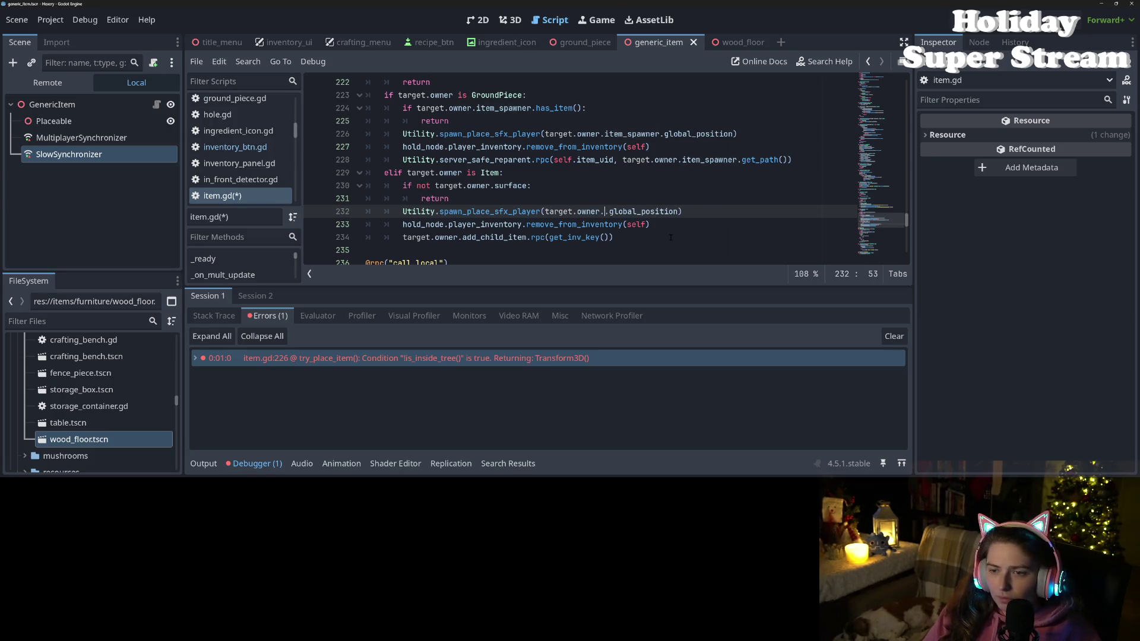
key("ctrl+s")
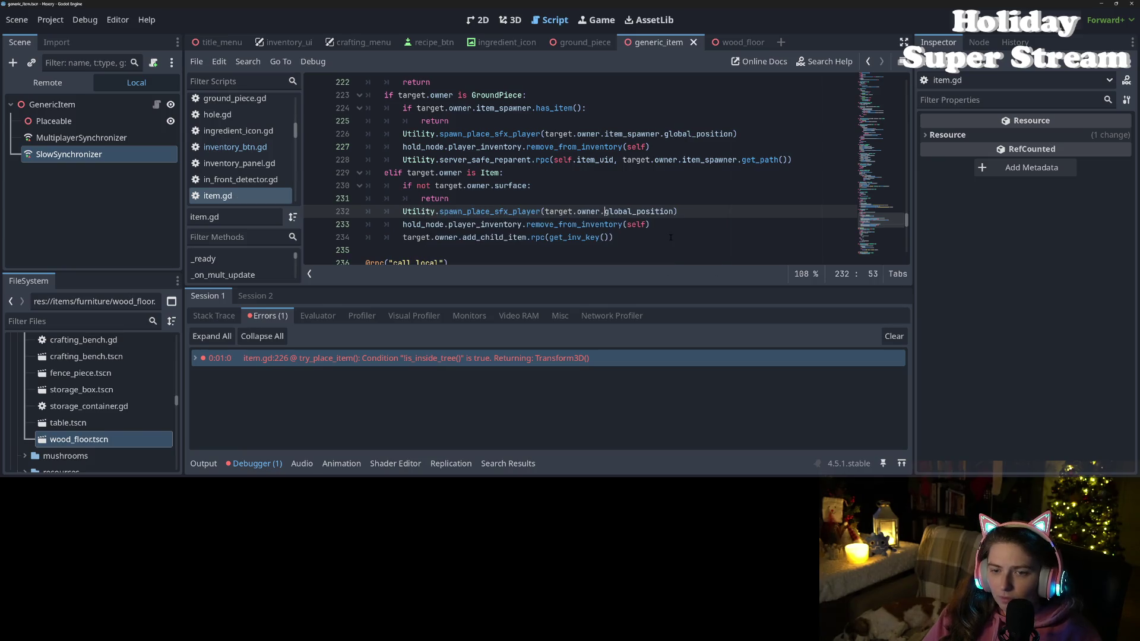
- Retype 'not' in line 230's 'if not target.owner.surface:' and save item.gd
double_click(652, 211)
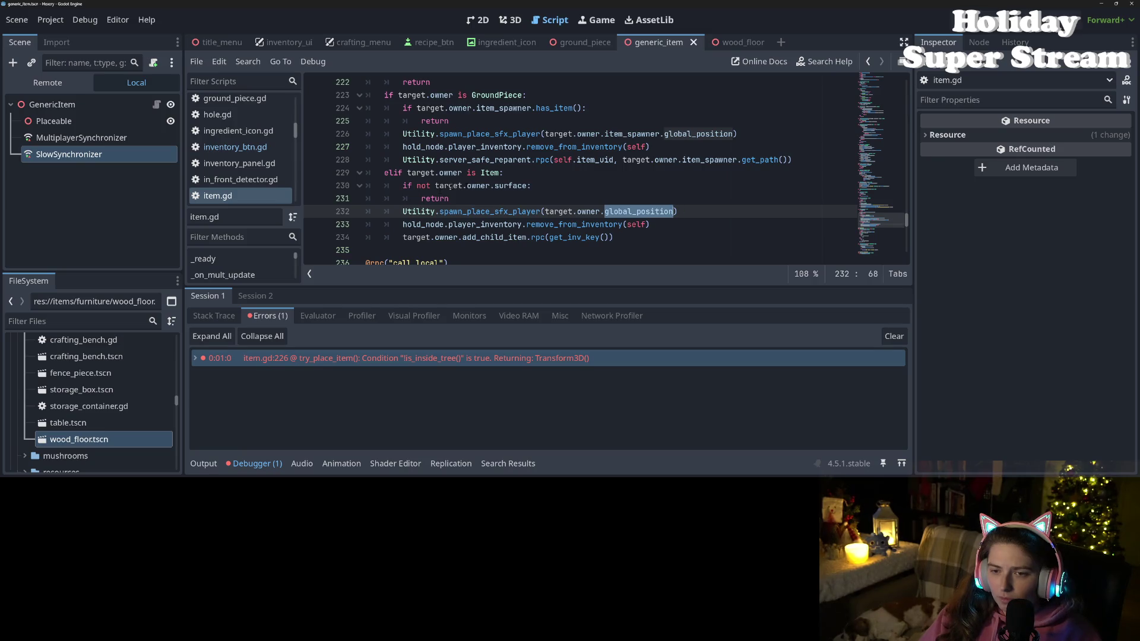
double_click(423, 185)
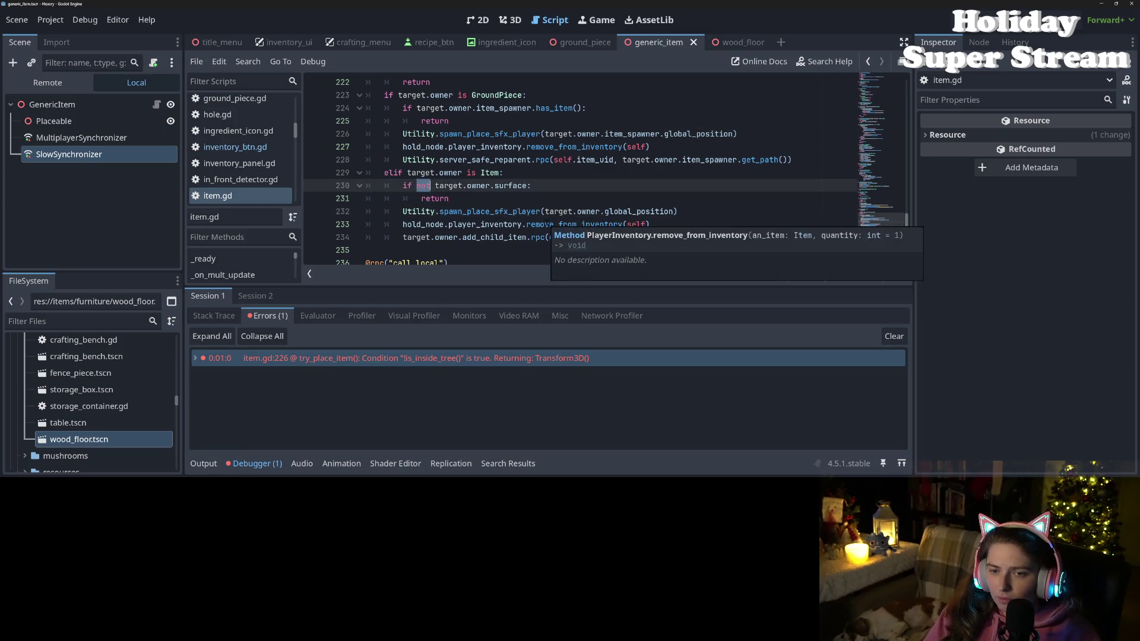
key("BackSpace")
type("n")
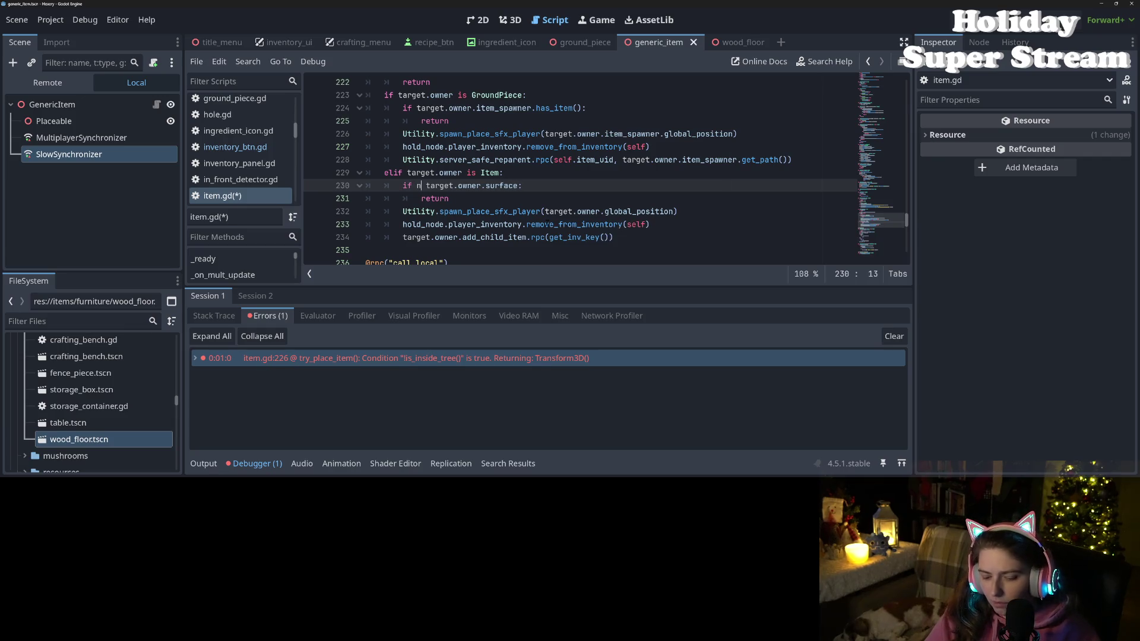
type("ot")
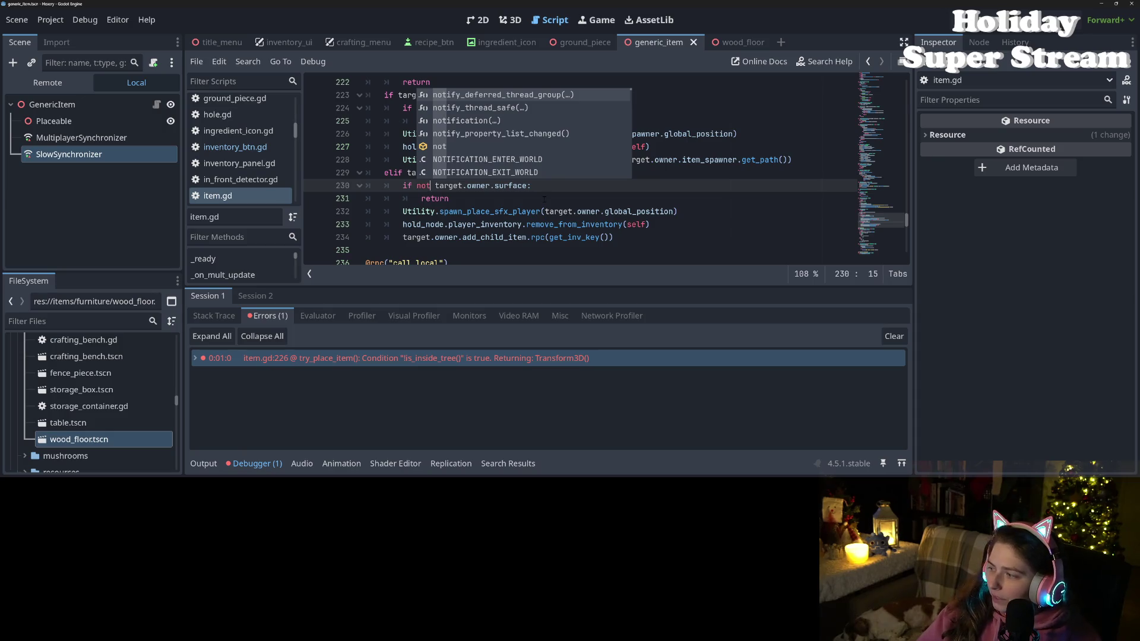
key("End")
key("ctrl+s")
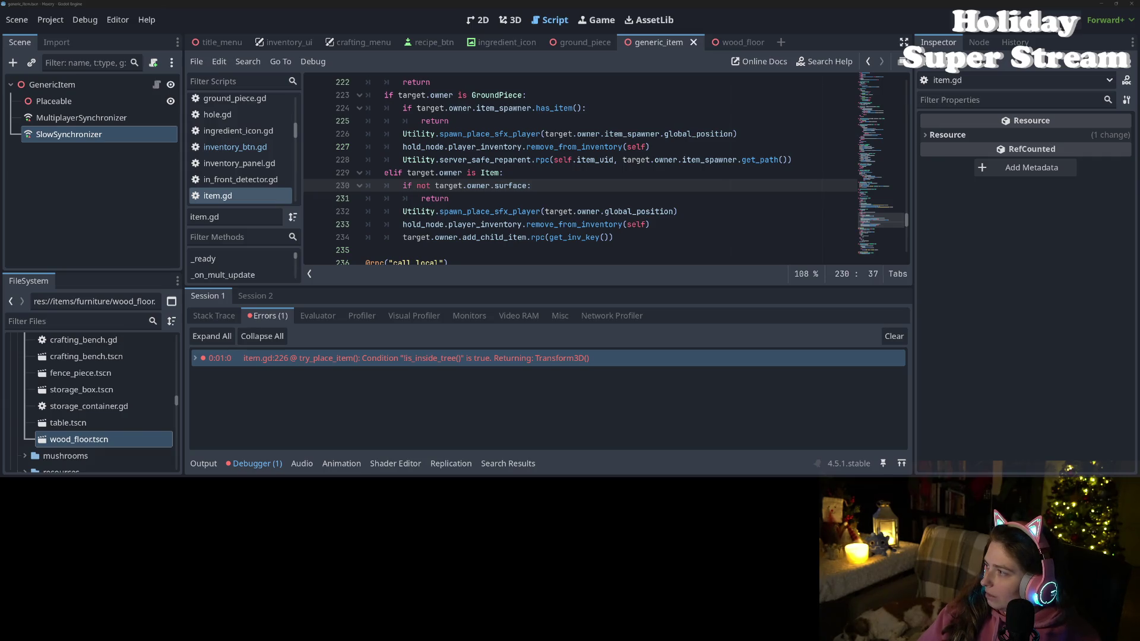
- Pause the lo-fi track and move the Downloads window to the centre of the screen
left_click(411, 473)
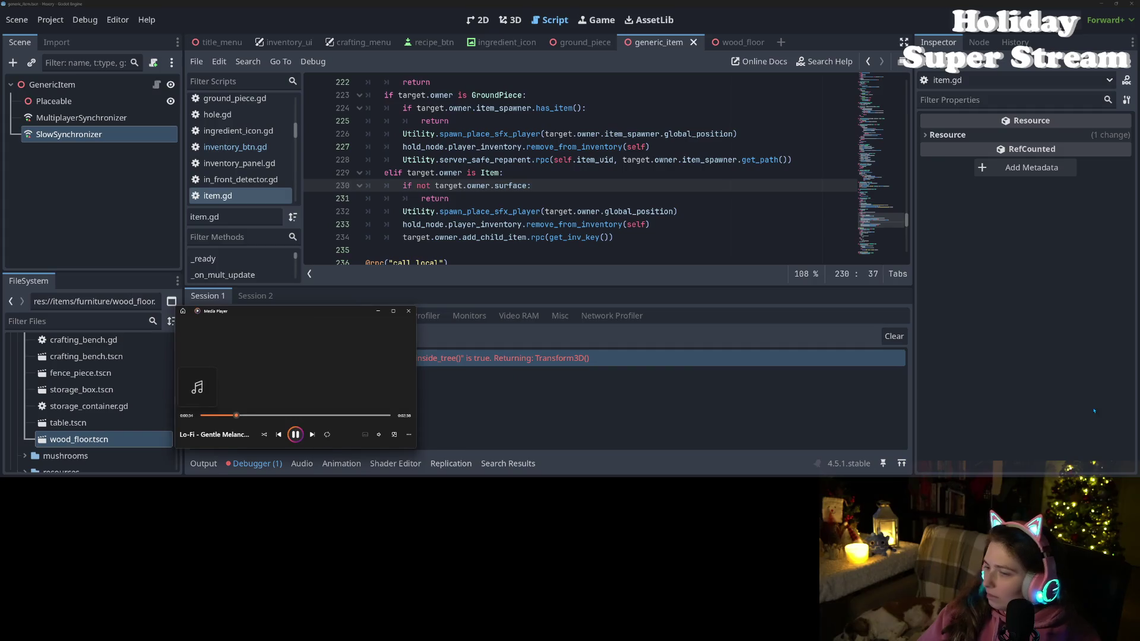
key("space")
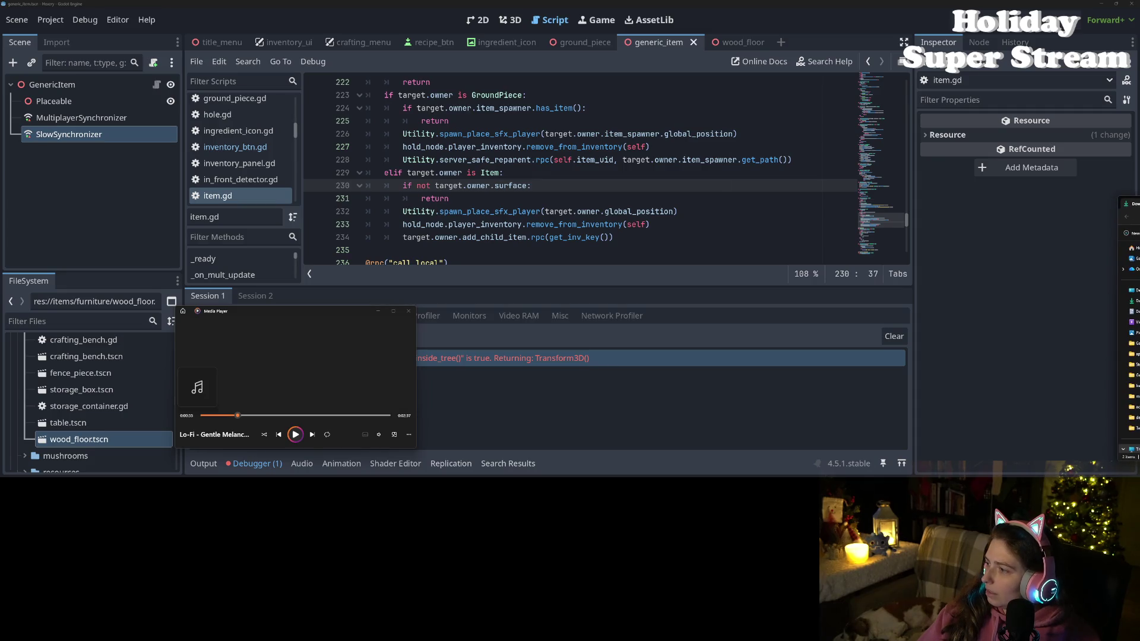
mouse_move(1137, 205)
left_mouse_down()
mouse_move(867, 149)
mouse_move(631, 201)
left_mouse_up()
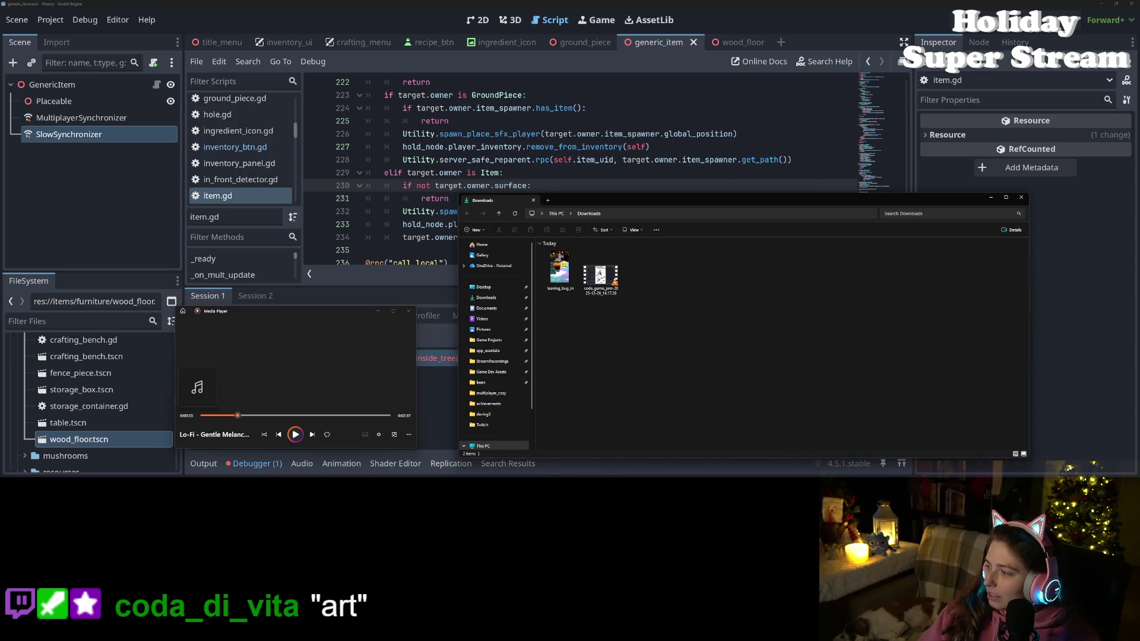
- Briefly open and close the coda_game_jam recording, then open leaving_bug_in paused and maximized
double_click(600, 275)
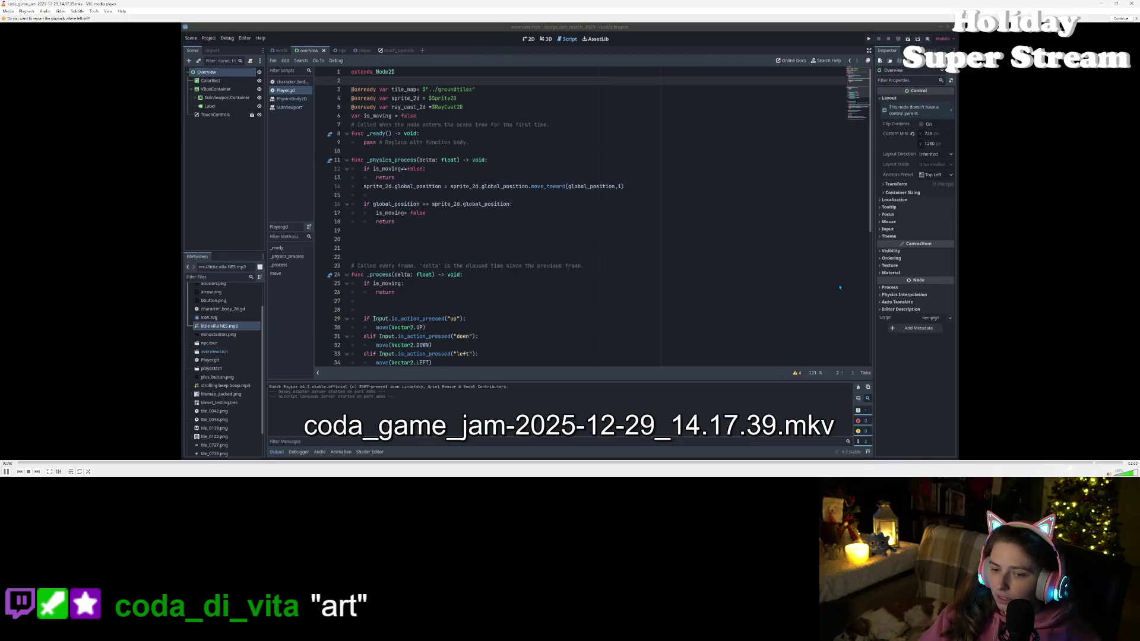
key("alt+F4")
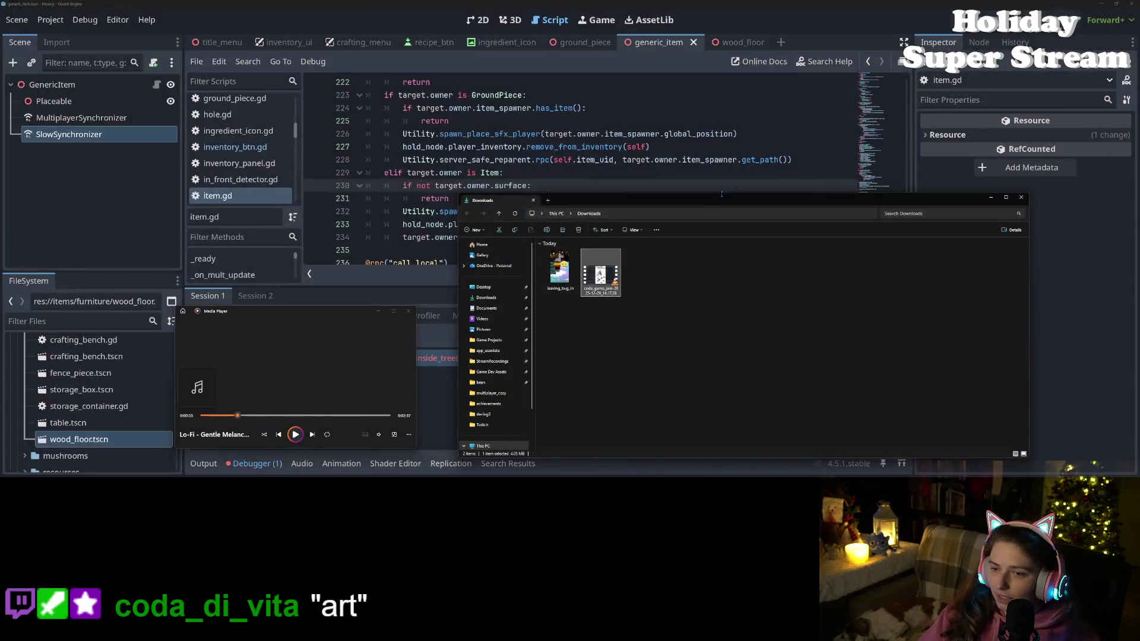
double_click(559, 277)
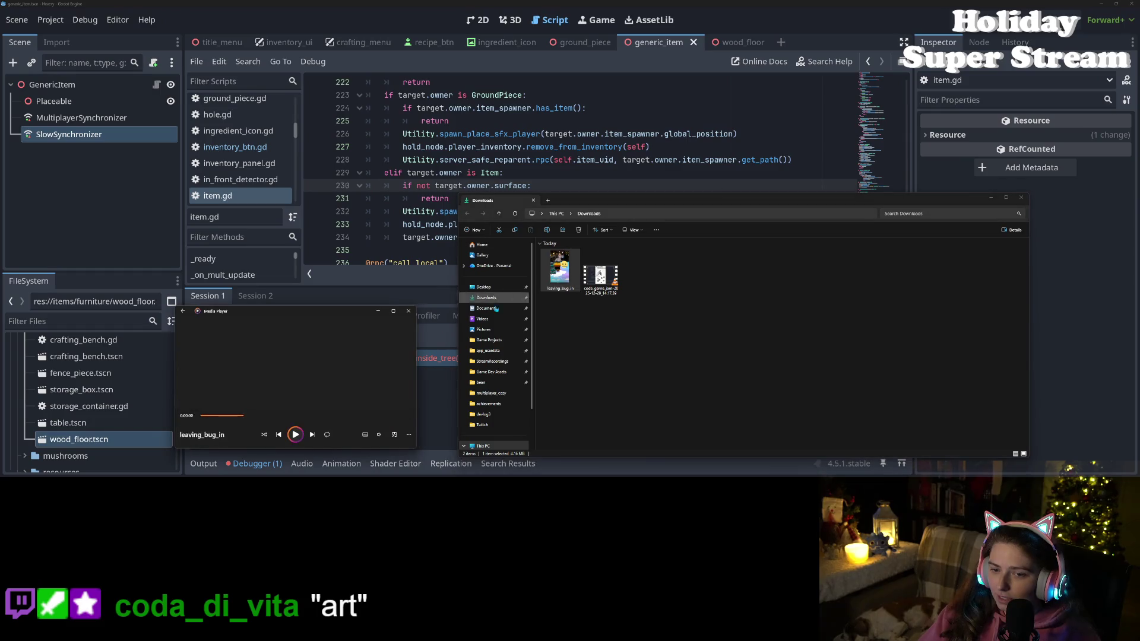
left_click(295, 434)
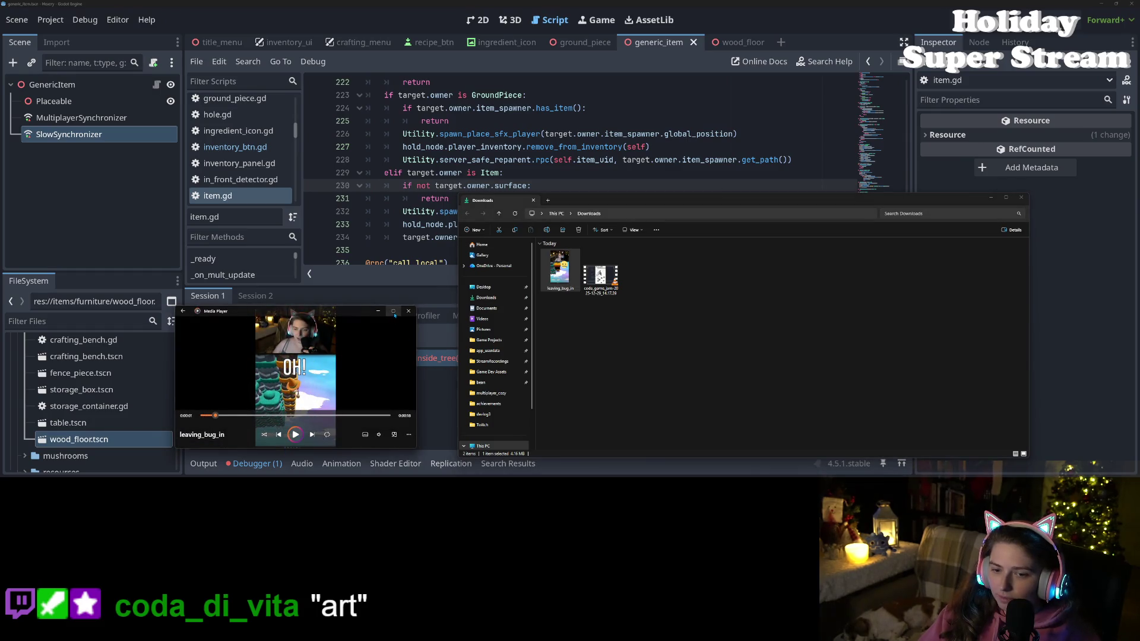
left_click(393, 311)
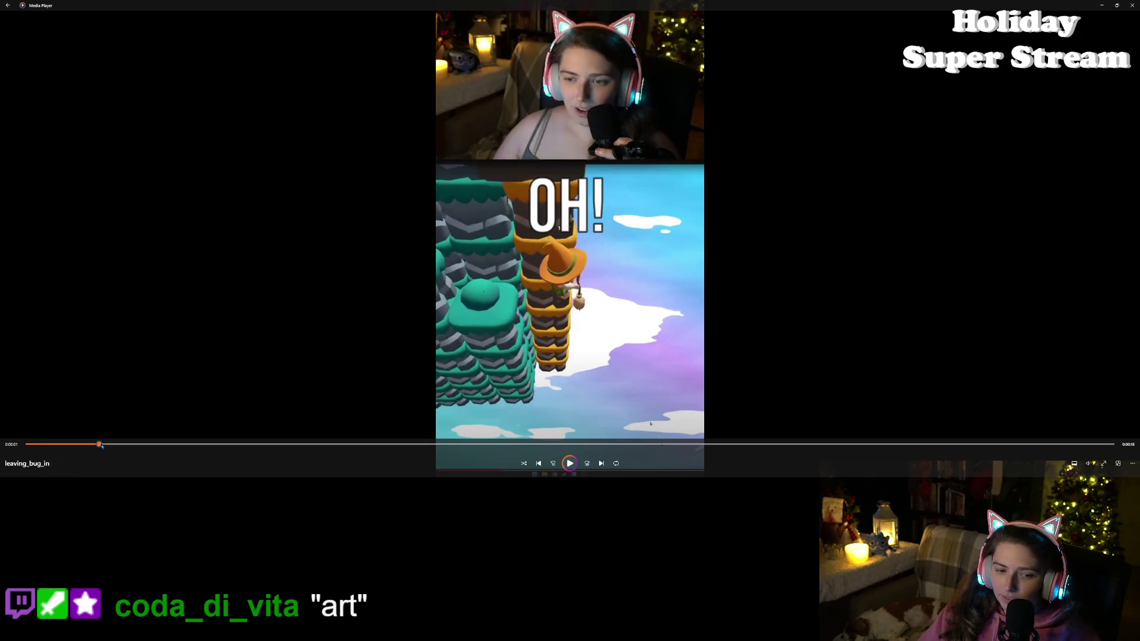
- Rewind leaving_bug_in to 0:00 and play it, replay from the start, then skip to 0:15
left_click_drag(99, 444, 28, 444)
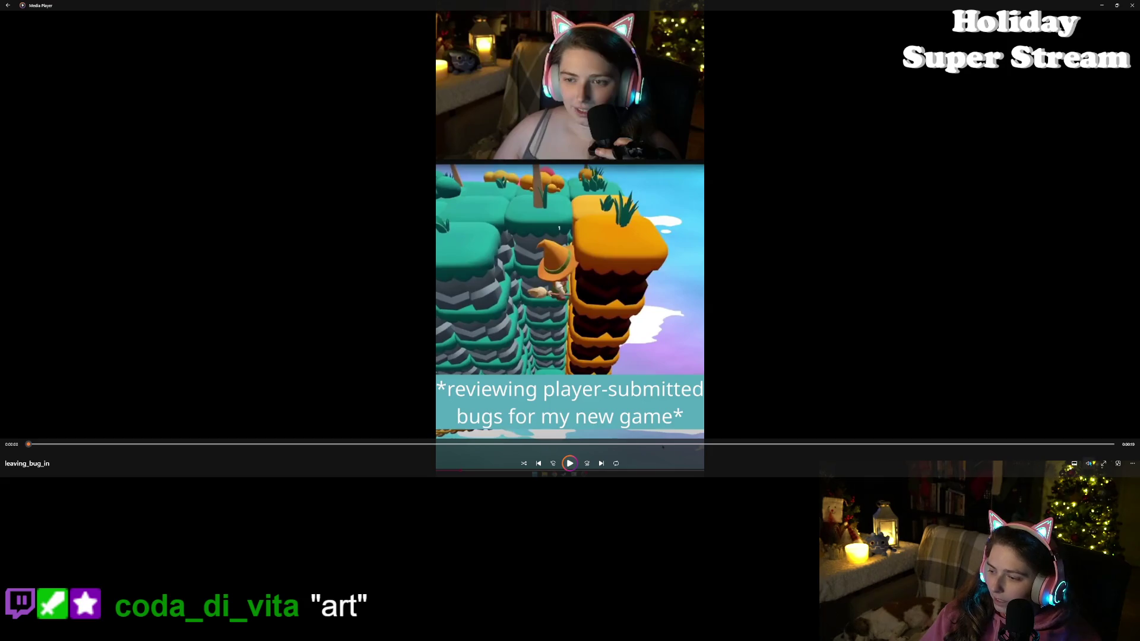
left_click(1089, 463)
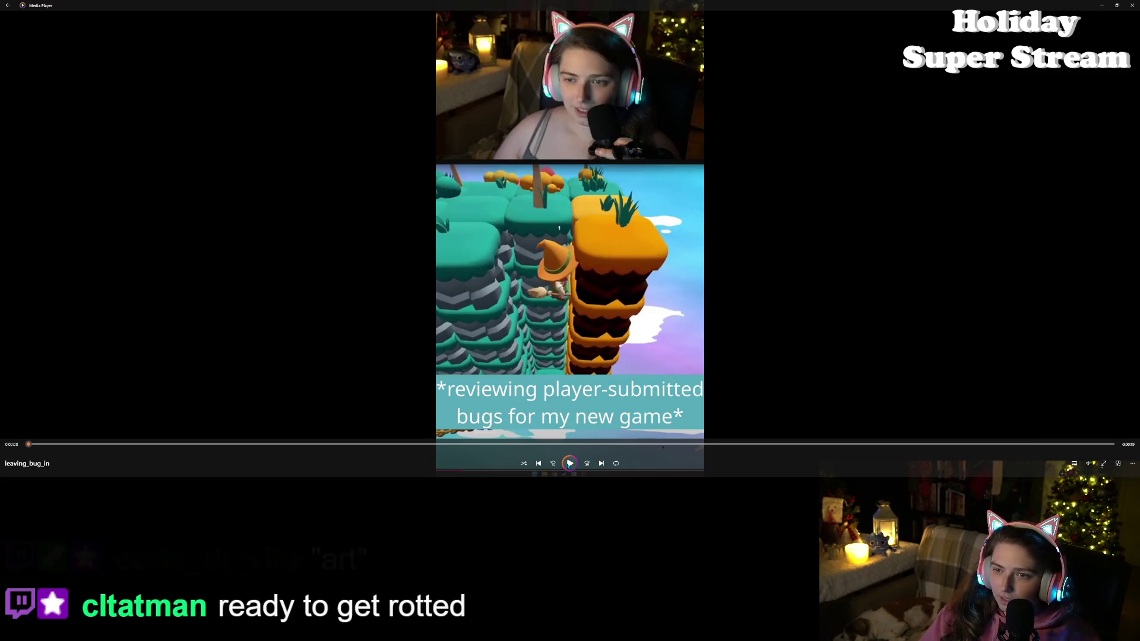
left_click(571, 462)
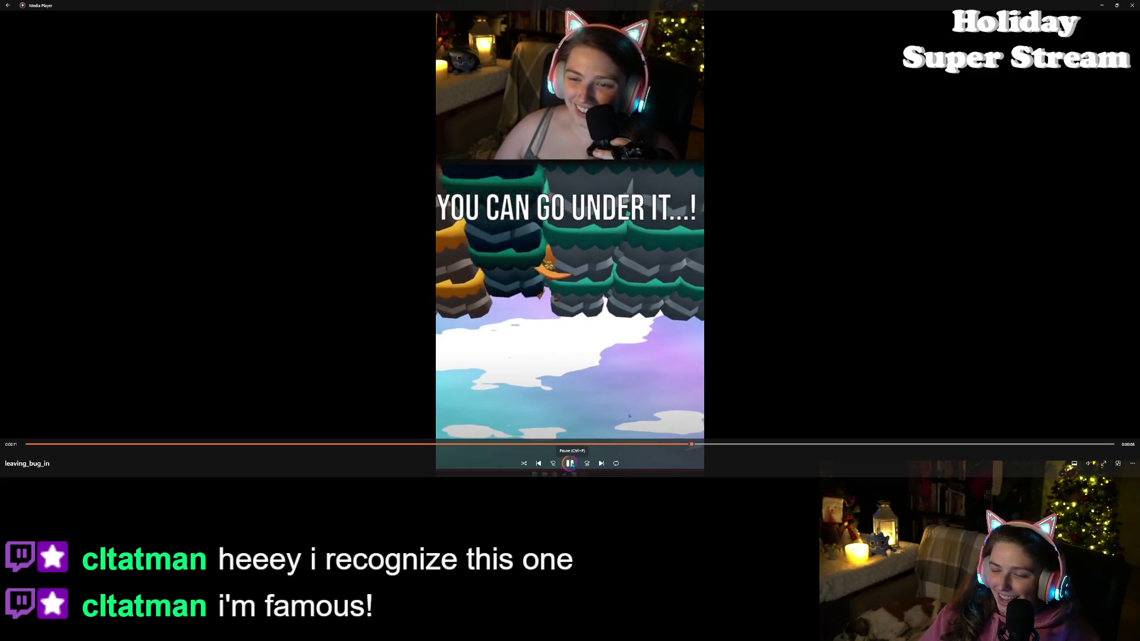
left_click(571, 463)
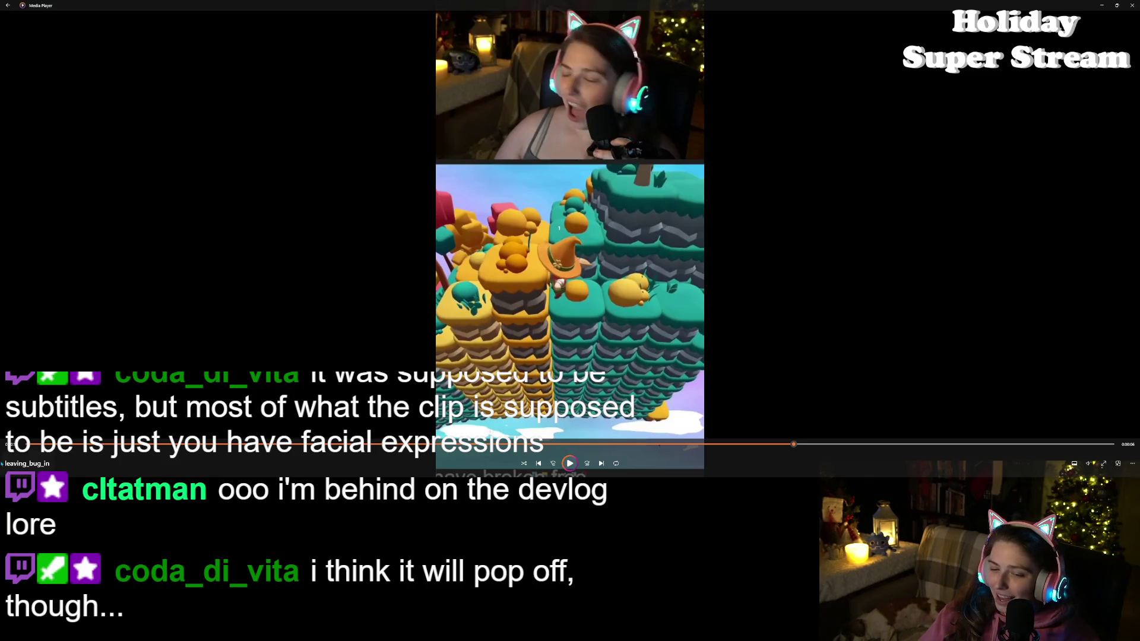
left_click(5, 444)
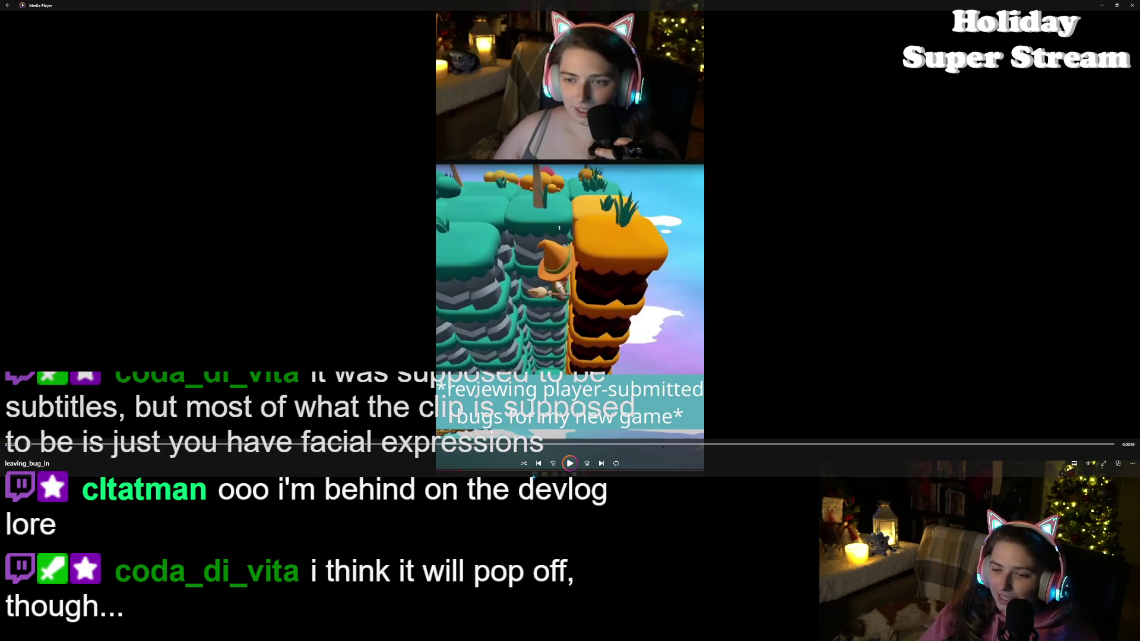
left_click(569, 463)
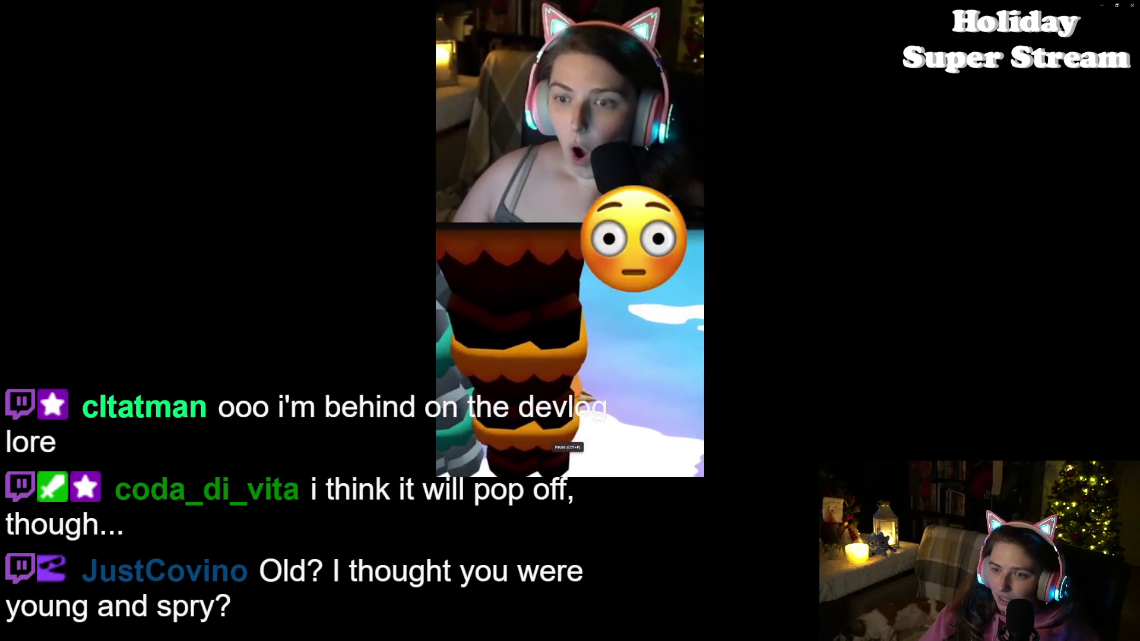
mouse_move(661, 444)
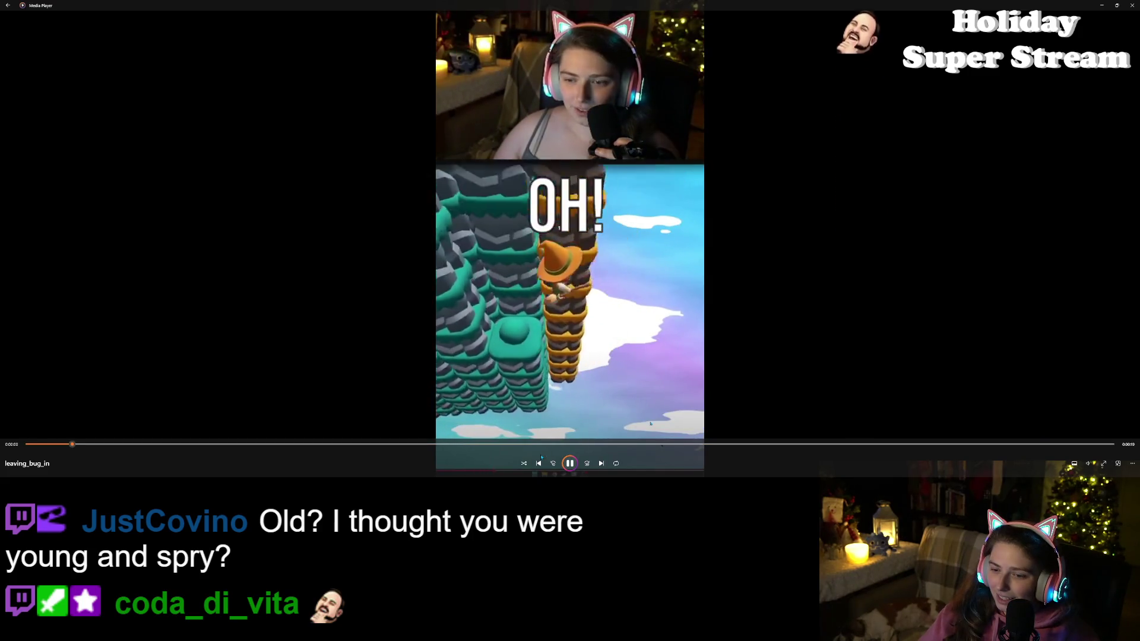
left_click(880, 444)
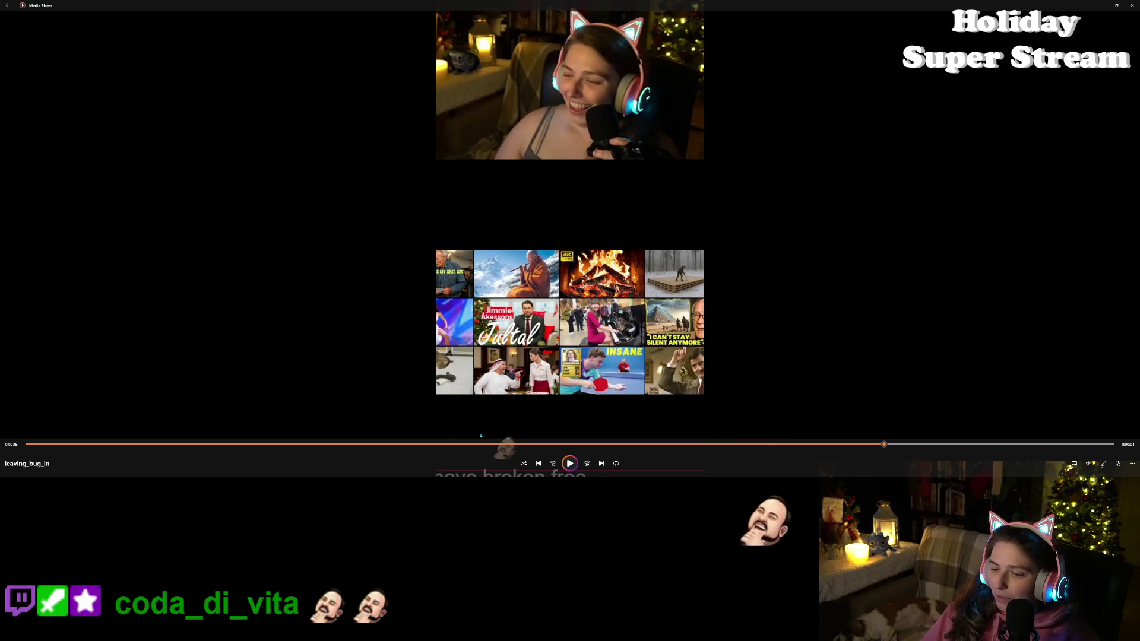
- Jump back to about 0:05 in the clip, then rewind slightly to the game scene
left_click(360, 444)
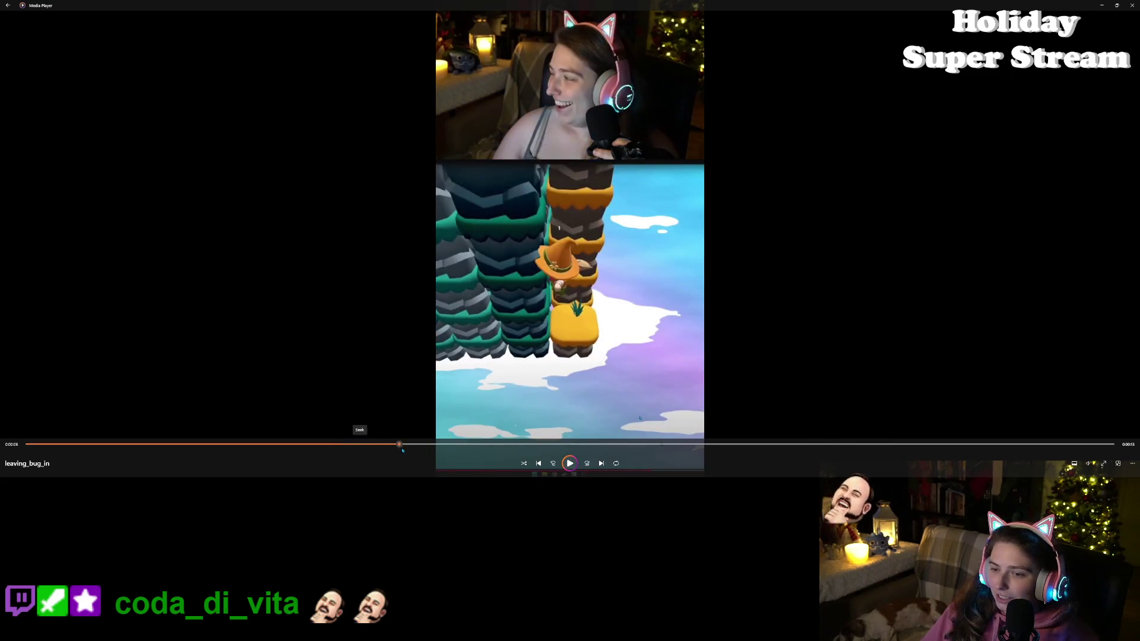
left_click(418, 445)
mouse_move(419, 448)
left_mouse_down()
mouse_move(231, 449)
mouse_move(414, 453)
left_mouse_up()
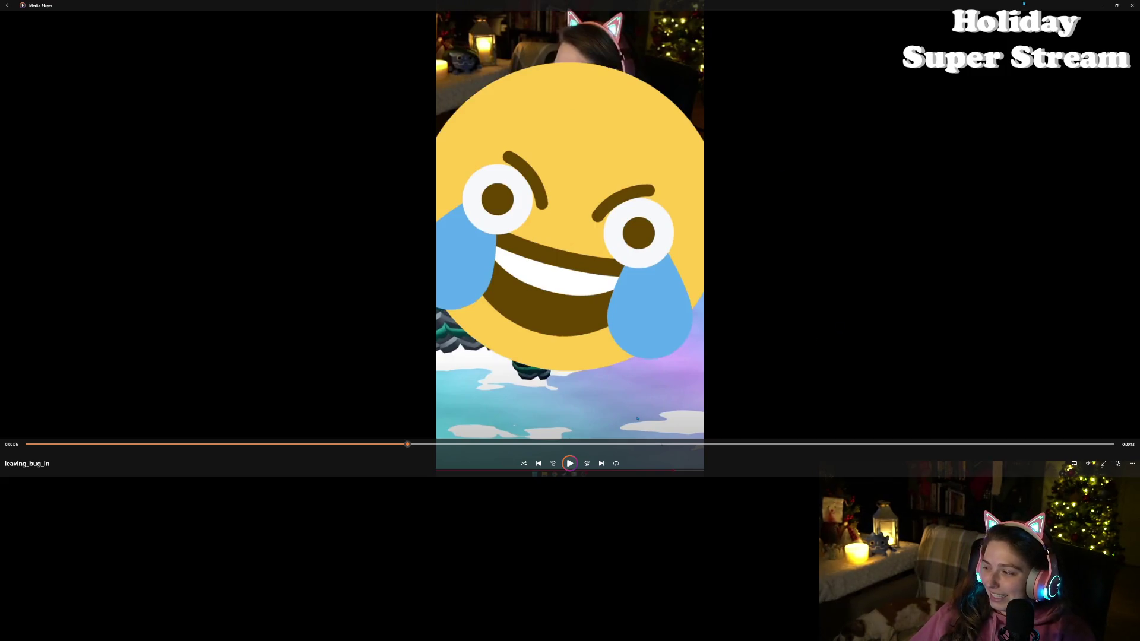
- Close Media Player, minimize the Downloads window and bring the Godot editor to the front
left_click(1132, 5)
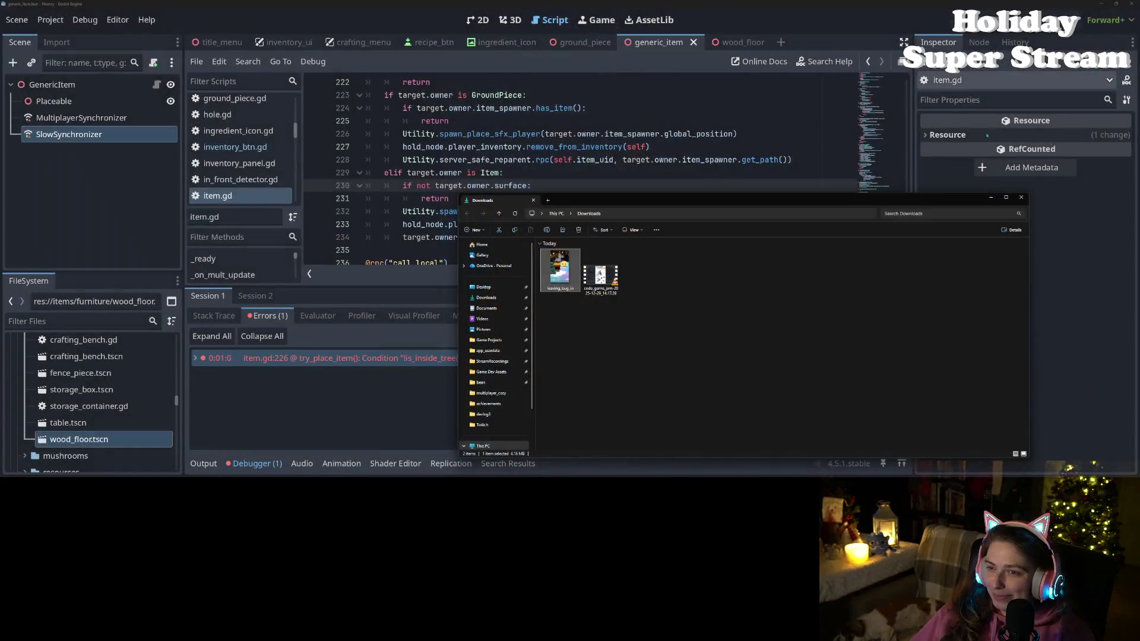
left_click(929, 300)
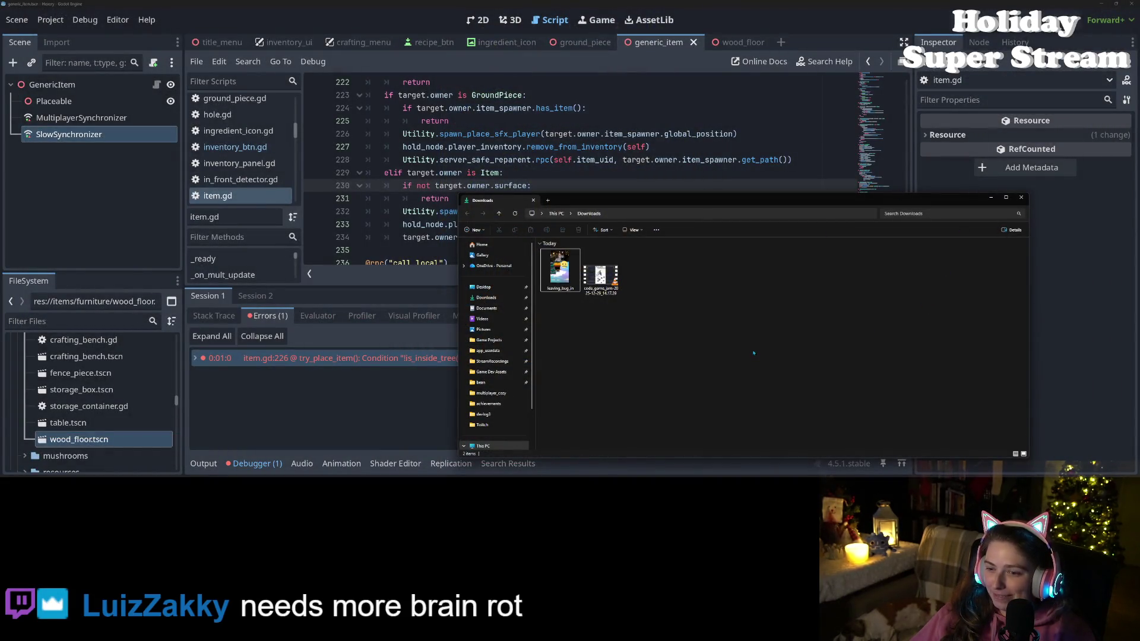
left_click(991, 197)
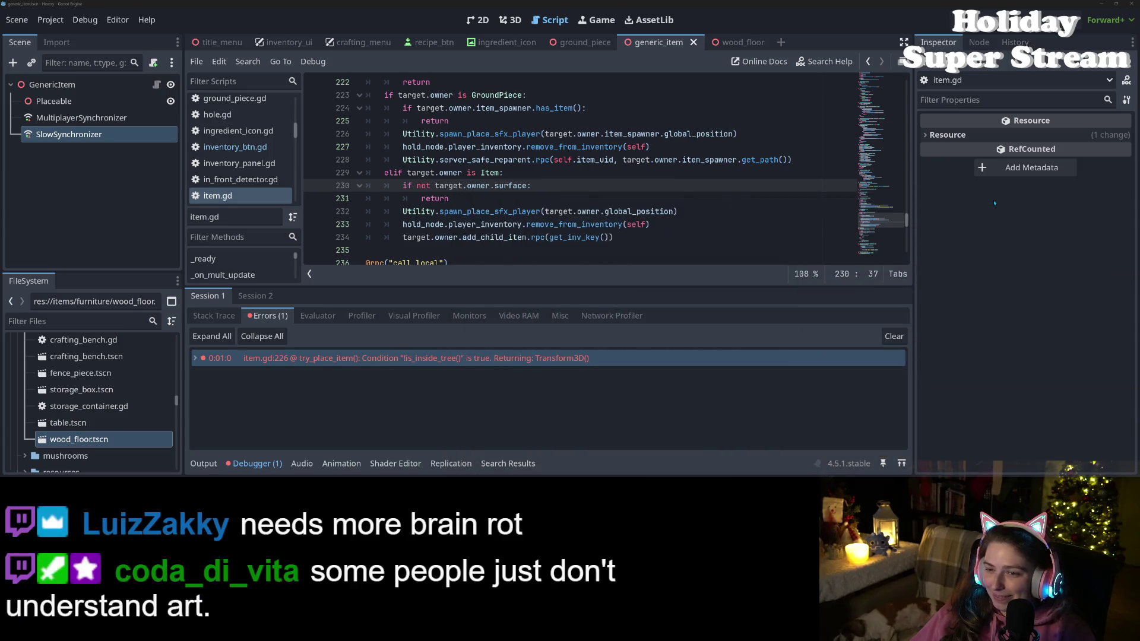
left_click(955, 349)
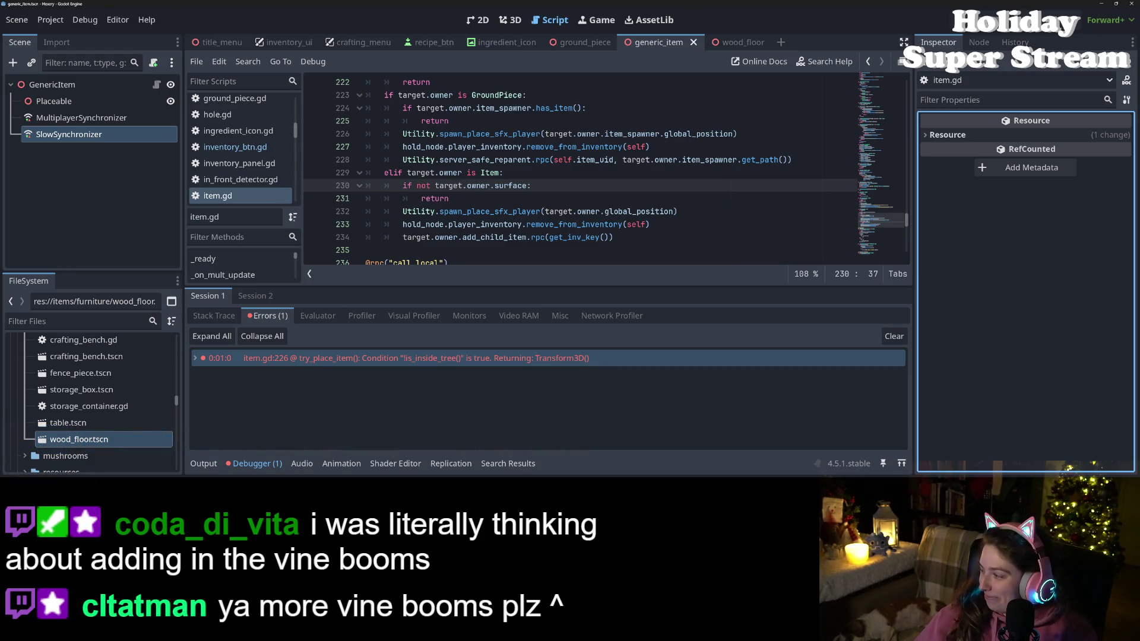
- Browse the Lo-Fi loops and Easy Listening Loop folders, selecting their tracks
key("alt+Tab")
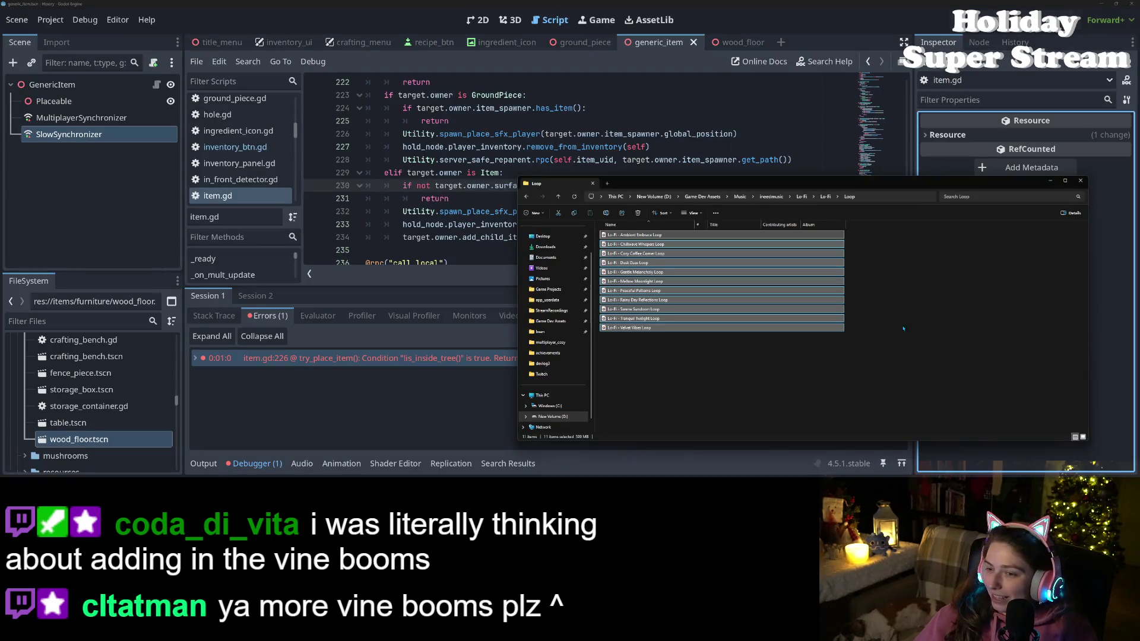
mouse_move(698, 368)
left_mouse_down()
mouse_move(665, 252)
mouse_move(648, 240)
left_mouse_up()
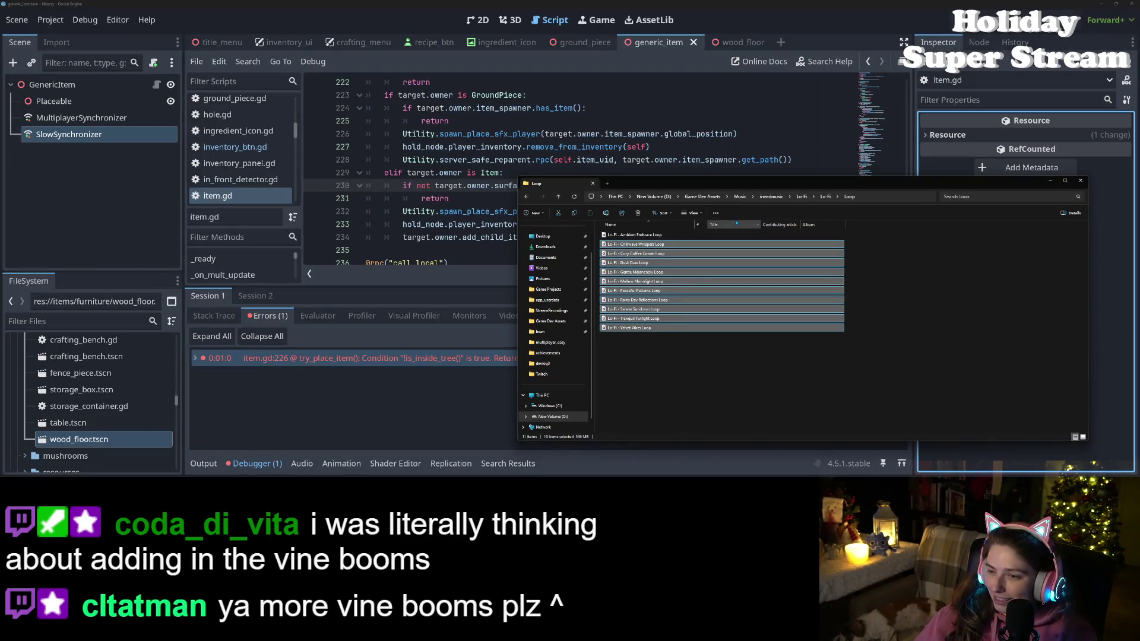
left_click(772, 197)
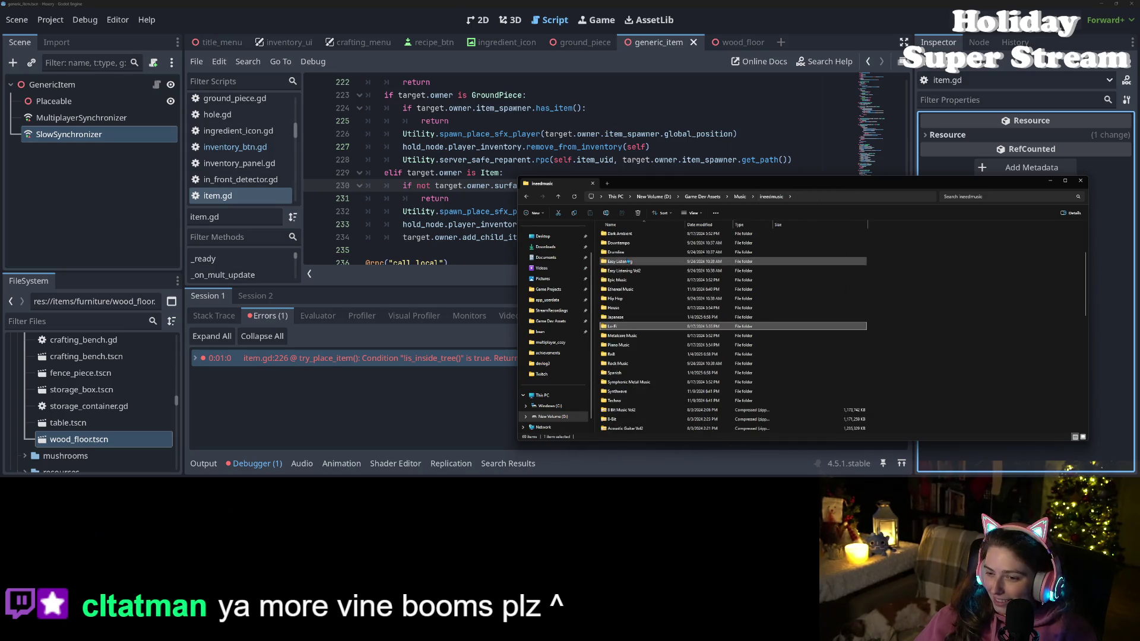
double_click(627, 265)
double_click(620, 236)
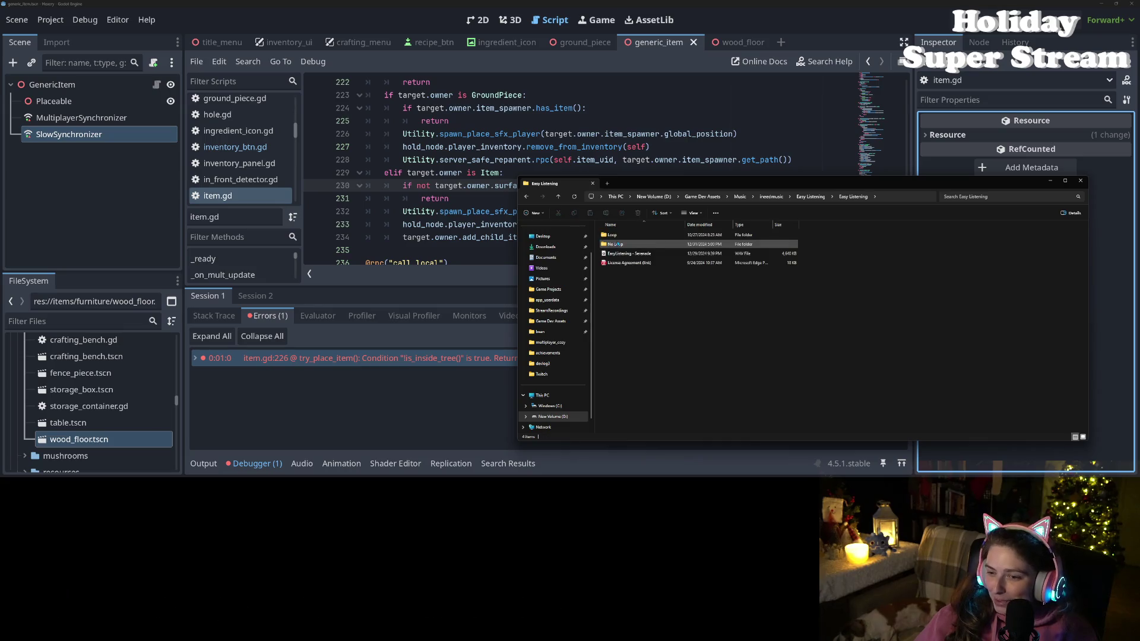
double_click(621, 236)
mouse_move(625, 409)
left_mouse_down()
mouse_move(600, 341)
mouse_move(609, 231)
left_mouse_up()
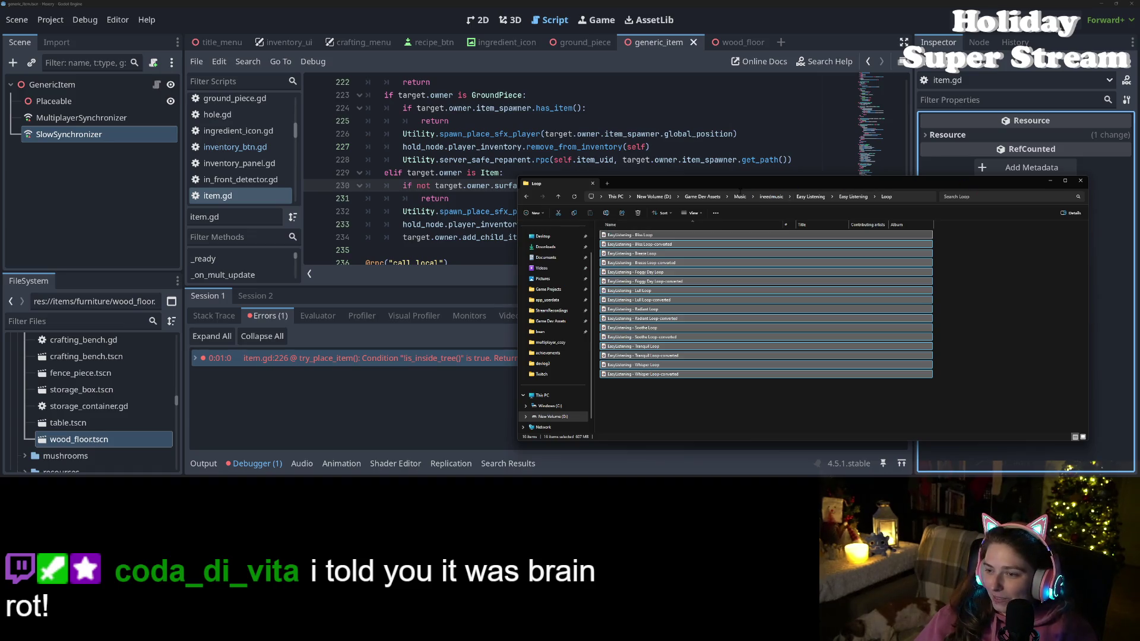
- Play all ten tracks of Phat Phrog Studio's nomadwhispers_lofimusiccollection_wav in Media Player
left_click(740, 197)
double_click(627, 263)
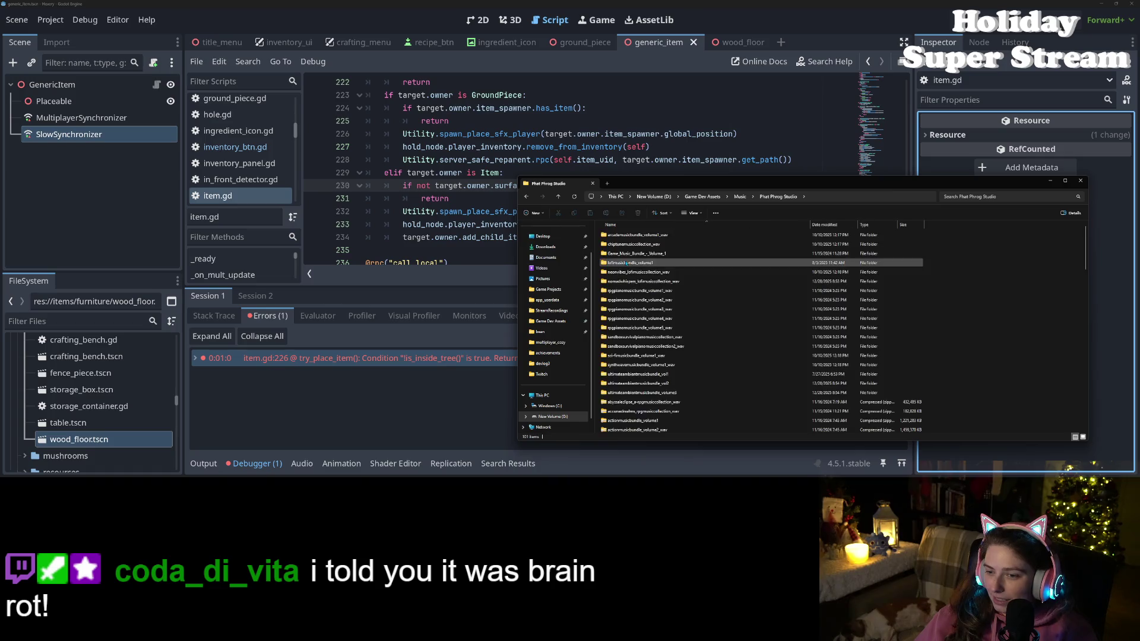
scroll(654, 313, "down", 1)
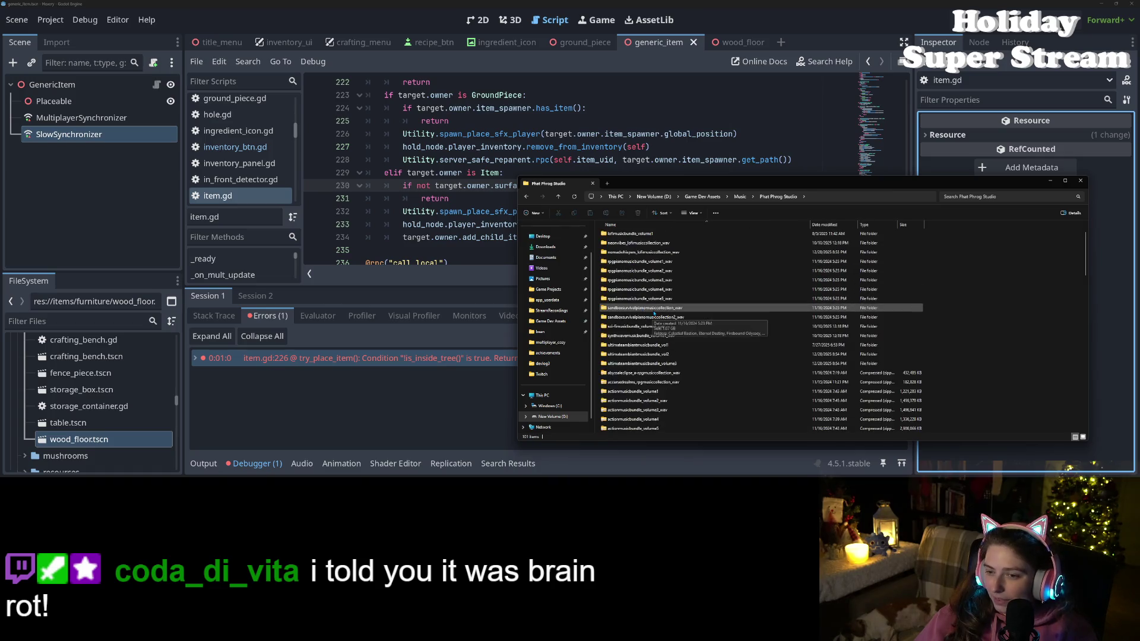
scroll(647, 324, "down", 3)
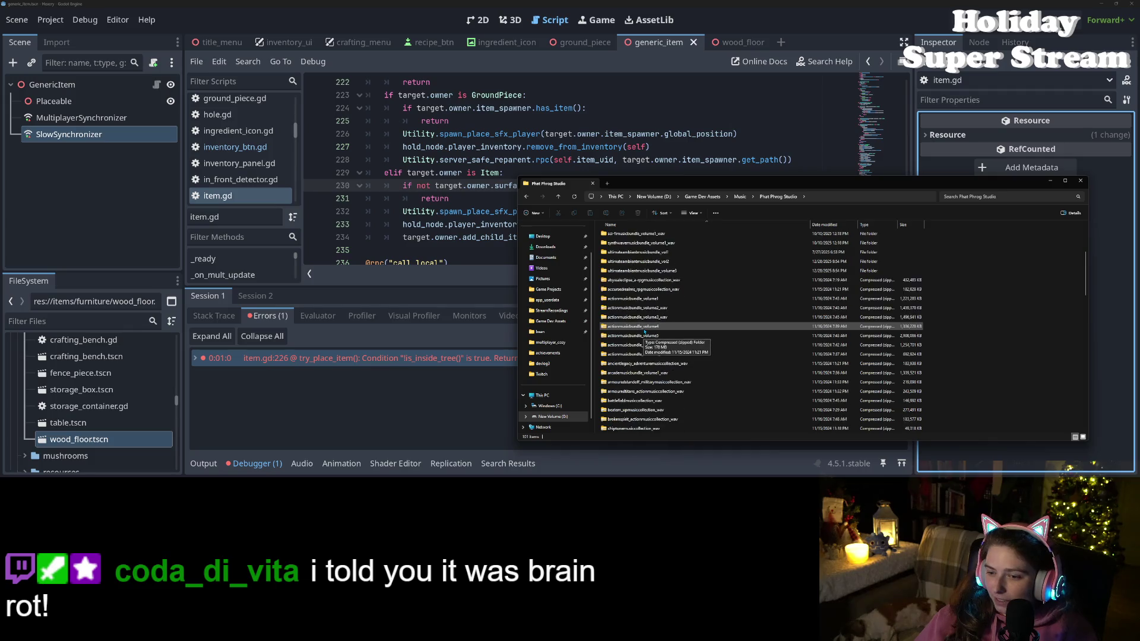
scroll(653, 341, "up", 2)
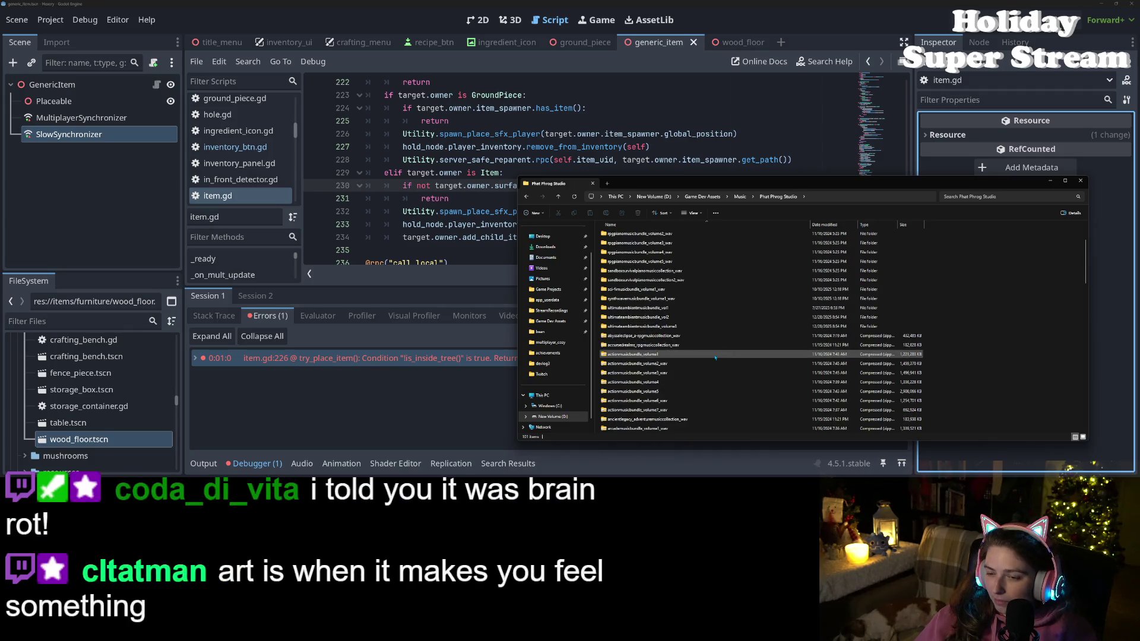
scroll(715, 358, "up", 2)
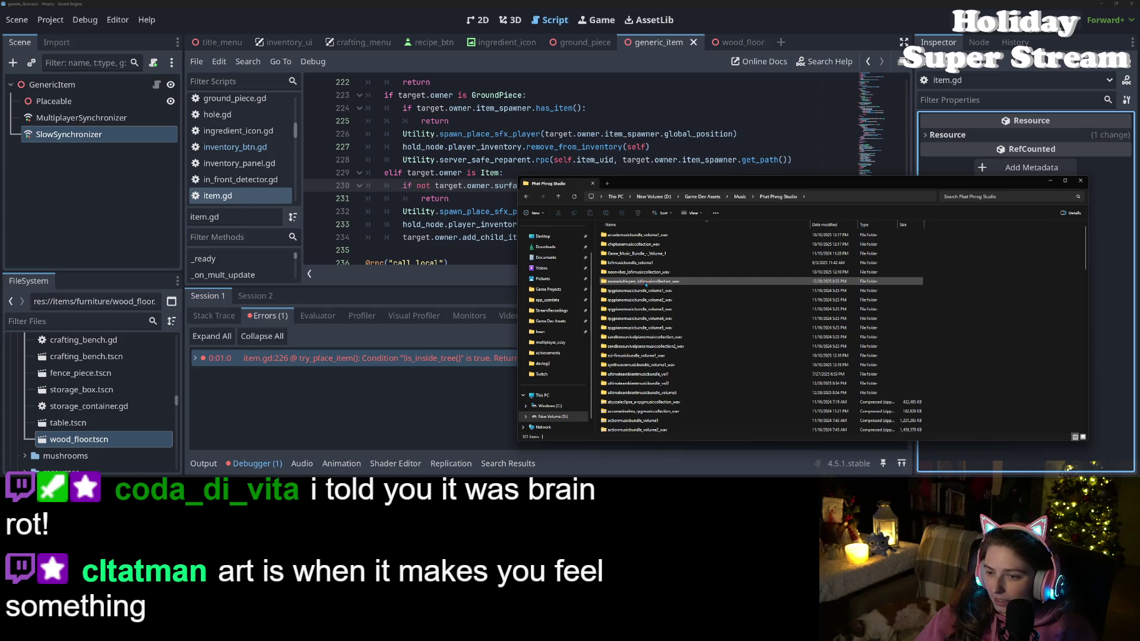
double_click(646, 282)
key("ctrl+a")
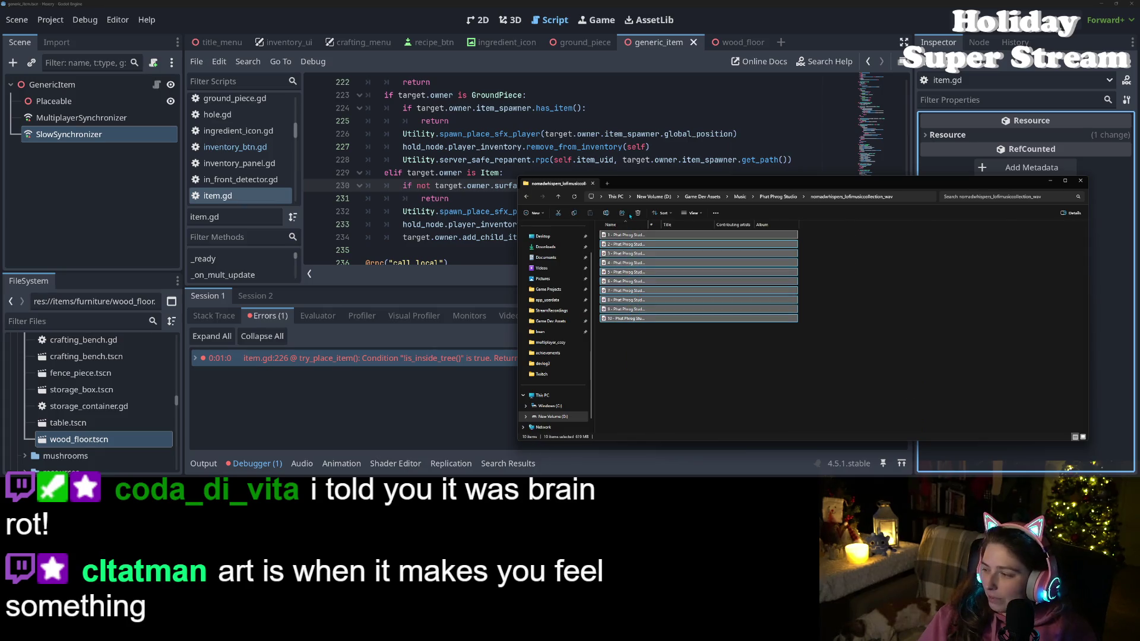
key("Return")
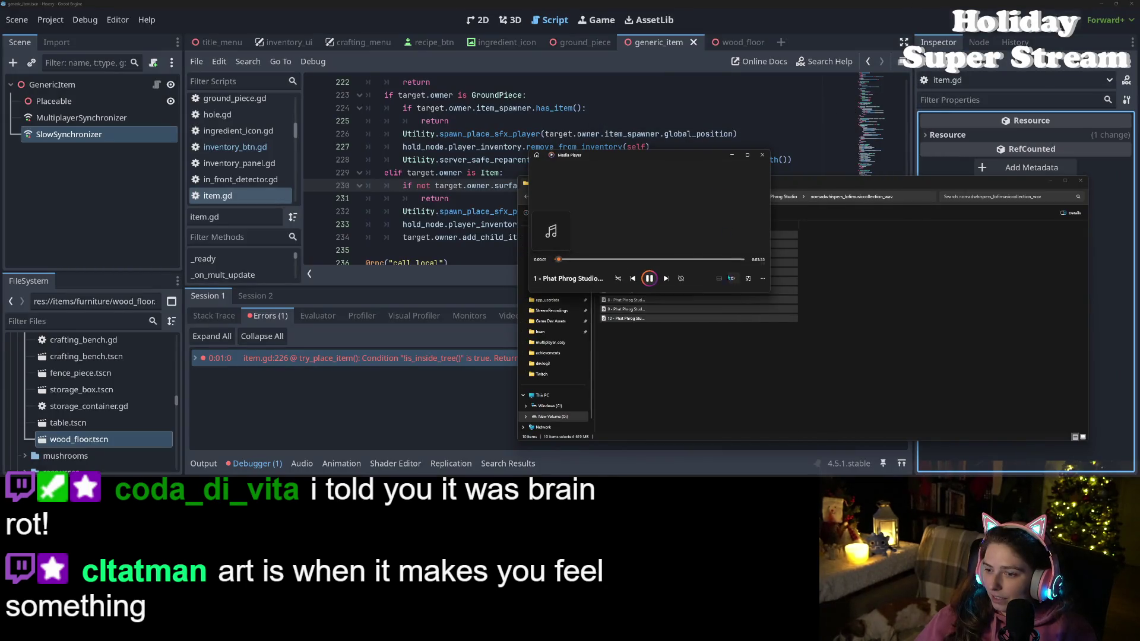
- Turn the music volume down to about 14 and set the playlist to repeat
left_click(732, 278)
left_click_drag(717, 261, 701, 262)
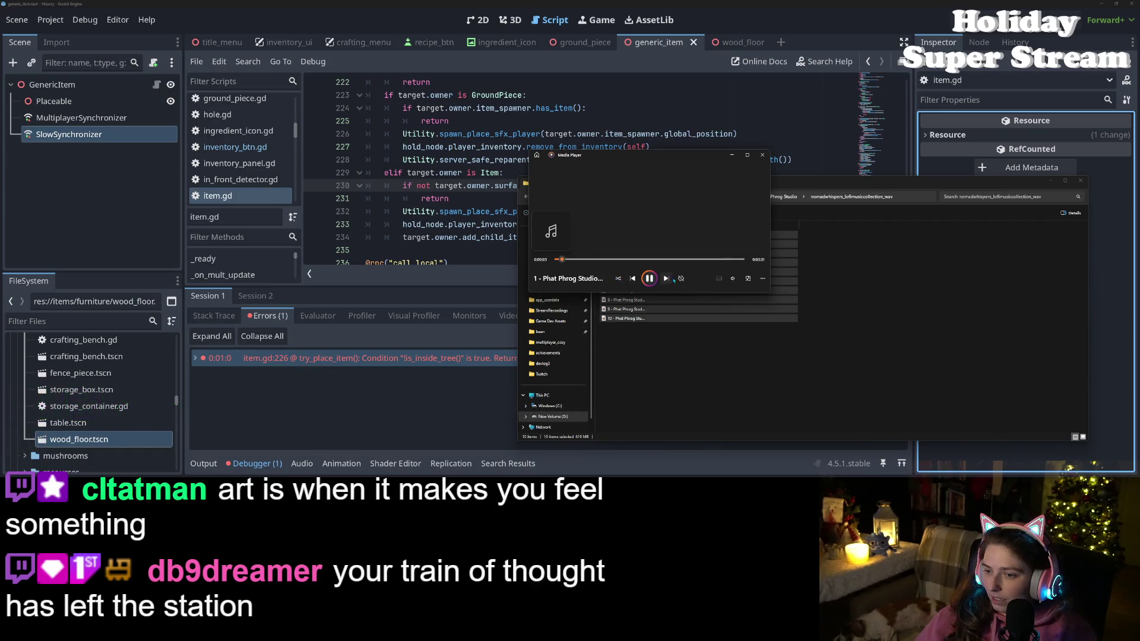
left_click(680, 278)
left_click(732, 278)
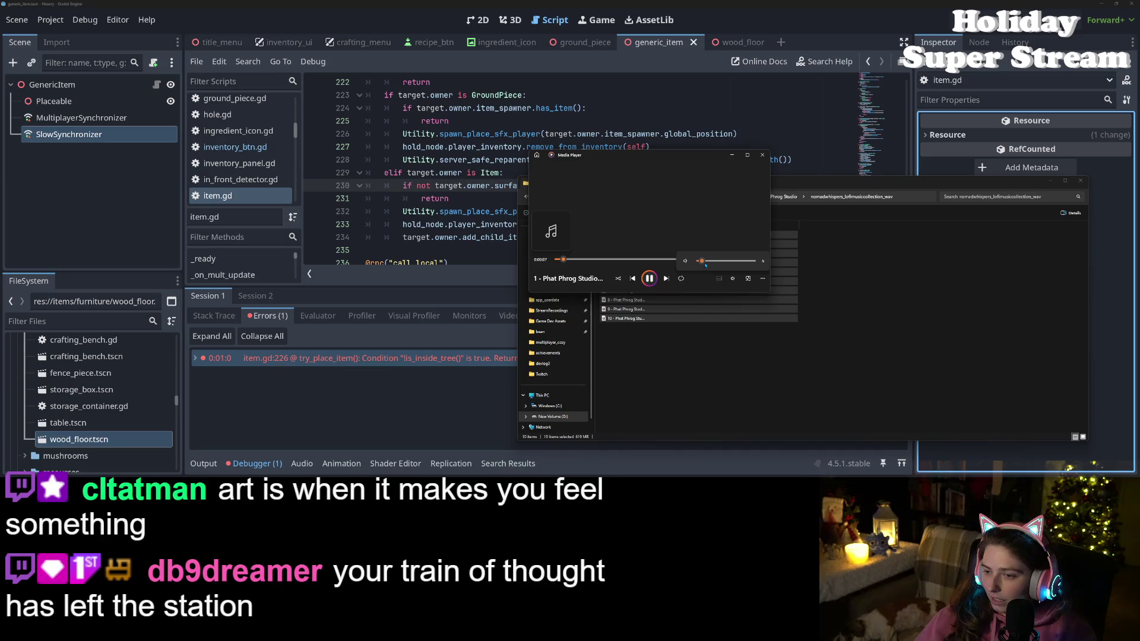
mouse_move(705, 266)
left_mouse_down()
mouse_move(720, 264)
mouse_move(706, 264)
left_mouse_up()
- Move the player aside and switch playback to track 10, then track 3
left_click_drag(707, 189, 444, 224)
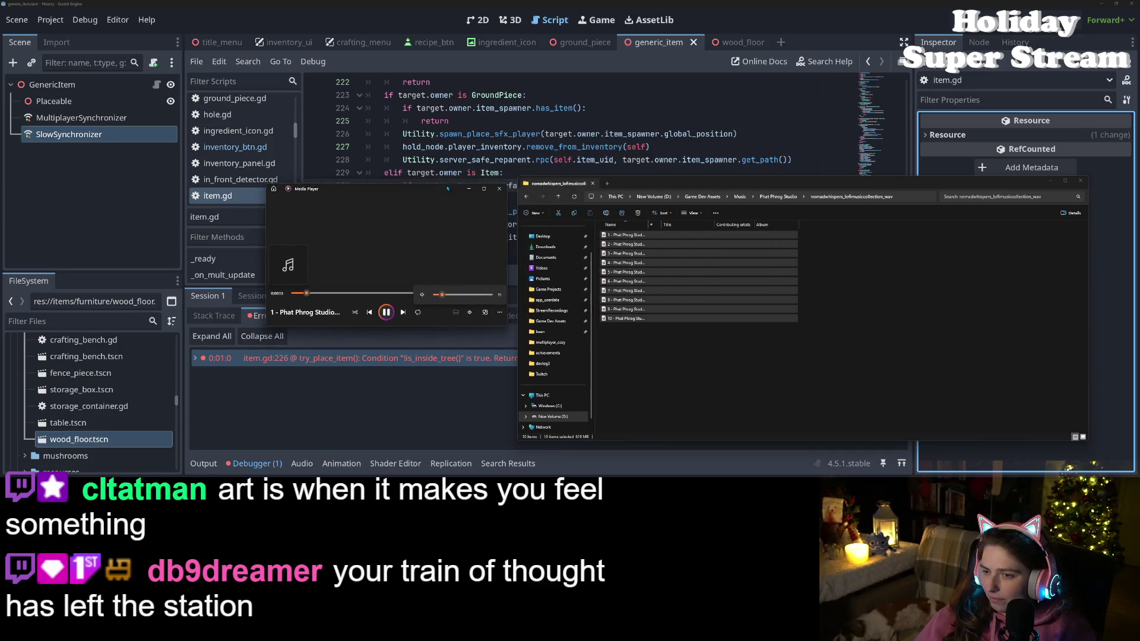
left_click(403, 313)
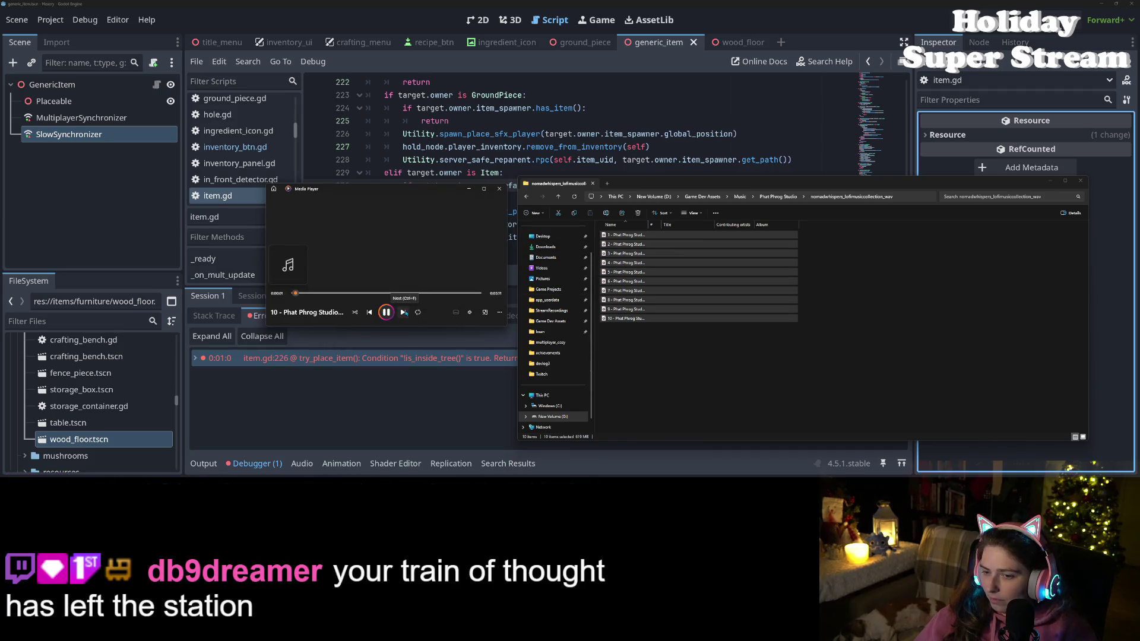
left_click(652, 325)
double_click(627, 253)
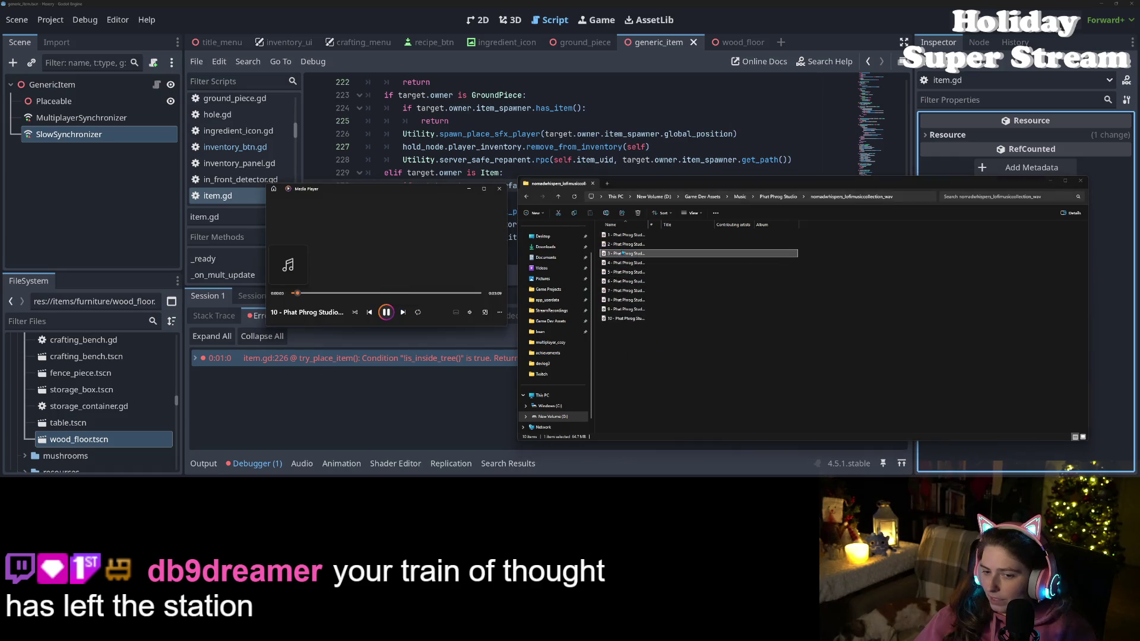
- Move the player to the lower left, set volume to about 32, and play track 4
mouse_move(425, 190)
left_mouse_down()
mouse_move(307, 324)
mouse_move(255, 288)
left_mouse_up()
left_click(300, 409)
left_click(280, 392)
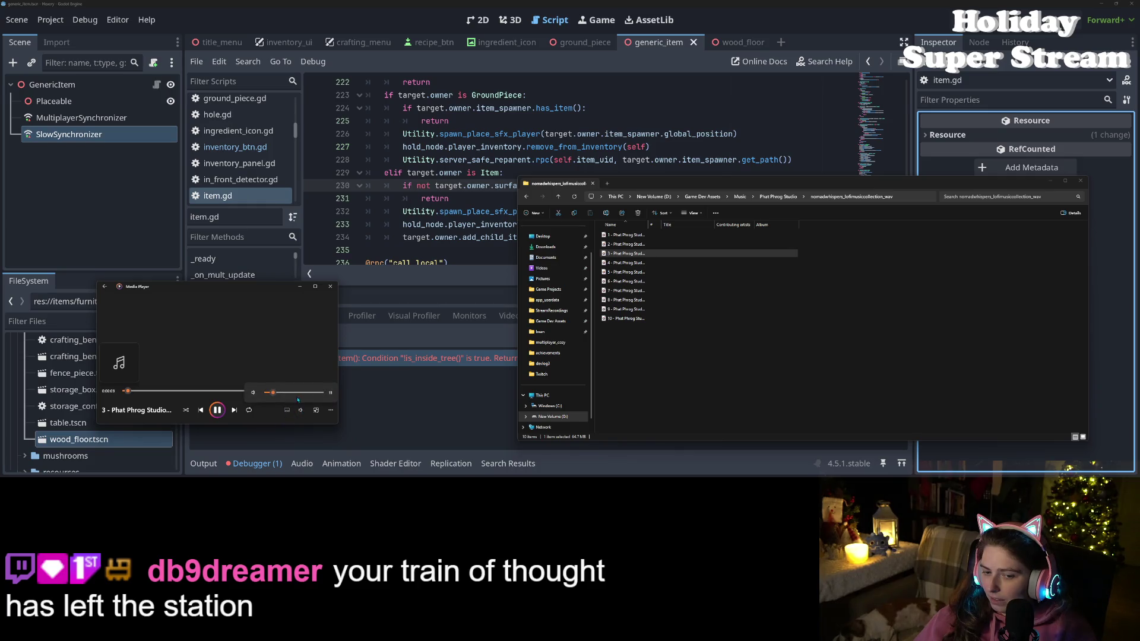
left_click_drag(285, 397, 287, 397)
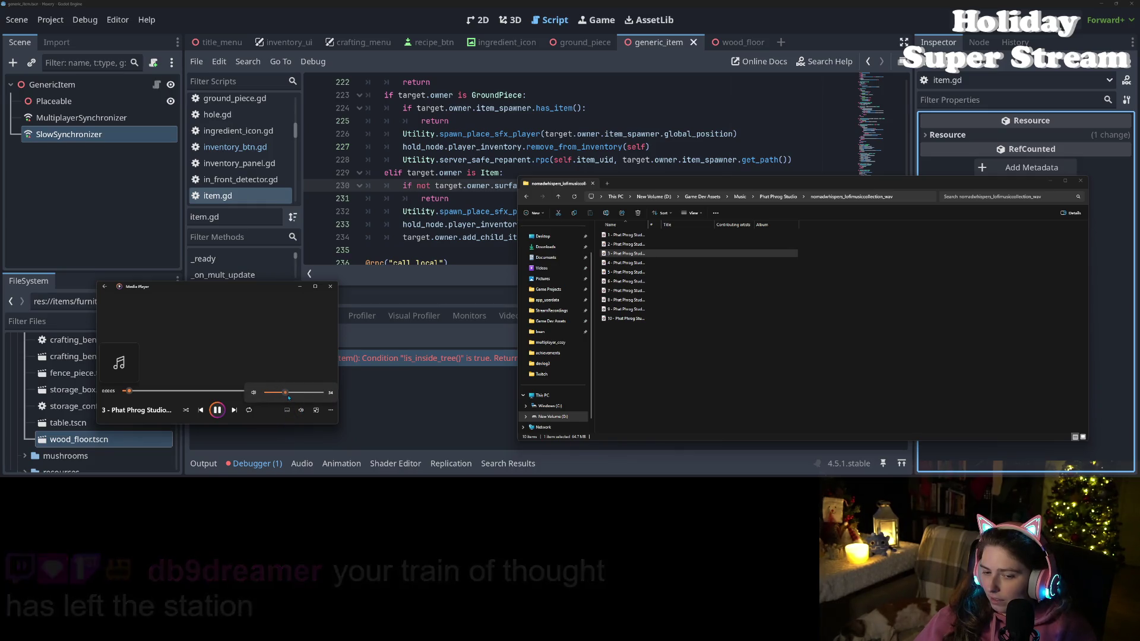
double_click(629, 263)
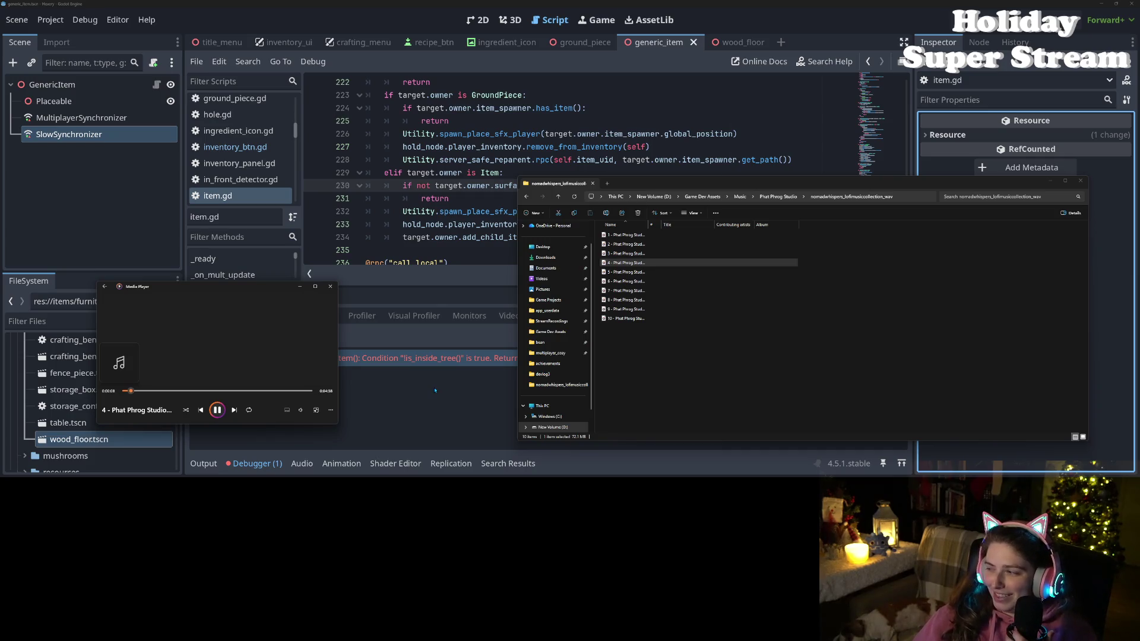
left_click(287, 410)
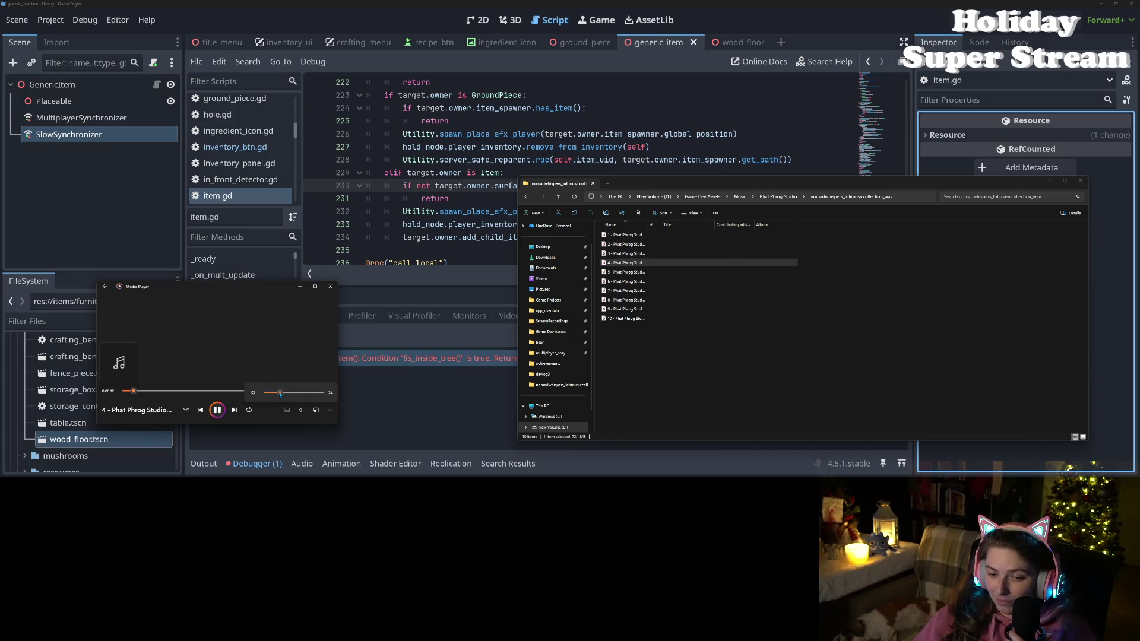
- Hide the media player and file browser, run Hexery with F5, and load the test2 save
left_click(446, 355)
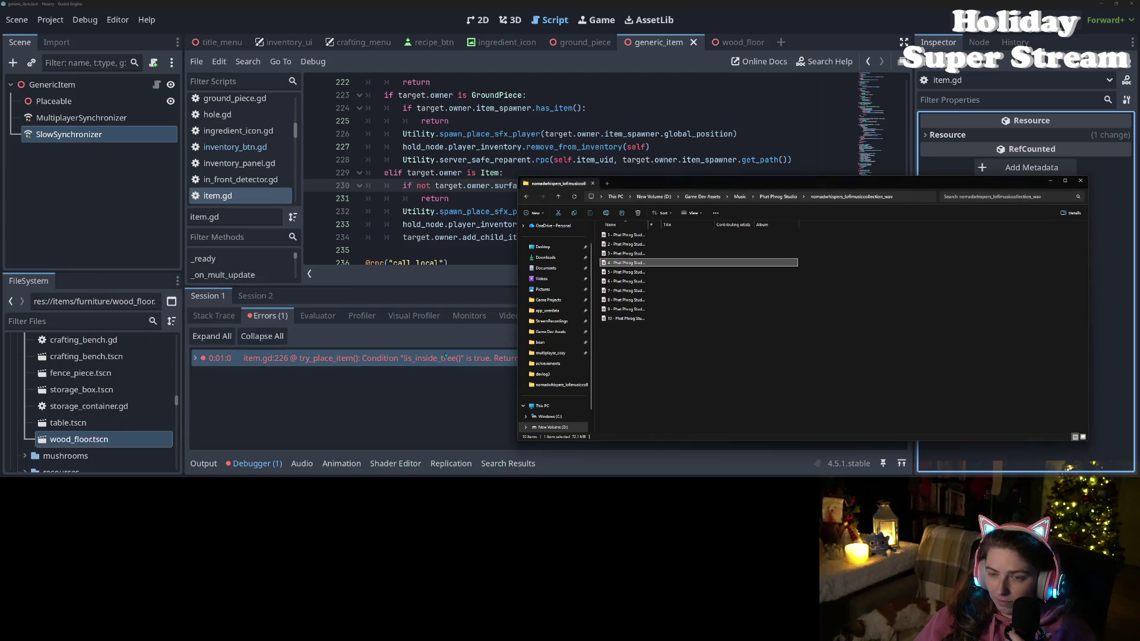
left_click(1056, 183)
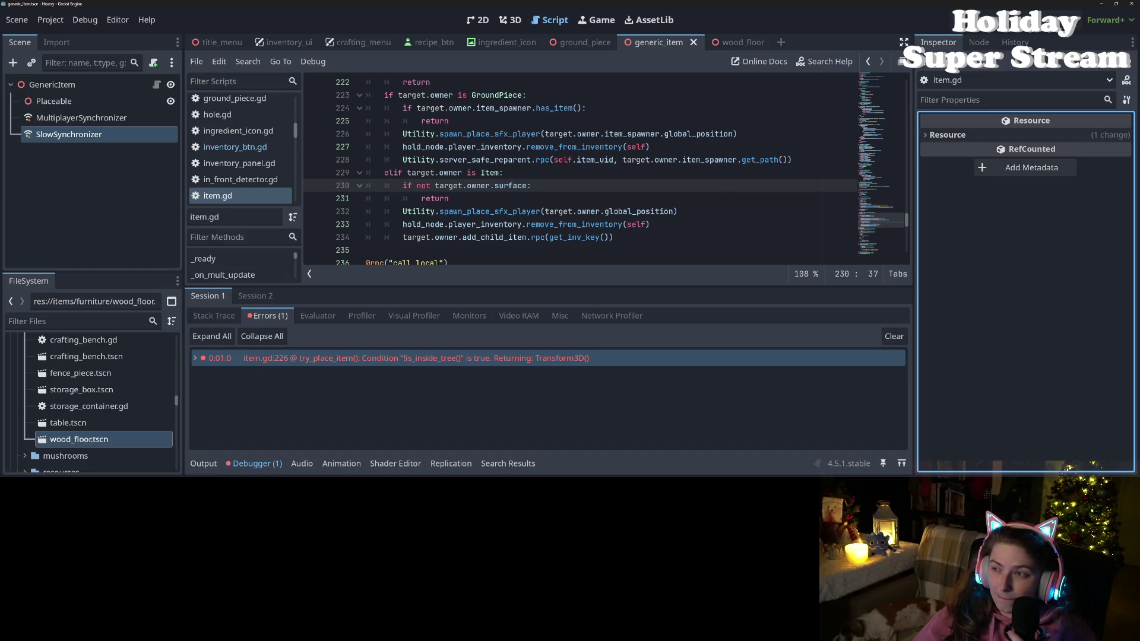
key("F5")
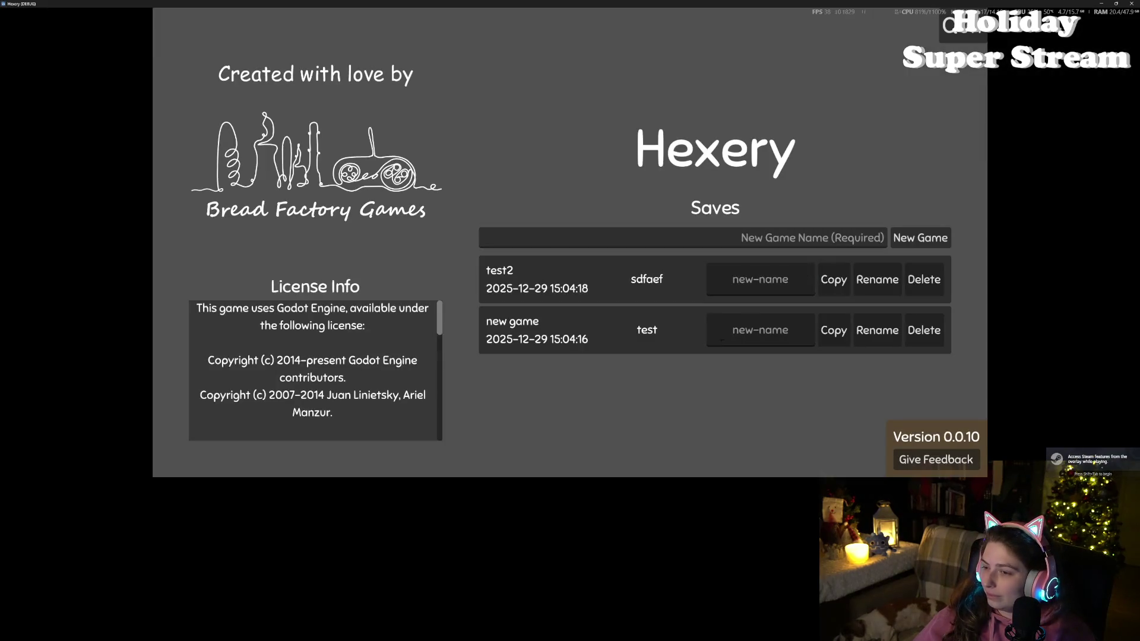
left_click(589, 278)
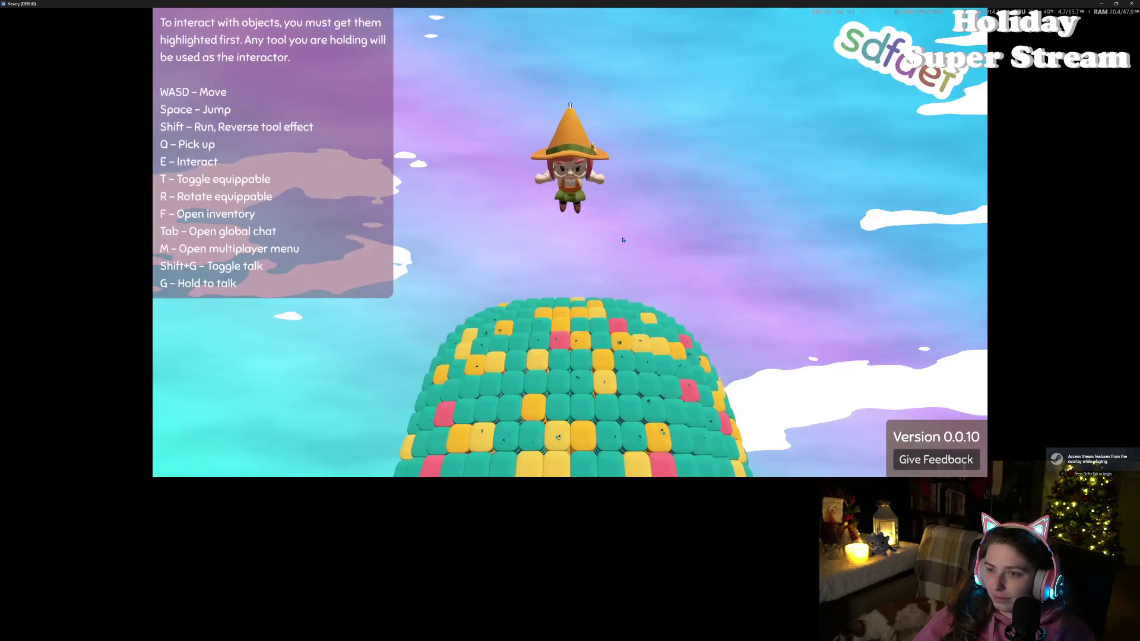